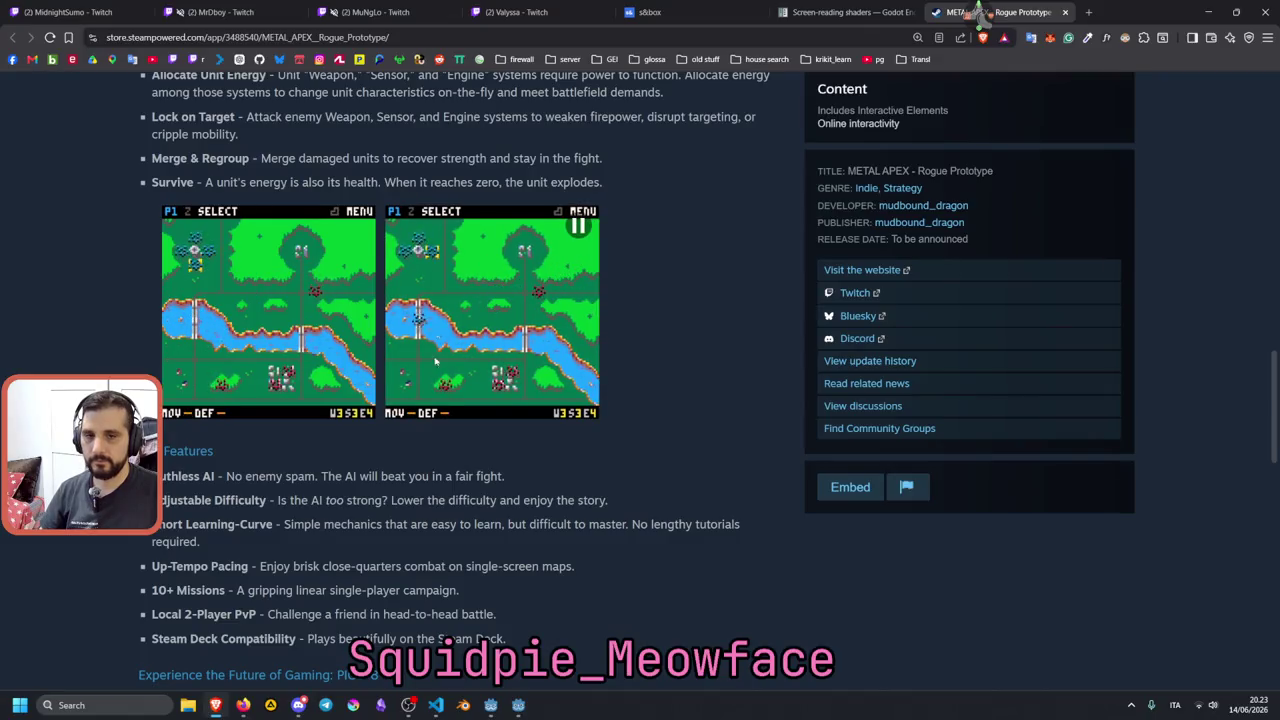
# Look over the METAL APEX Steam store page, then open a new empty tab.
pyautogui.scroll(-1, 491, 309)
pyautogui.scroll(-1, 495, 309)
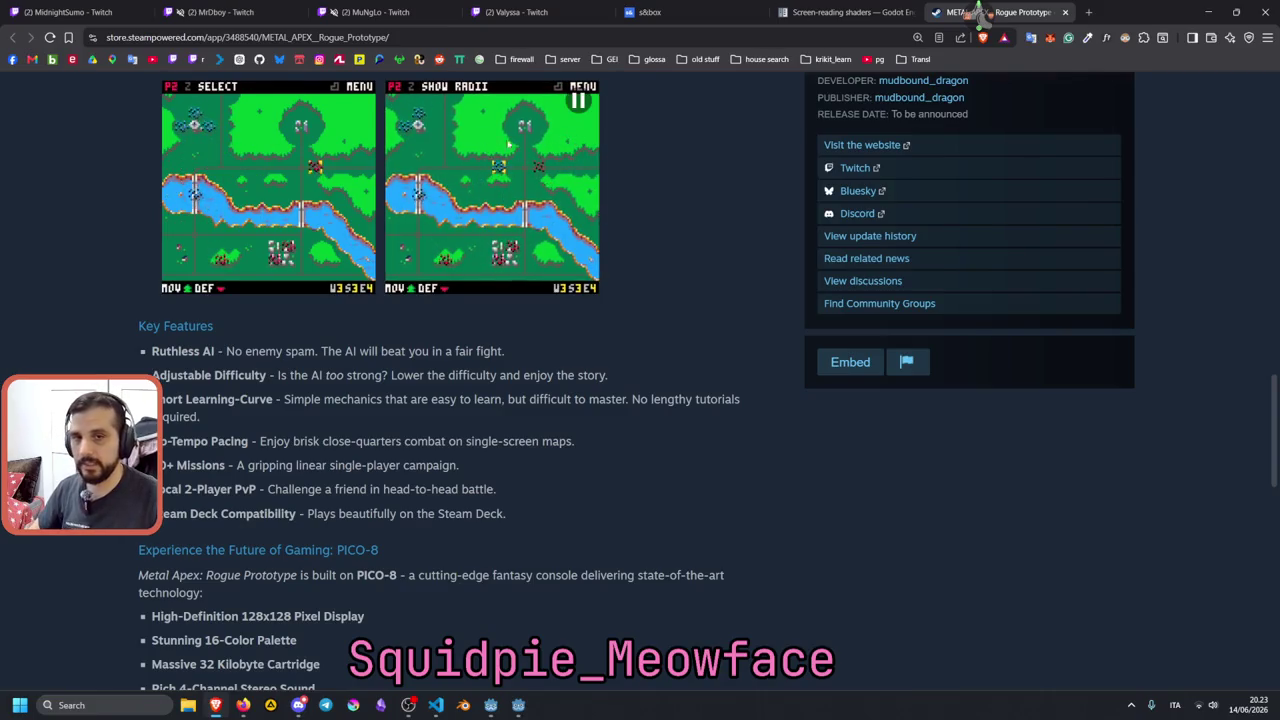
pyautogui.scroll(1, 503, 282)
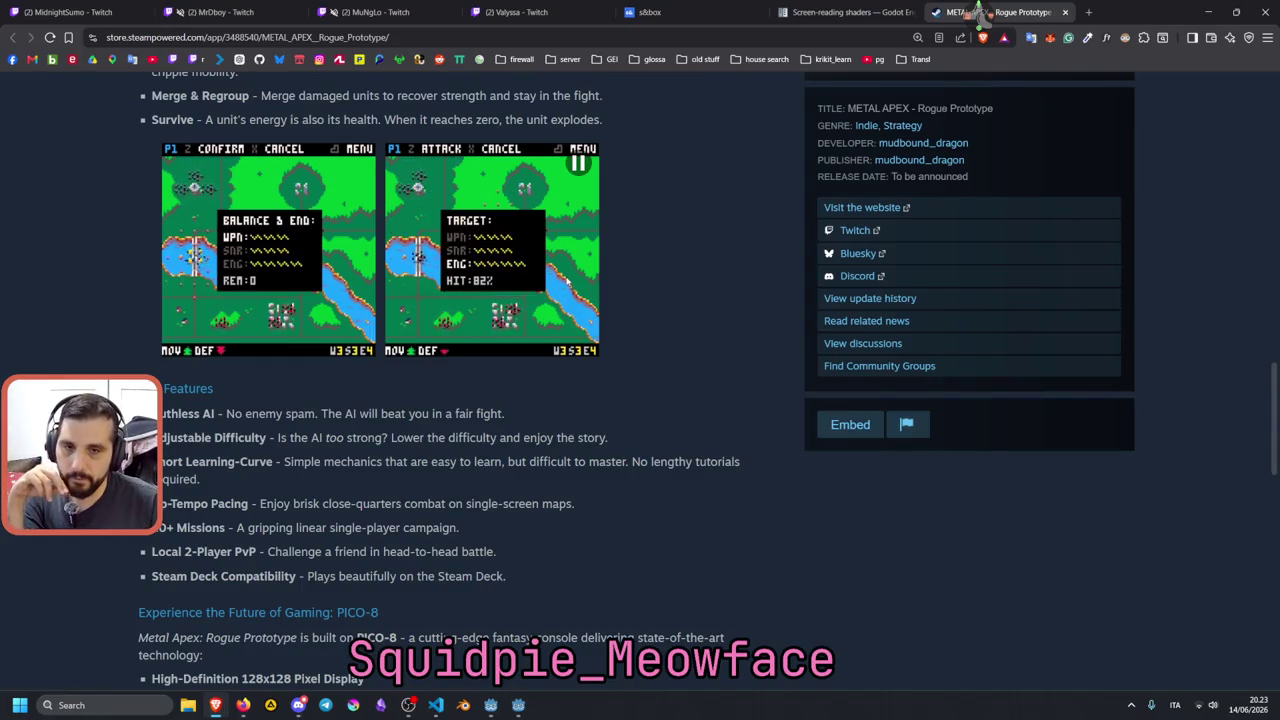
pyautogui.click(1087, 11)
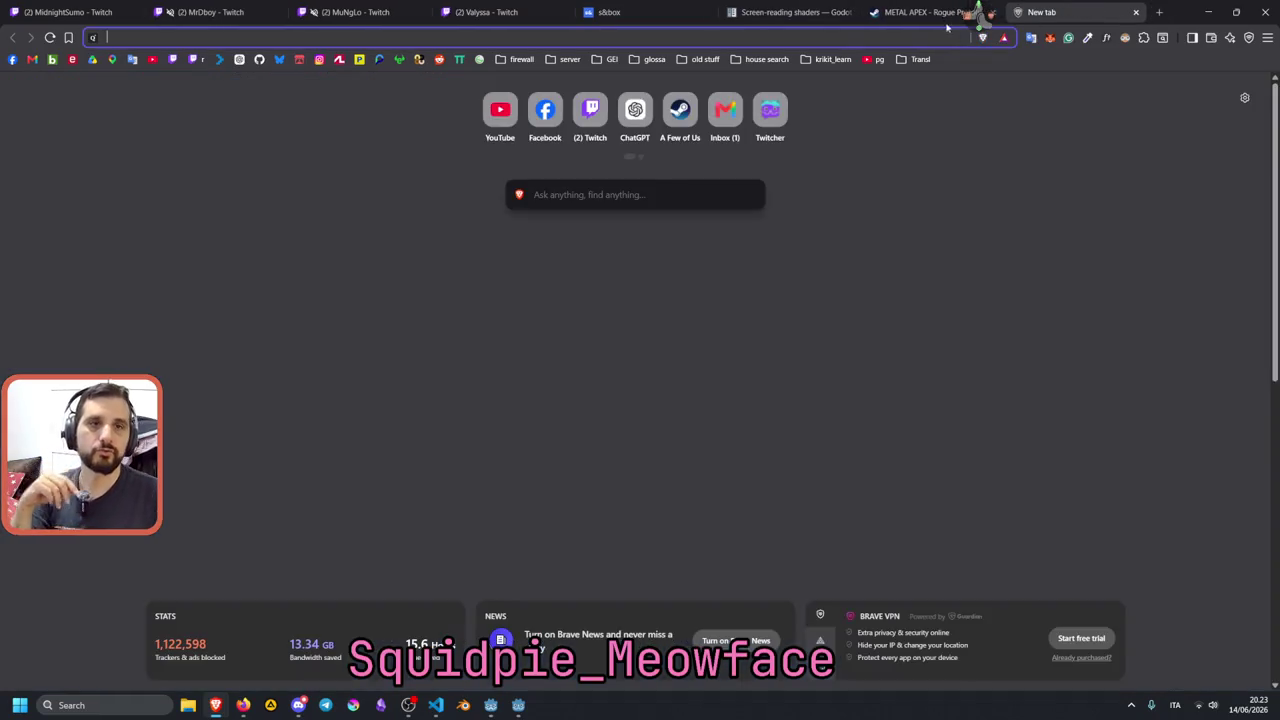
# Search Qwant for 'pico8 platforms' and open the PICO-8 Fantasy Console result.
pyautogui.write('g')
pyautogui.write('pico')
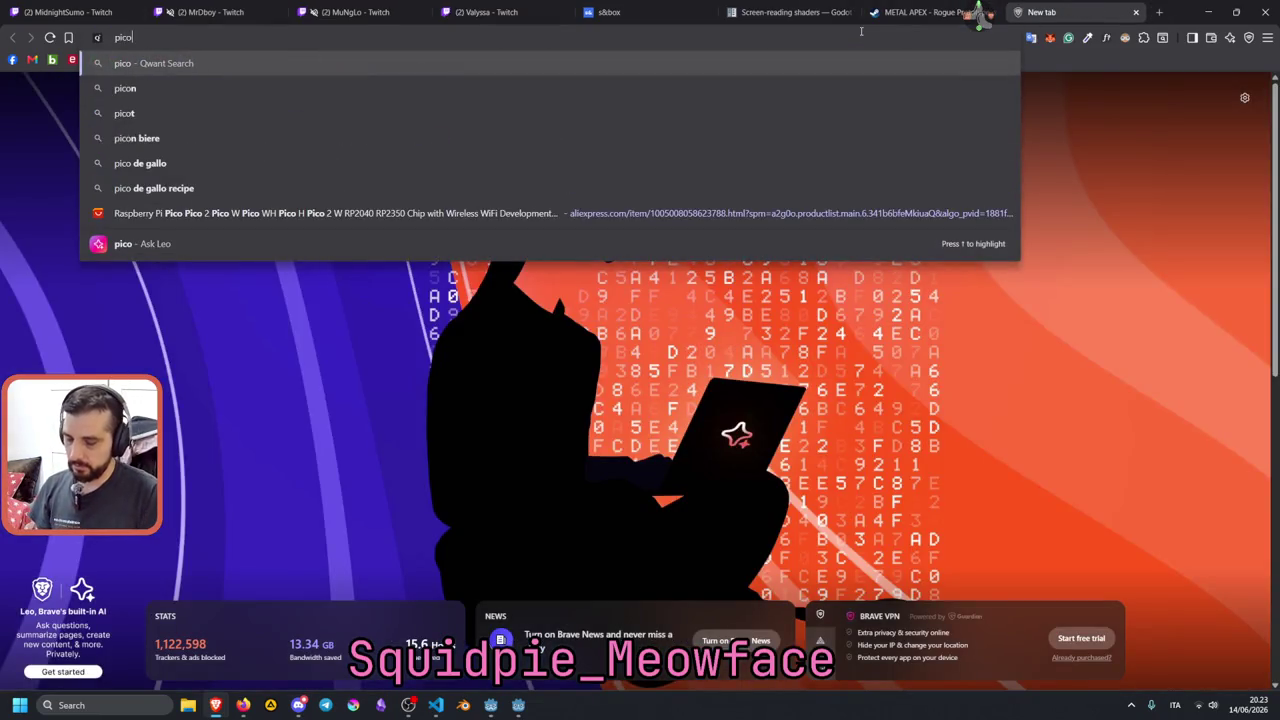
pyautogui.write('8platforms')
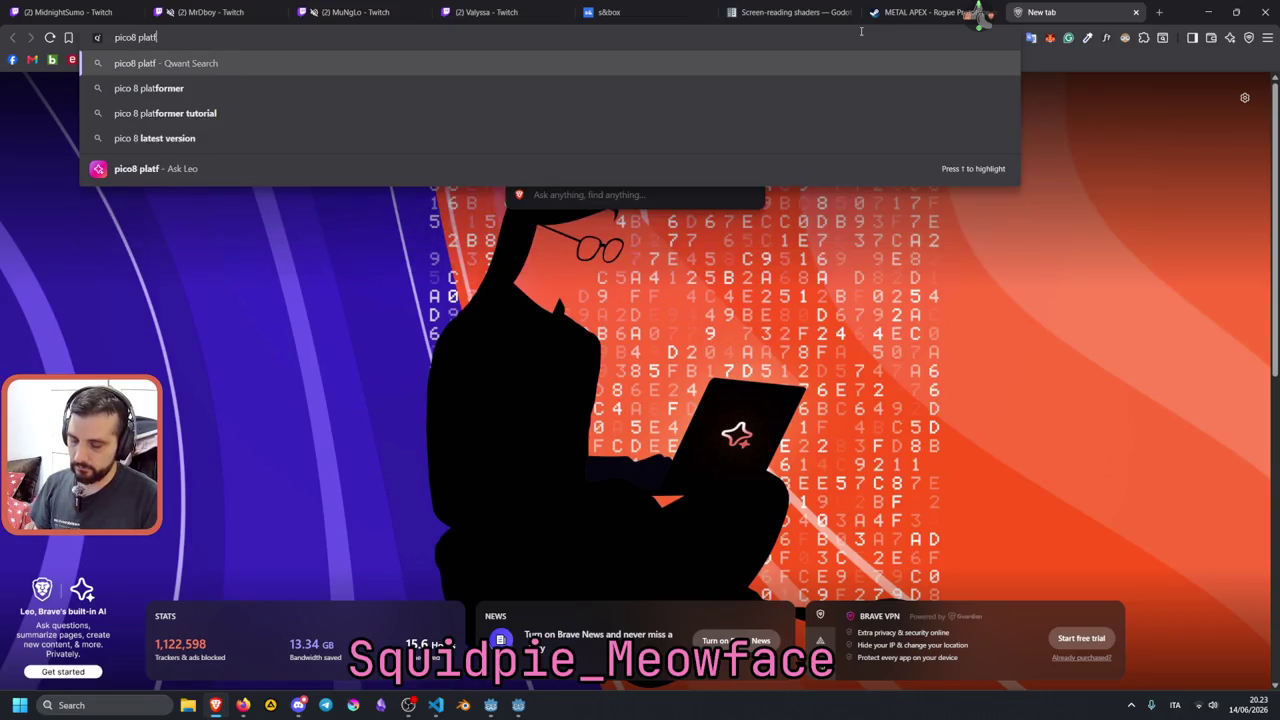
pyautogui.press('Return')
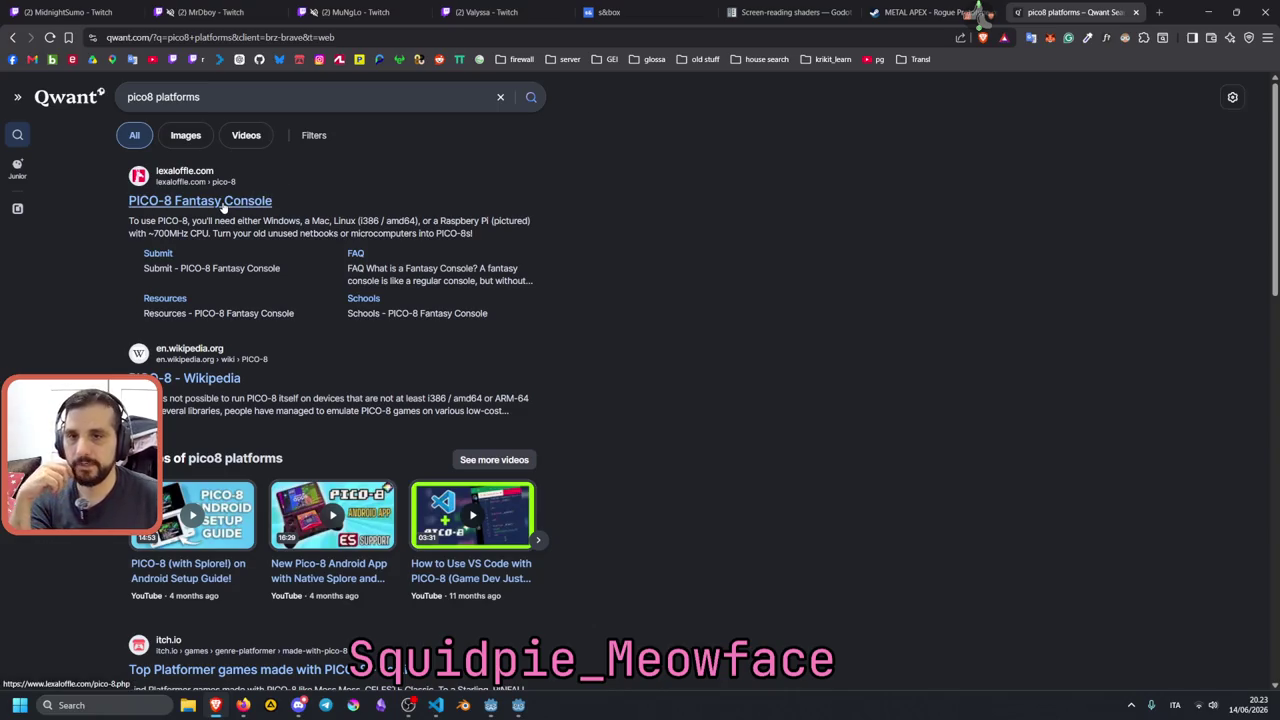
pyautogui.scroll(-2, 300, 280)
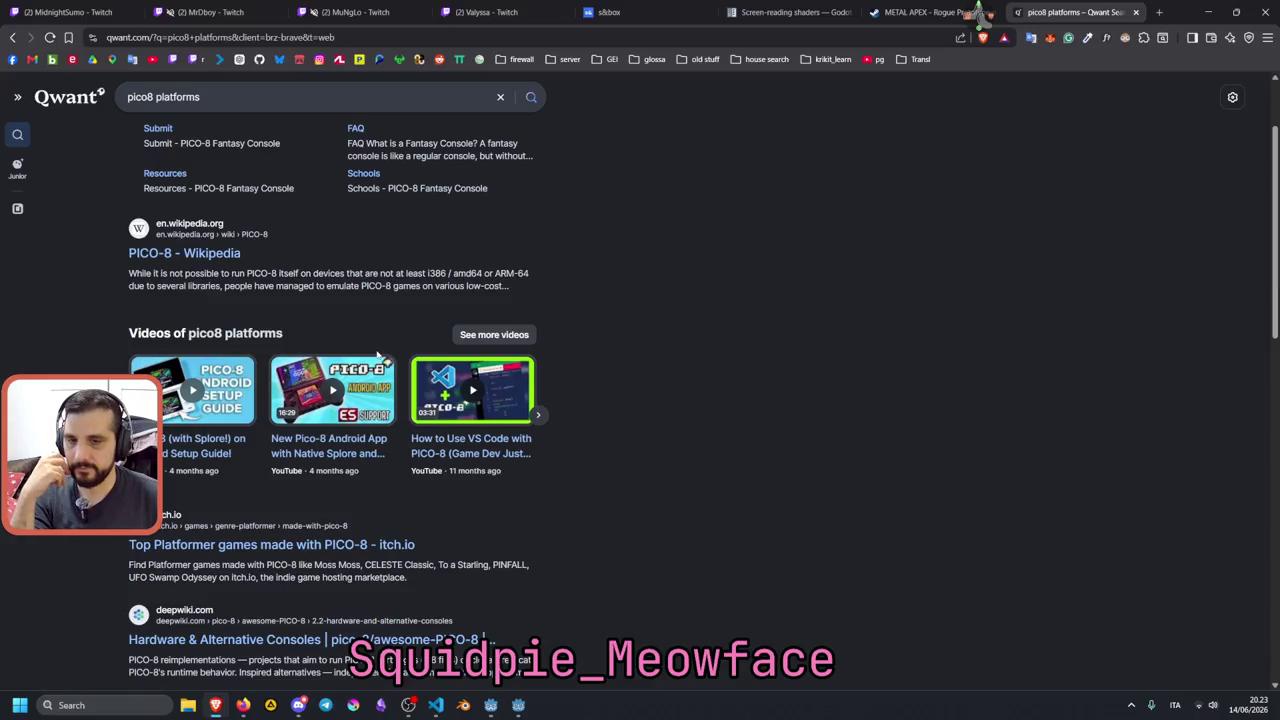
pyautogui.scroll(2, 254, 447)
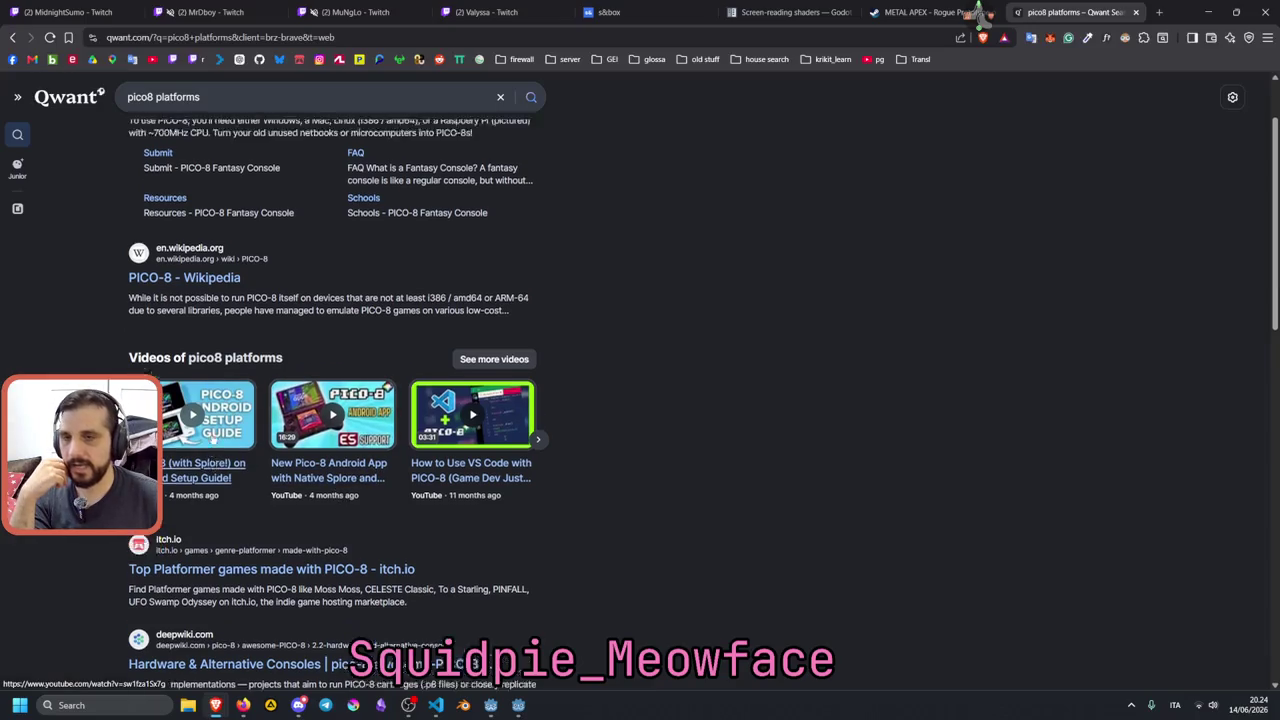
pyautogui.click(185, 205)
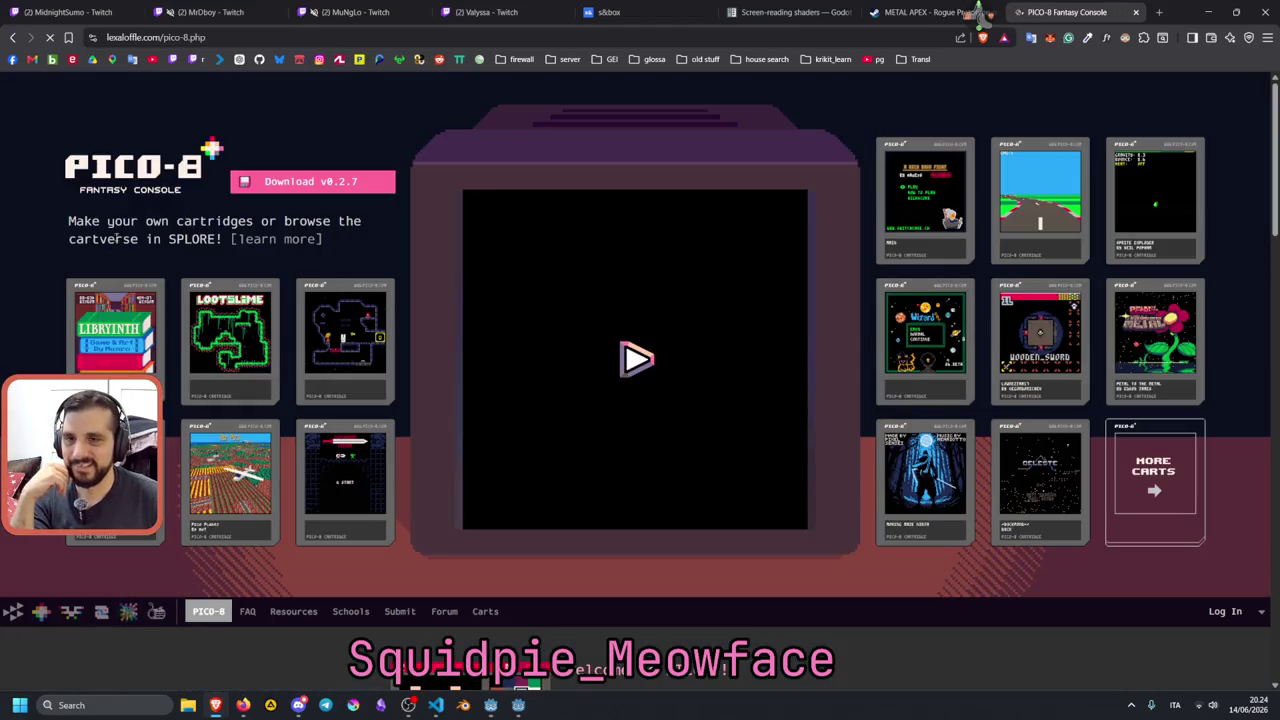
# Highlight parts of the PICO-8 intro text, including the words 'cartridges' and 'SPLORE'.
pyautogui.moveTo(145, 221); pyautogui.dragTo(196, 221)
pyautogui.doubleClick(212, 221)
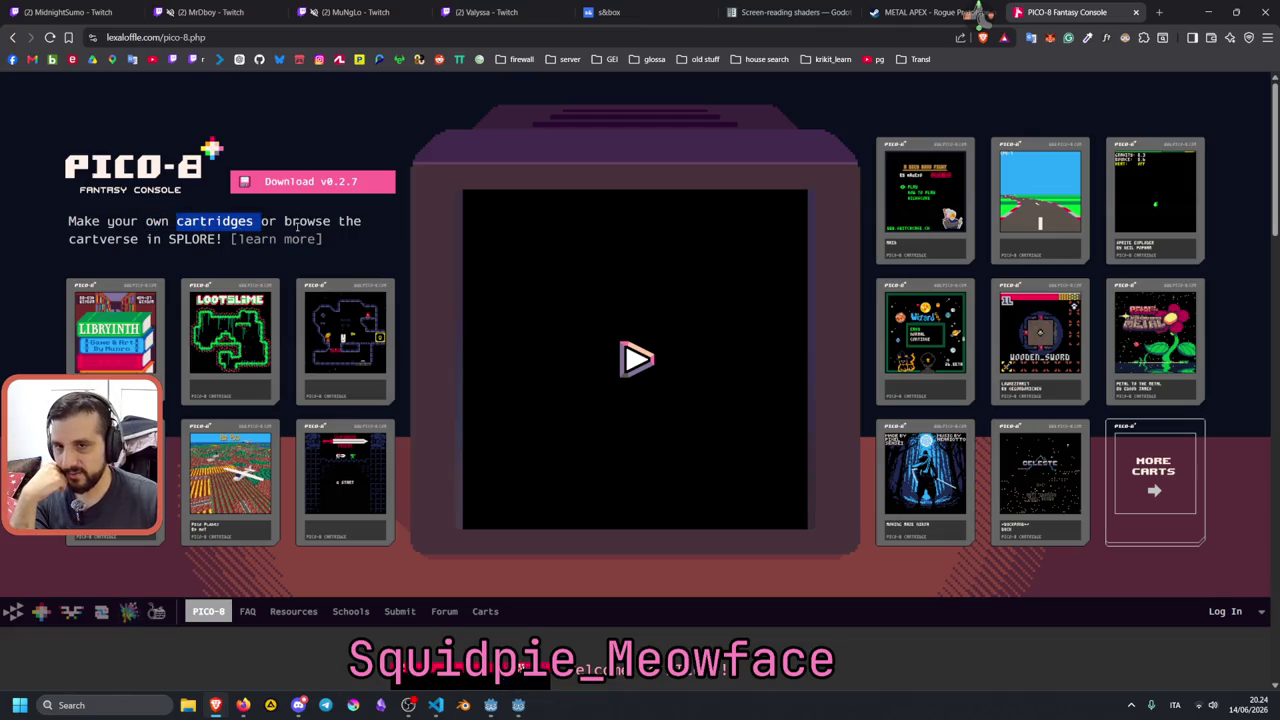
pyautogui.moveTo(106, 239); pyautogui.dragTo(165, 239)
pyautogui.doubleClick(192, 239)
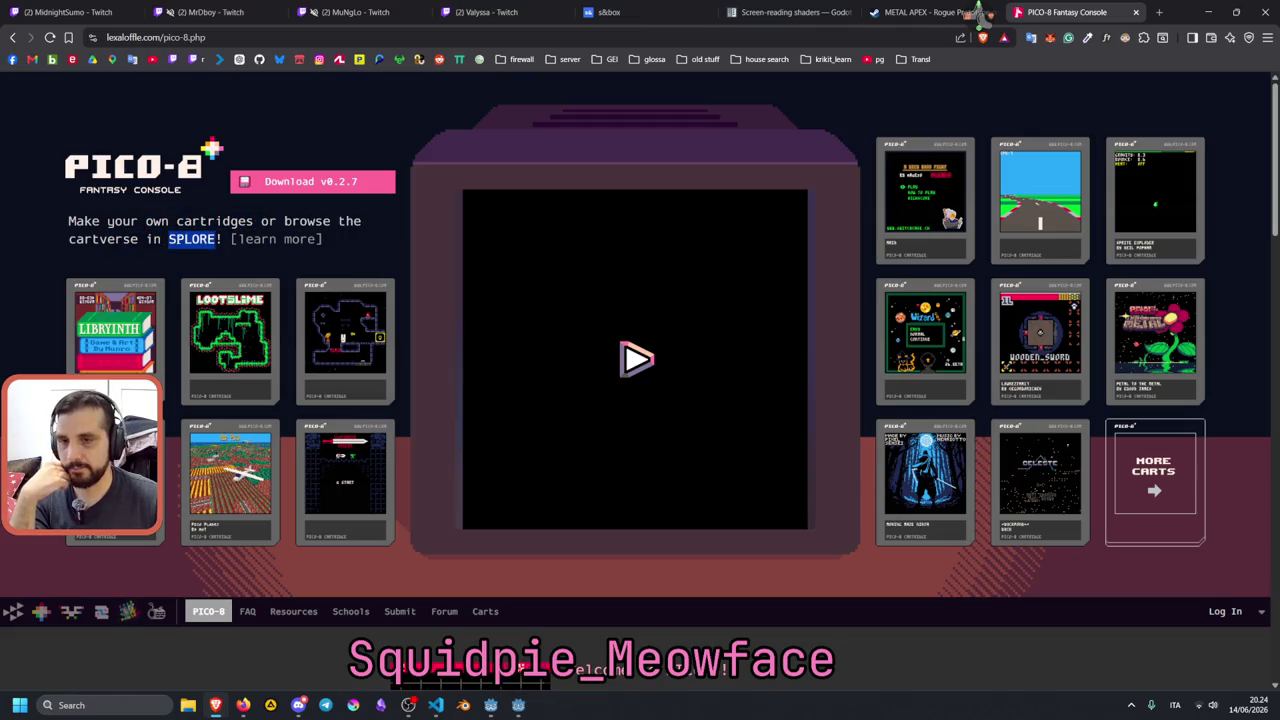
# Start the featured clockwise_knight cart in the web player.
pyautogui.scroll(-1, 288, 281)
pyautogui.scroll(-2, 288, 281)
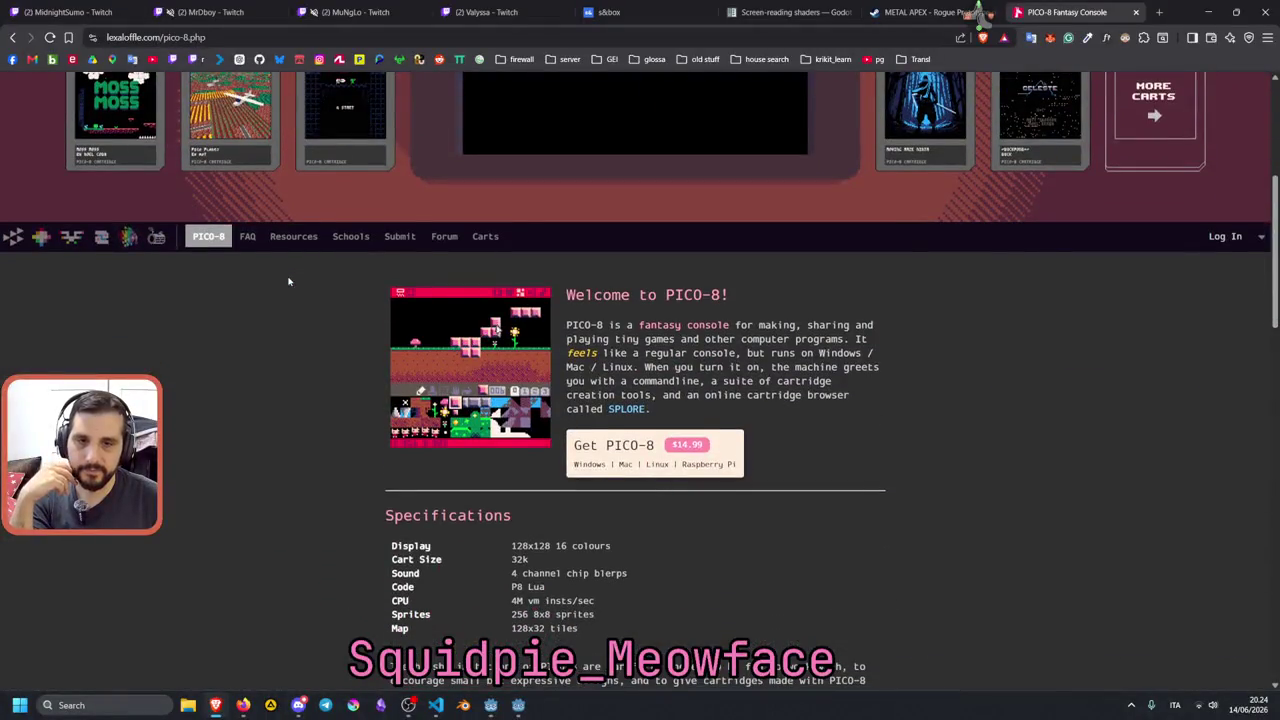
pyautogui.scroll(2, 288, 281)
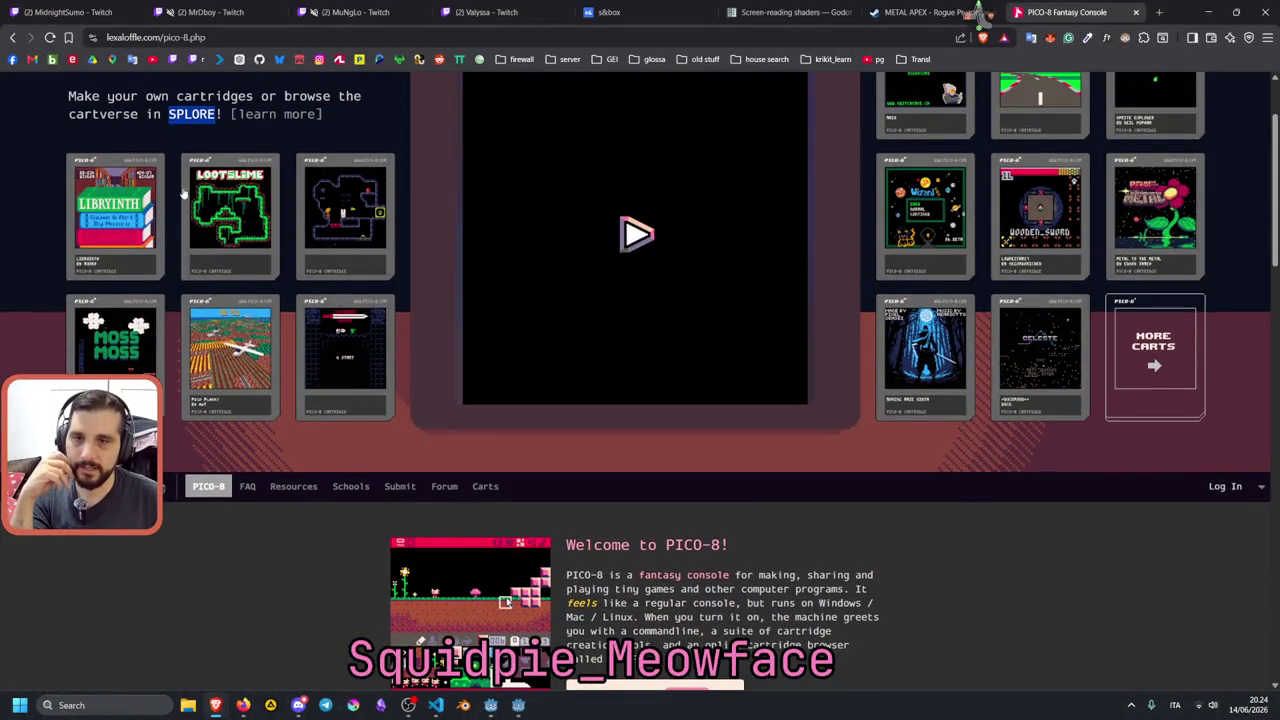
pyautogui.scroll(1, 654, 237)
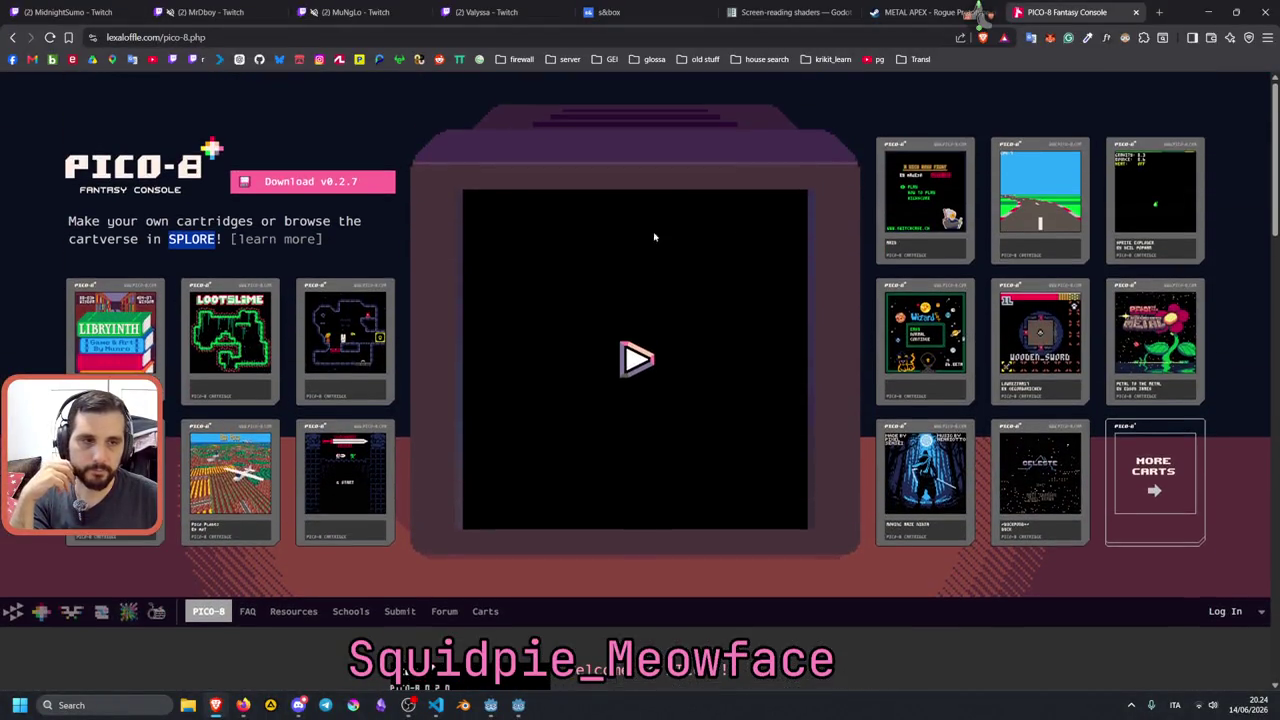
pyautogui.click(645, 372)
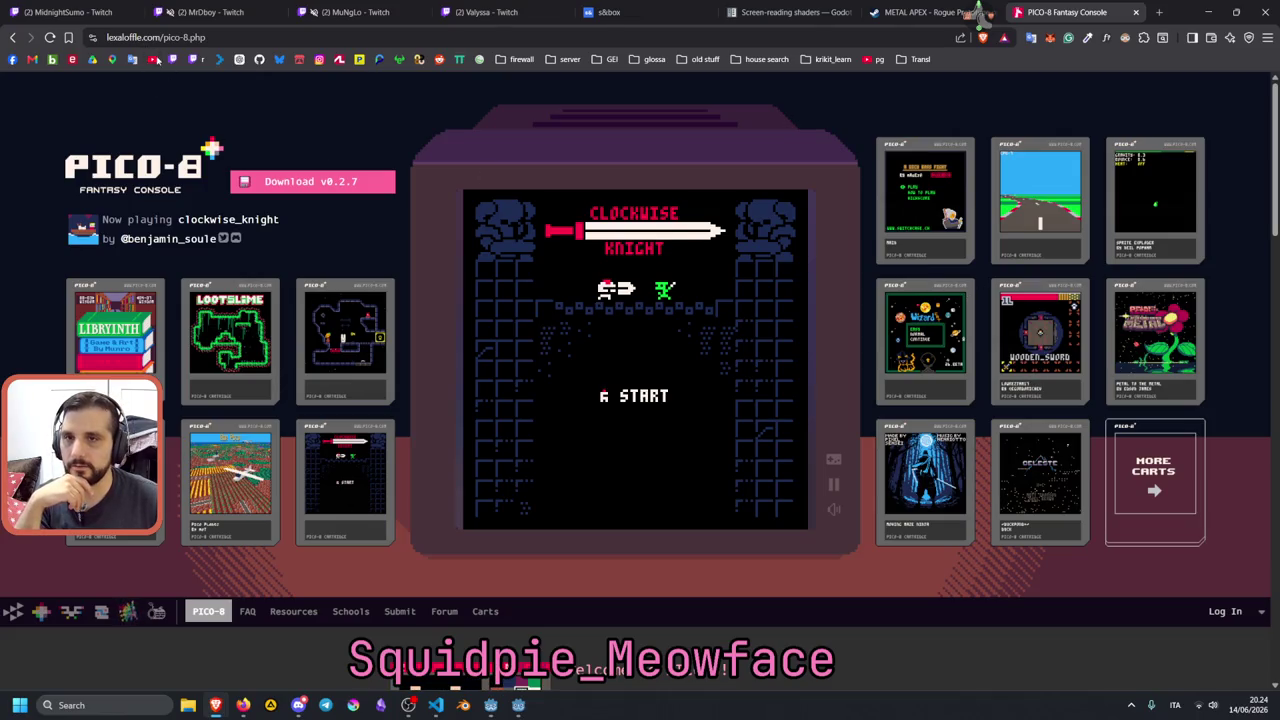
pyautogui.scroll(-1, 640, 400)
# Highlight the 'tiny', 'run on almost anything' and supported operating systems lines.
pyautogui.scroll(-10, 211, 134)
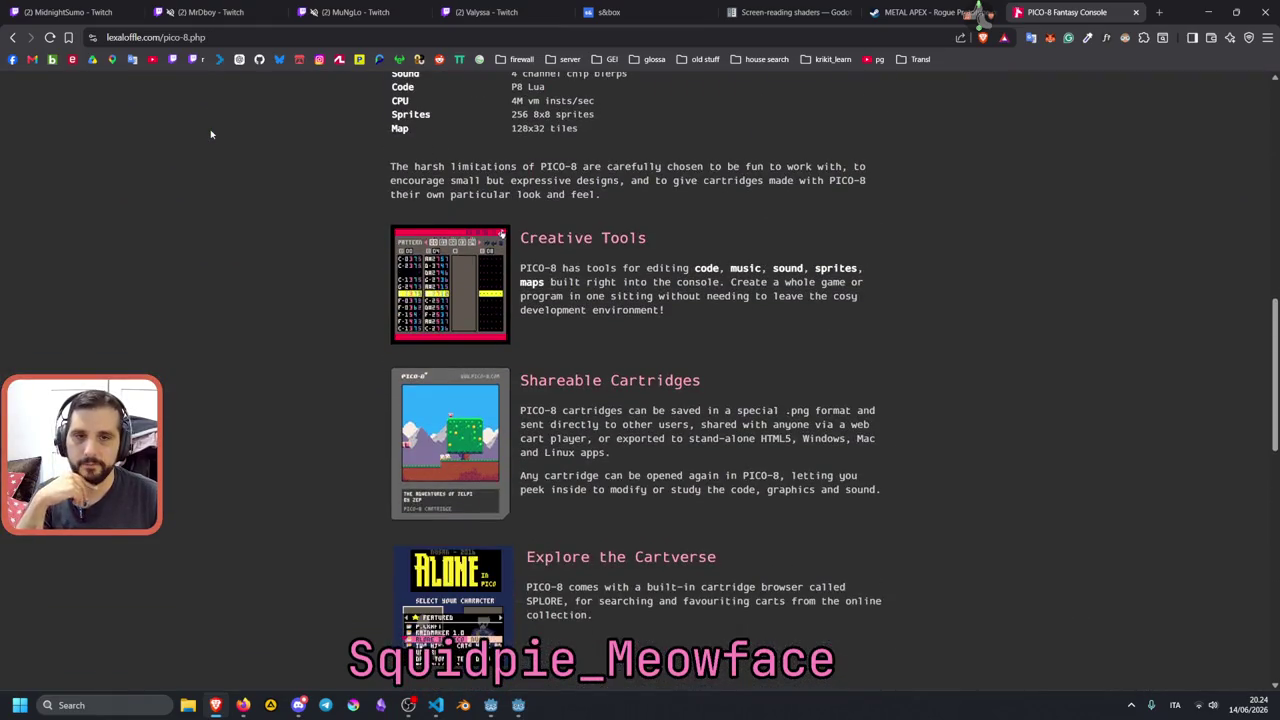
pyautogui.scroll(-7, 211, 134)
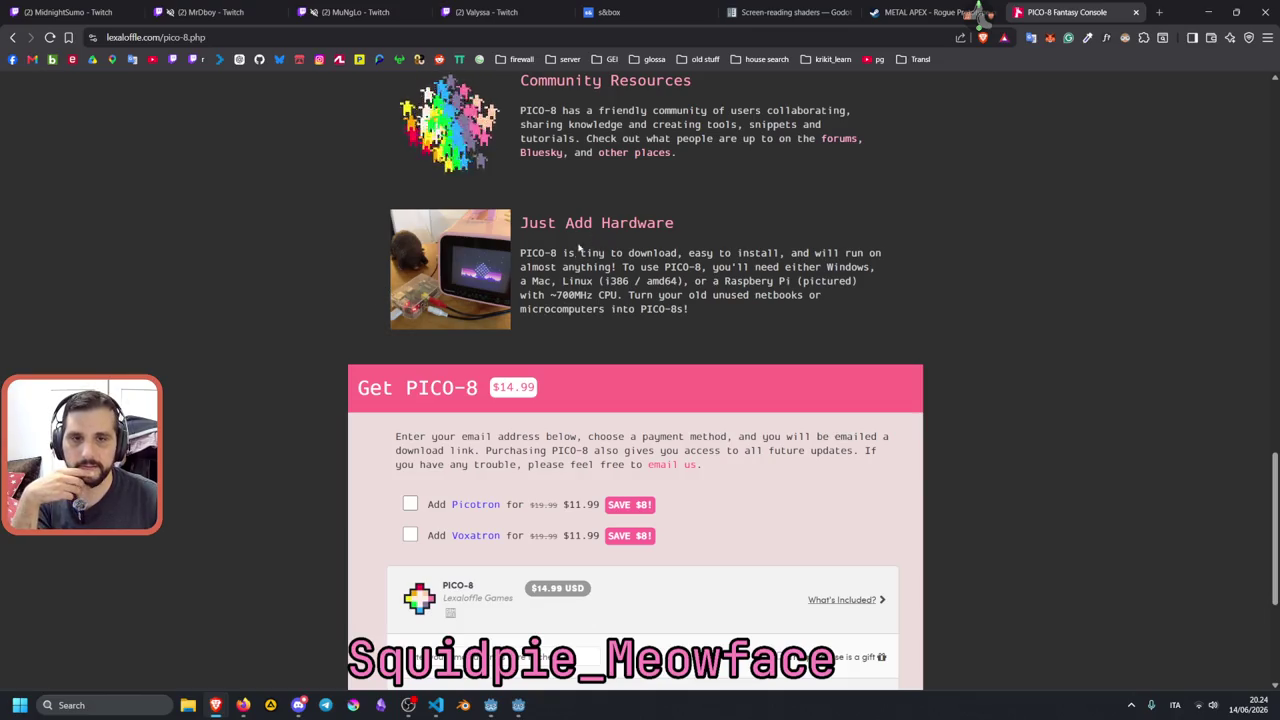
pyautogui.moveTo(566, 254); pyautogui.dragTo(656, 253)
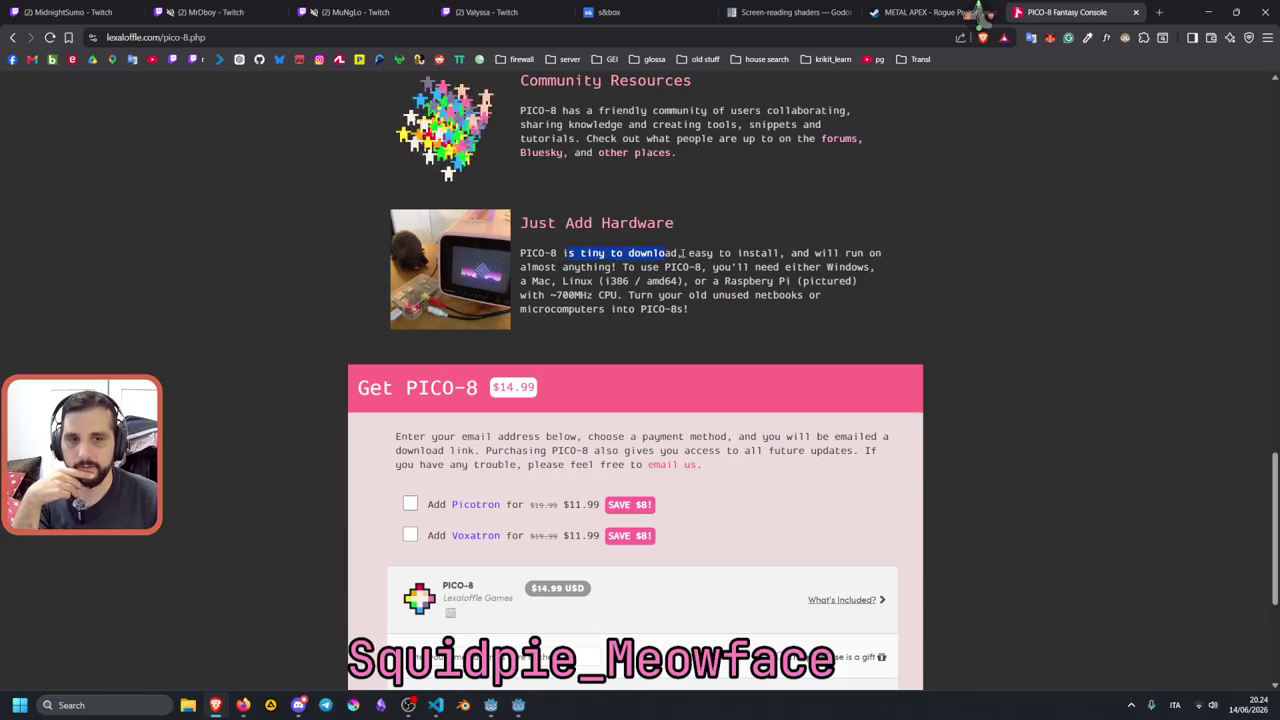
pyautogui.moveTo(792, 254); pyautogui.dragTo(621, 268)
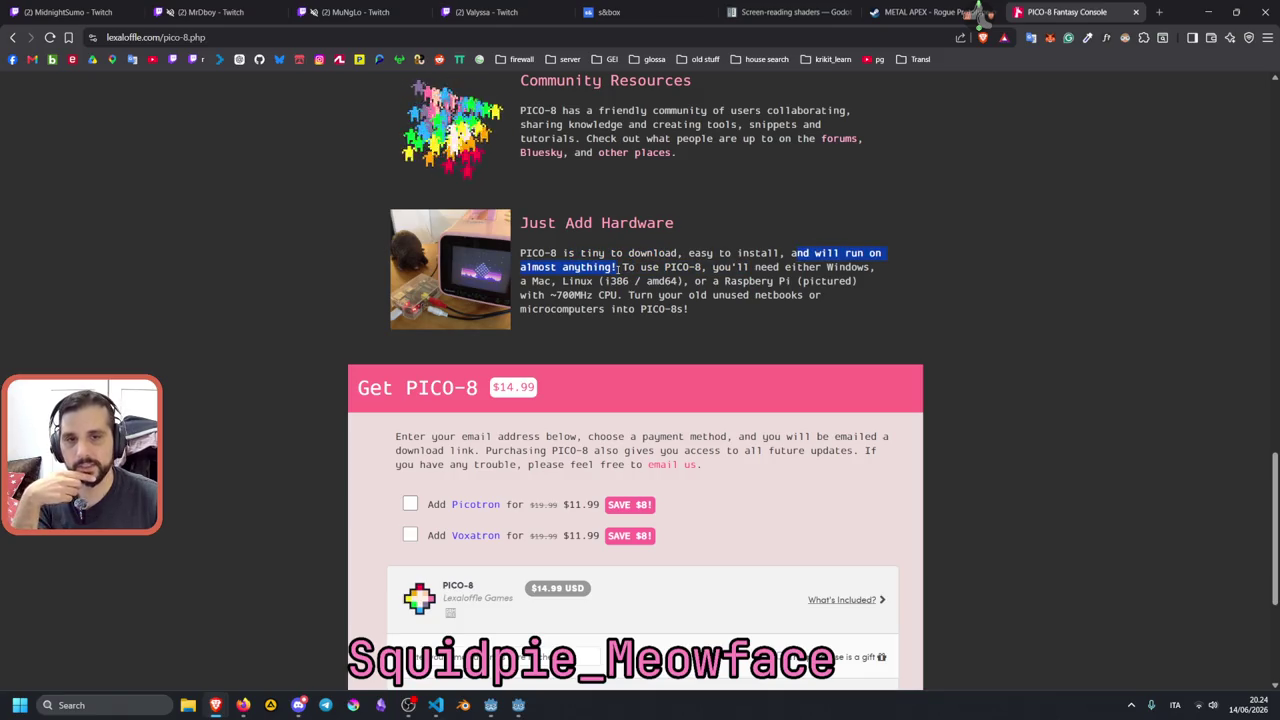
pyautogui.click(659, 264)
pyautogui.moveTo(713, 268)
pyautogui.mouseDown()
pyautogui.moveTo(838, 282)
pyautogui.moveTo(530, 282)
pyautogui.moveTo(776, 282)
pyautogui.mouseUp()
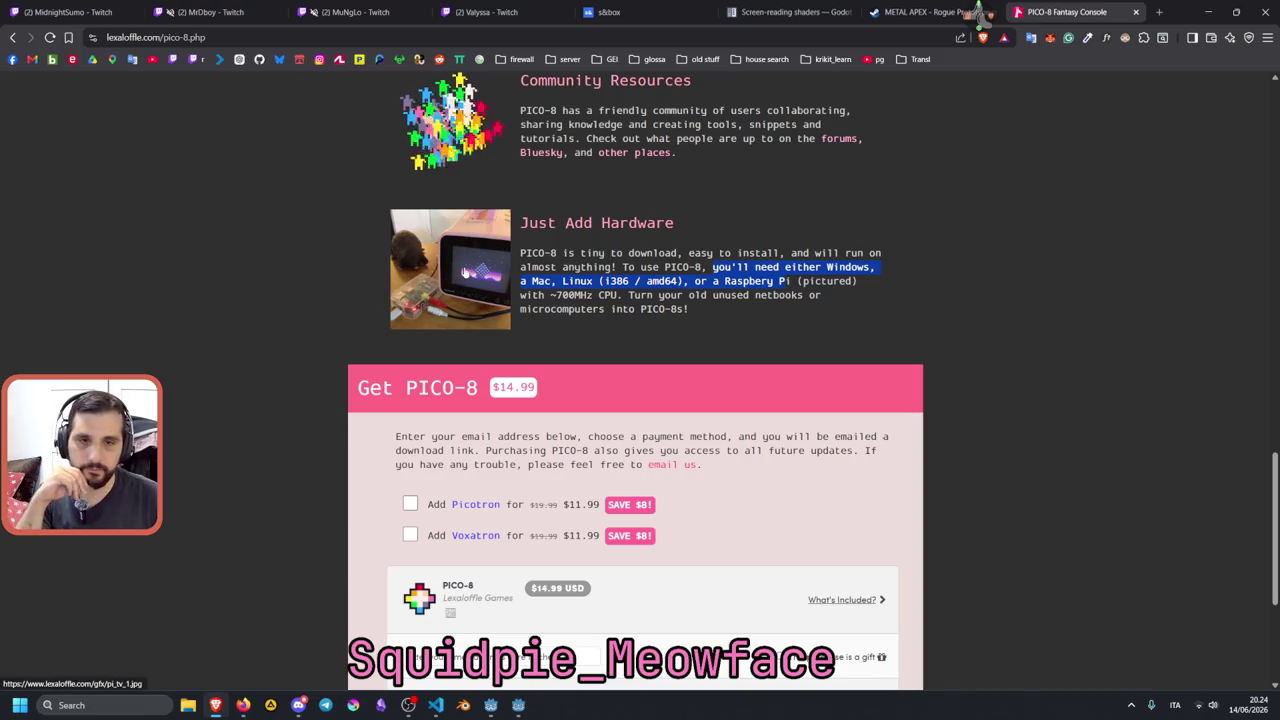
# Highlight 'pictured', the 700 in ~700MHz, and the old unused netbooks line.
pyautogui.doubleClick(822, 285)
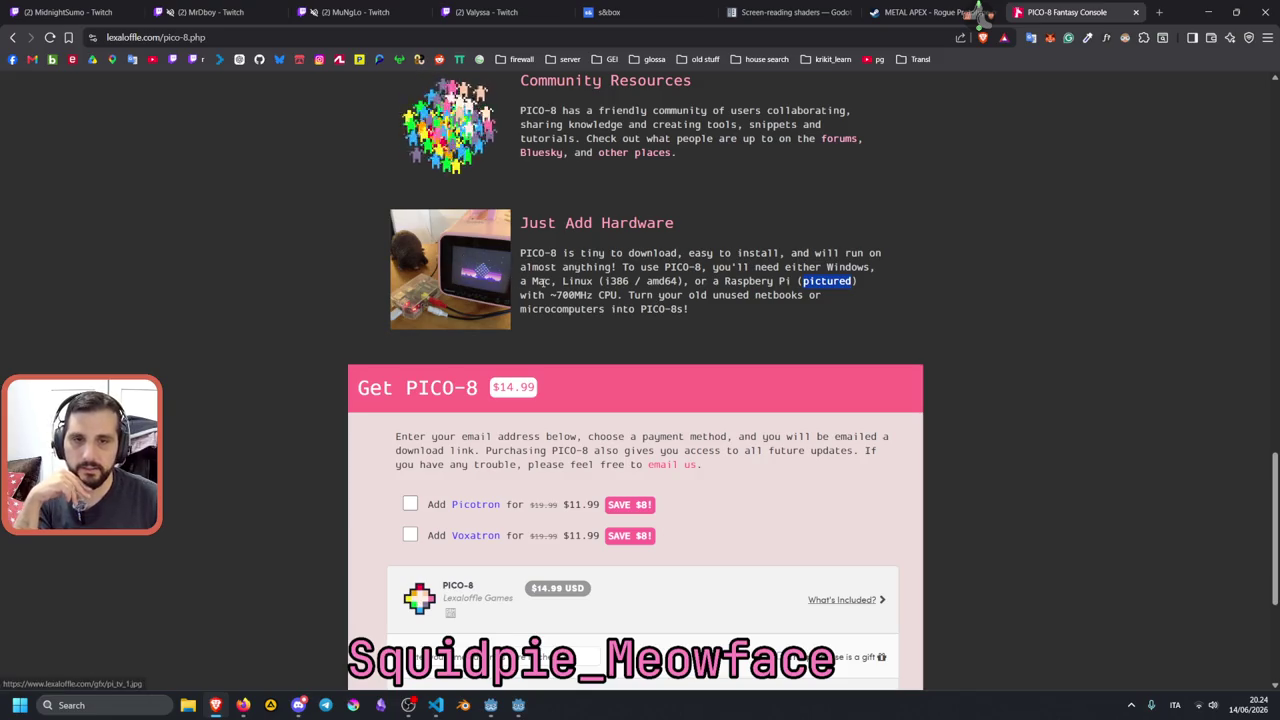
pyautogui.click(557, 296)
pyautogui.moveTo(557, 296); pyautogui.dragTo(578, 296)
pyautogui.click(585, 298)
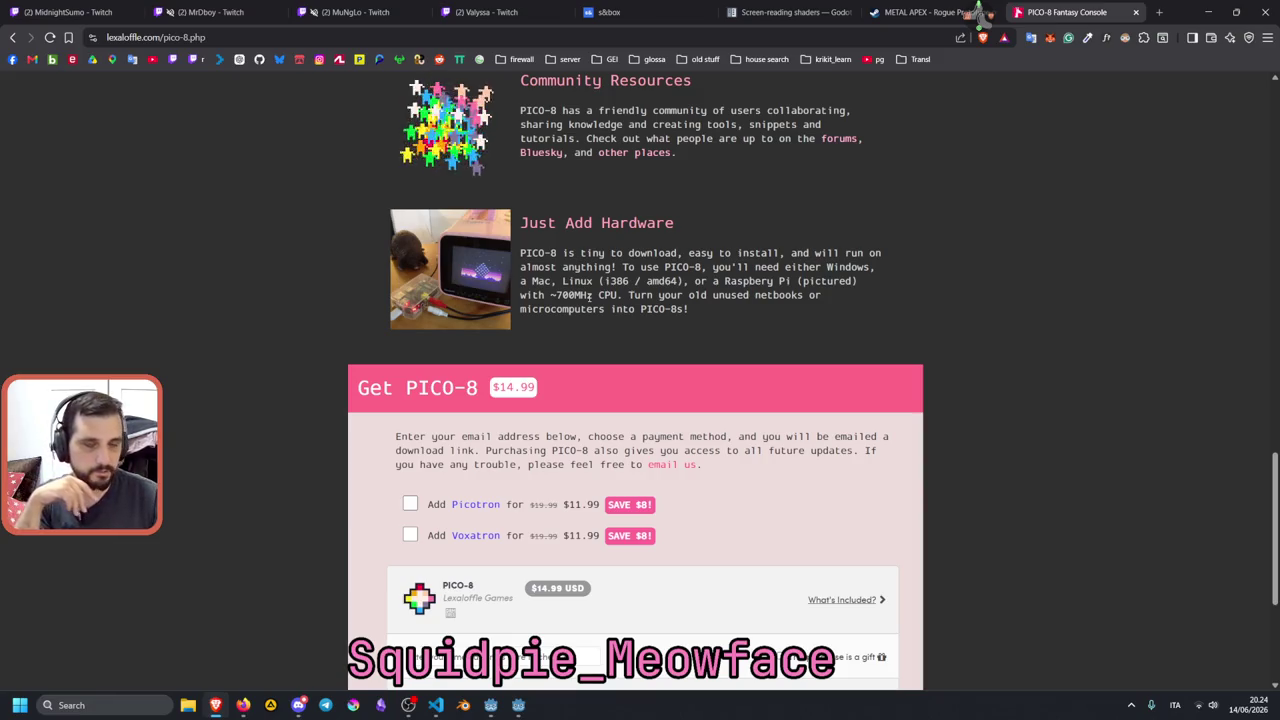
pyautogui.moveTo(630, 296); pyautogui.dragTo(780, 296)
pyautogui.click(667, 296)
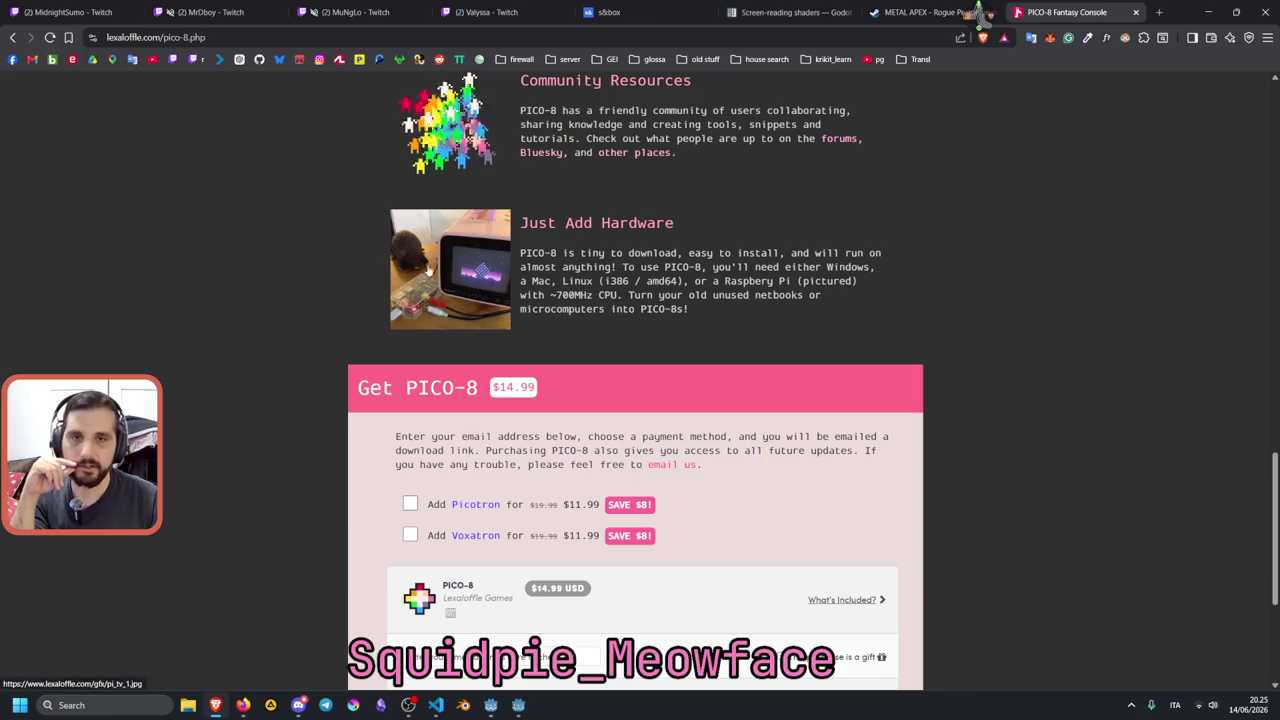
# Scroll to Get PICO-8 and open the full-size pi_tv_1.jpg Raspberry Pi photo.
pyautogui.scroll(1, 458, 256)
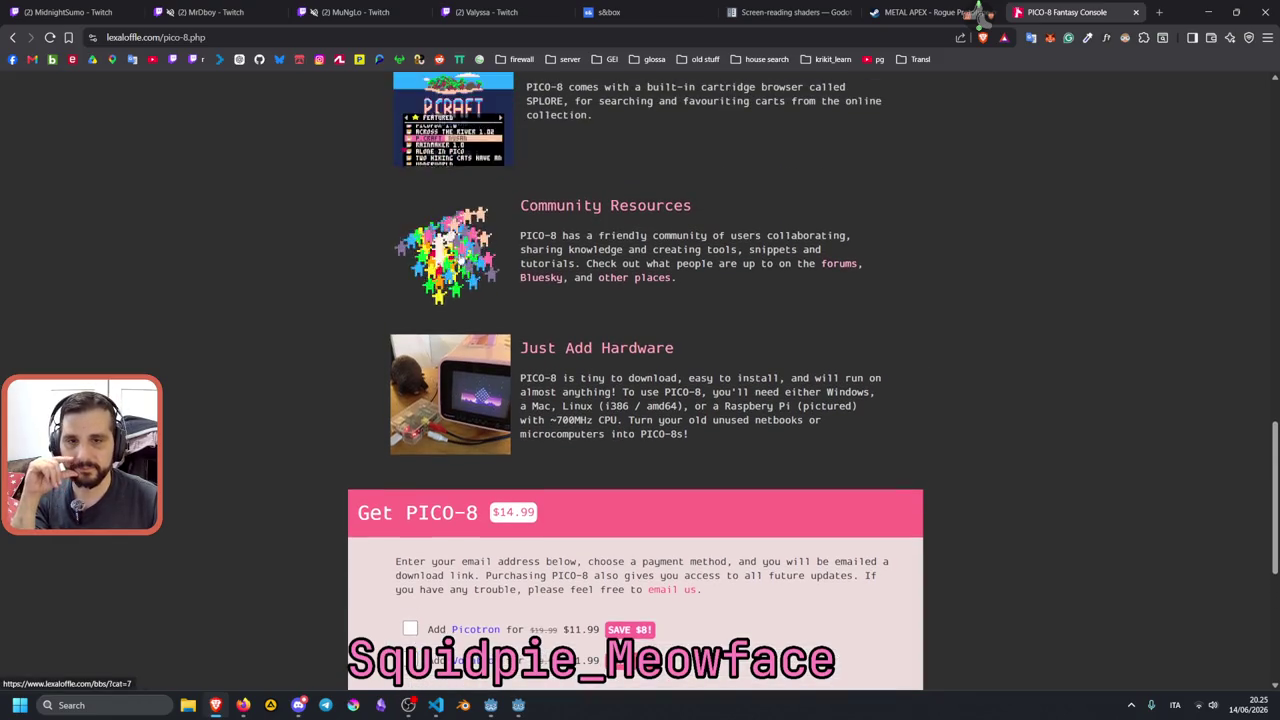
pyautogui.scroll(-2, 476, 260)
pyautogui.scroll(-1, 476, 260)
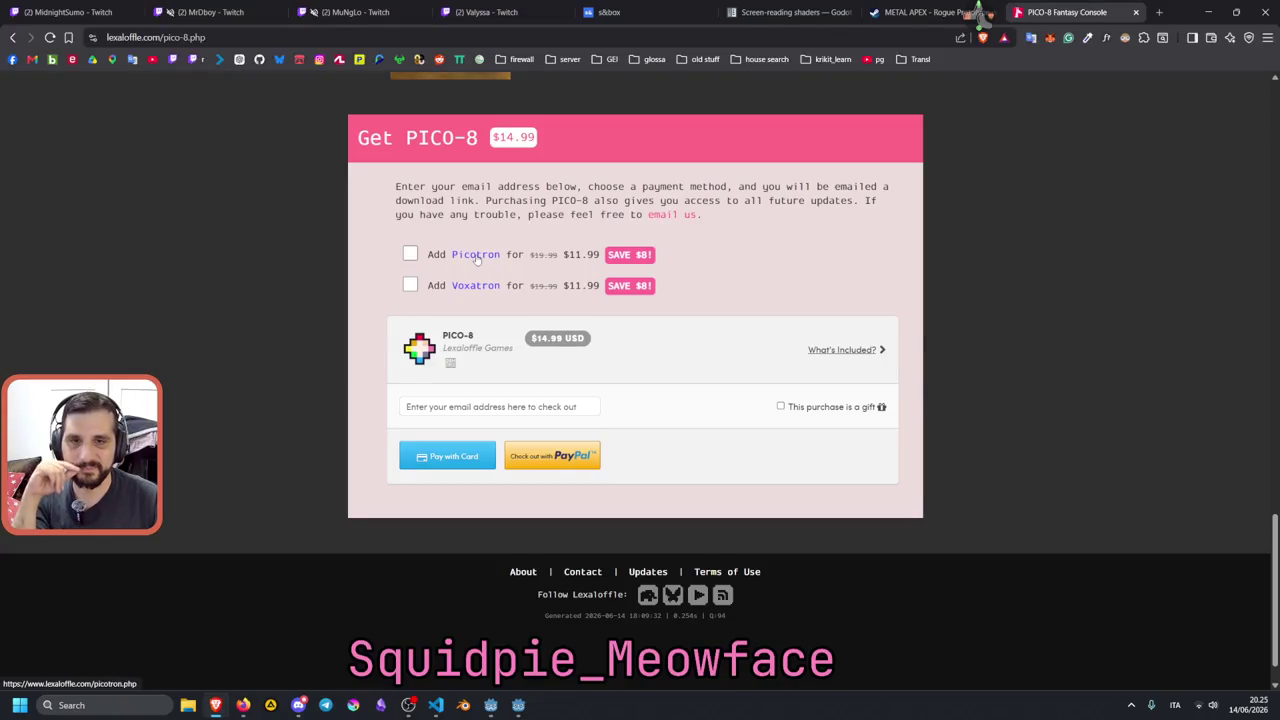
pyautogui.scroll(2, 596, 305)
pyautogui.scroll(-1, 596, 305)
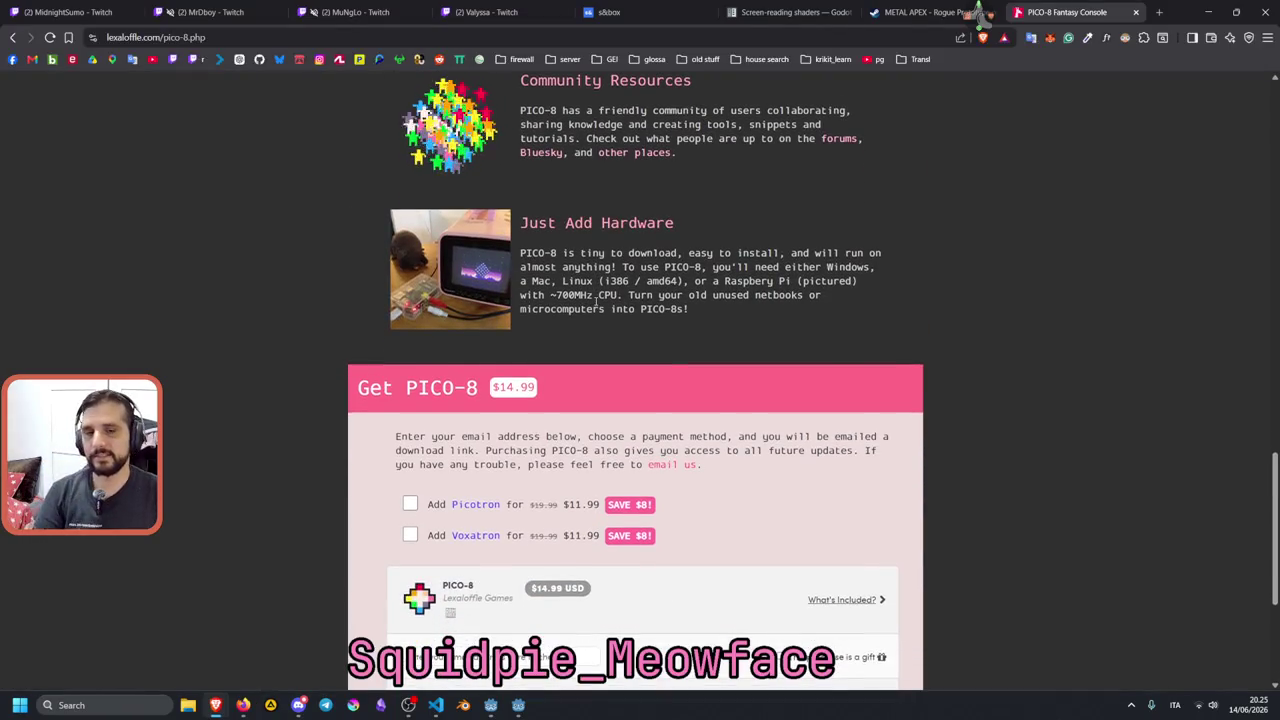
pyautogui.scroll(-2, 597, 305)
pyautogui.scroll(15, 597, 305)
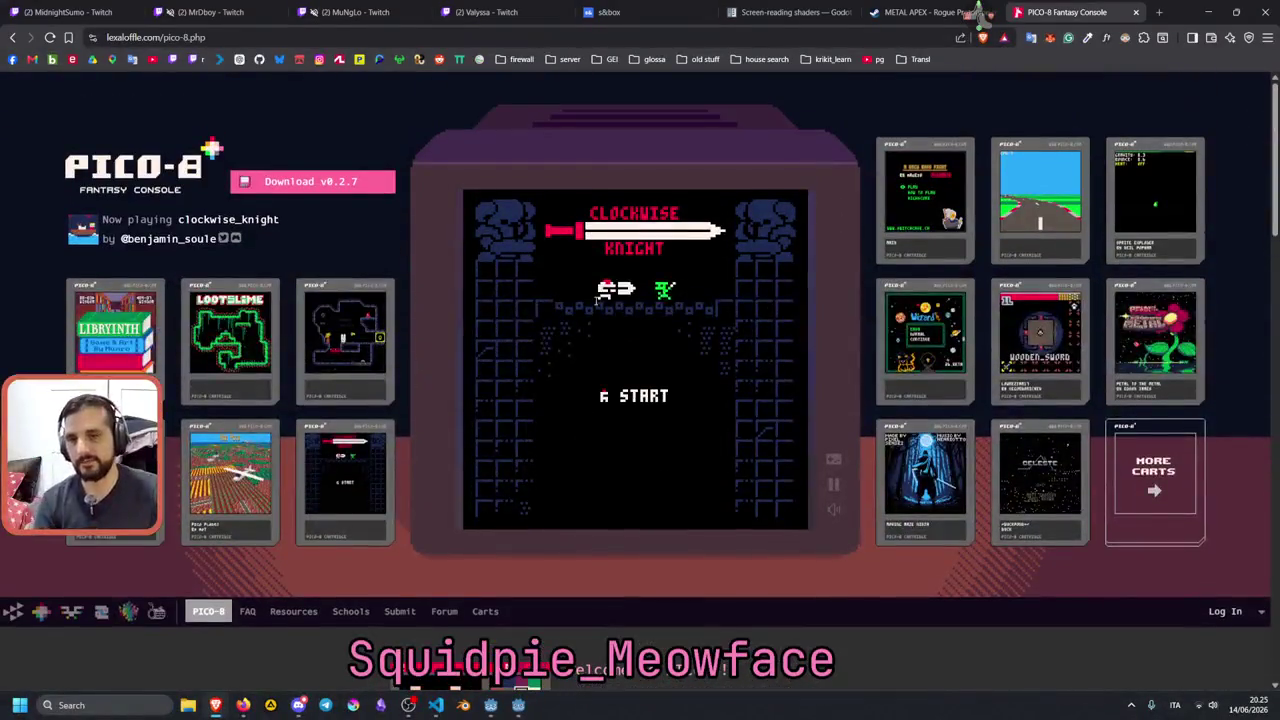
pyautogui.scroll(-1, 256, 338)
pyautogui.scroll(-10, 256, 338)
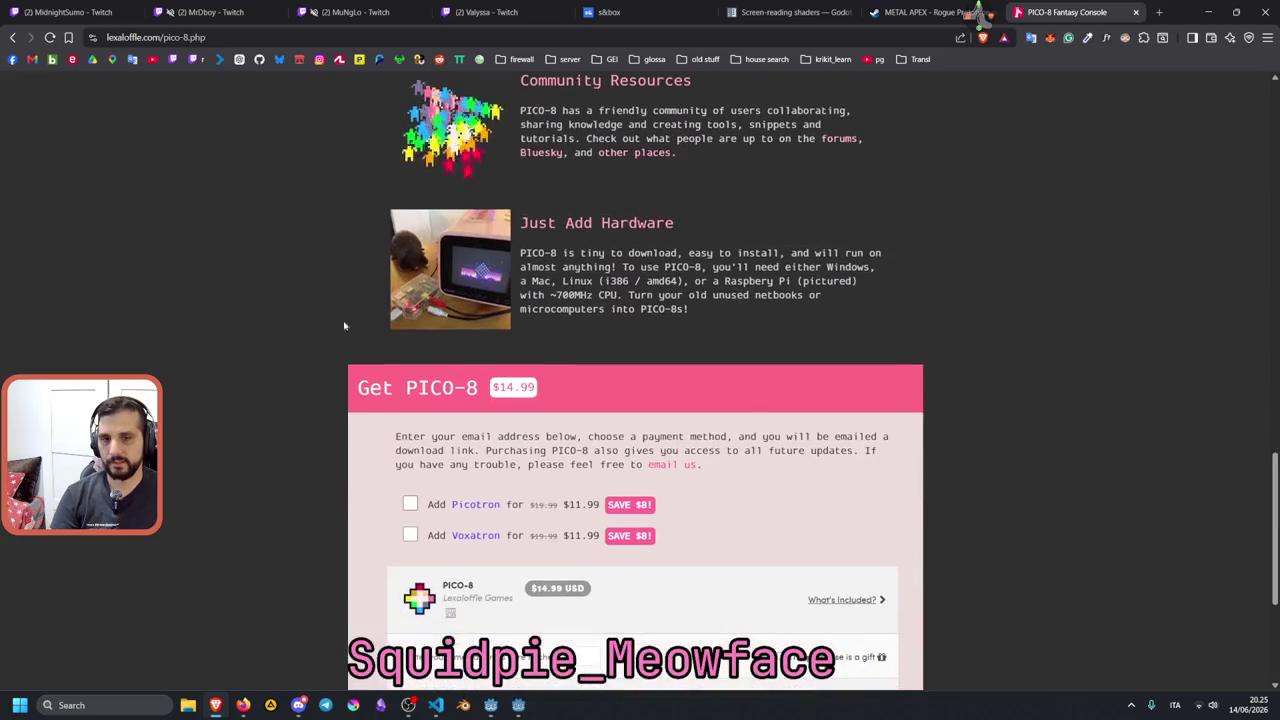
pyautogui.click(450, 268)
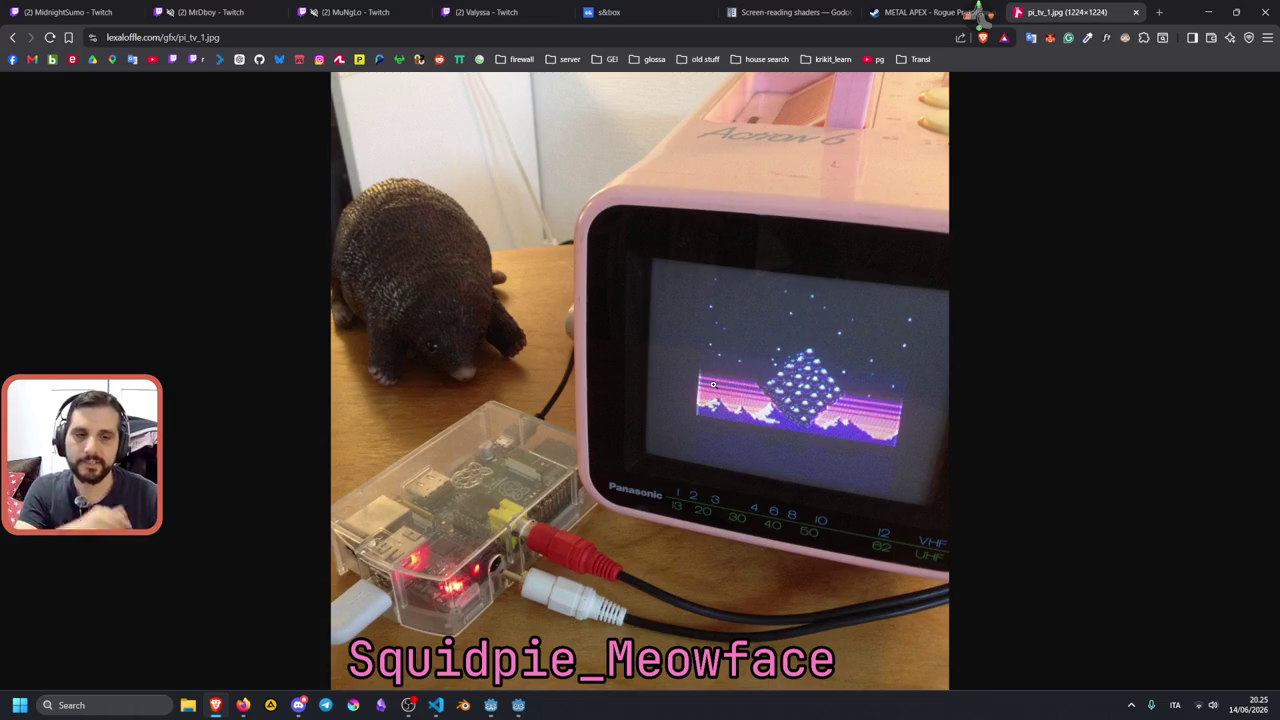
# Select the pi_tv_1.jpg URL and bring up the Streamer user-info tool.
pyautogui.click(236, 39)
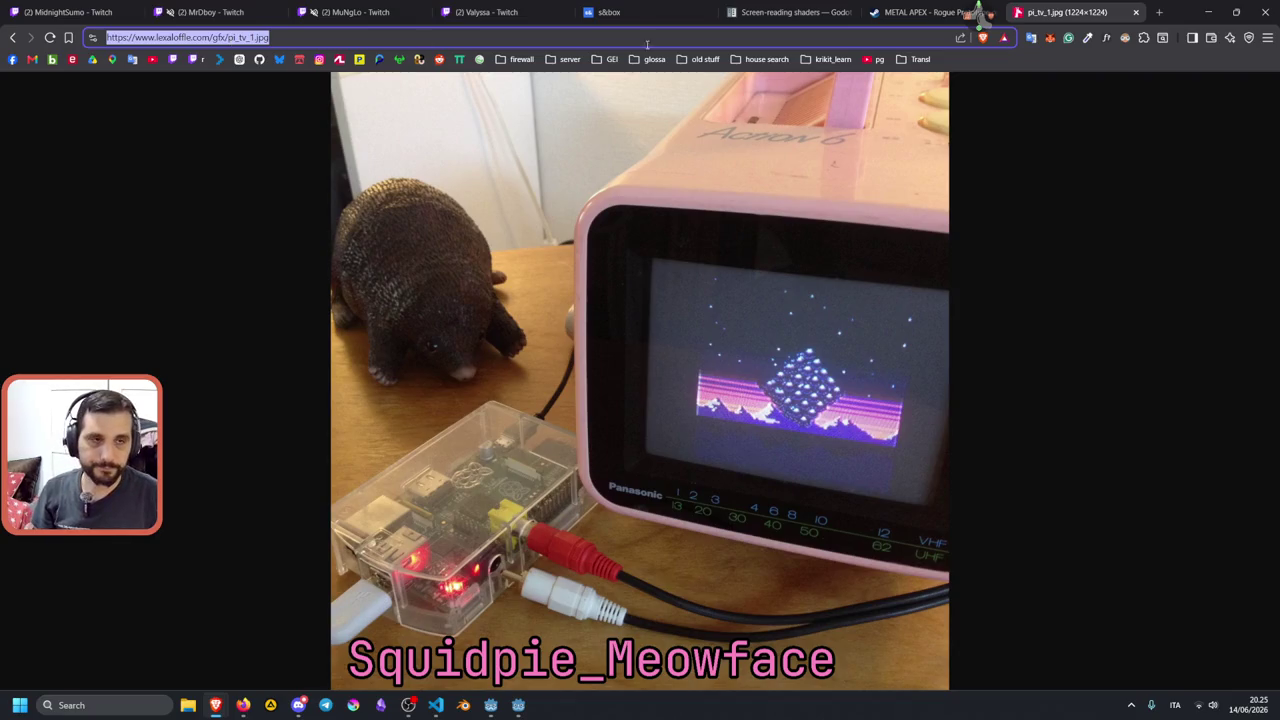
pyautogui.middleClick(972, 30)
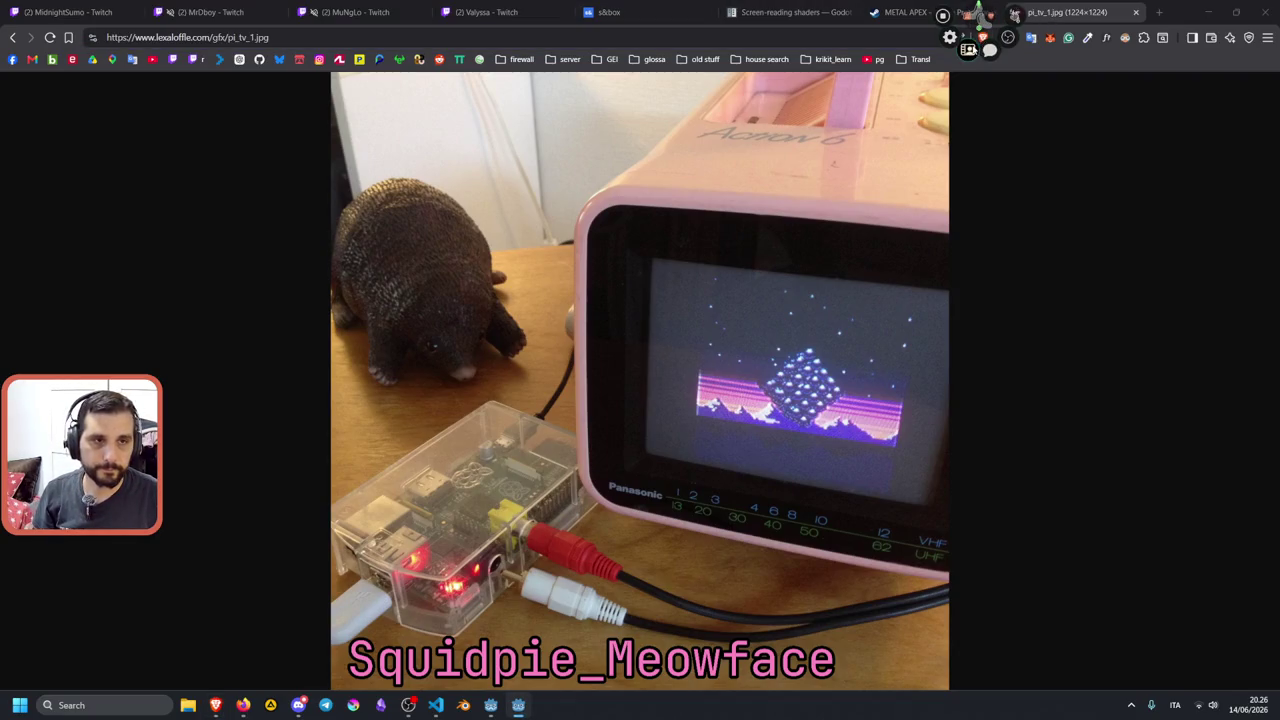
pyautogui.click(1014, 14)
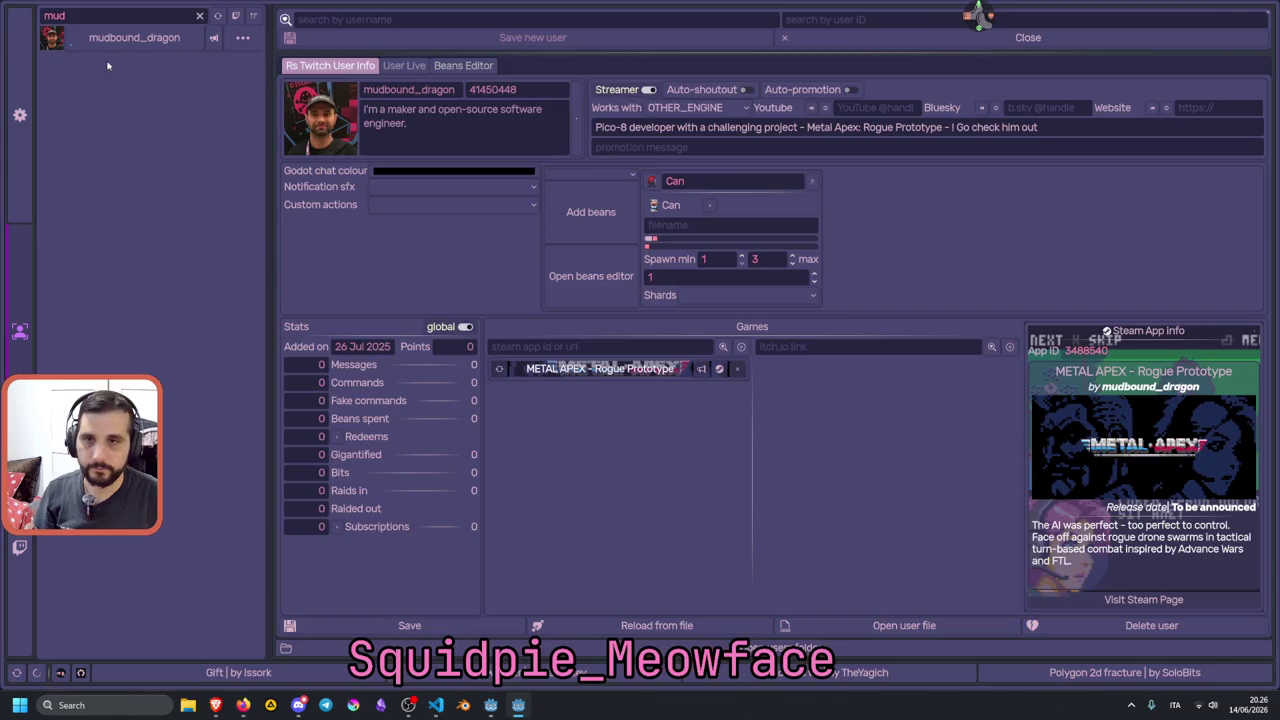
# Filter the Streamer tool to the Godot developer's profile and open Zzzzen Sleep.
pyautogui.click(199, 15)
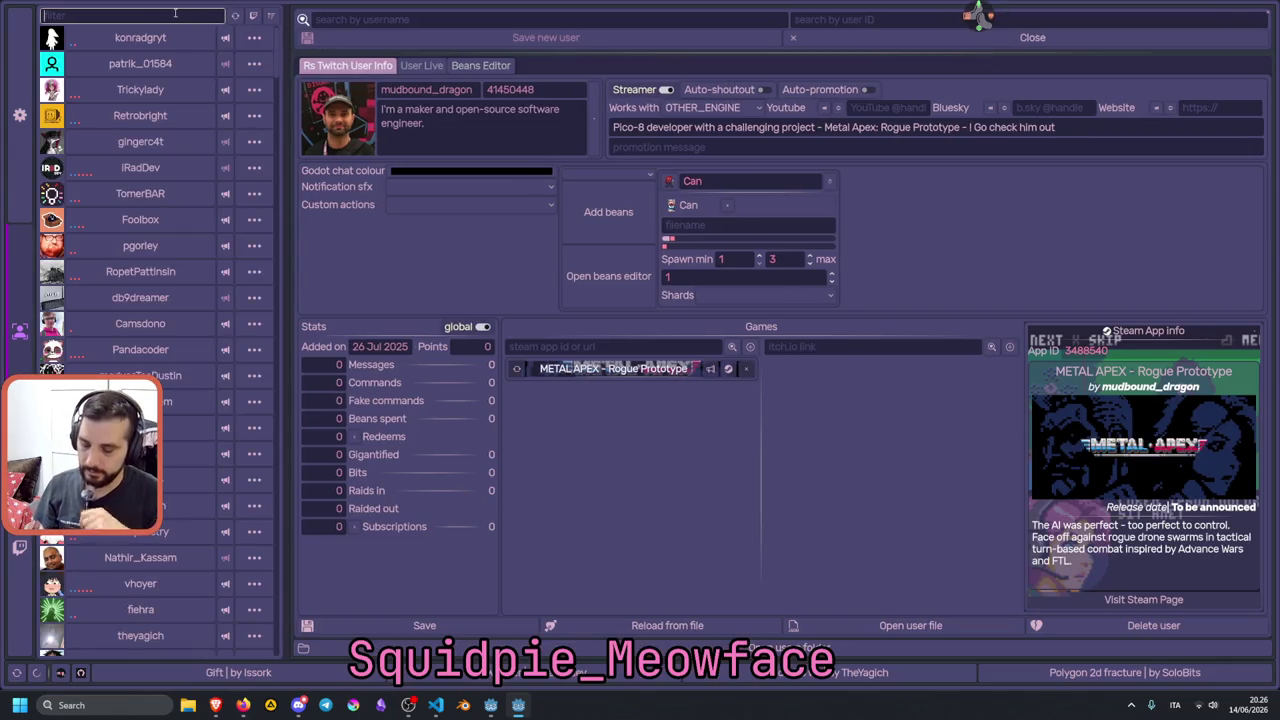
pyautogui.write('jots')
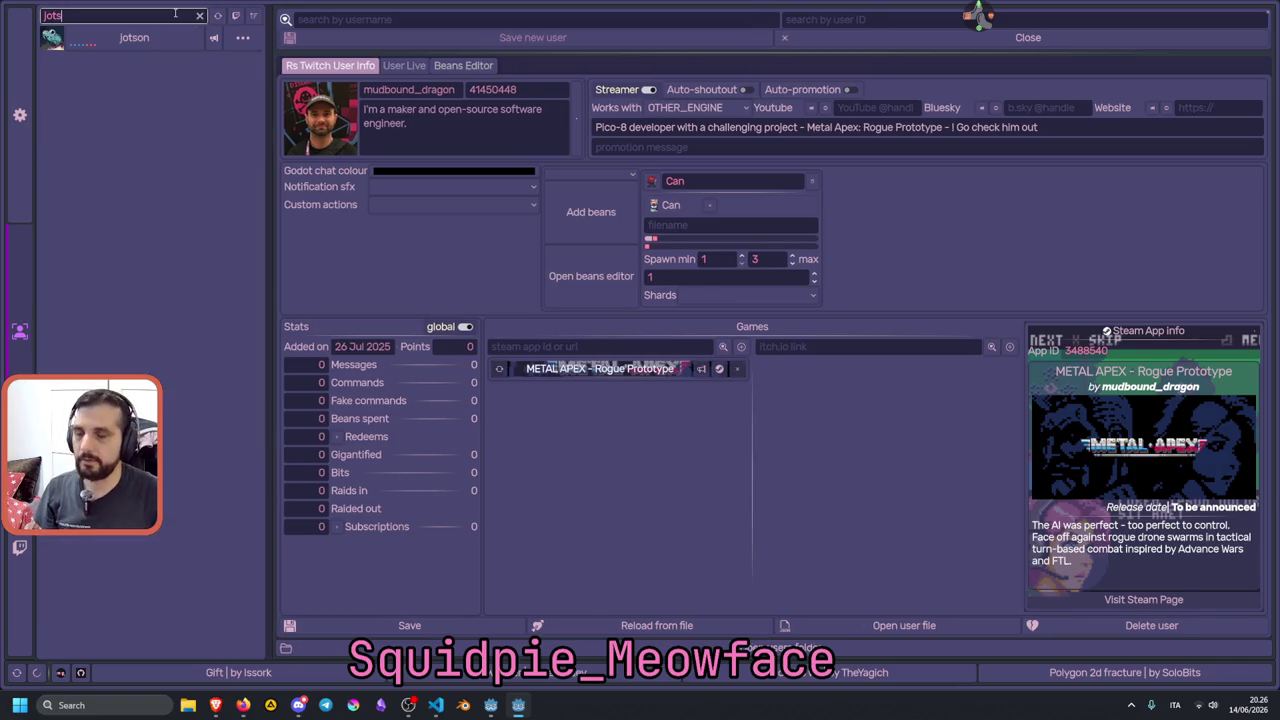
pyautogui.click(157, 40)
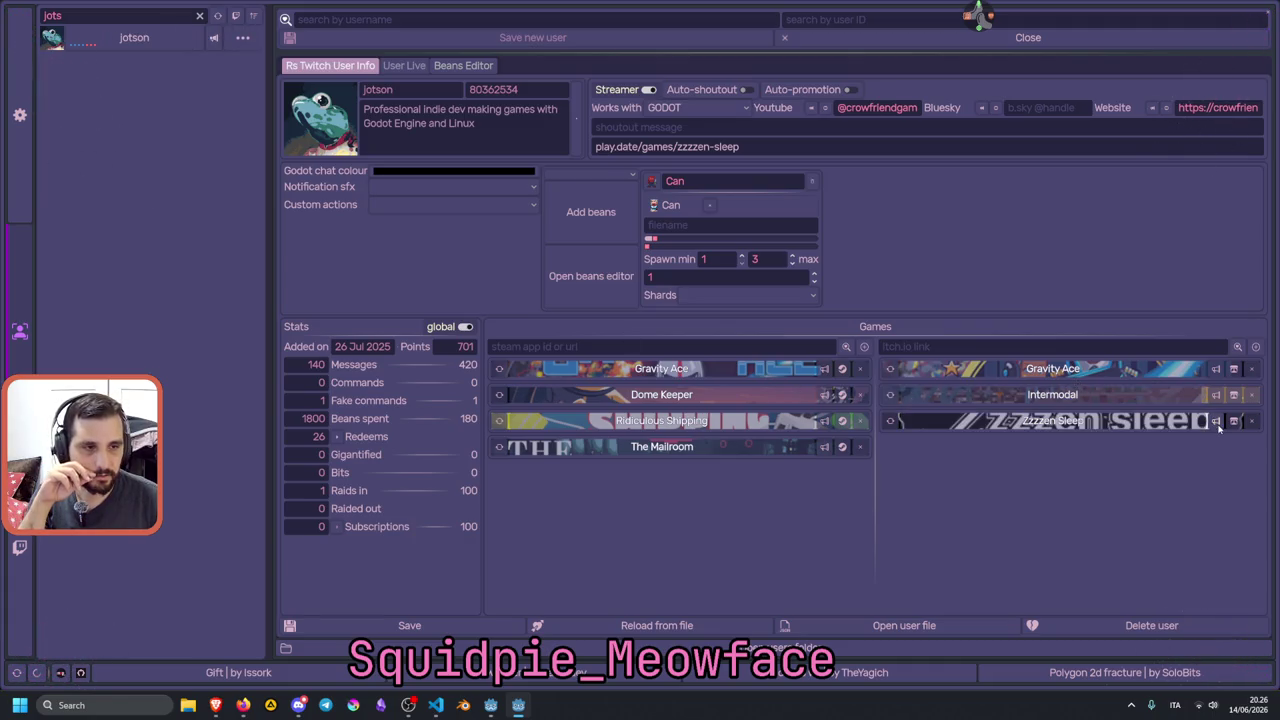
pyautogui.click(1230, 422)
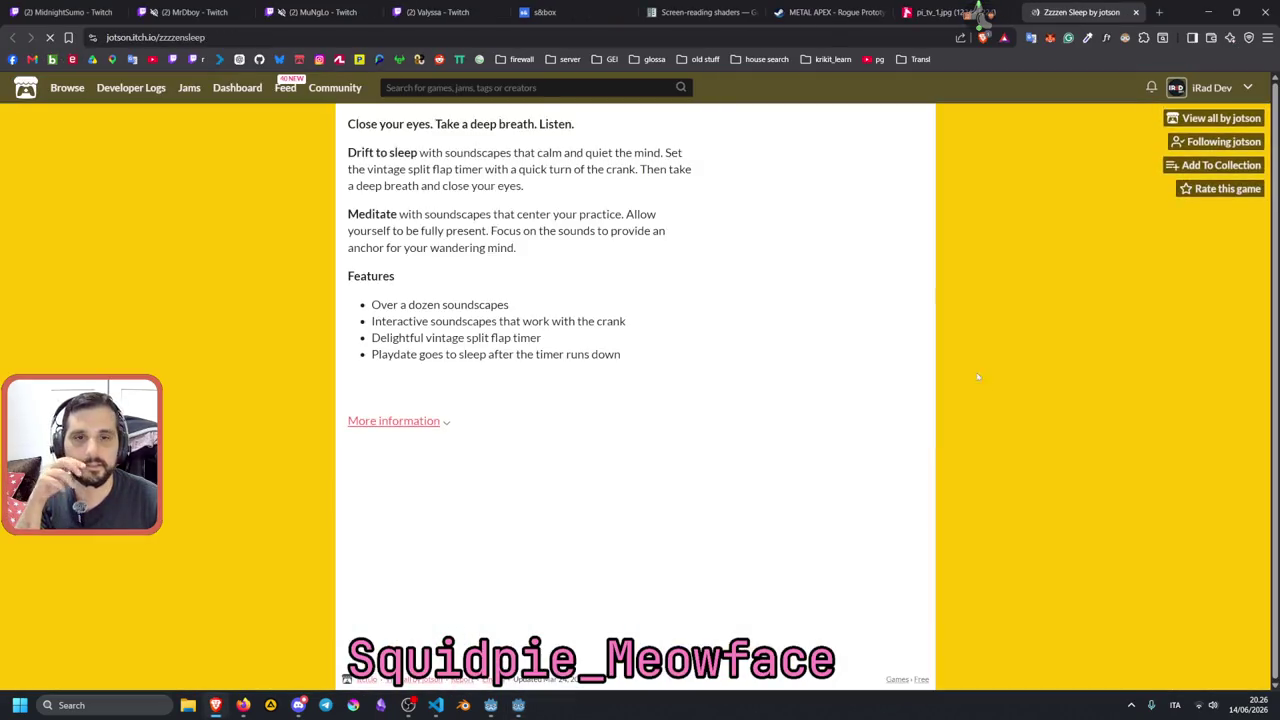
# Highlight the Zzzzen Sleep description, feature list and the word 'Playdate'.
pyautogui.moveTo(370, 333); pyautogui.dragTo(480, 428)
pyautogui.scroll(-1, 450, 480)
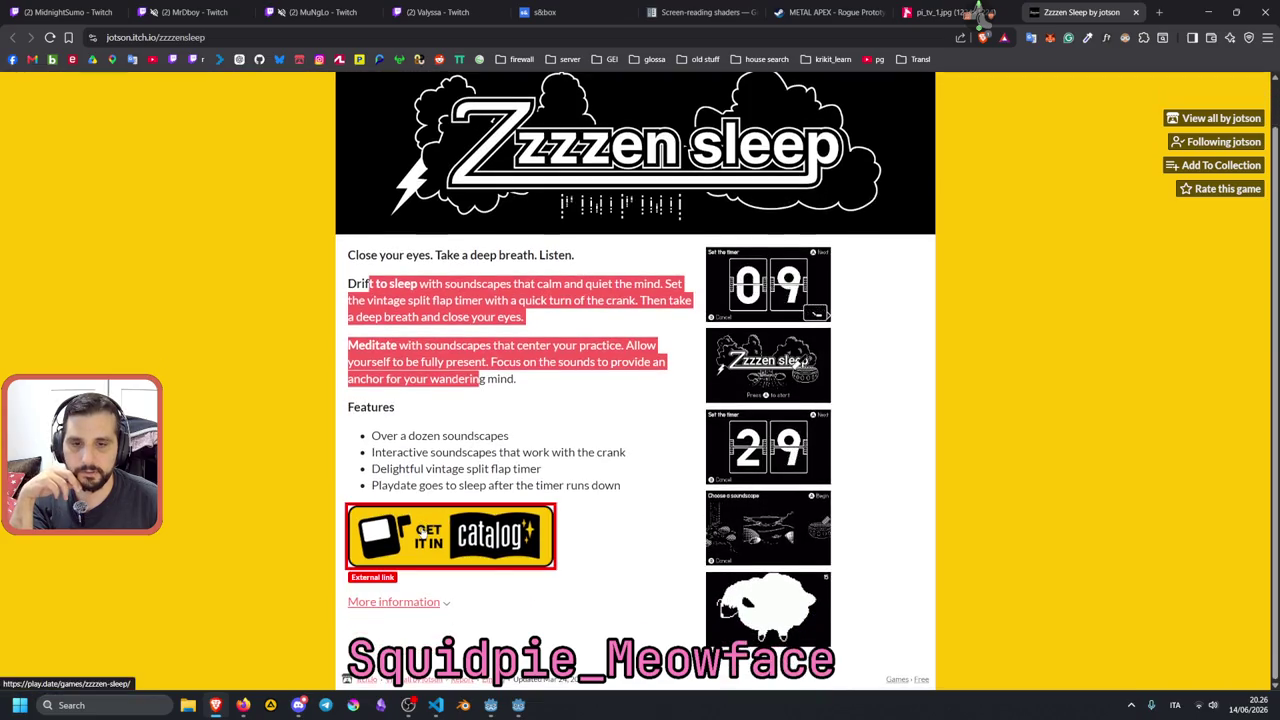
pyautogui.moveTo(410, 436); pyautogui.dragTo(430, 488)
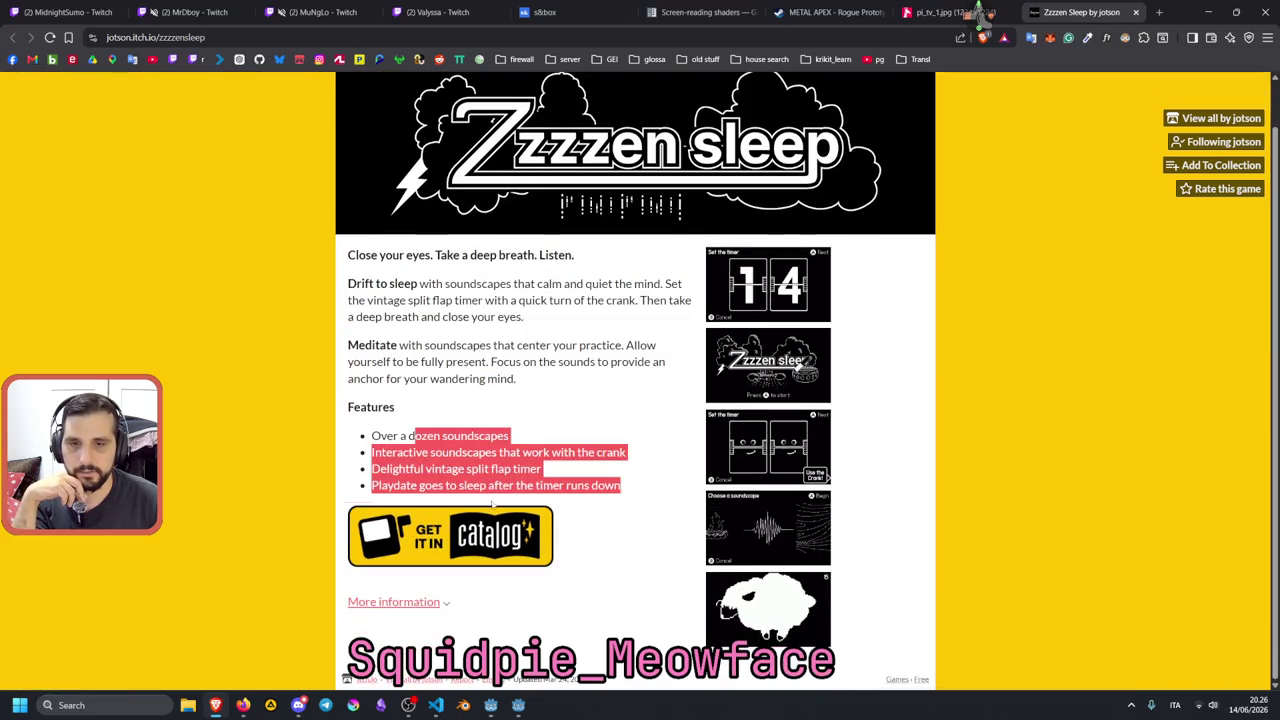
pyautogui.doubleClick(395, 485)
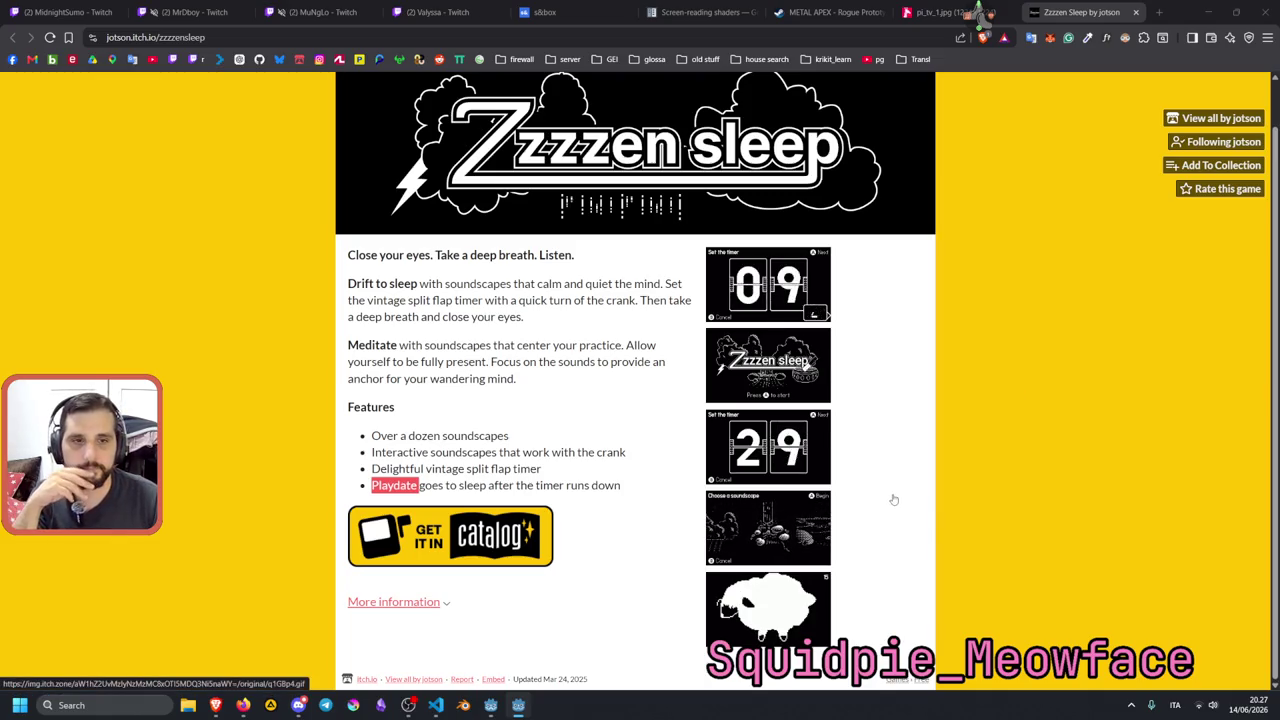
pyautogui.scroll(1, 891, 500)
# Close the Zzzzen Sleep, pi_tv_1.jpg, METAL APEX, Godot docs and s&box tabs.
pyautogui.hotkey('ctrl', 'w')
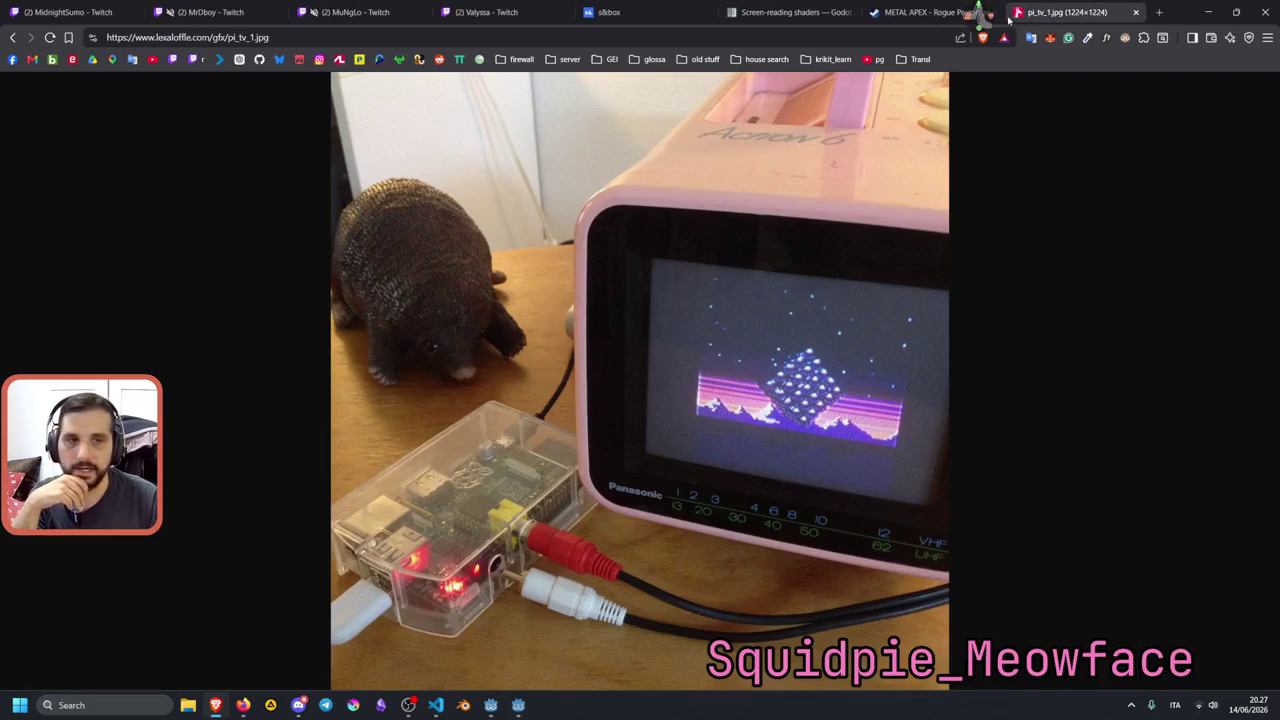
pyautogui.moveTo(519, 715)
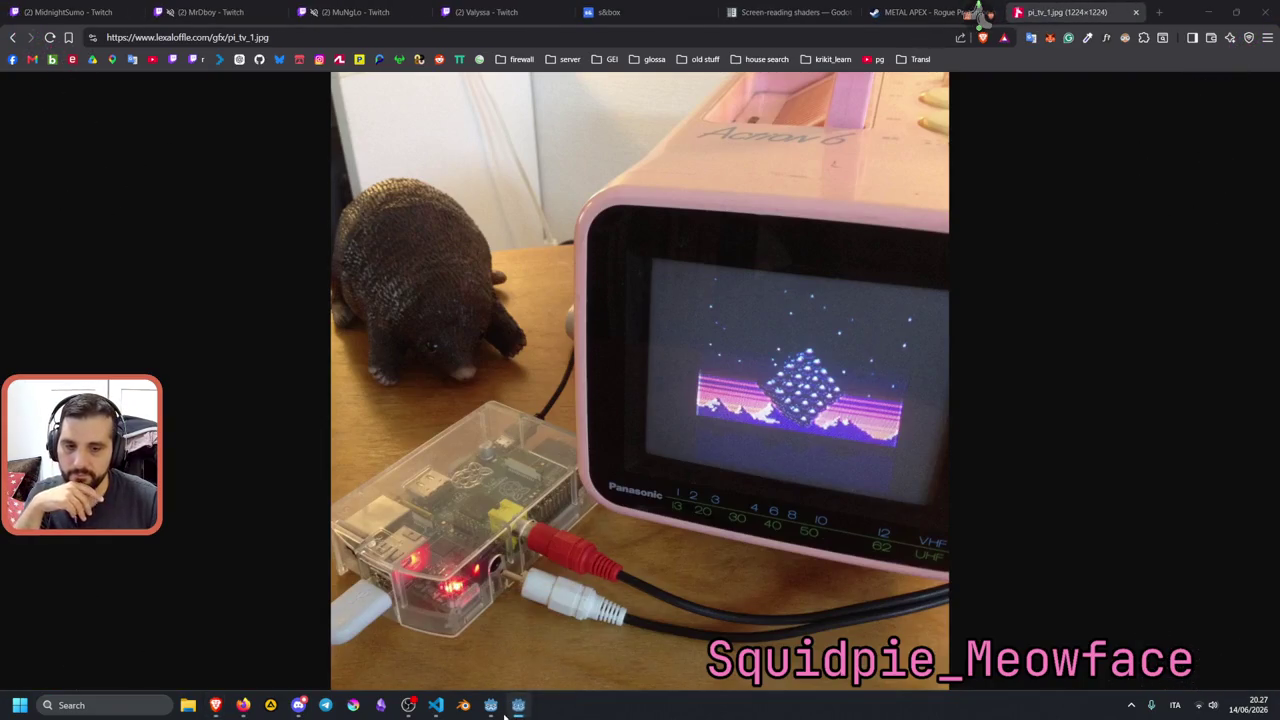
pyautogui.hotkey('ctrl', 'w')
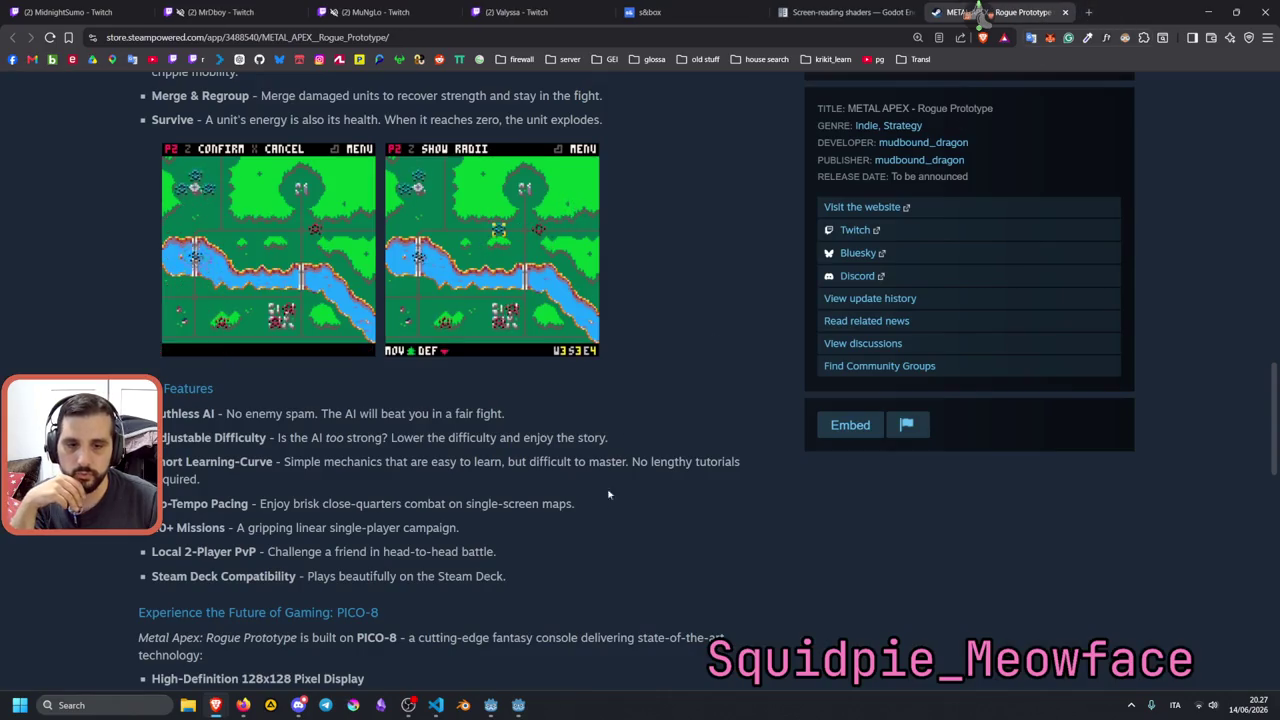
pyautogui.middleClick(1006, 7)
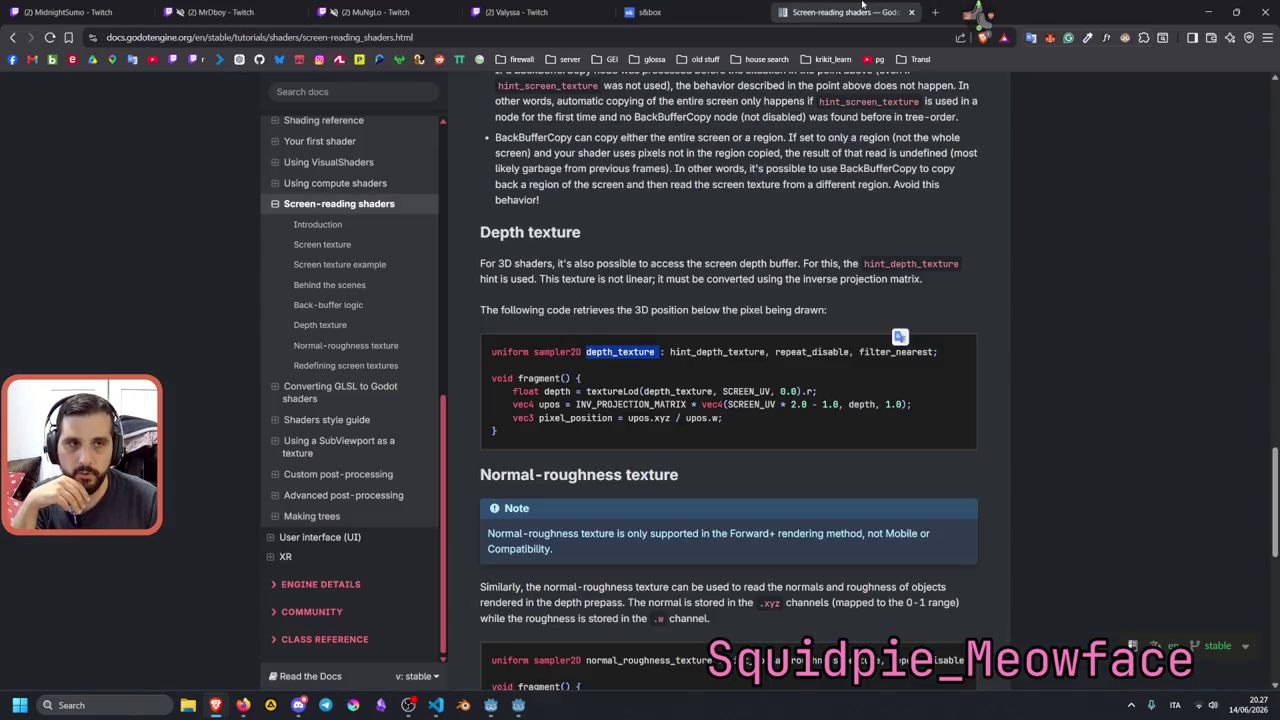
pyautogui.middleClick(862, 5)
pyautogui.hotkey('ctrl', 'w')
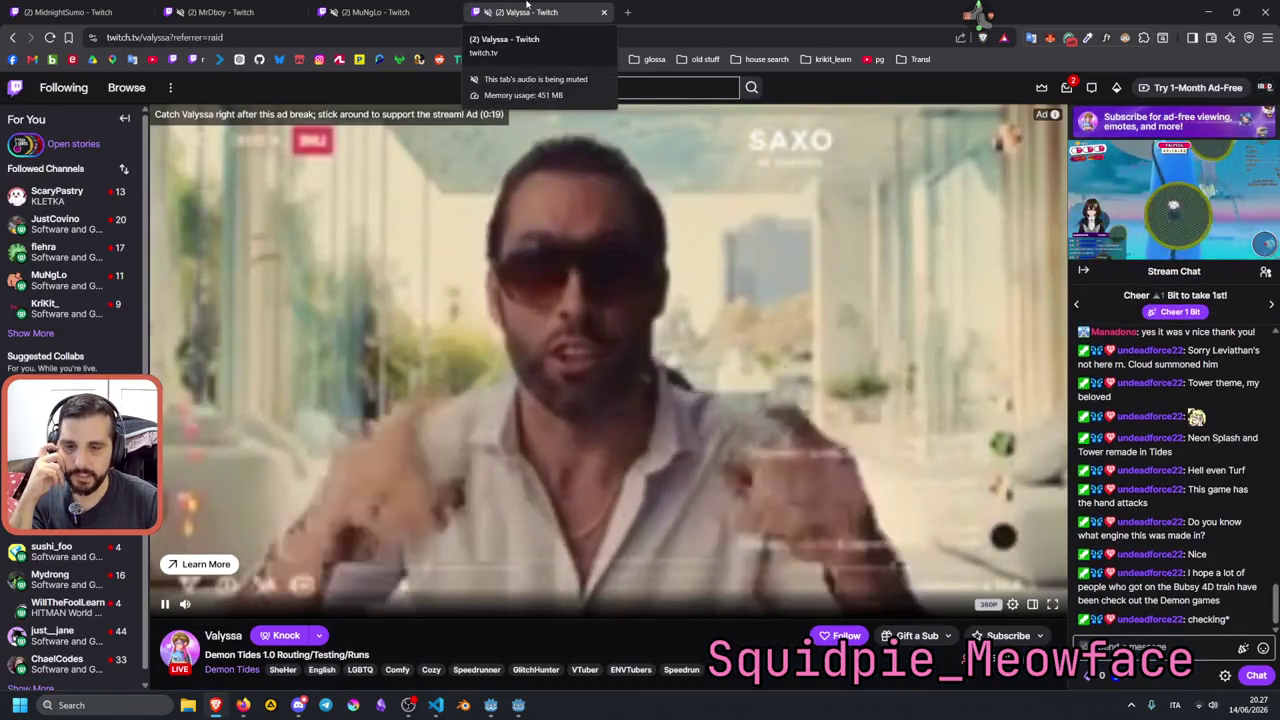
# Close the current Twitch stream tab and open a followed channel in a background tab.
pyautogui.scroll(-2, 457, 340)
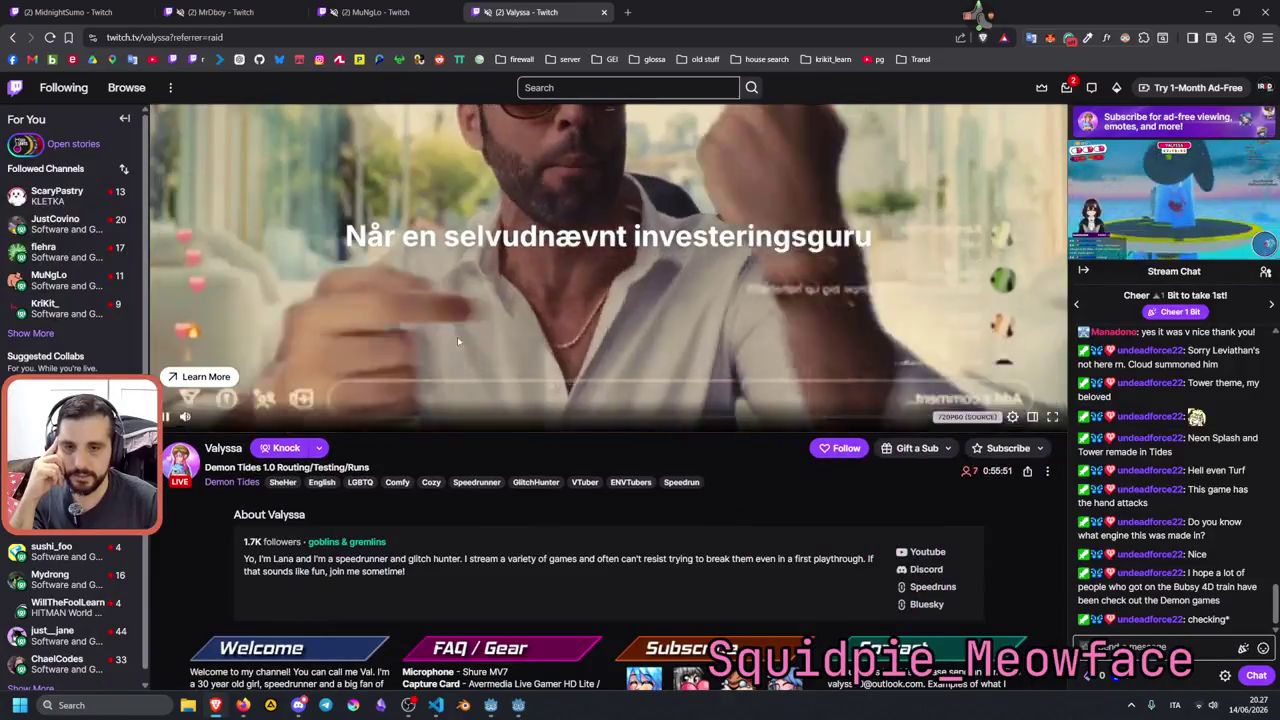
pyautogui.scroll(2, 457, 336)
pyautogui.hotkey('ctrl', 'w')
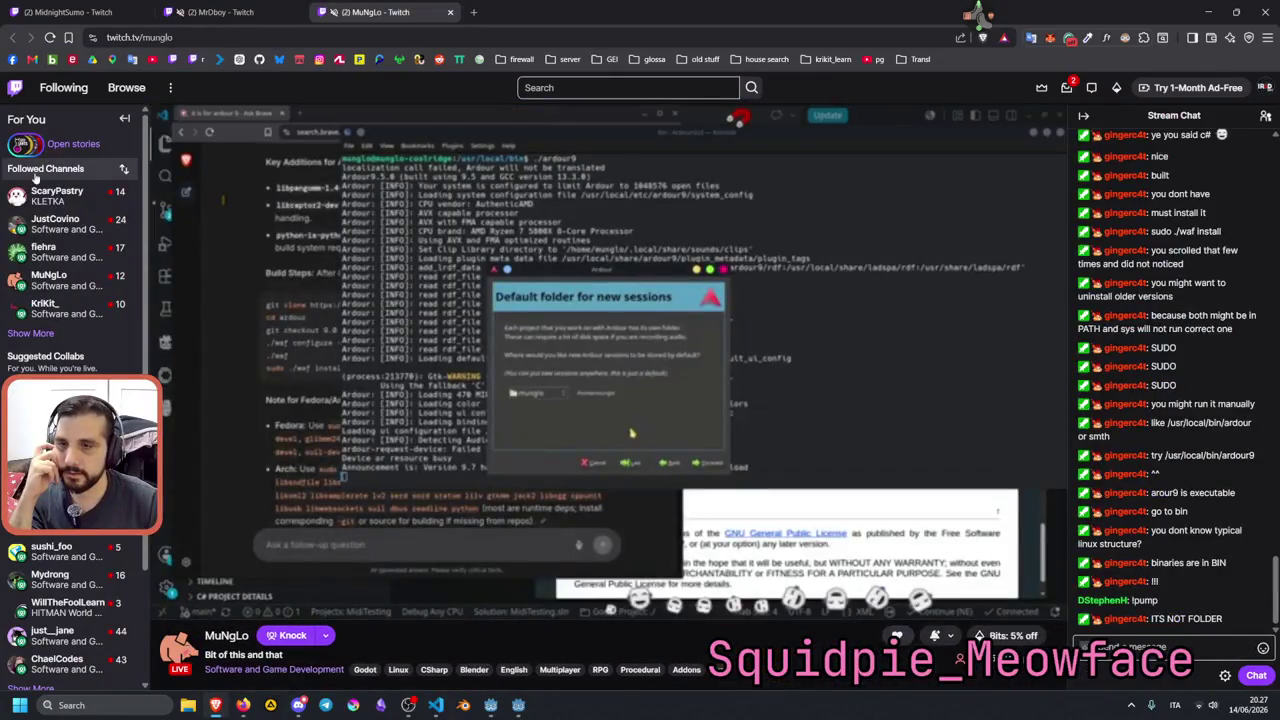
pyautogui.middleClick(57, 193)
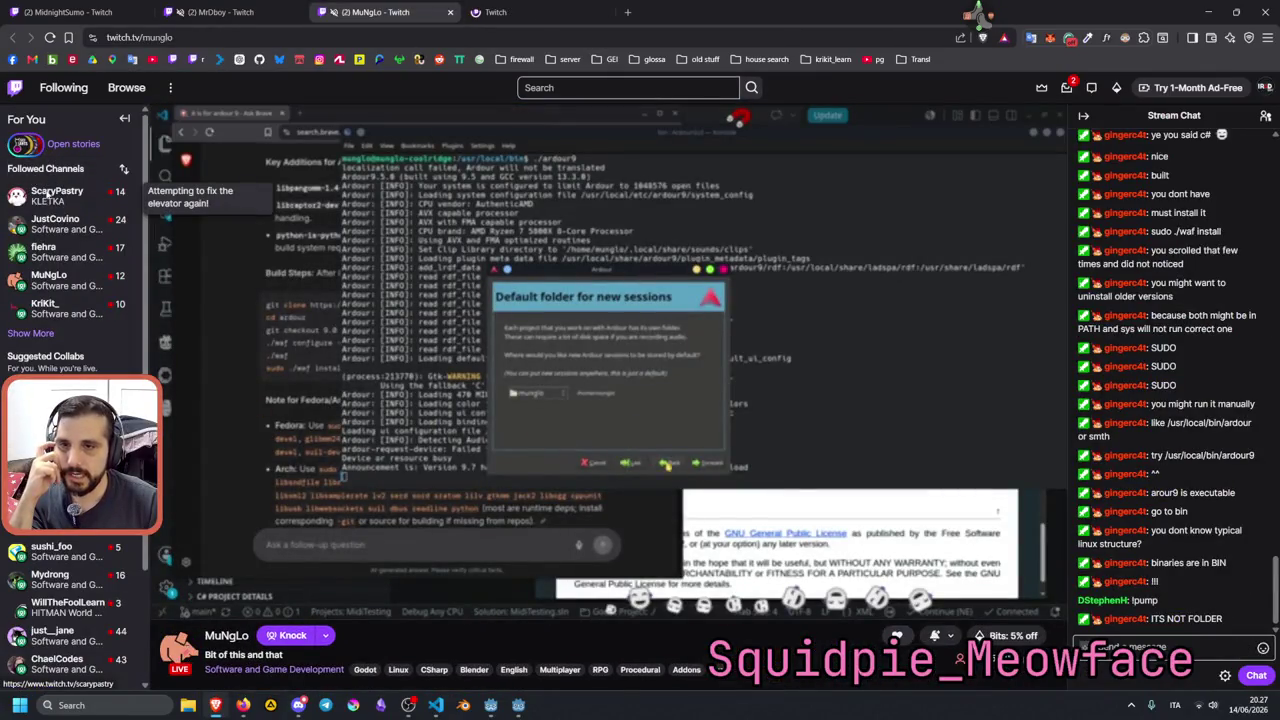
# Expand the Followed Channels list twice, then return to the Godot editor.
pyautogui.click(40, 332)
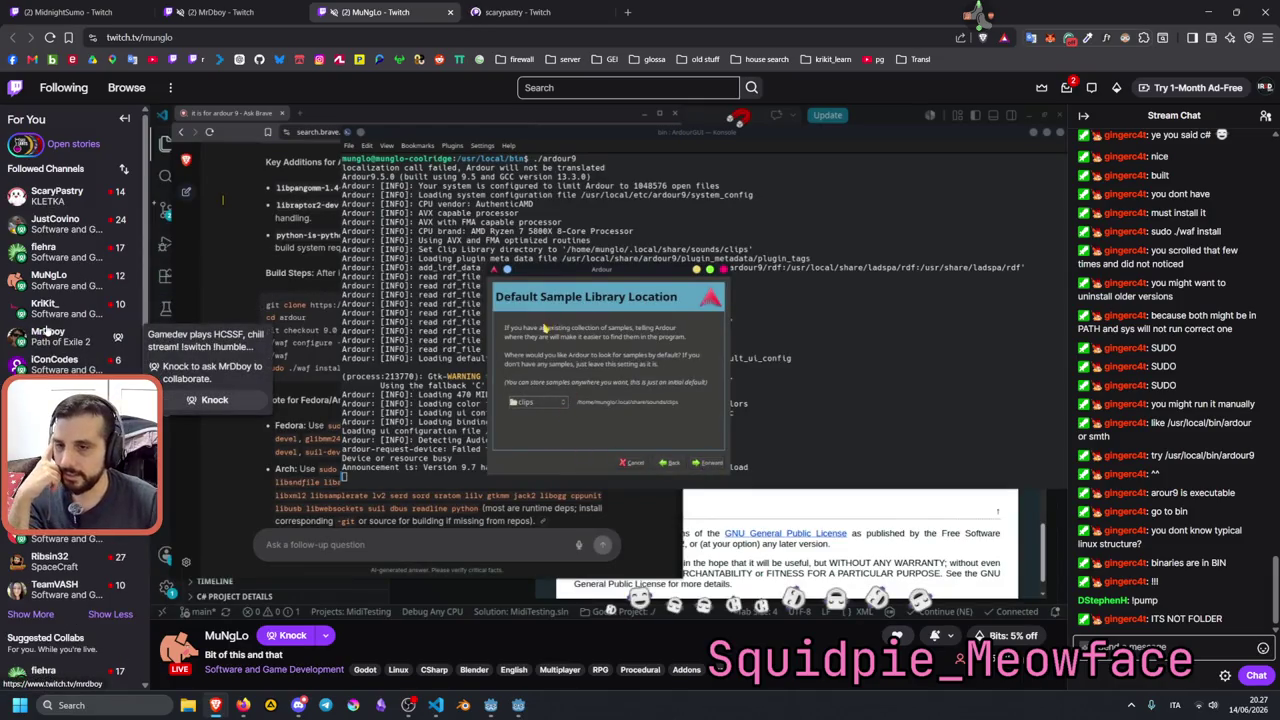
pyautogui.scroll(-1, 45, 322)
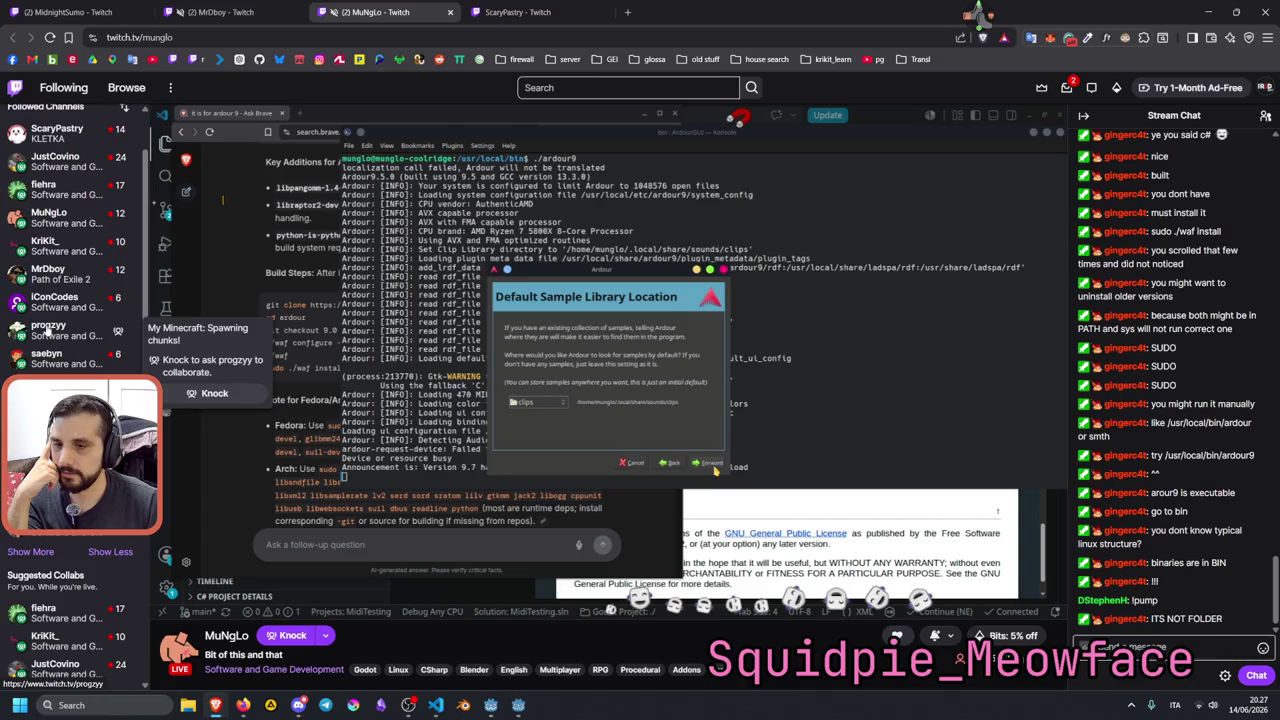
pyautogui.click(31, 552)
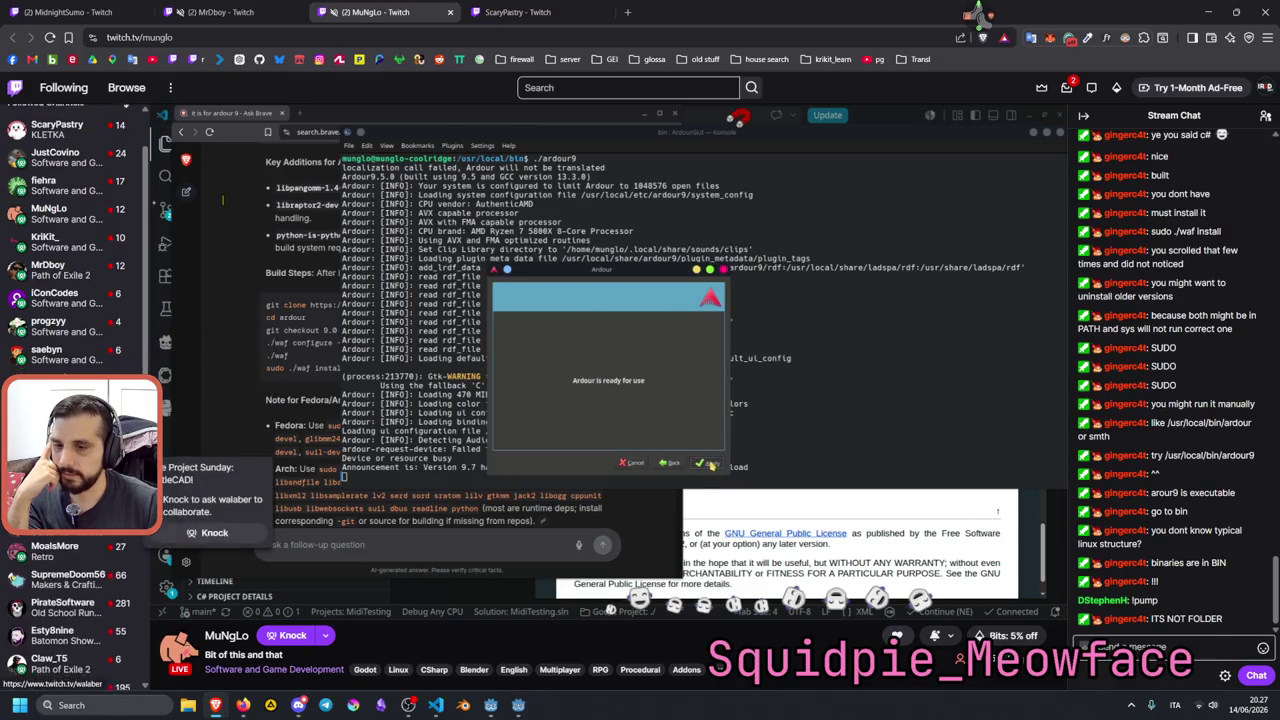
pyautogui.scroll(-3, 60, 395)
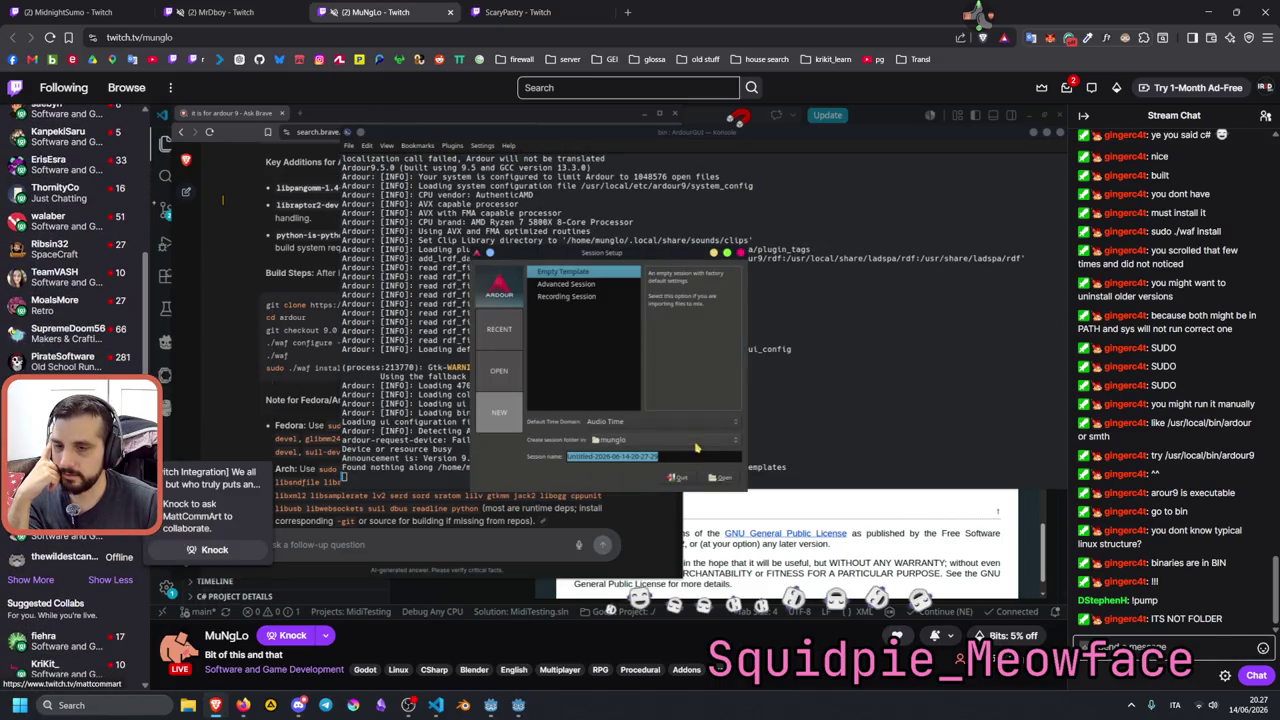
pyautogui.scroll(5, 60, 520)
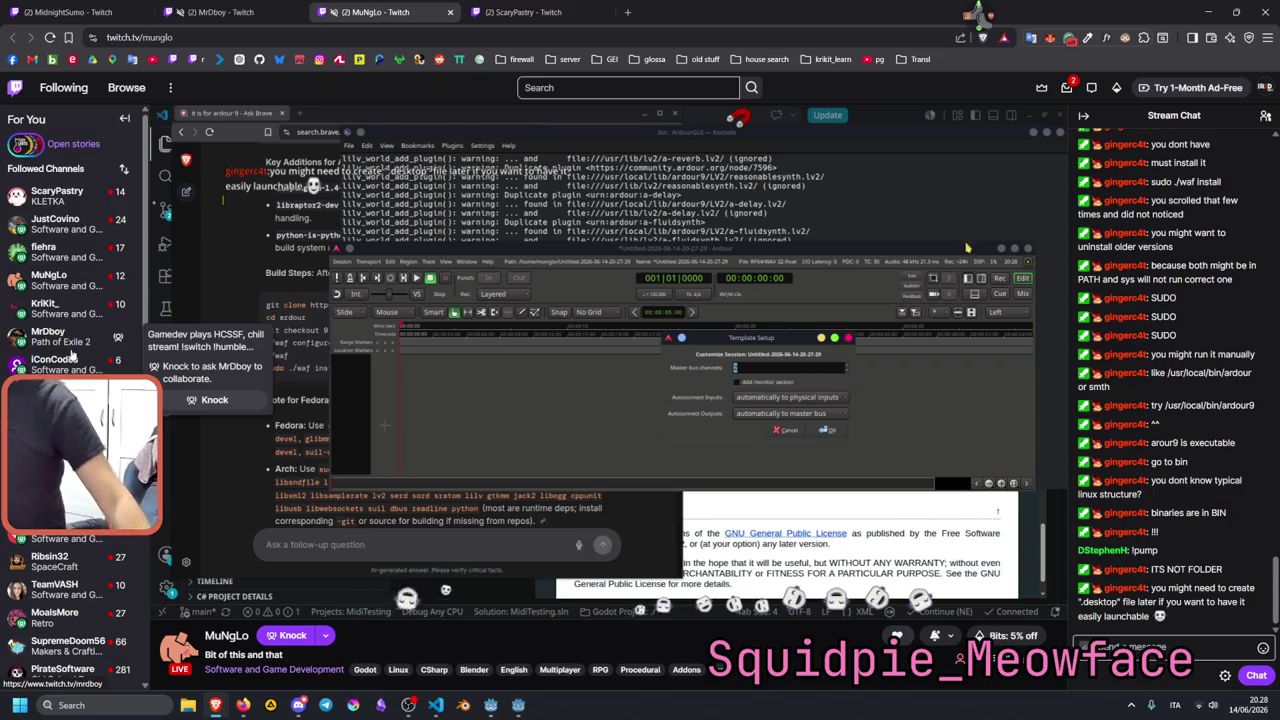
pyautogui.scroll(-5, 72, 350)
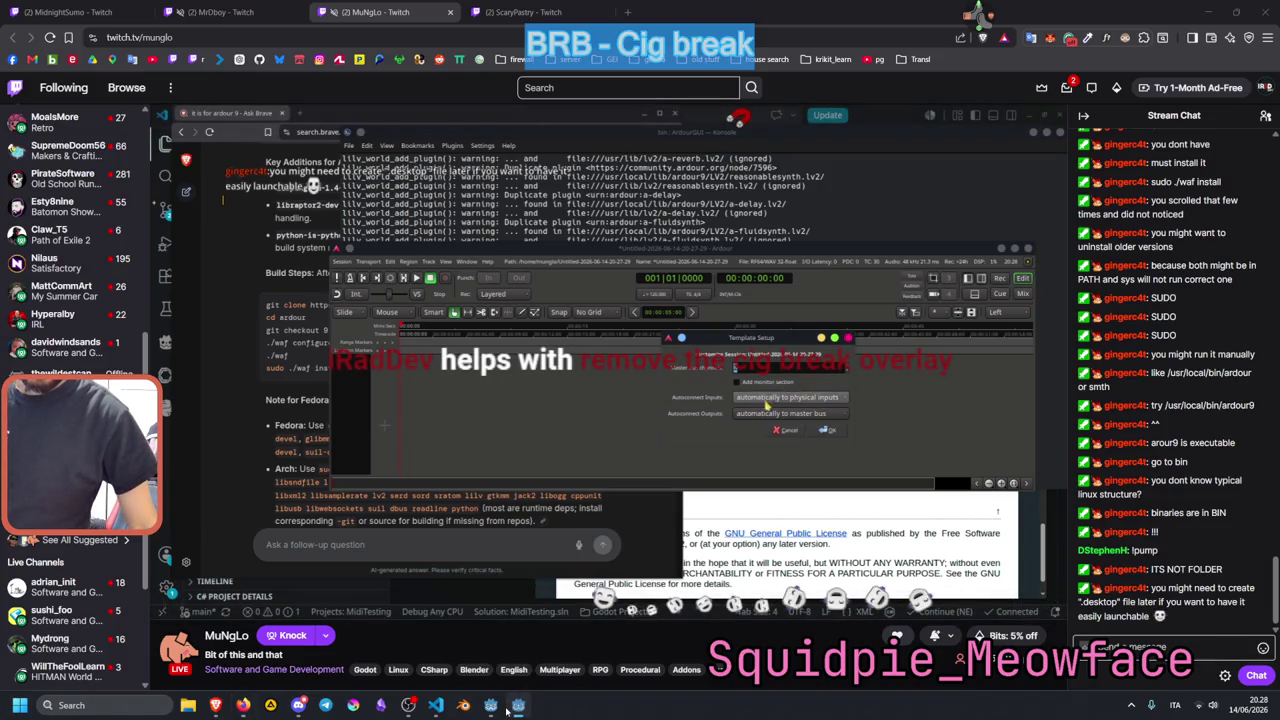
pyautogui.click(500, 708)
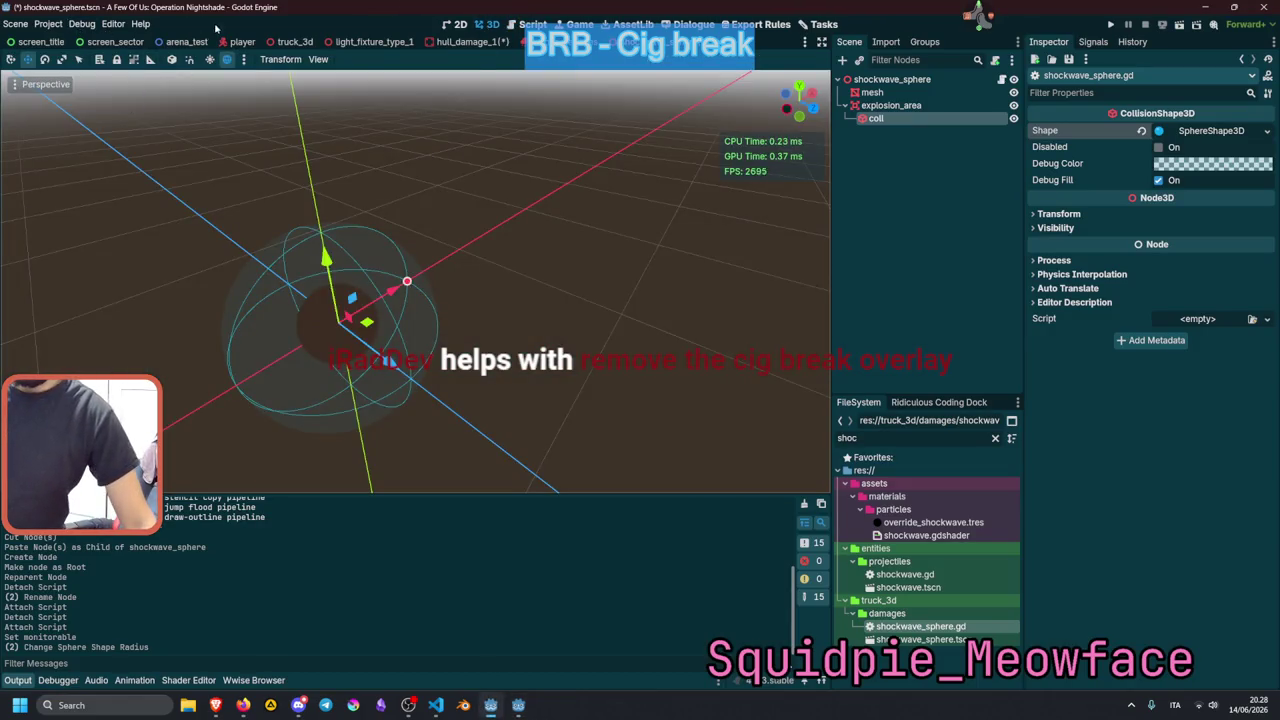
# Switch to the truck_3d scene tab.
pyautogui.click(292, 41)
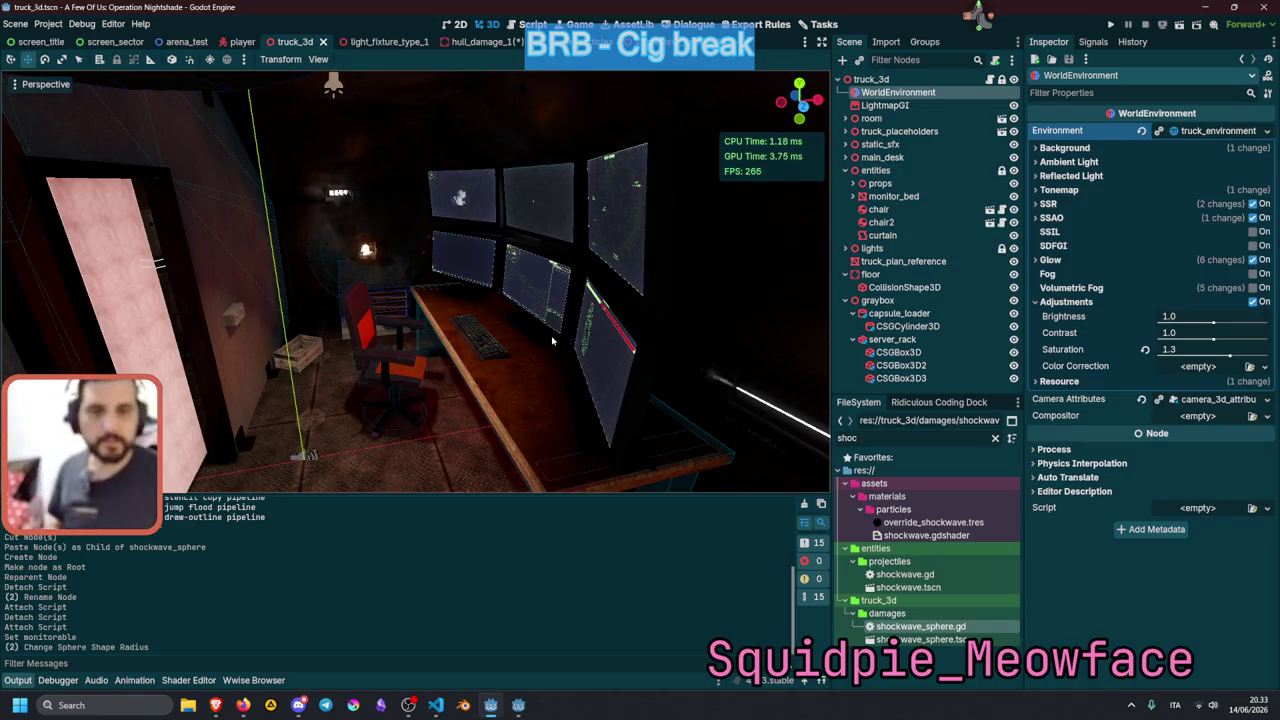
# Fly around the truck interior between the crate, server rack, desk and monitors.
pyautogui.press('w')
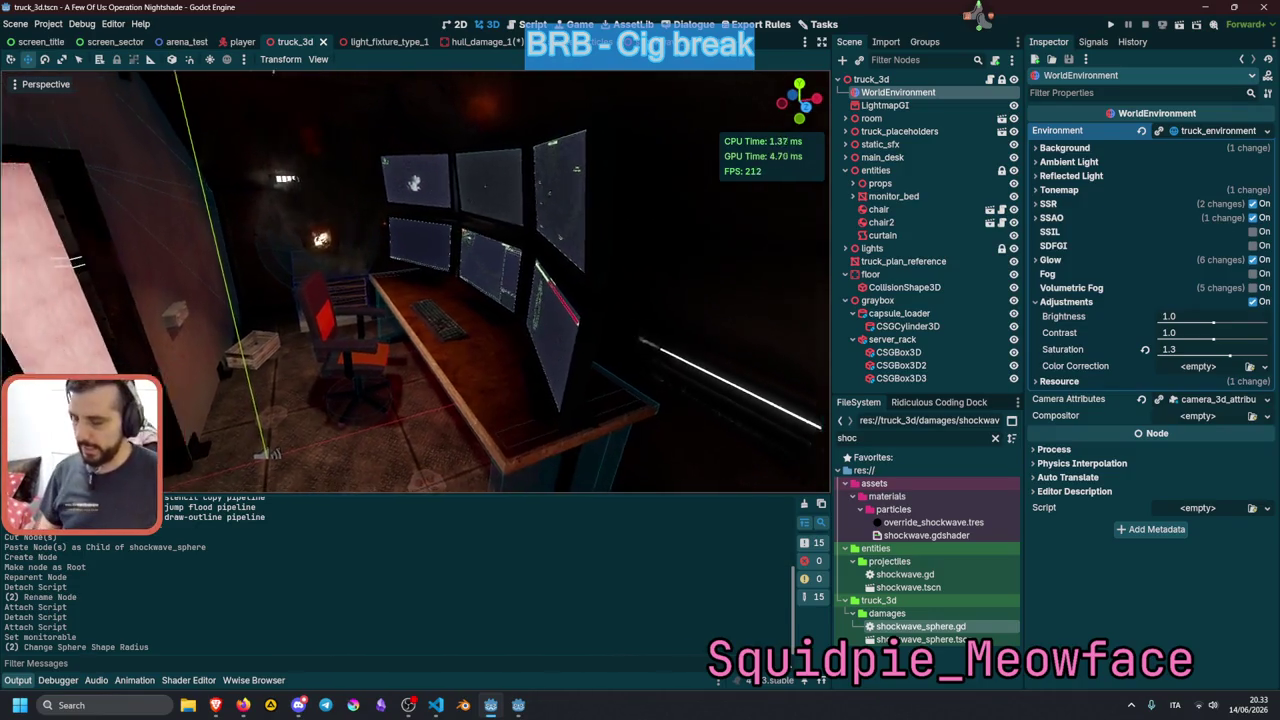
pyautogui.press('s')
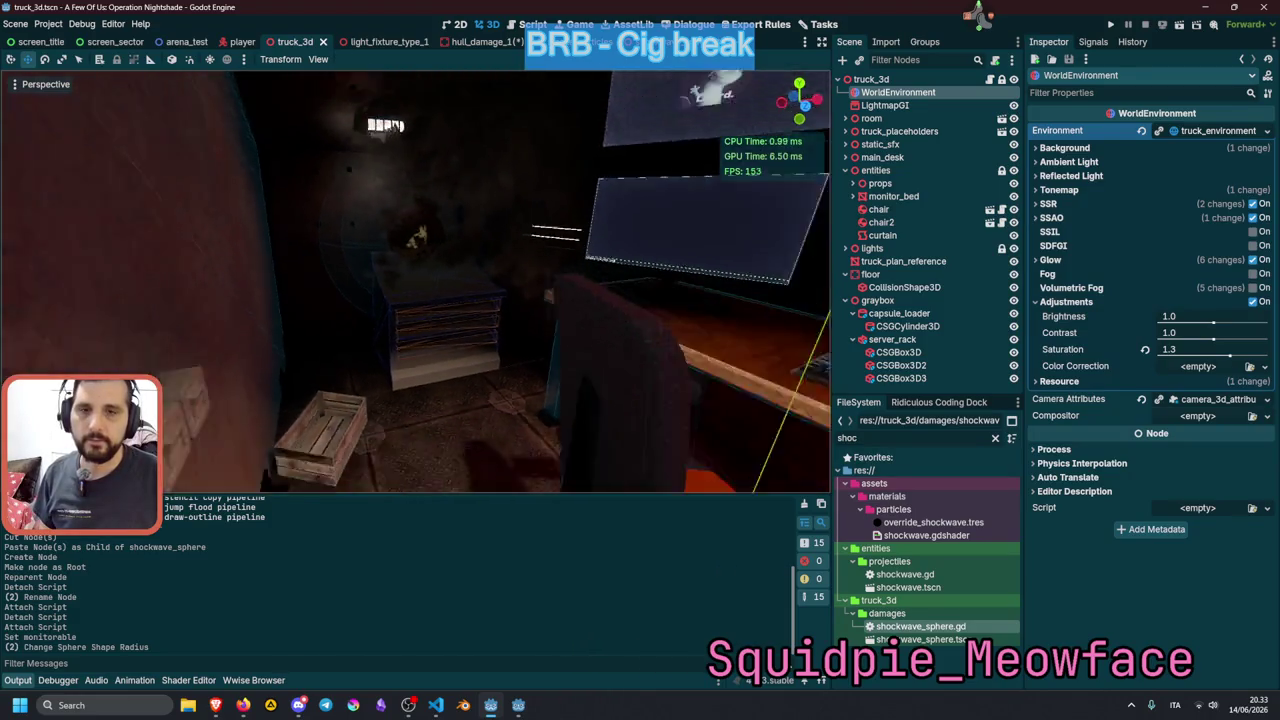
pyautogui.press('w')
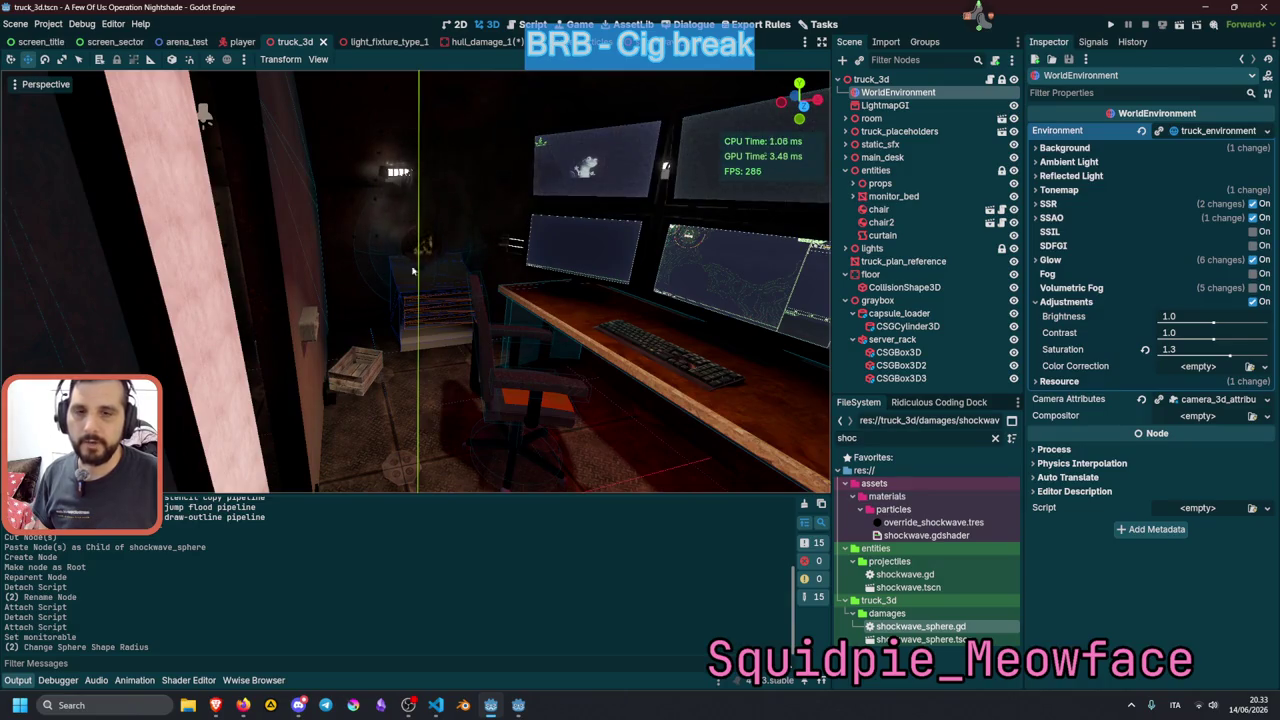
pyautogui.scroll(2, 398, 274)
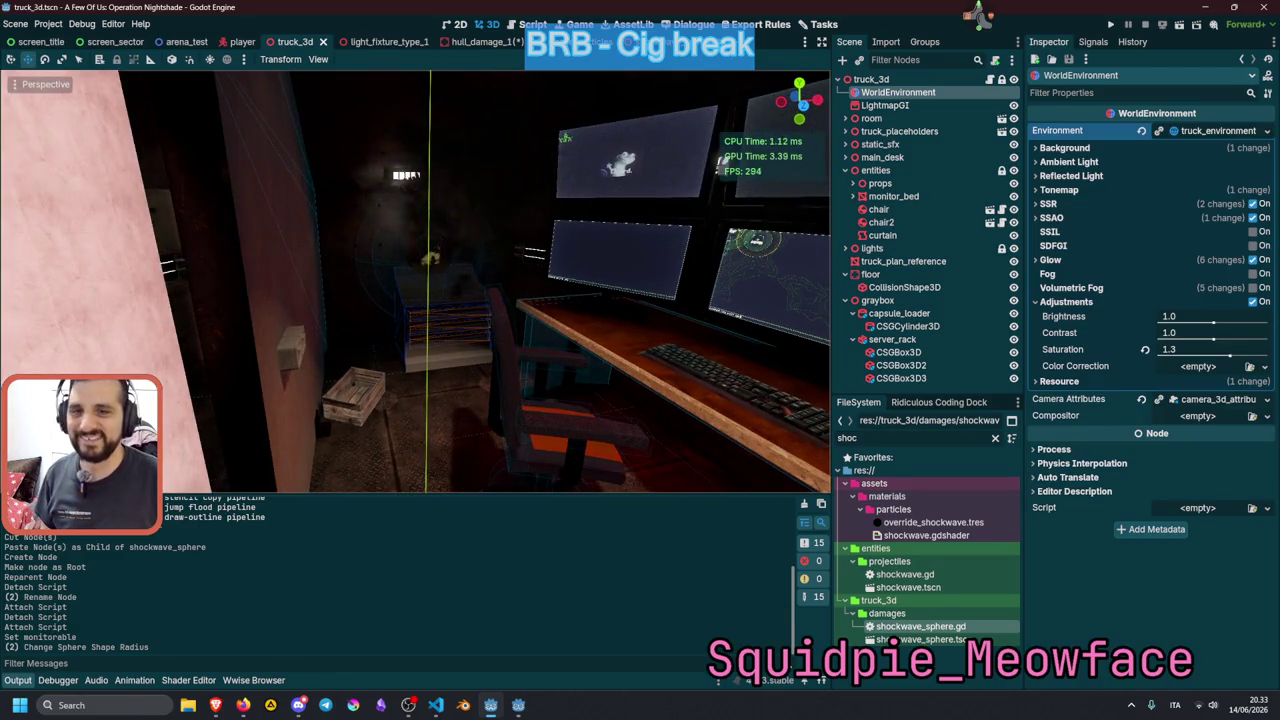
pyautogui.press('d')
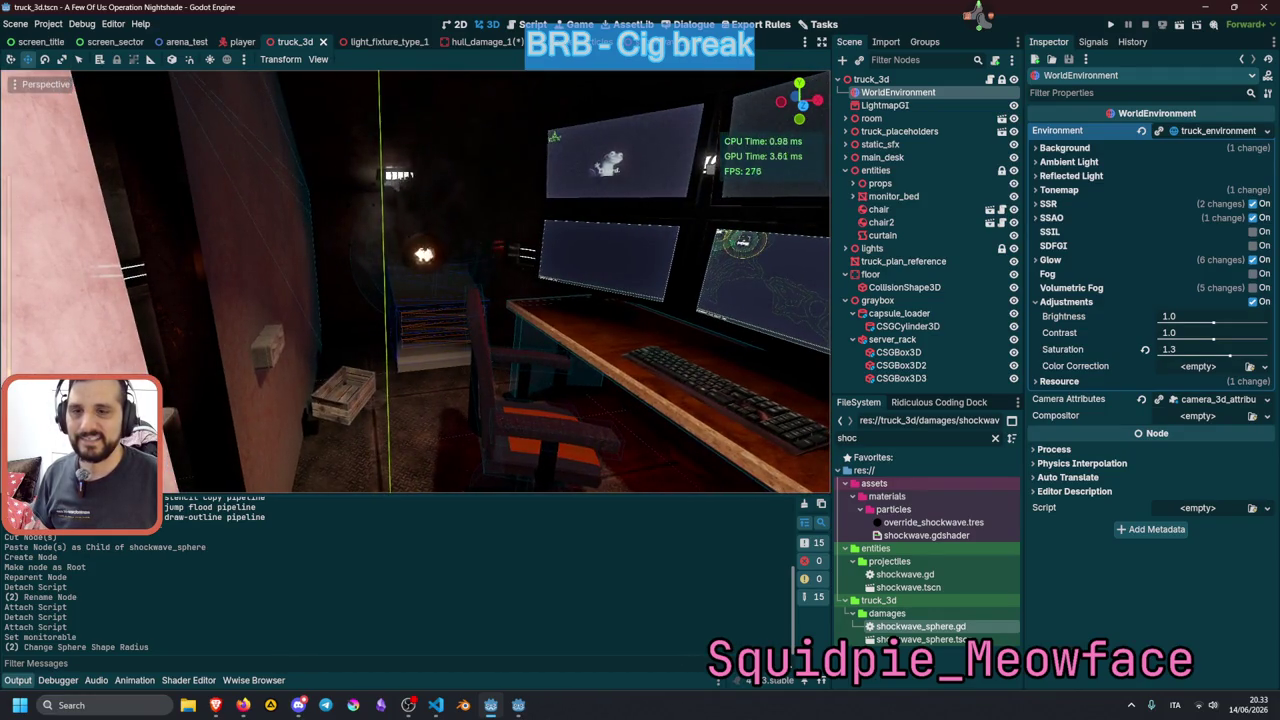
pyautogui.press('a')
pyautogui.press('d')
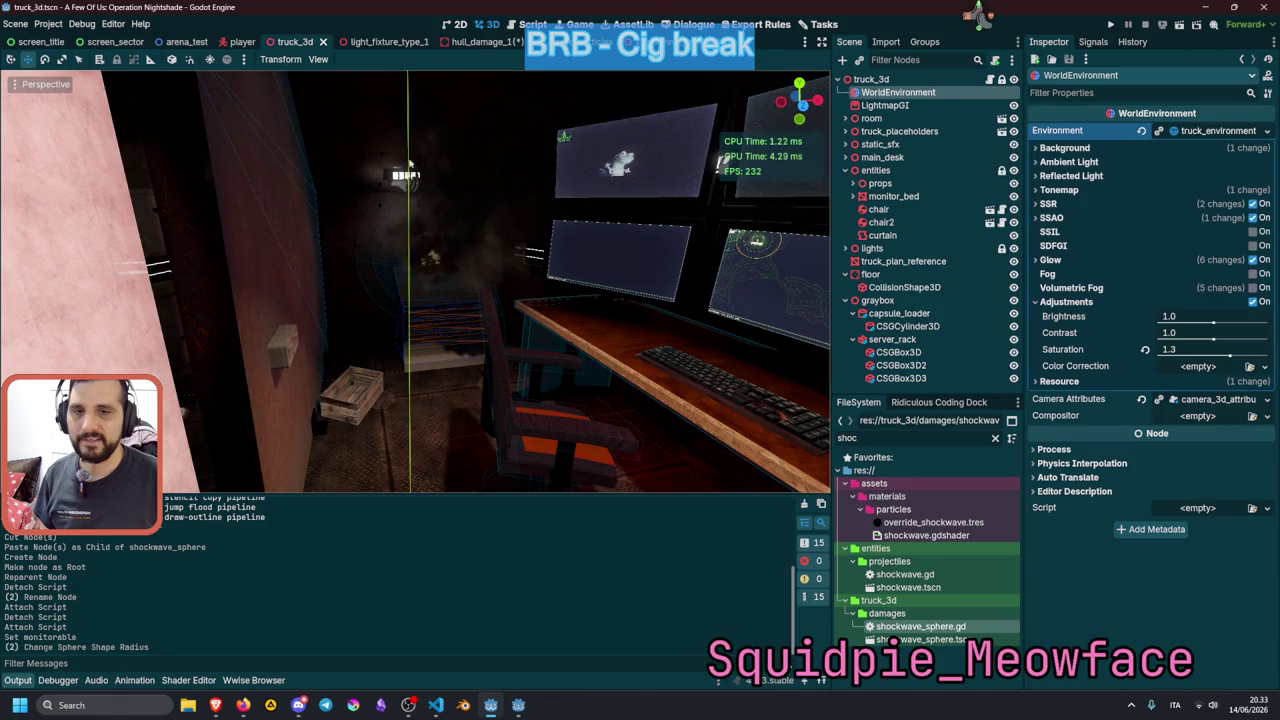
# Move in on the shockwave sphere above the server rack, then run the project with F5.
pyautogui.moveTo(413, 284)
pyautogui.mouseDown()
pyautogui.moveTo(415, 345)
pyautogui.moveTo(428, 214)
pyautogui.moveTo(430, 260)
pyautogui.mouseUp()
pyautogui.press('w')
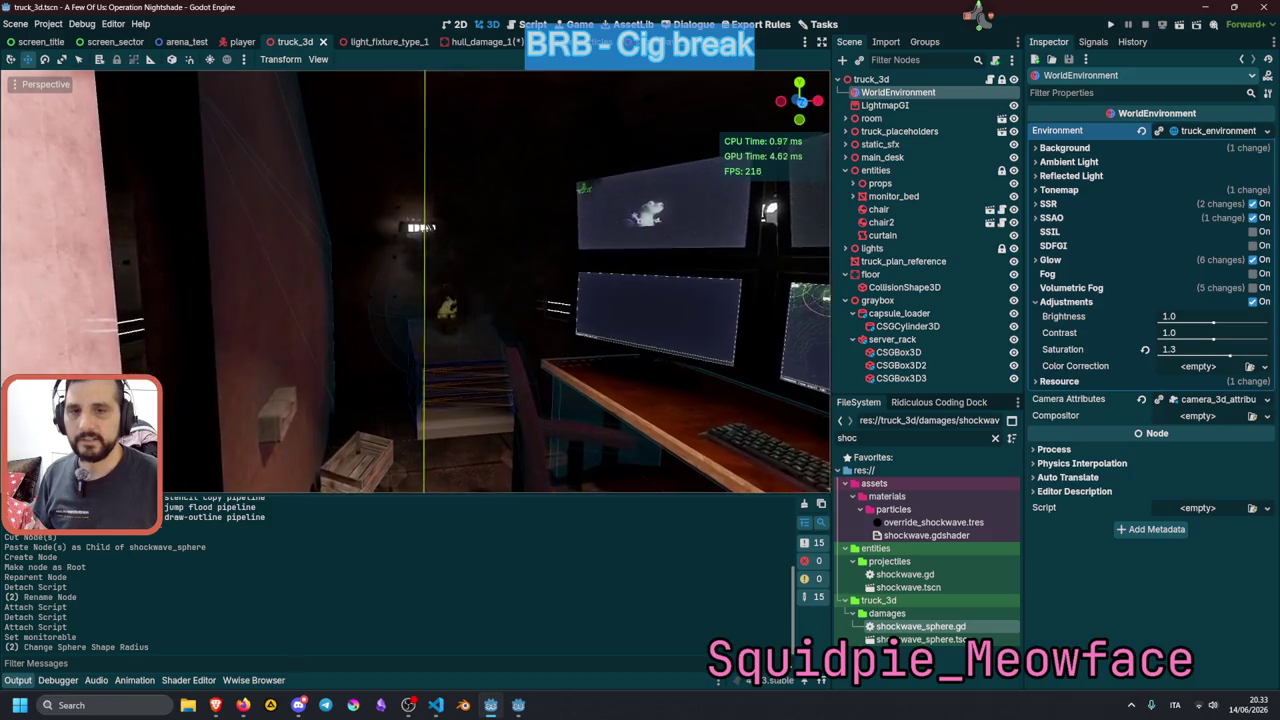
pyautogui.press('w')
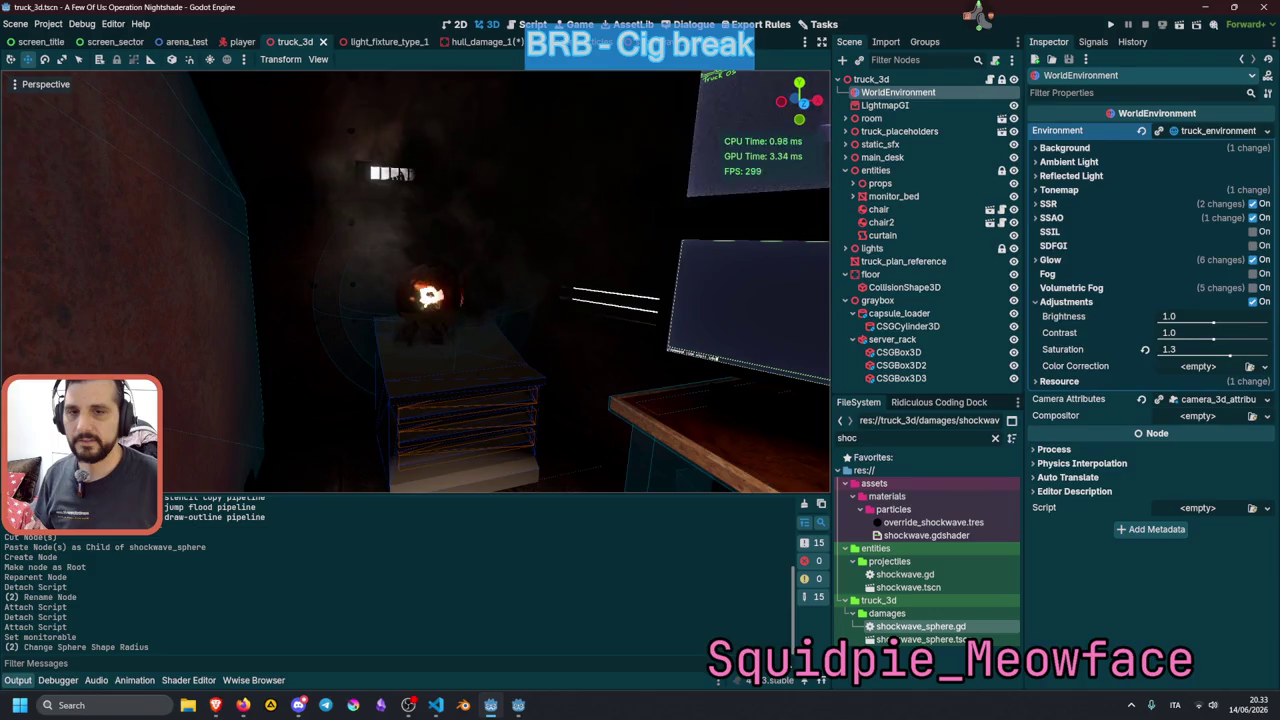
pyautogui.press('d')
pyautogui.press('d')
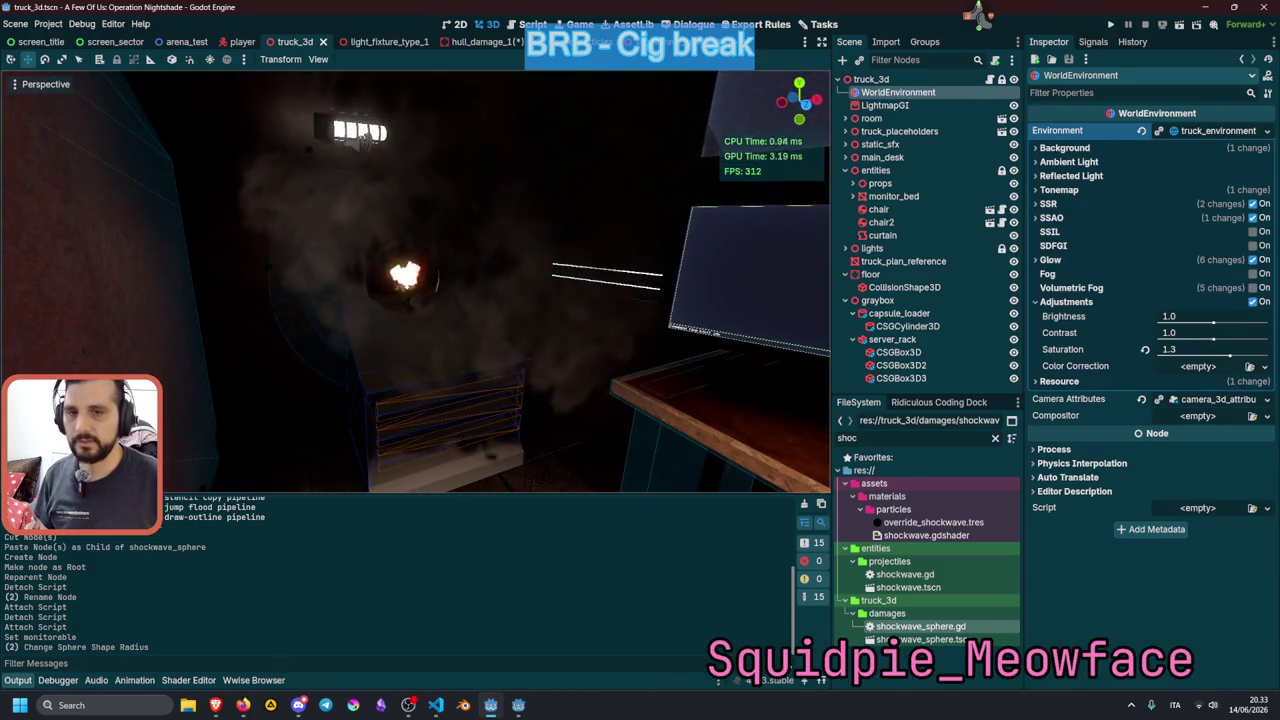
pyautogui.press('a')
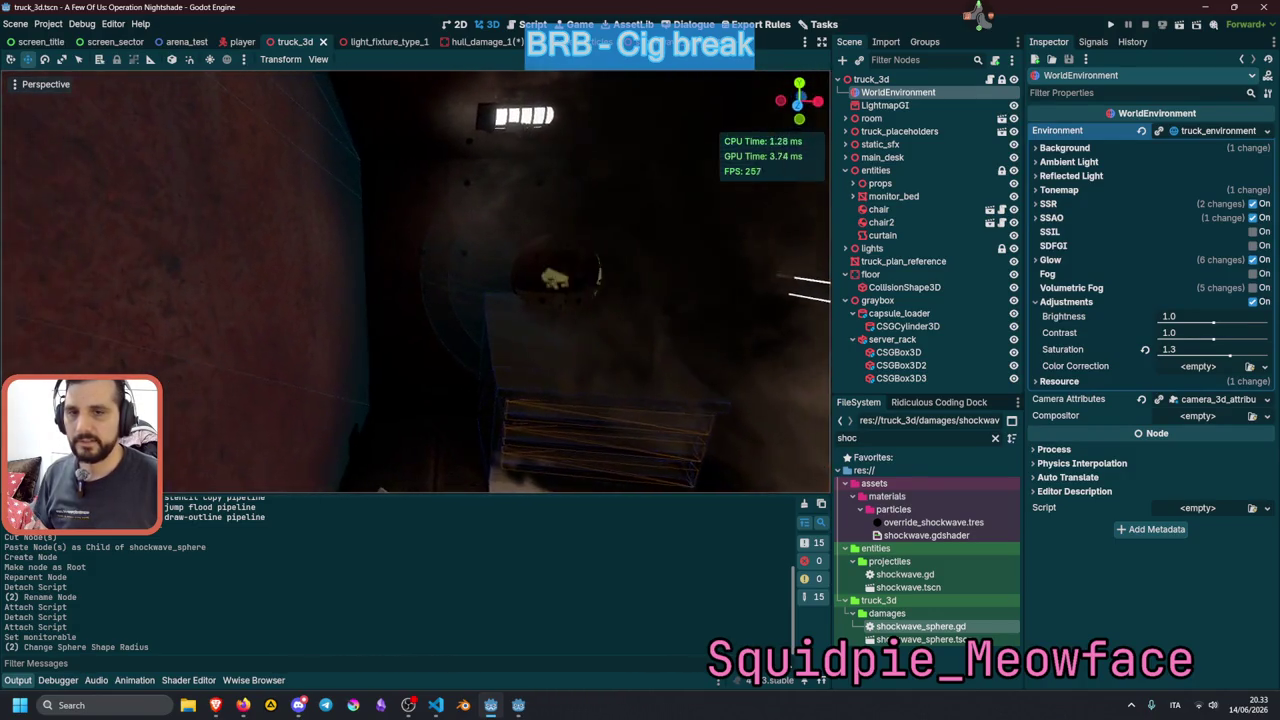
pyautogui.press('a')
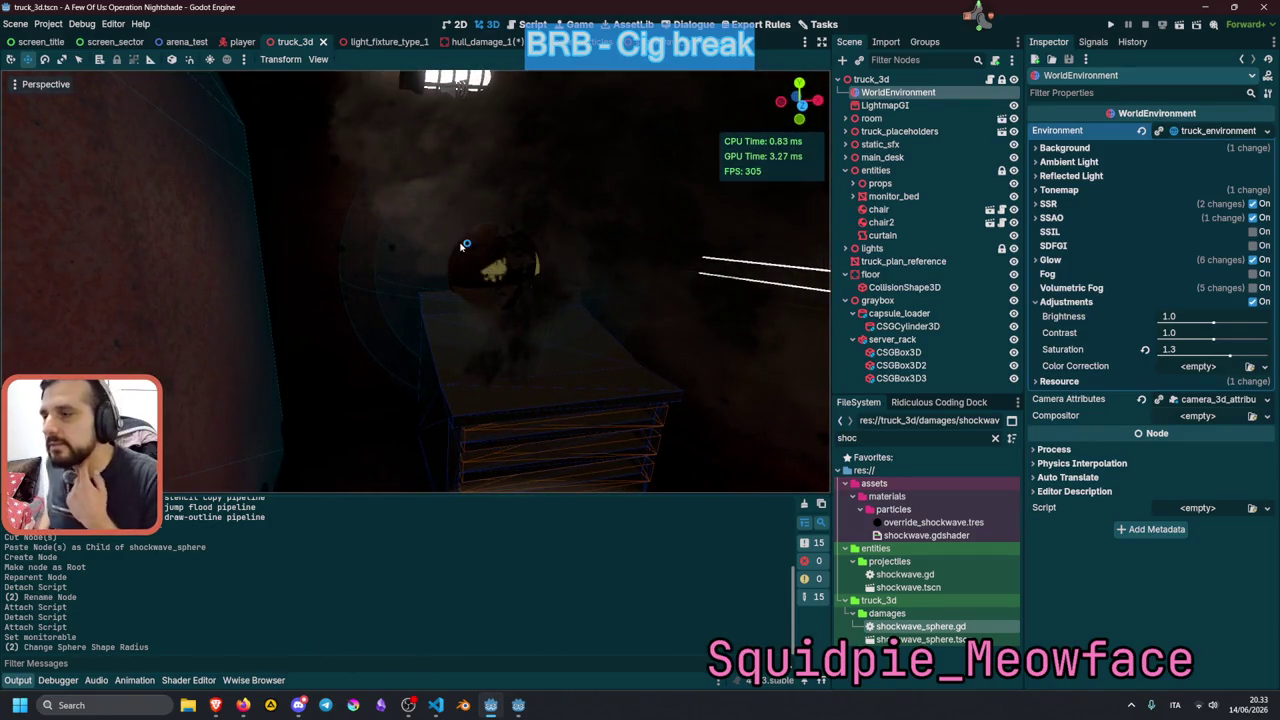
pyautogui.press('F5')
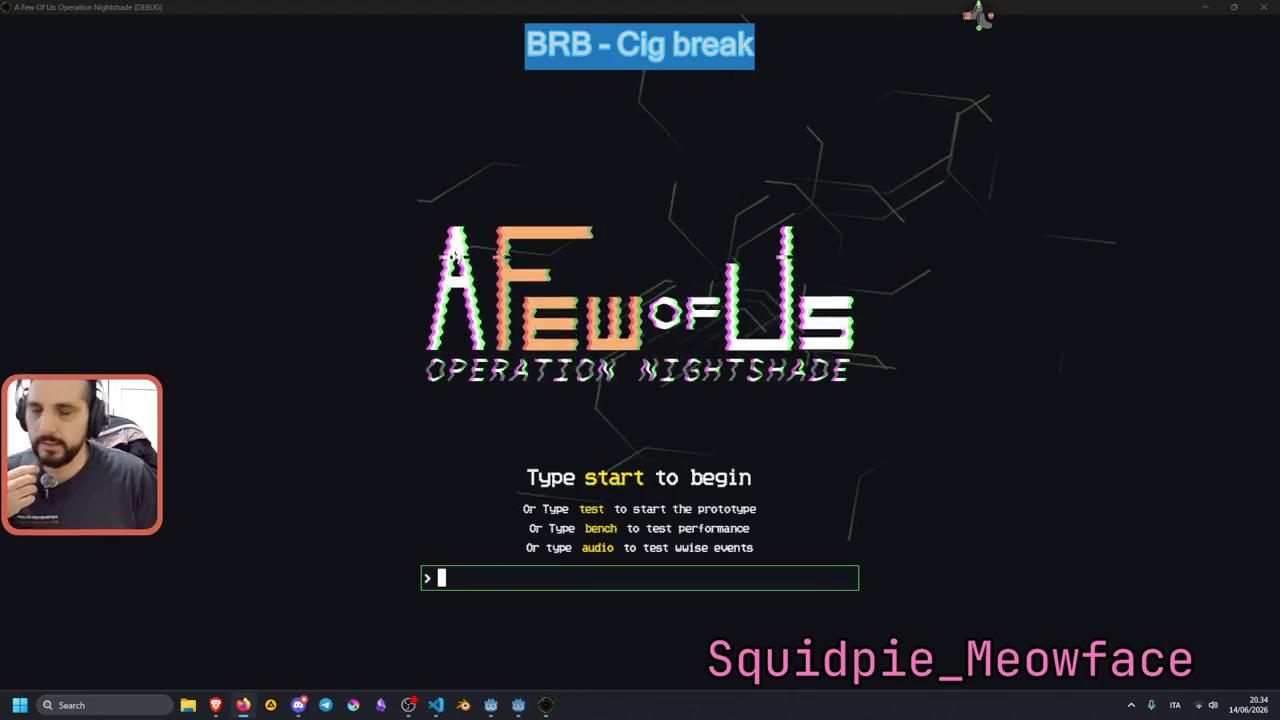
# Begin a session with the 'start' command, approach the desk monitors, and pause the game.
pyautogui.click(494, 425)
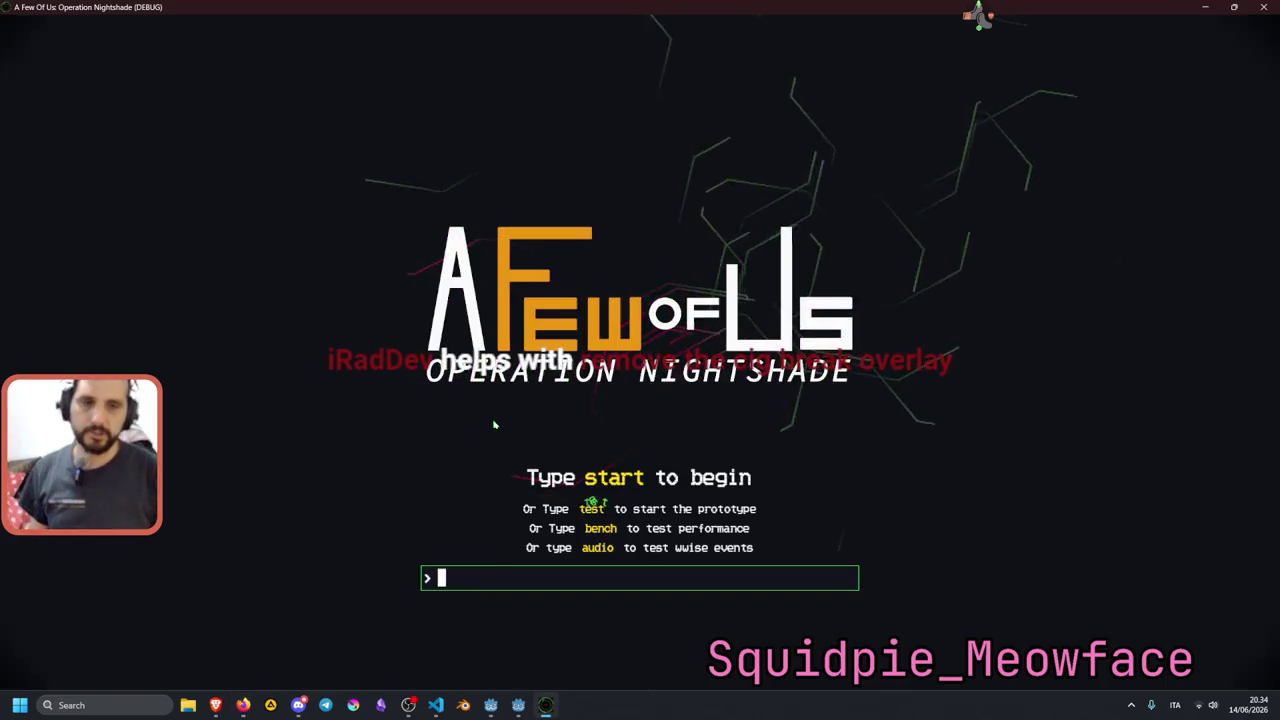
pyautogui.write('start')
pyautogui.press('Return')
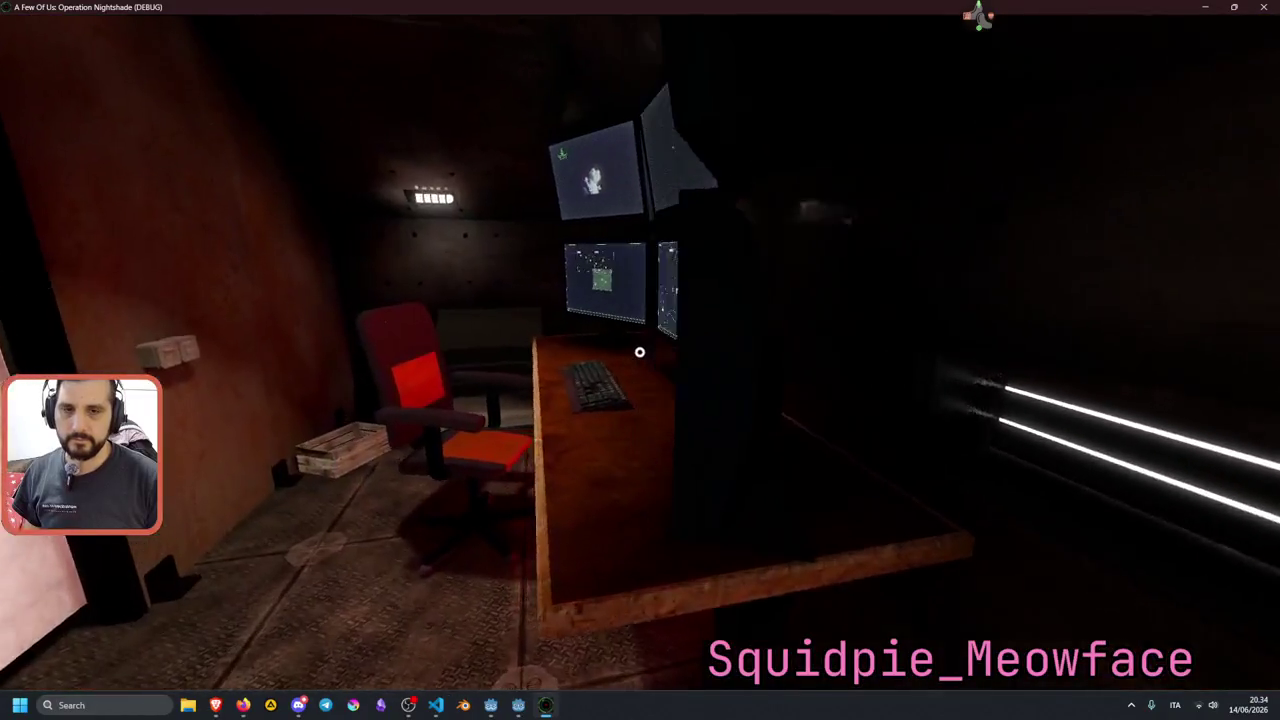
pyautogui.click(640, 352)
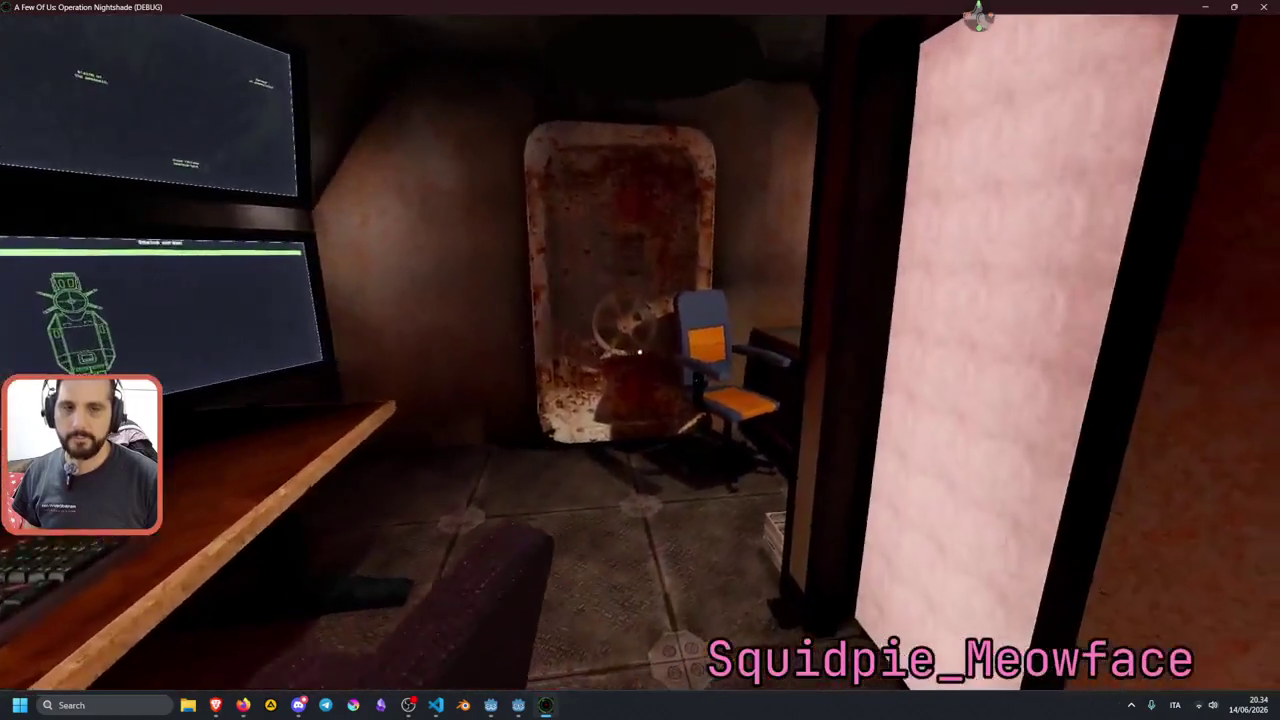
pyautogui.press('Escape')
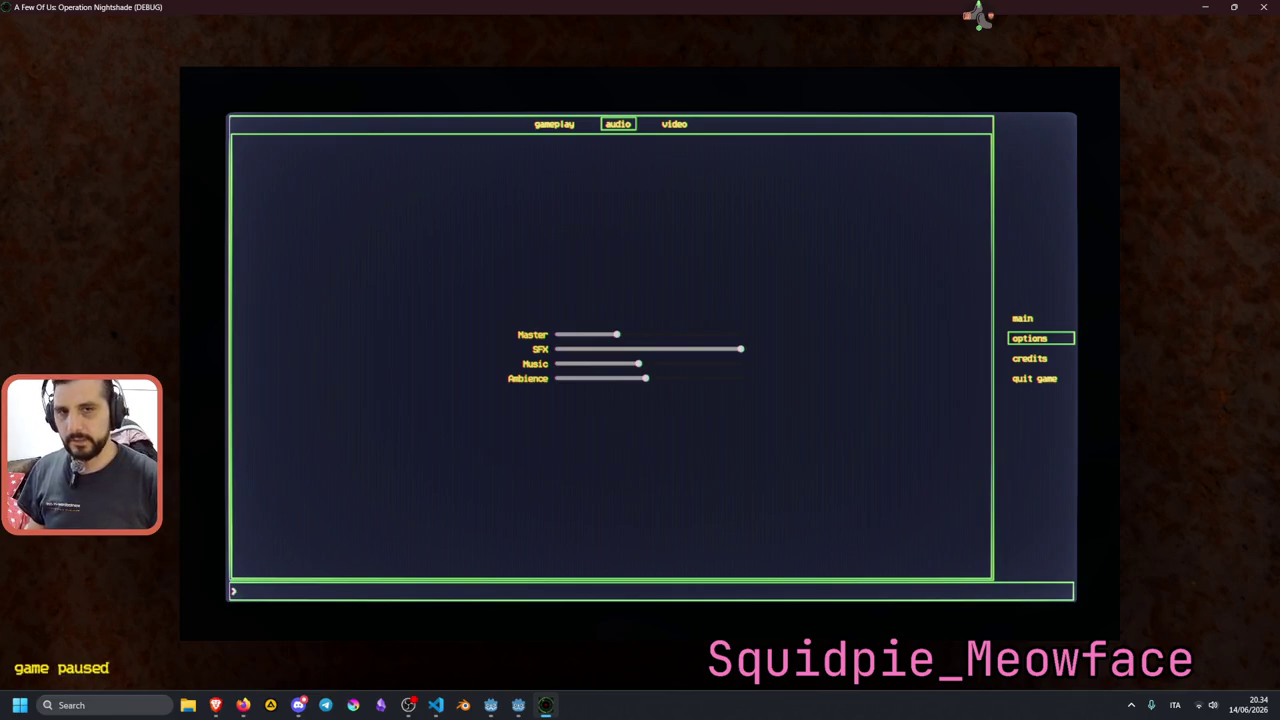
# Lower the SFX slider and move focus between the SFX and Master volume settings.
pyautogui.click(690, 348)
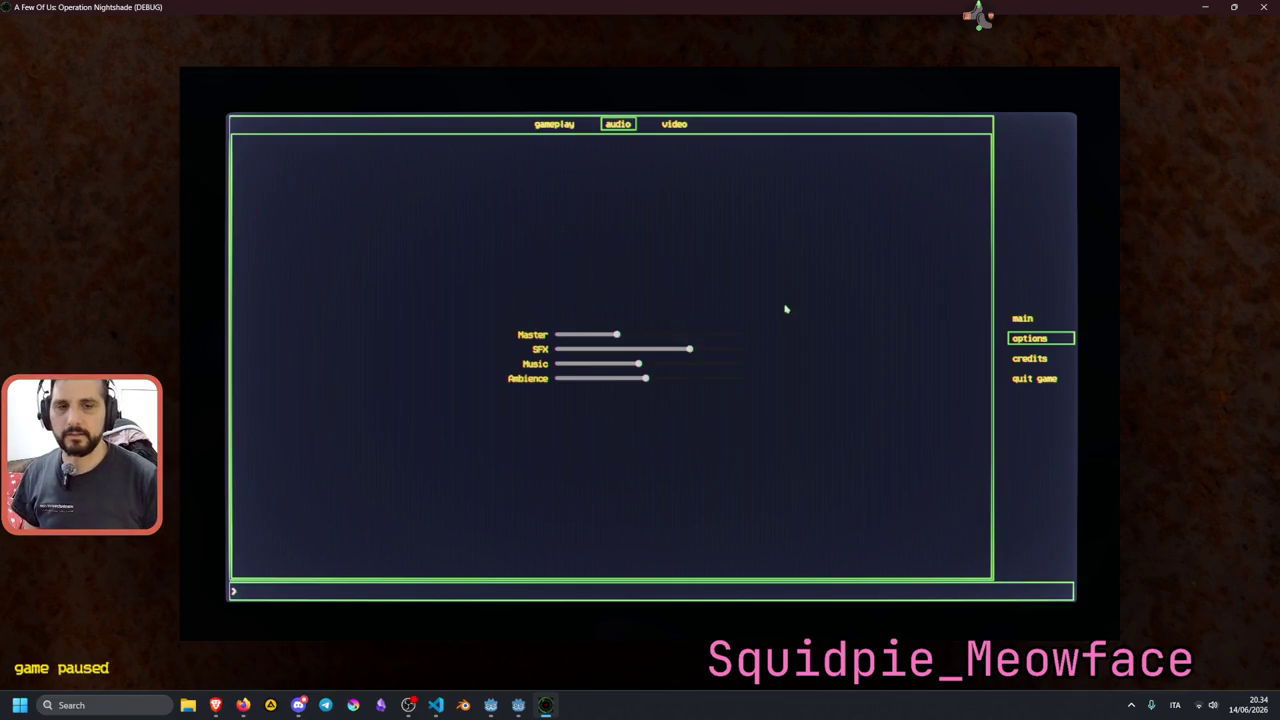
pyautogui.press('Down')
pyautogui.press('Up')
pyautogui.press('Up')
pyautogui.press('Down')
pyautogui.press('Down')
pyautogui.press('Down')
pyautogui.press('Right')
pyautogui.press('Right')
pyautogui.press('Down')
pyautogui.press('Down')
pyautogui.press('Up')
pyautogui.press('Up')
pyautogui.press('Left')
pyautogui.press('Left')
pyautogui.press('Up')
pyautogui.press('Up')
pyautogui.press('Left')
pyautogui.press('Up')
pyautogui.press('Left')
pyautogui.press('Right')
pyautogui.press('Down')
pyautogui.press('Down')
pyautogui.press('Up')
pyautogui.press('Down')
pyautogui.press('Up')
# Raise the Master volume, fine-tune SFX slightly, and quit the game with Alt+F4.
pyautogui.press('Up')
pyautogui.press('Right')
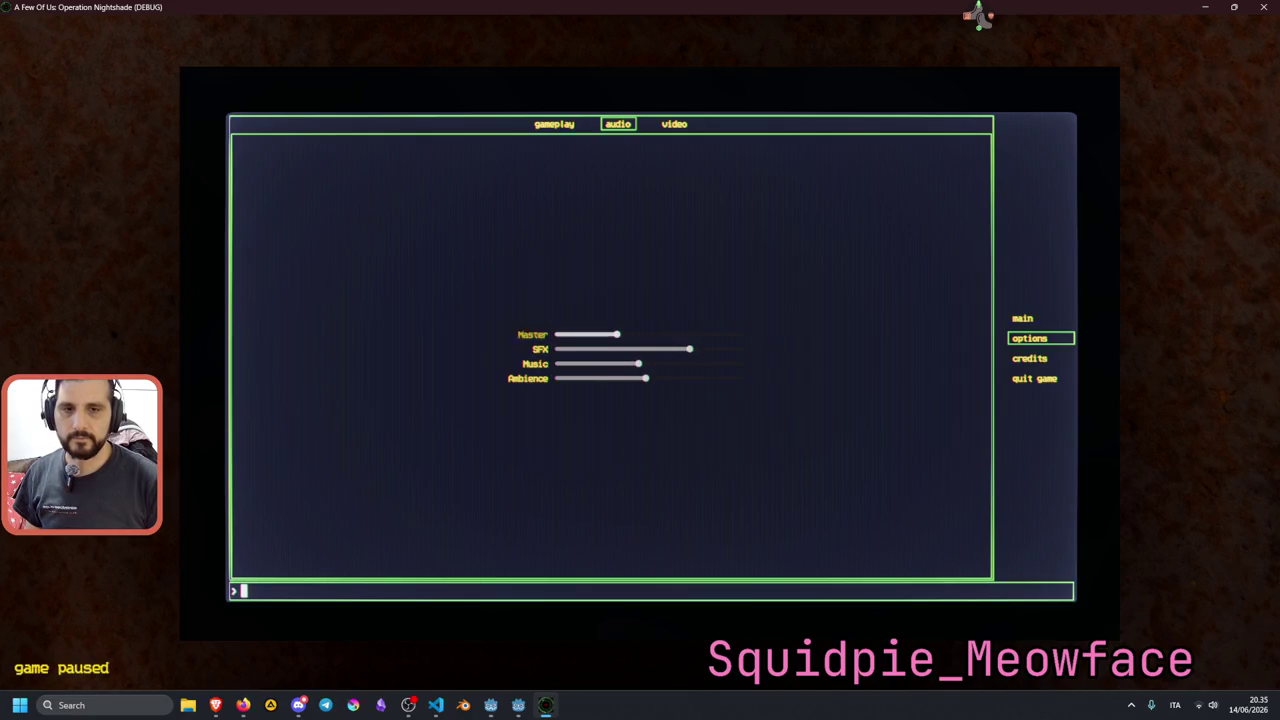
pyautogui.press('Down')
pyautogui.press('Down')
pyautogui.press('Down')
pyautogui.press('Up')
pyautogui.press('Up')
pyautogui.press('Right')
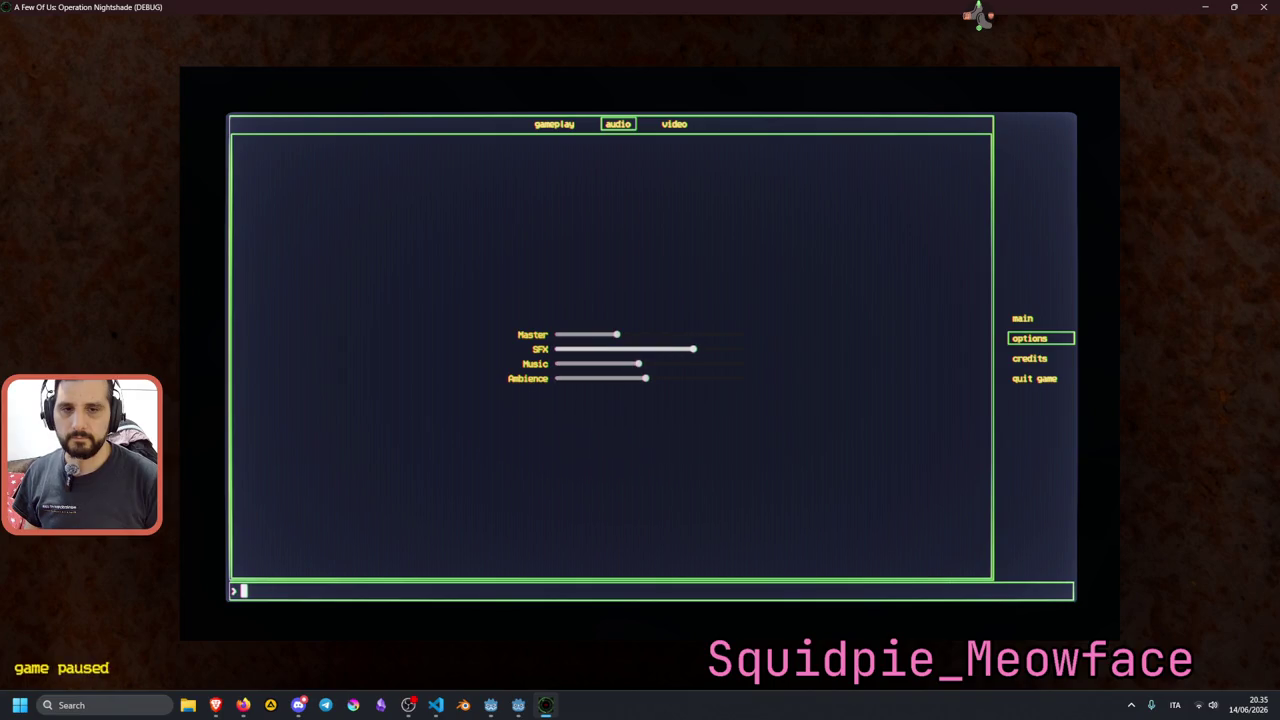
pyautogui.press('Left')
pyautogui.press('Left')
pyautogui.press('Left')
pyautogui.press('Down')
pyautogui.press('Down')
pyautogui.press('Up')
pyautogui.press('Up')
pyautogui.press('Up')
pyautogui.press('Right')
pyautogui.press('Right')
pyautogui.press('Right')
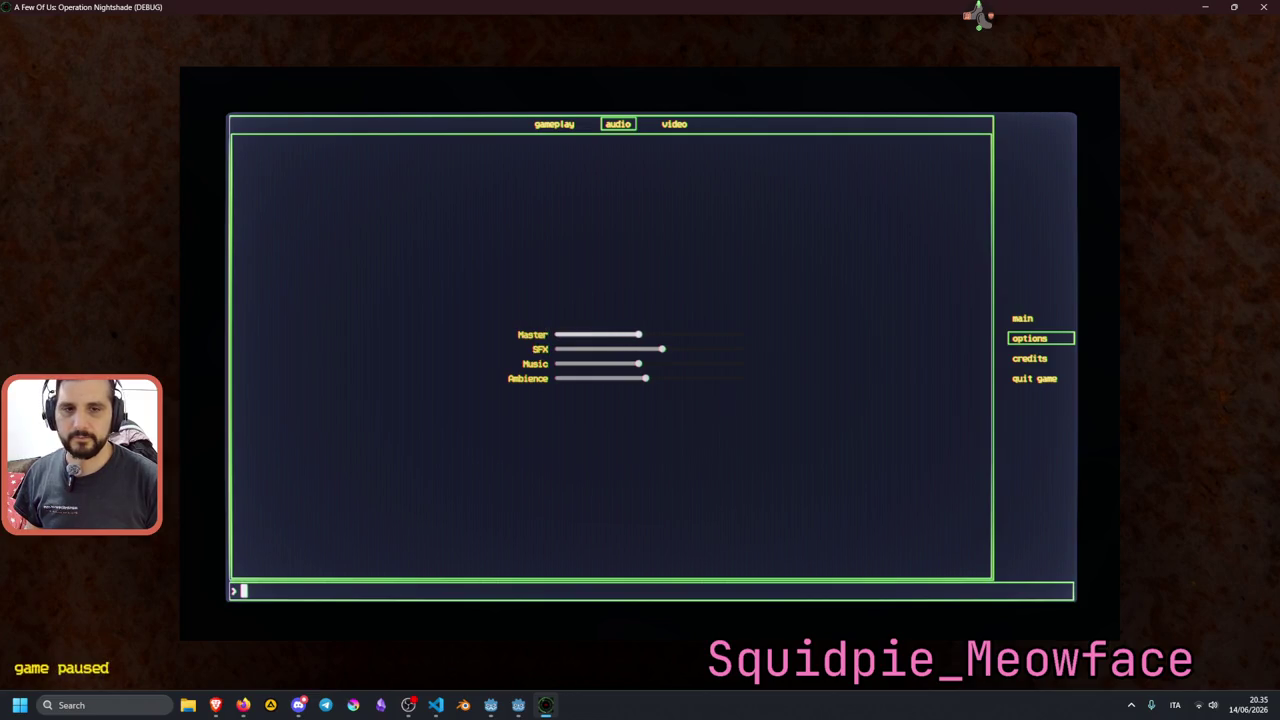
pyautogui.press('Down')
pyautogui.press('Down')
pyautogui.press('Up')
pyautogui.press('Right')
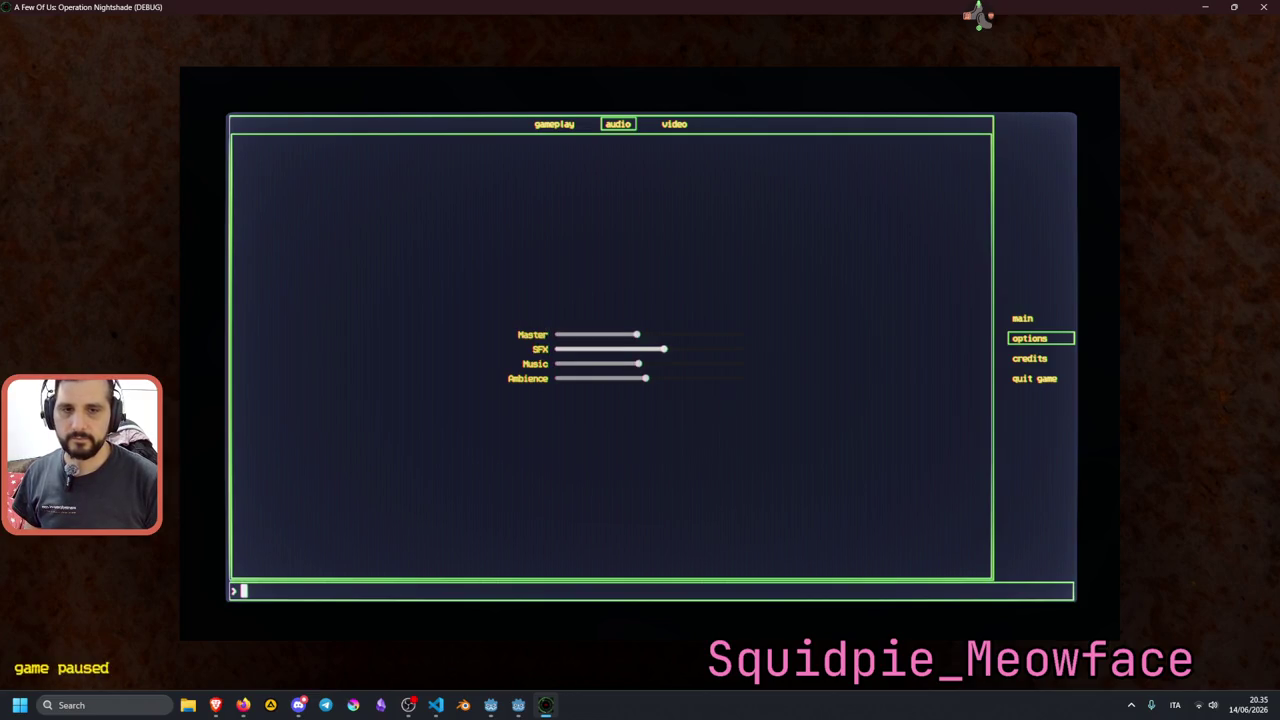
pyautogui.press('Down')
pyautogui.press('Up')
pyautogui.press('Right')
pyautogui.press('Down')
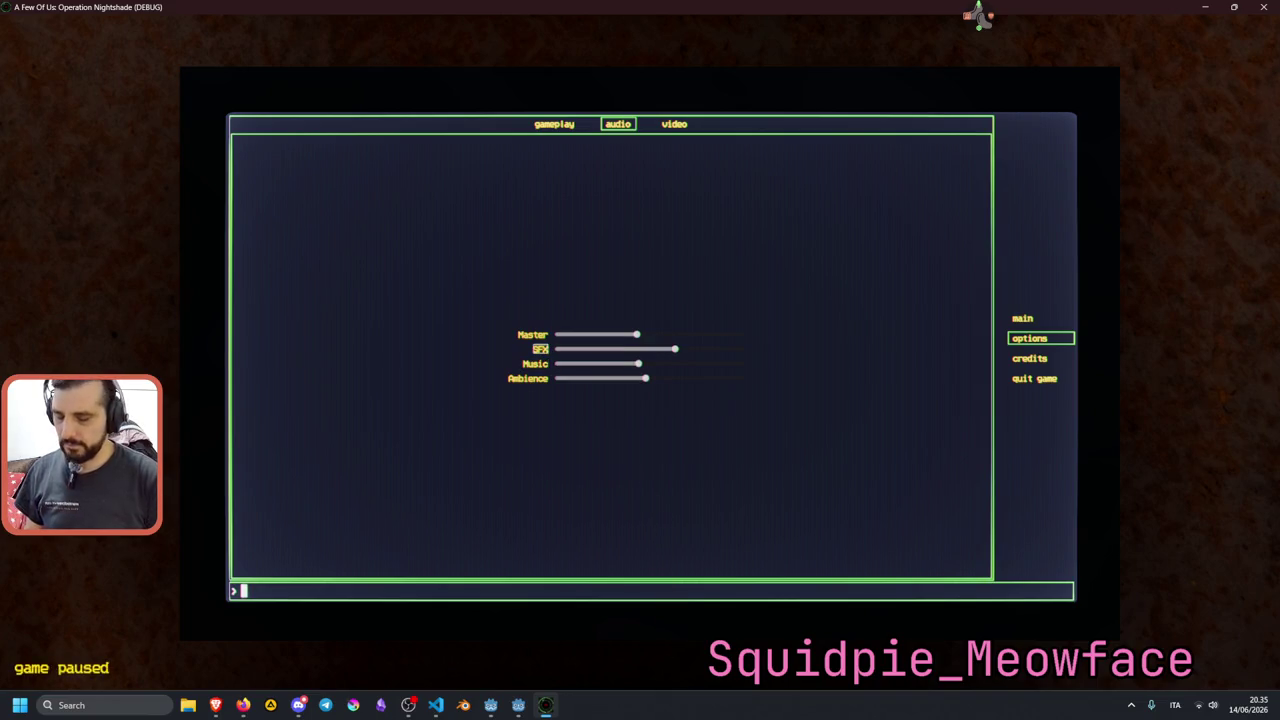
pyautogui.hotkey('alt', 'F4')
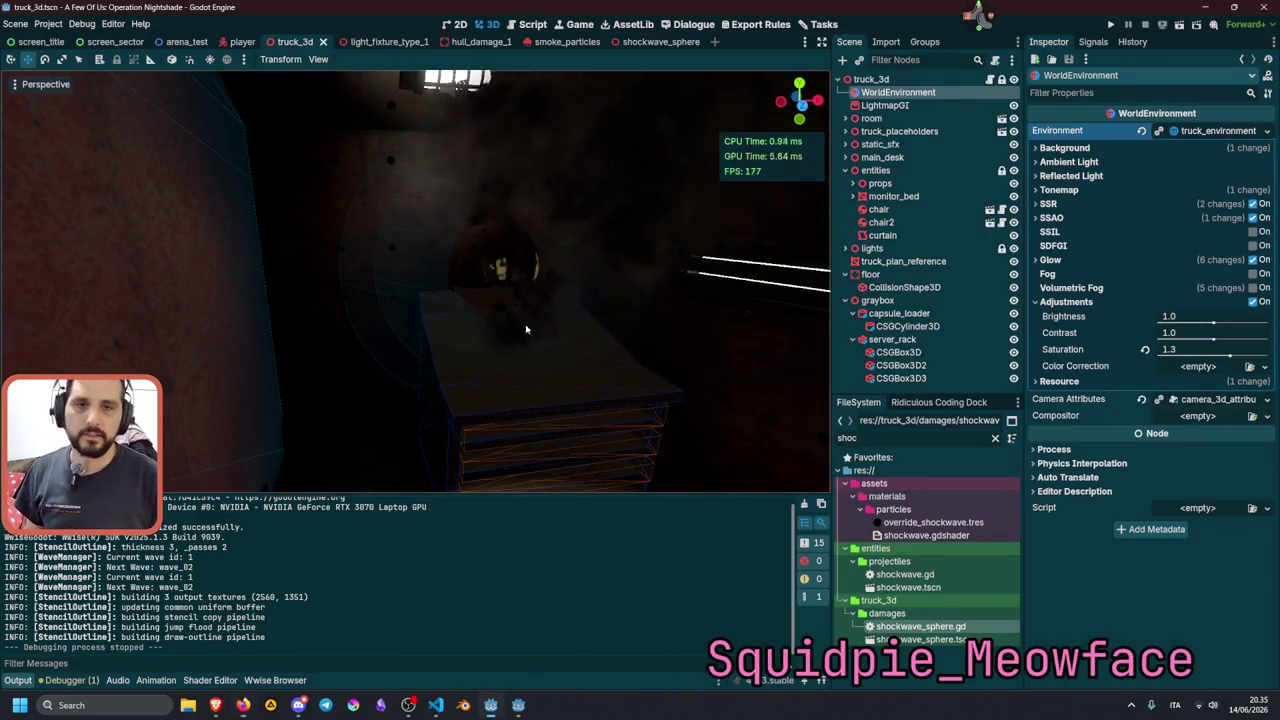
# Save the truck scene, then open the shockwave_sphere root node's script and scroll to its explosion loop.
pyautogui.moveTo(415, 280)
pyautogui.mouseDown()
pyautogui.moveTo(320, 290)
pyautogui.moveTo(350, 288)
pyautogui.mouseUp()
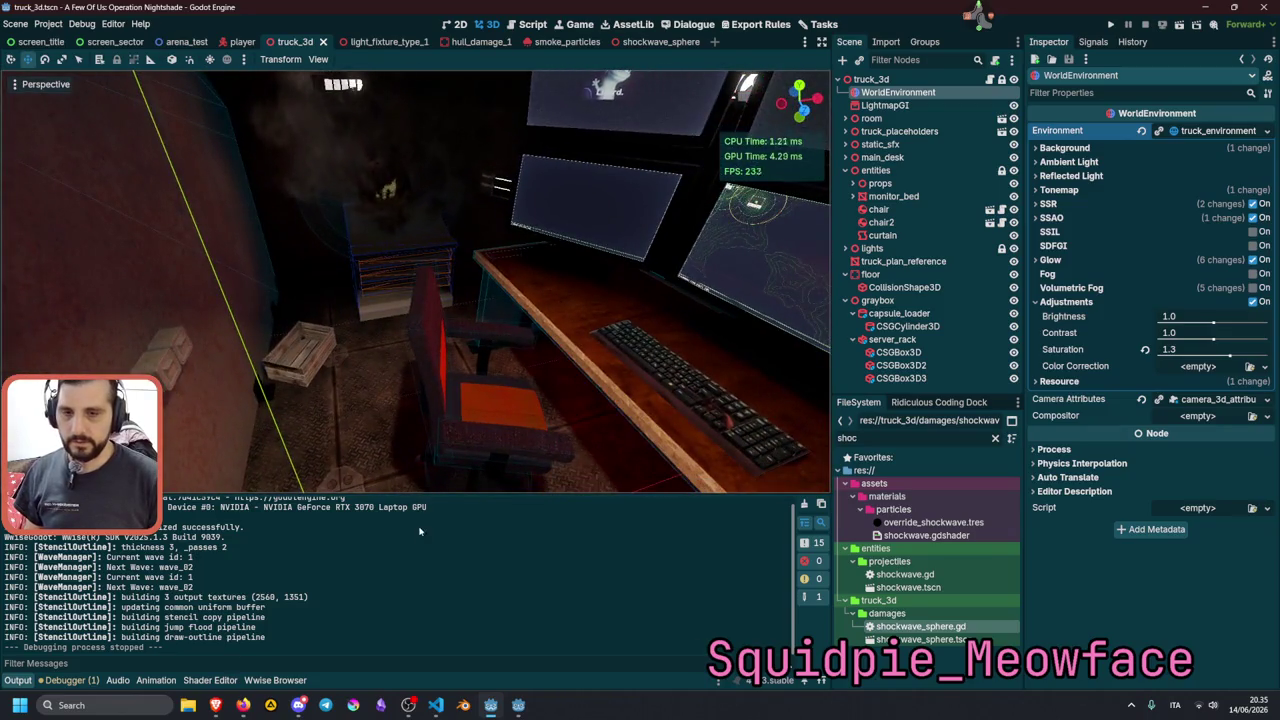
pyautogui.hotkey('ctrl', 's')
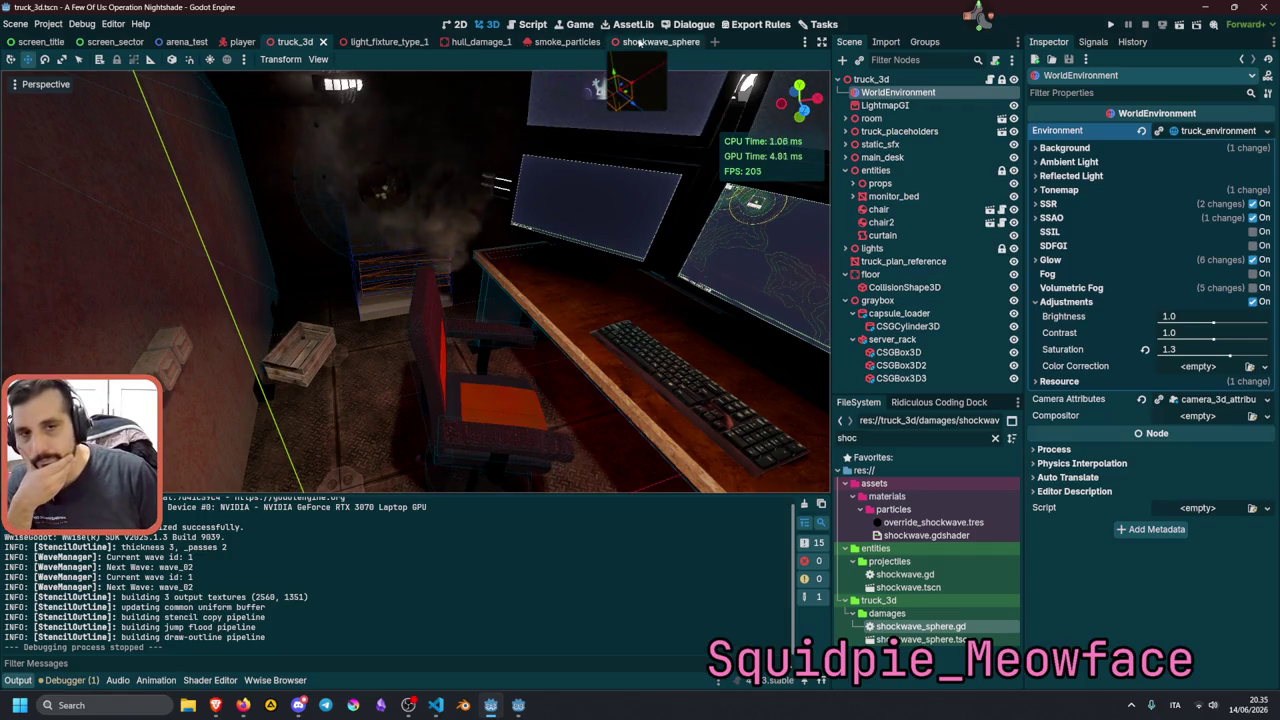
pyautogui.click(638, 42)
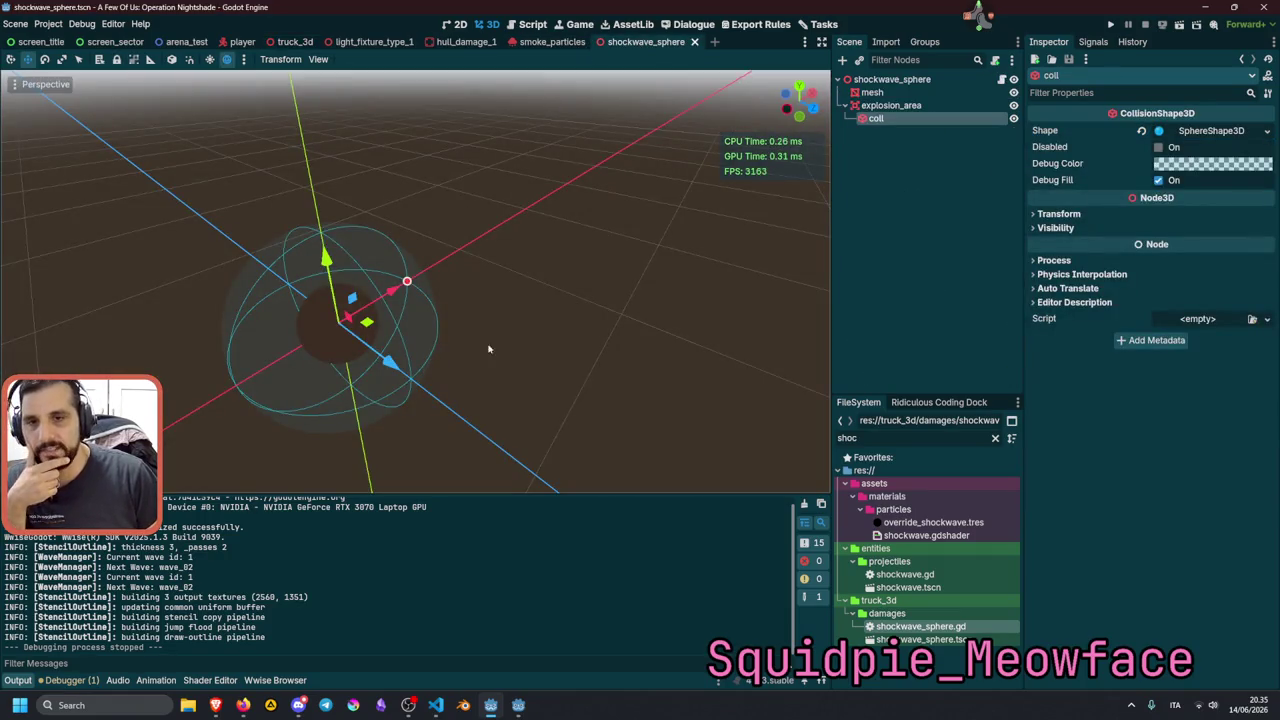
pyautogui.click(892, 79)
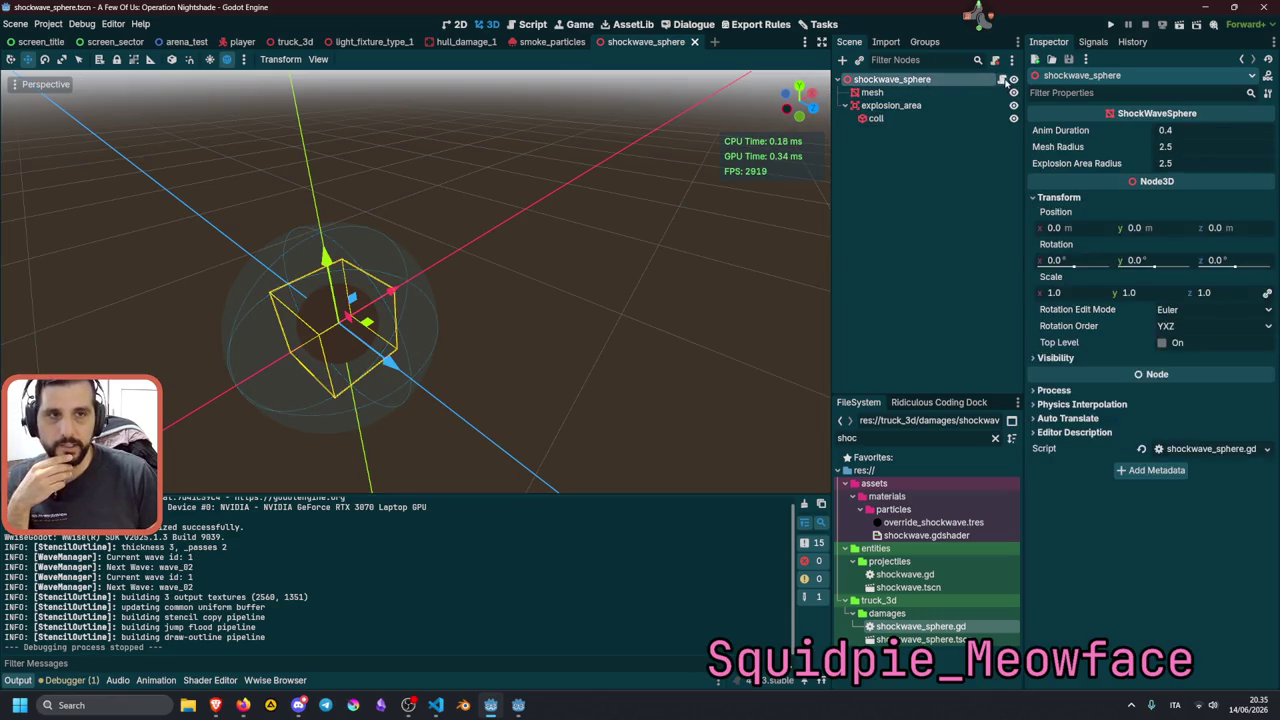
pyautogui.click(1002, 79)
pyautogui.scroll(-8, 417, 282)
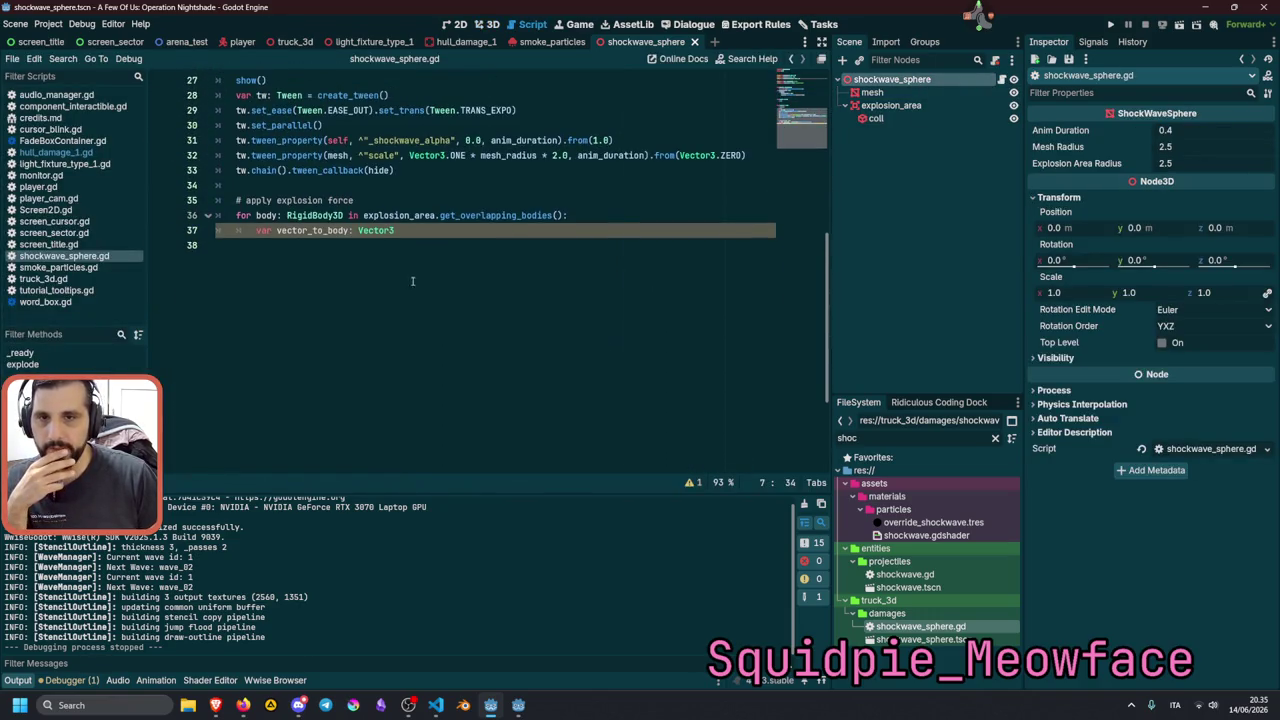
# Assign body.to_local() to vector_to_body on line 37 using autocomplete.
pyautogui.doubleClick(306, 230)
pyautogui.click(426, 230)
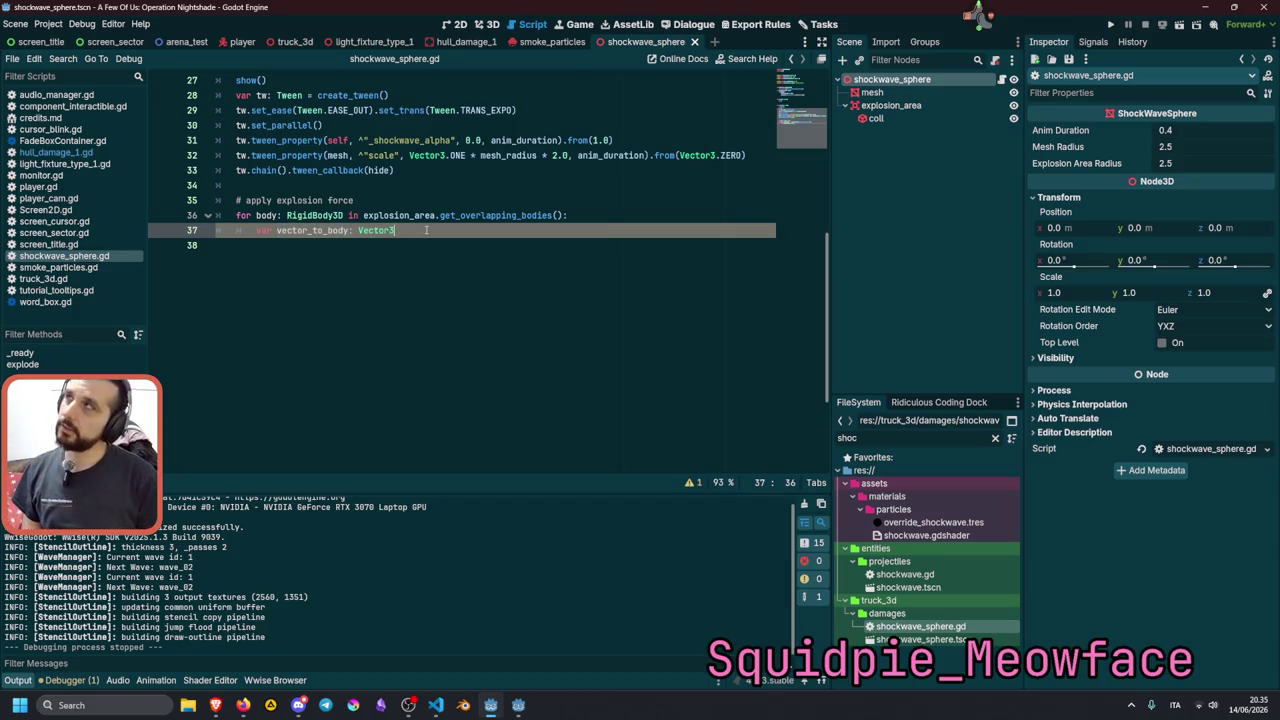
pyautogui.write('.')
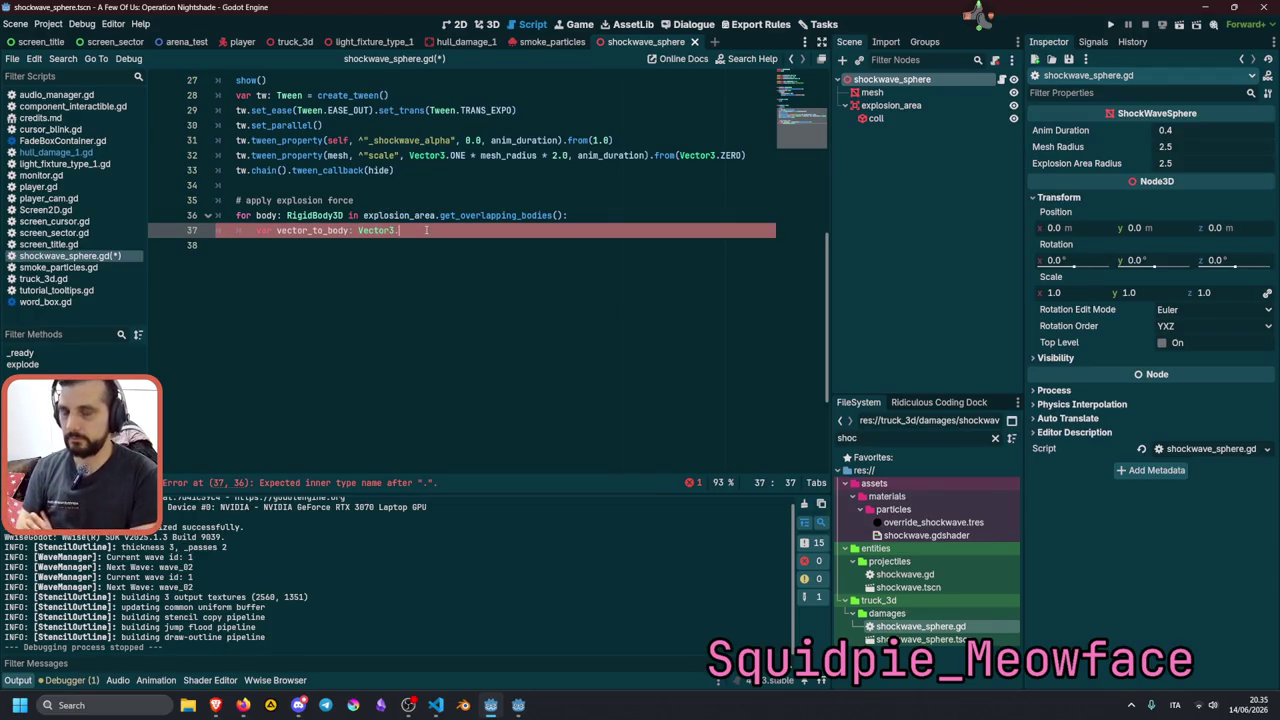
pyautogui.press('BackSpace')
pyautogui.write('=')
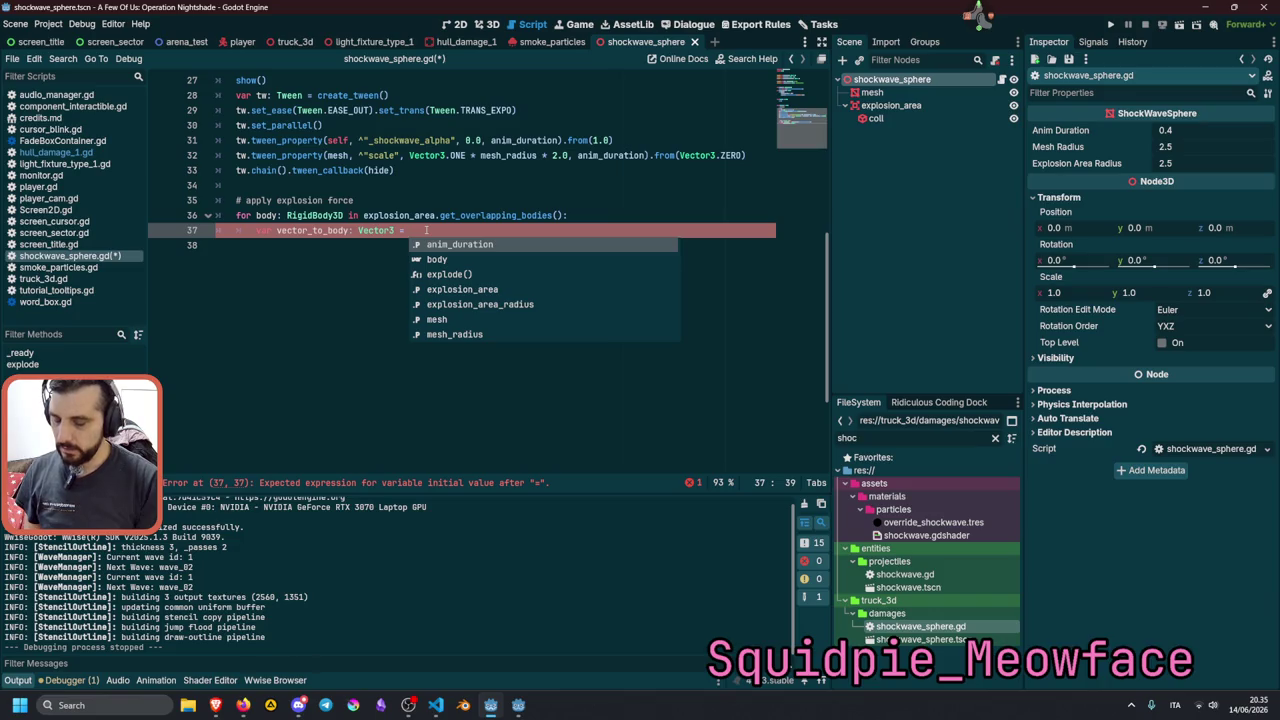
pyautogui.write('bo')
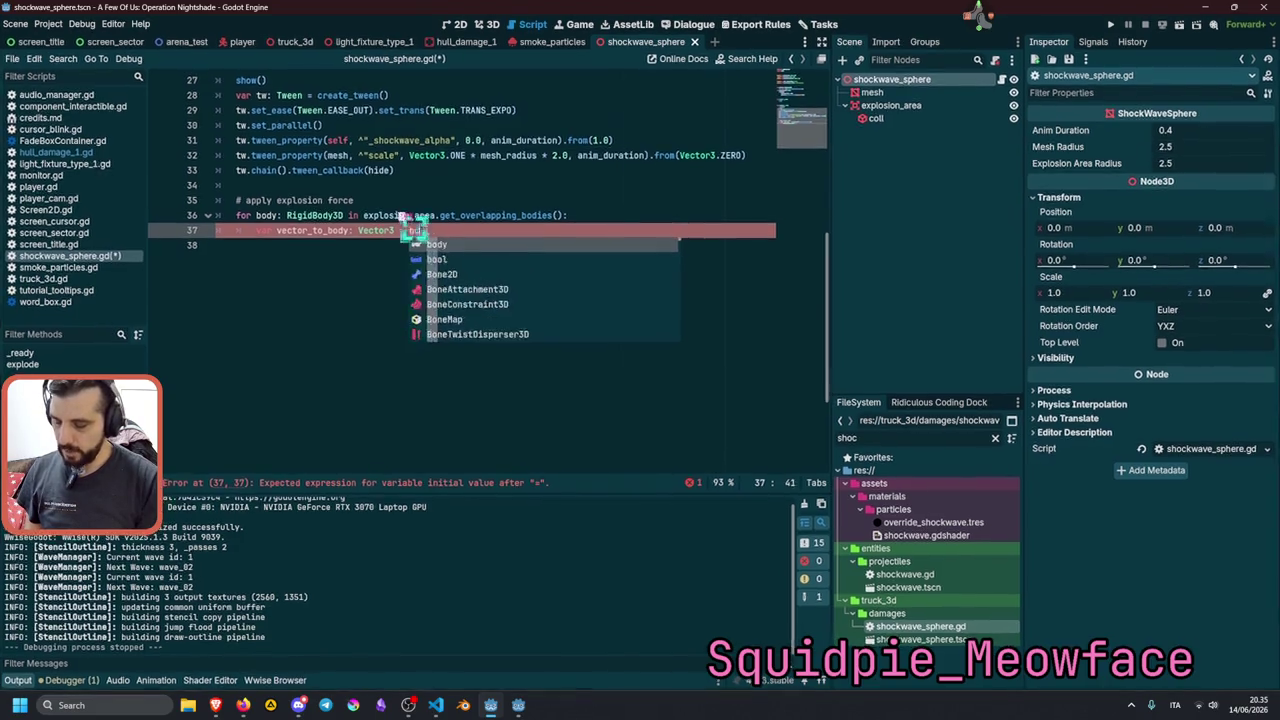
pyautogui.write('dy.loca')
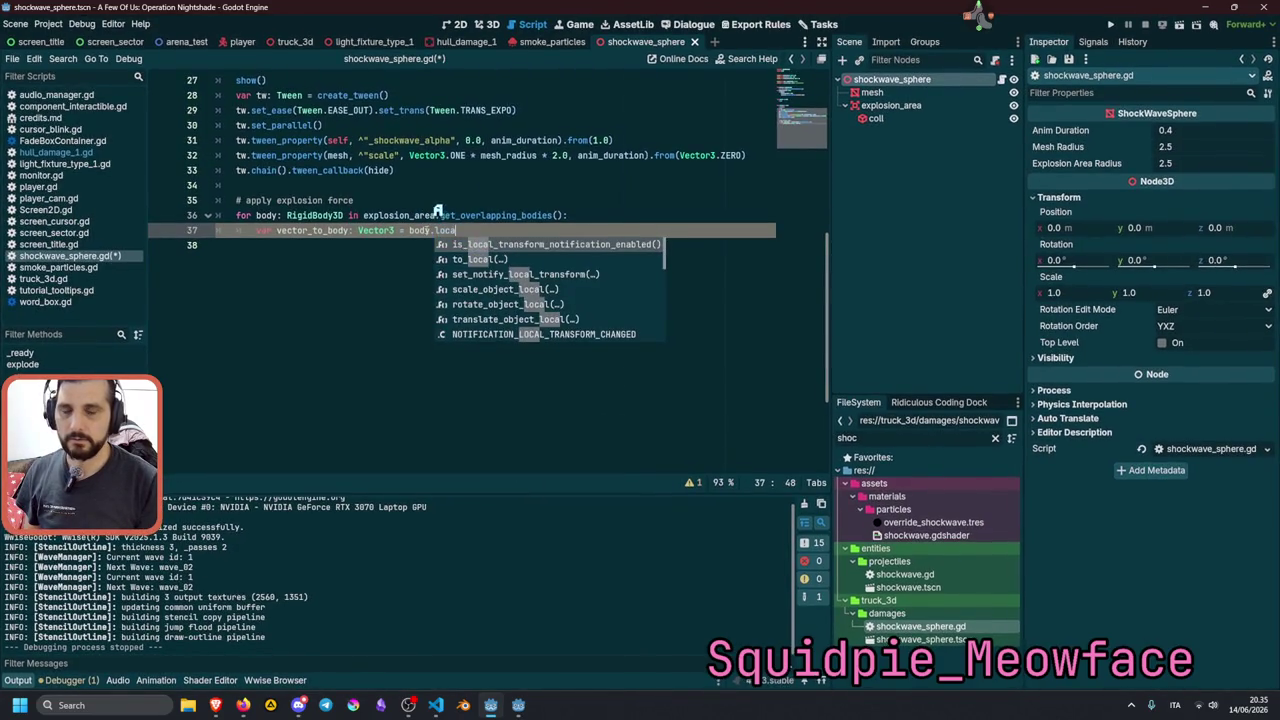
pyautogui.press('Down')
pyautogui.press('Return')
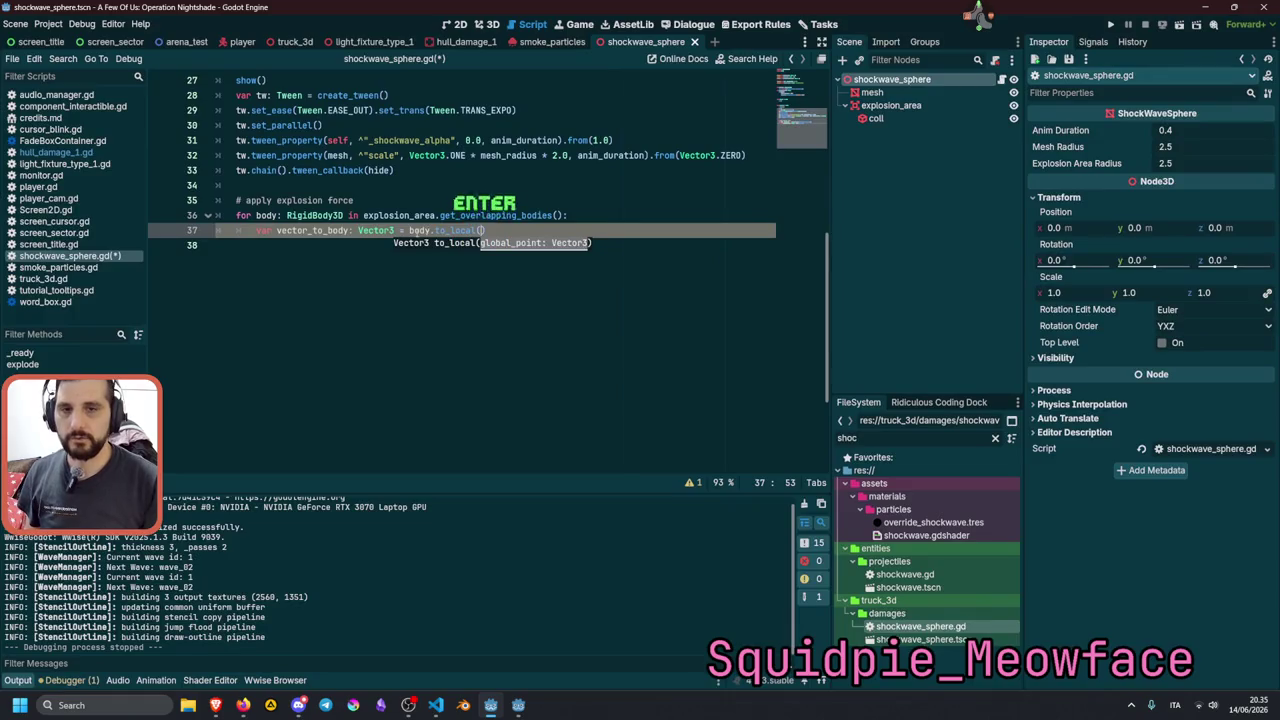
# Inspect to_local, then select 'body.' on line 37 so it can be moved.
pyautogui.moveTo(453, 230)
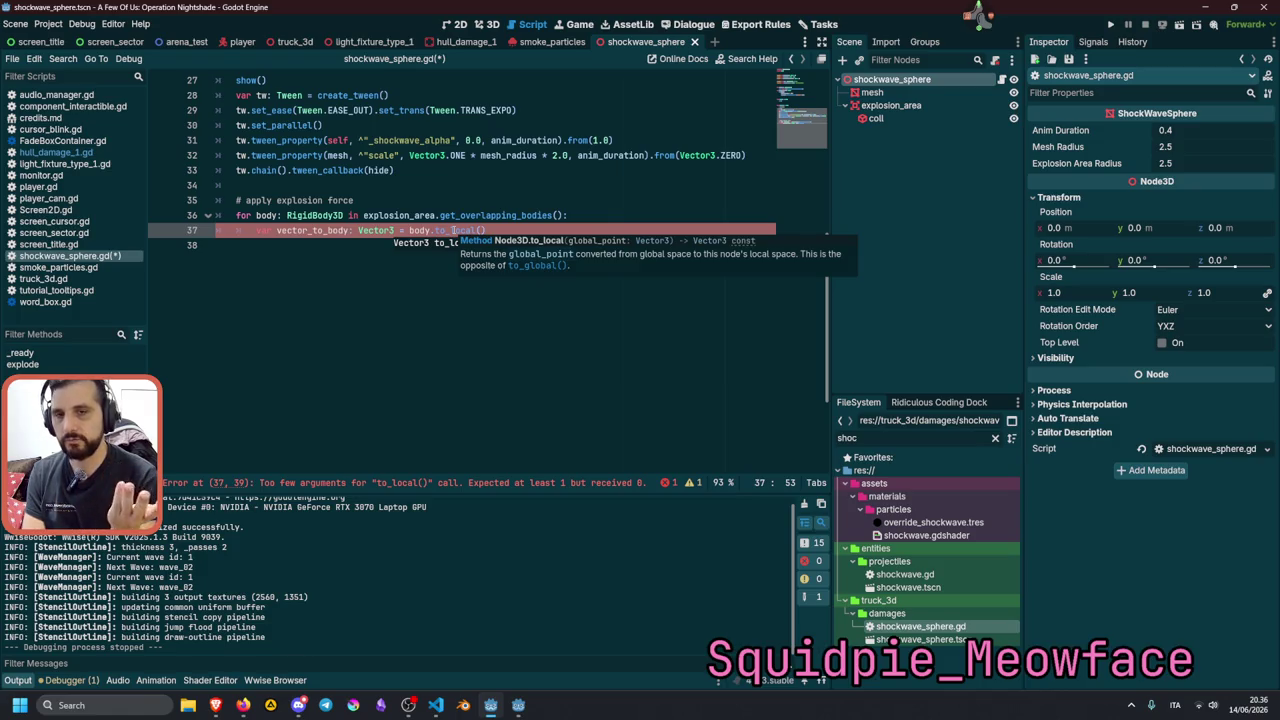
pyautogui.doubleClick(453, 230)
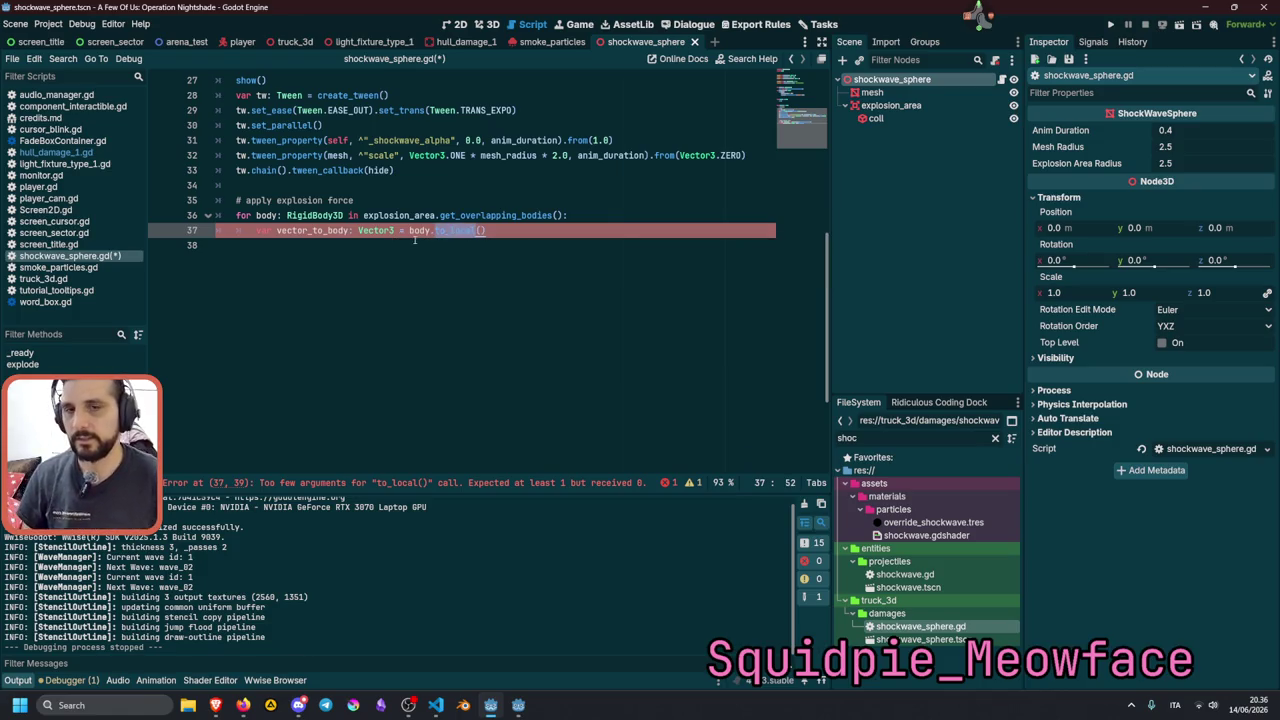
pyautogui.press('Left')
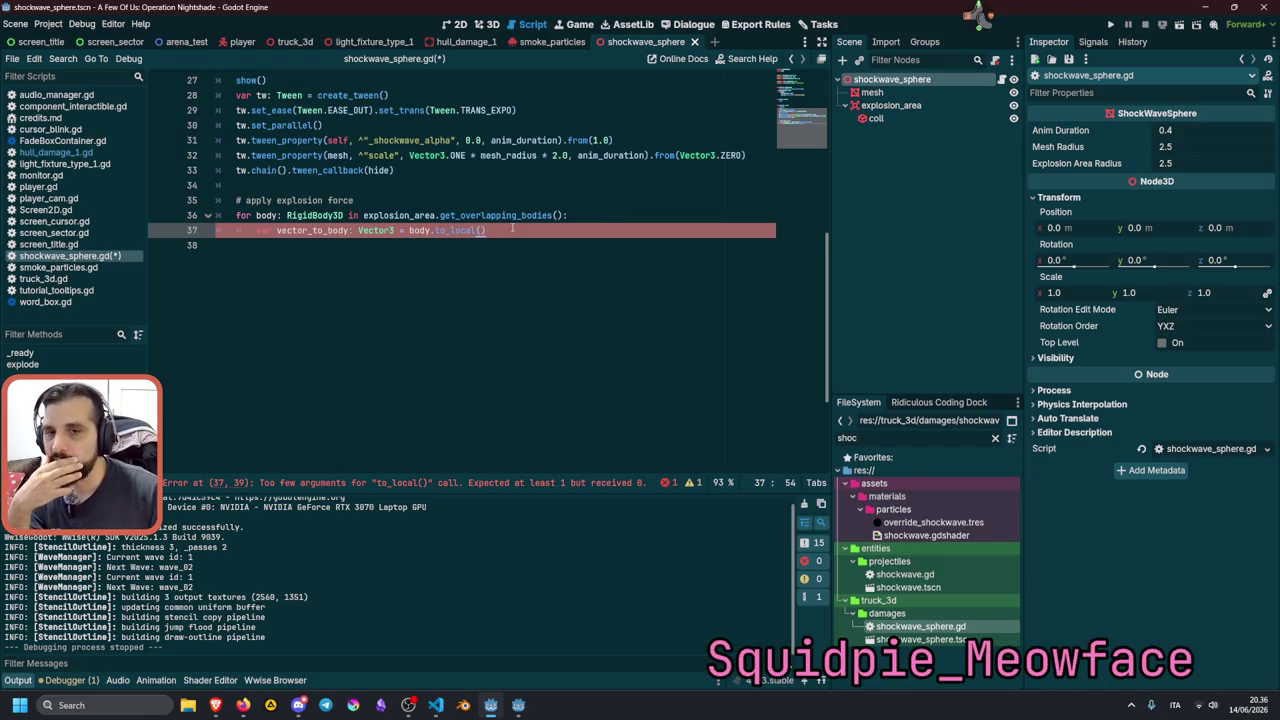
pyautogui.moveTo(461, 230)
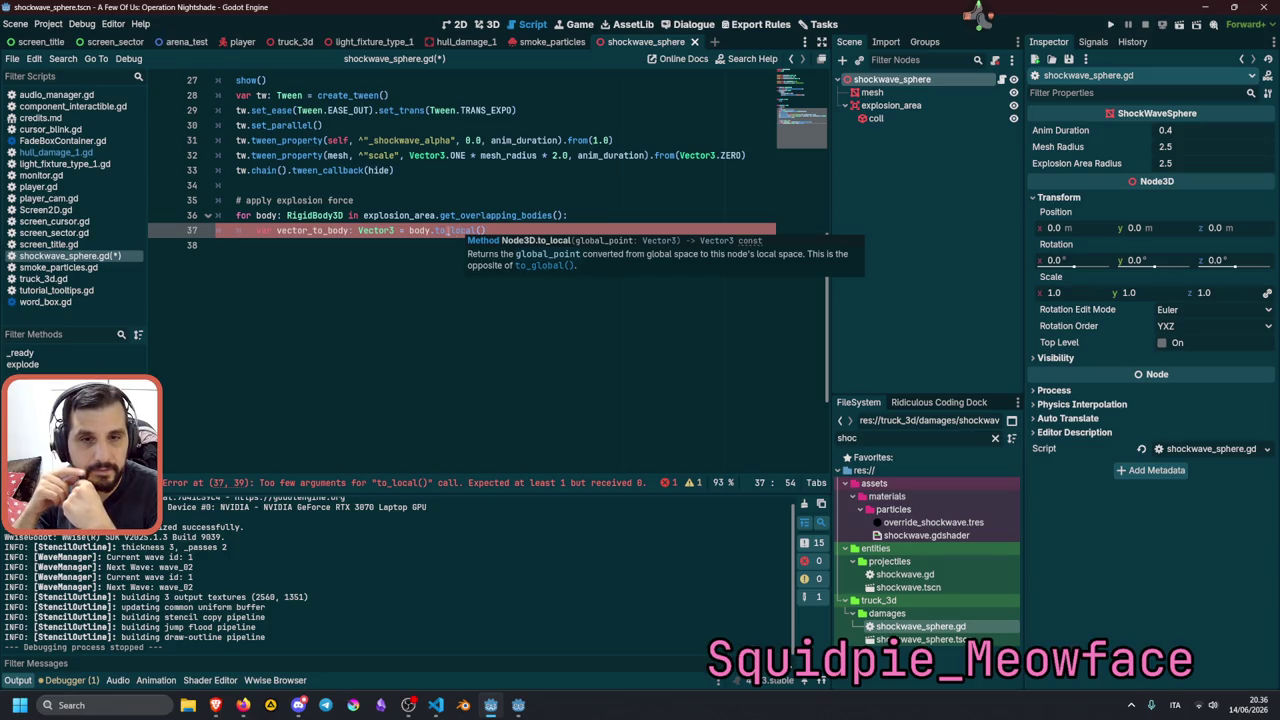
pyautogui.click(432, 230)
pyautogui.hotkey('ctrl', 'shift', 'Left')
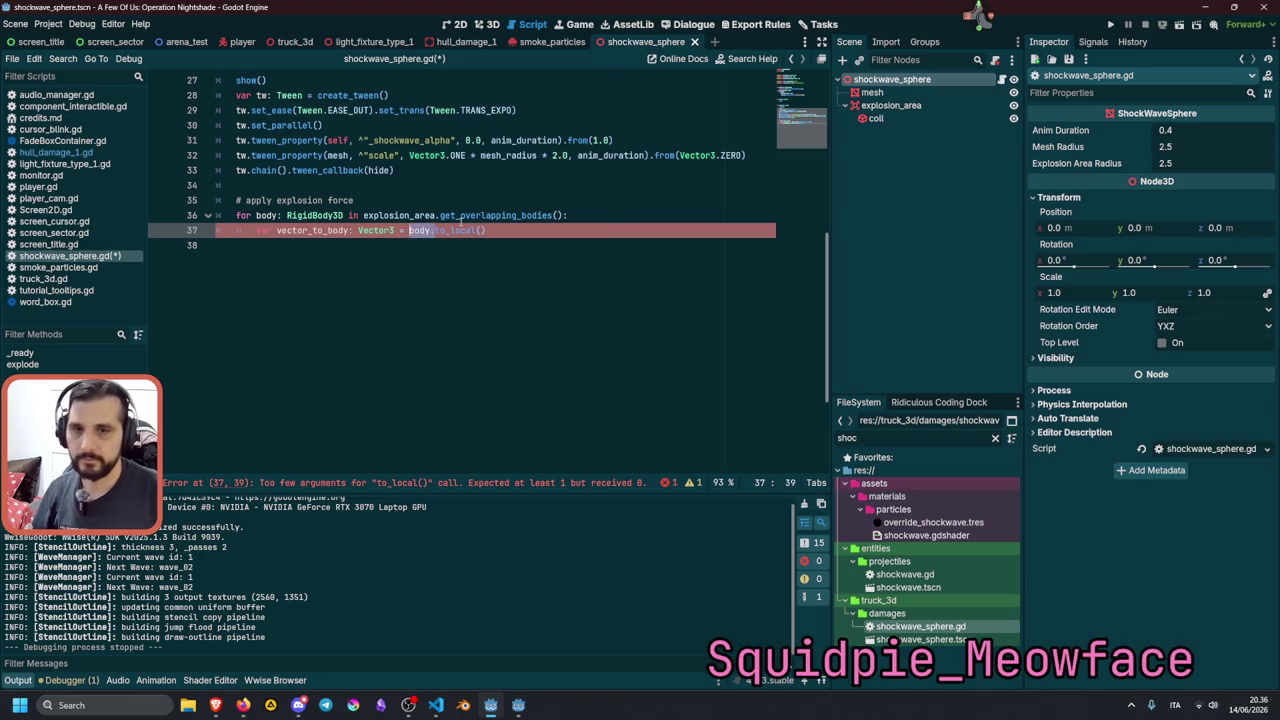
# Rewrite line 37 as to_local(body.global_position) and open an indented line below it.
pyautogui.hotkey('ctrl', 'x')
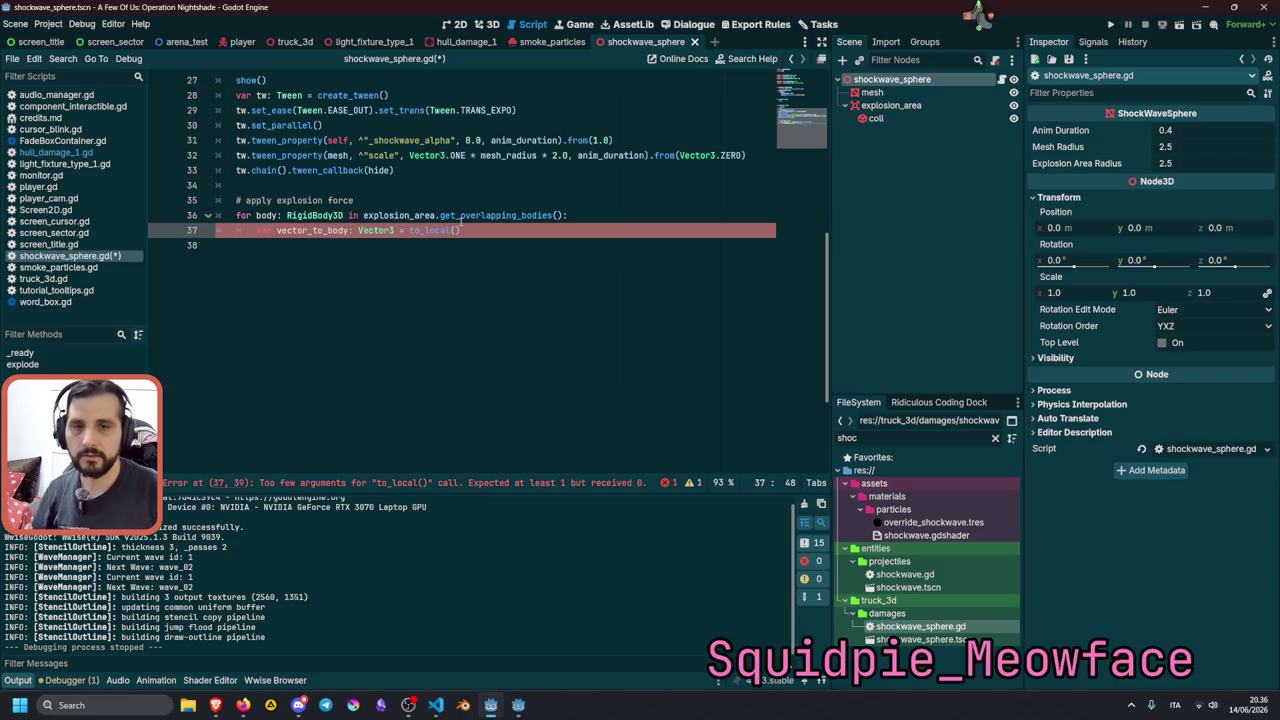
pyautogui.hotkey('ctrl', 'v')
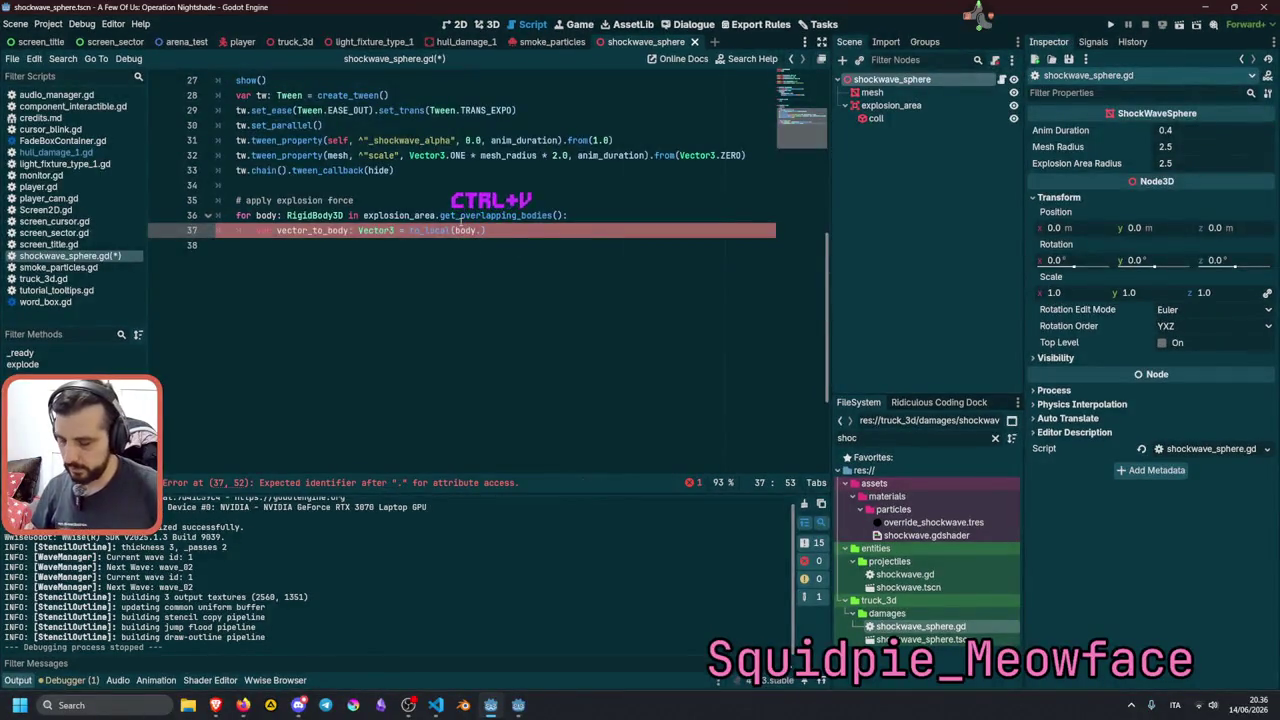
pyautogui.write('glo')
pyautogui.press('Down')
pyautogui.press('Return')
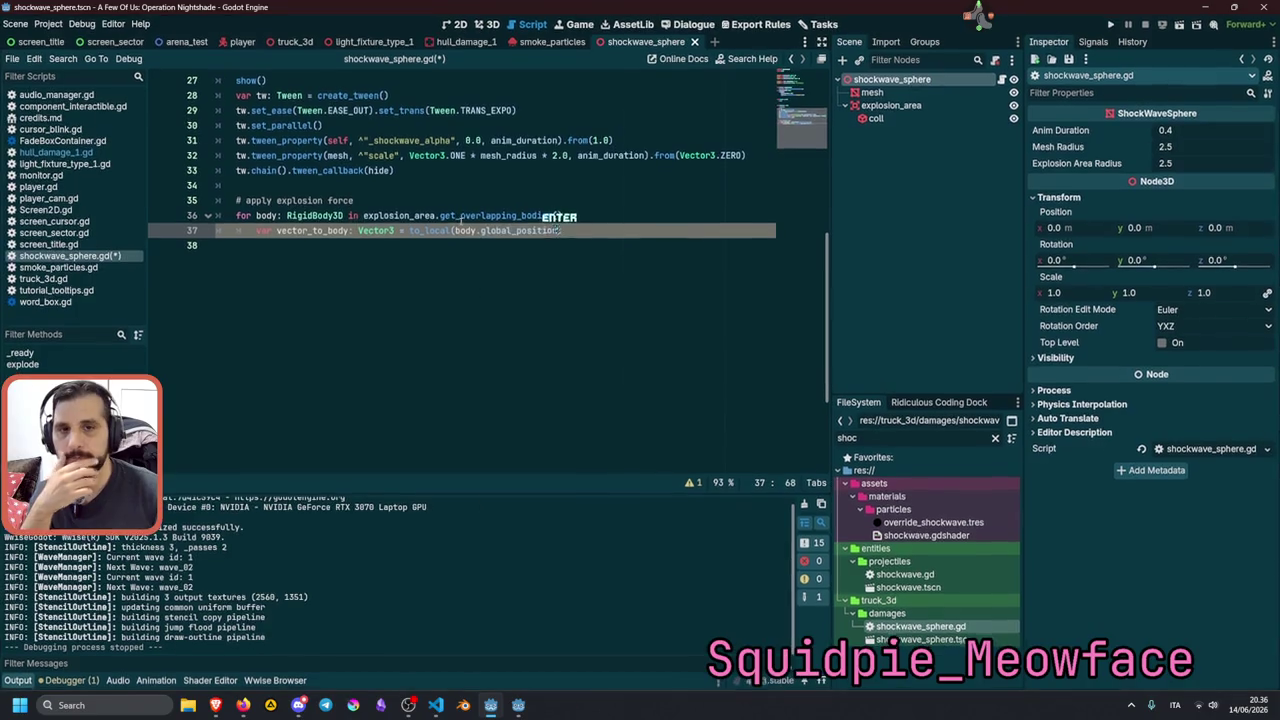
pyautogui.tripleClick(294, 231)
pyautogui.press('Left')
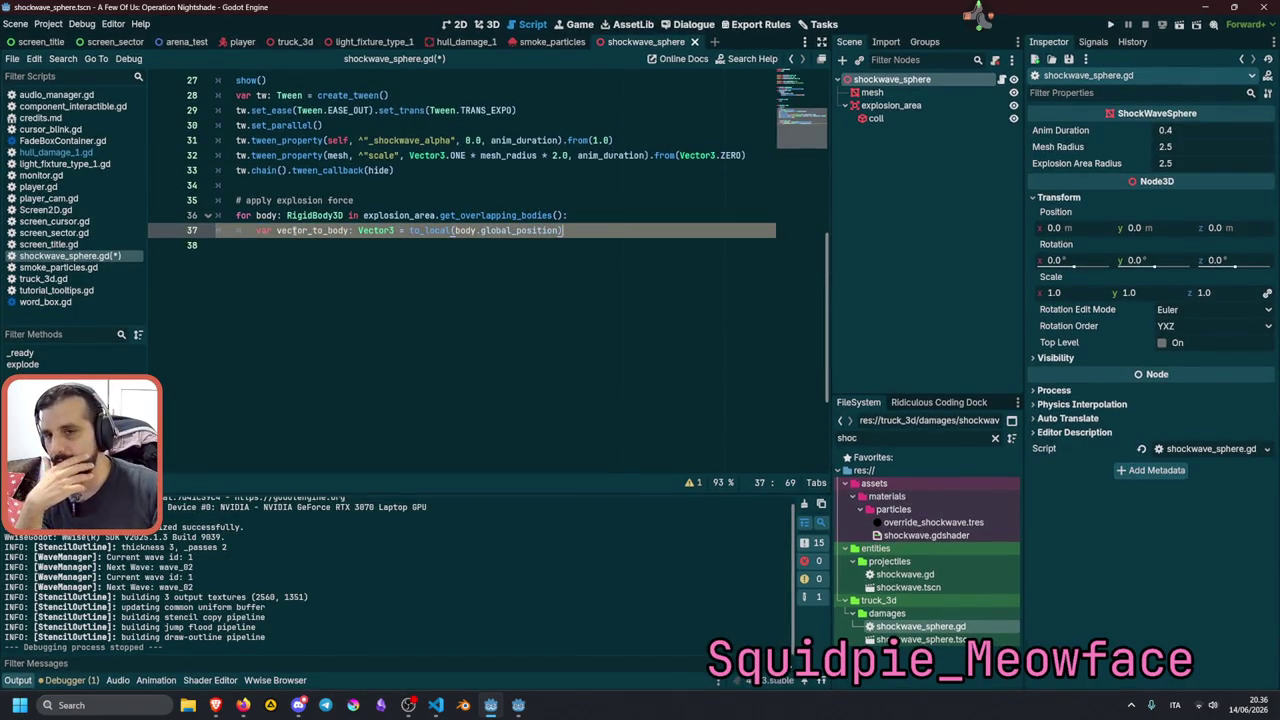
pyautogui.press('Return')
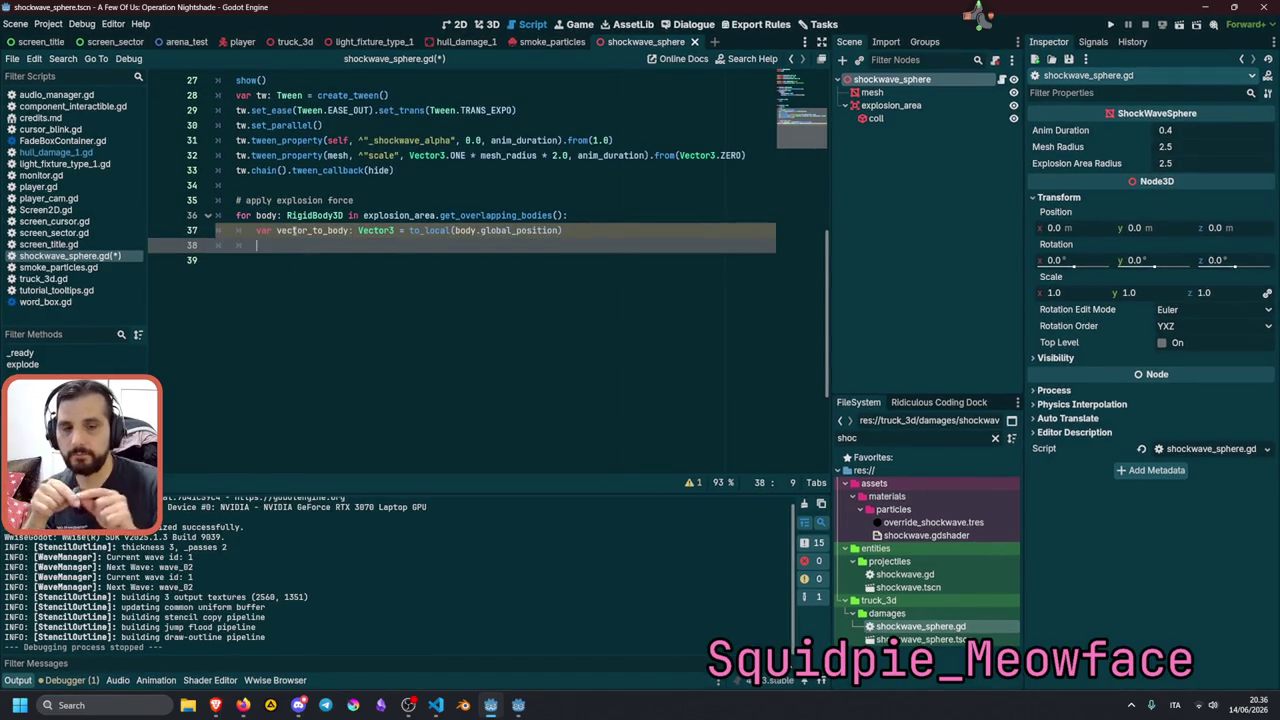
# Start a dir_normalized: Vector3 declaration on line 38, then select it for replacement.
pyautogui.write('var dir')
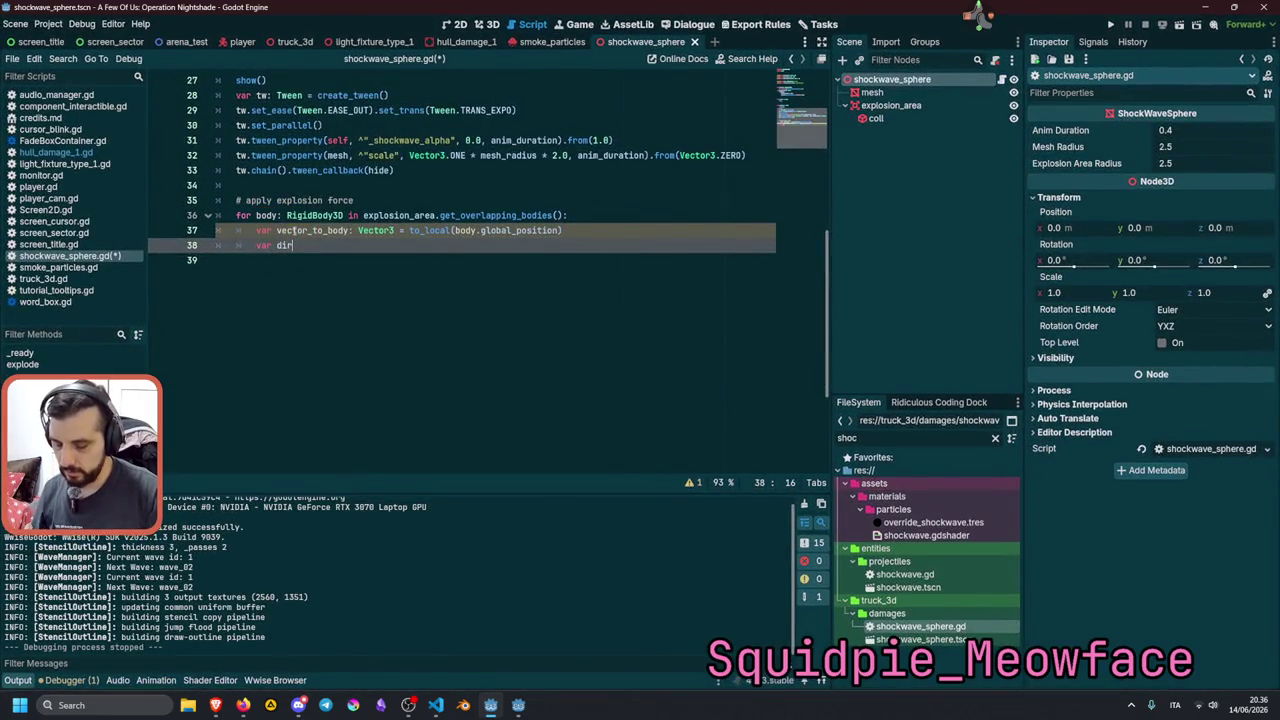
pyautogui.write('_normali')
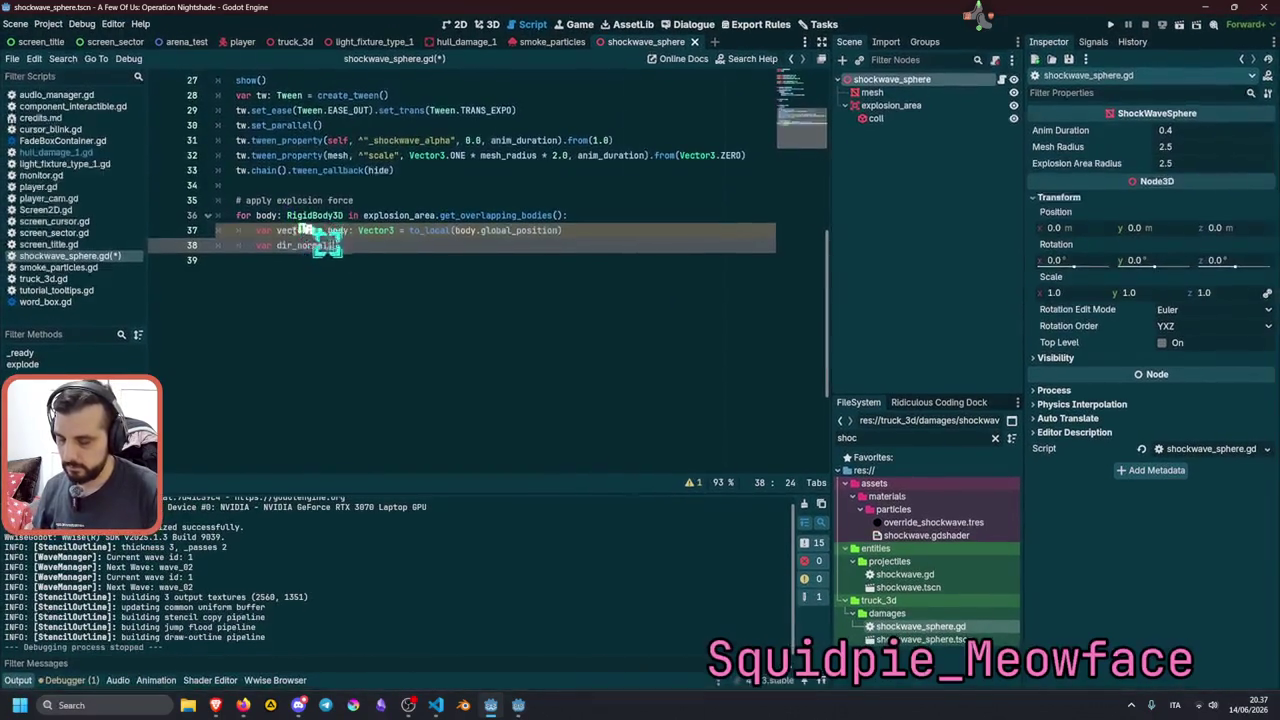
pyautogui.write('zed: Vec')
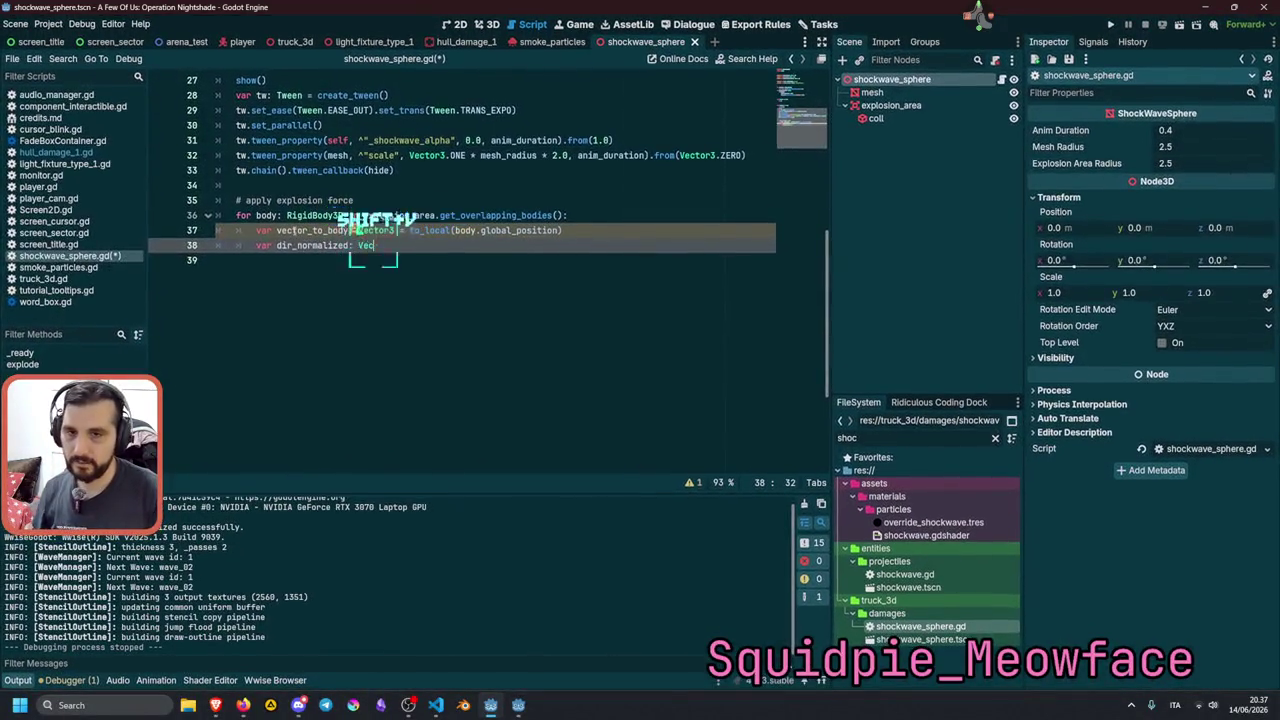
pyautogui.hotkey('ctrl', 'space')
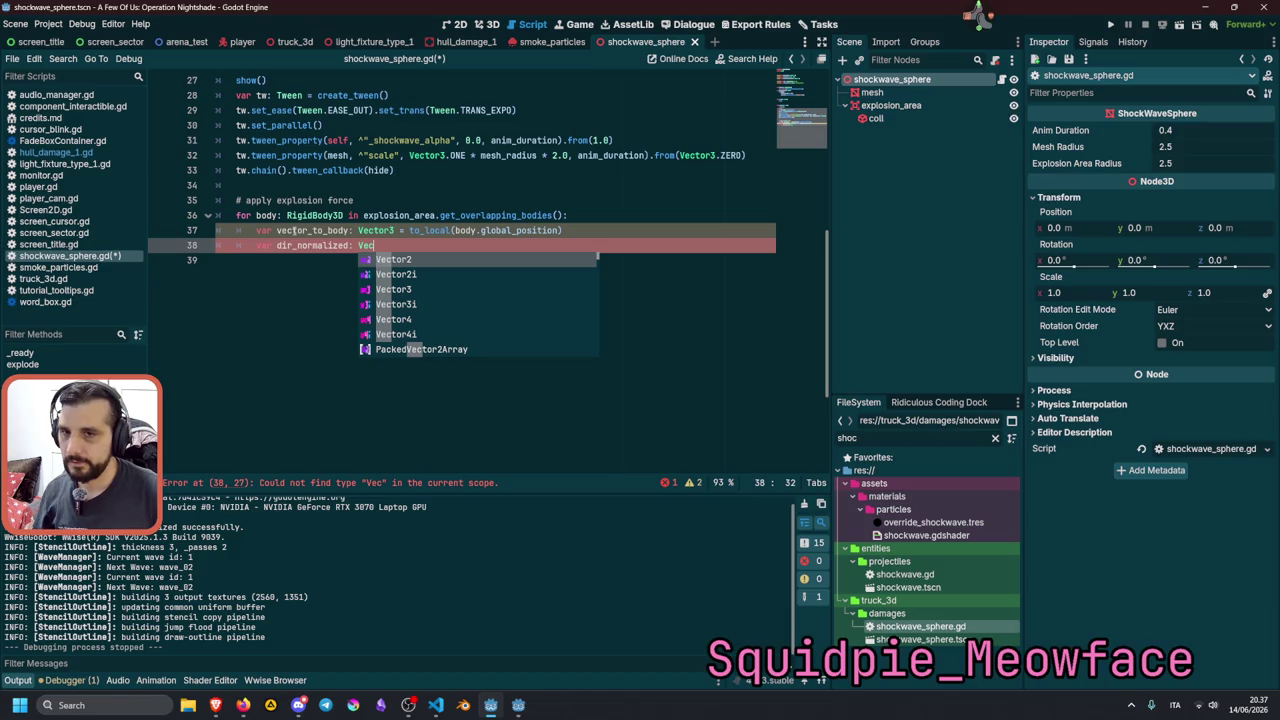
pyautogui.press('Home')
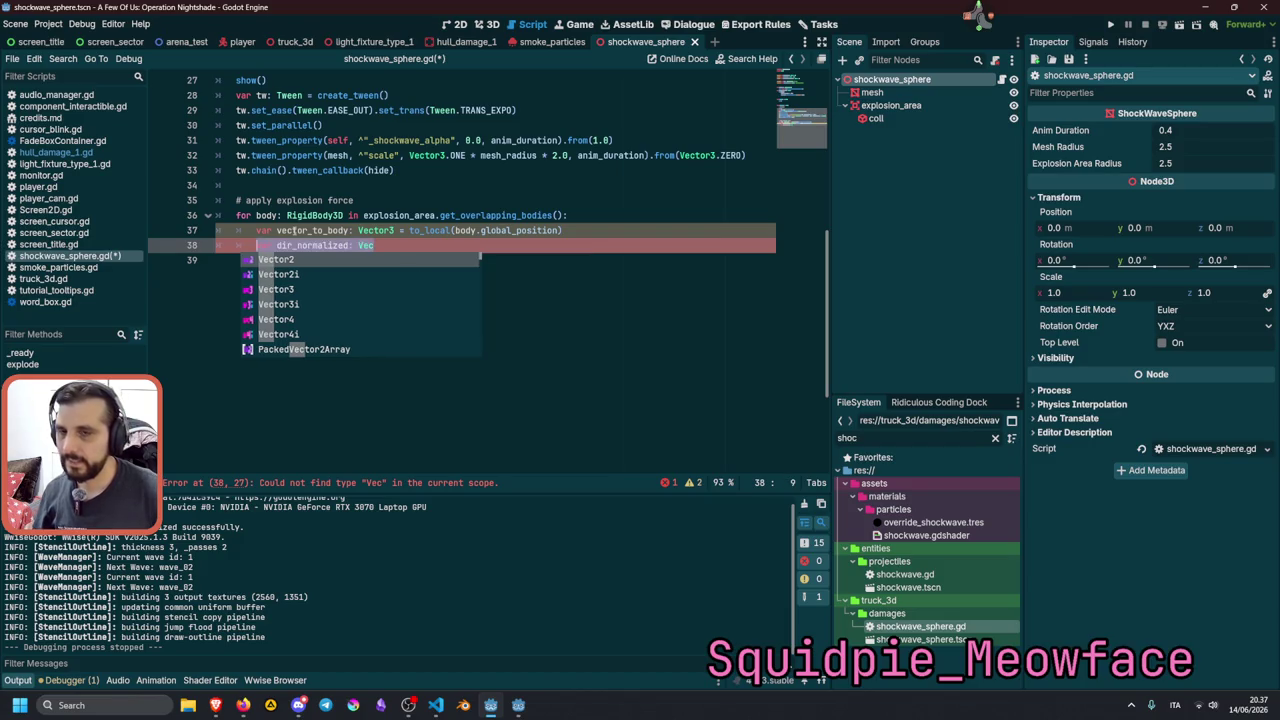
pyautogui.press('End')
pyautogui.hotkey('ctrl', 'shift', 'Left')
pyautogui.hotkey('ctrl', 'shift', 'Left')
pyautogui.hotkey('ctrl', 'shift', 'Left')
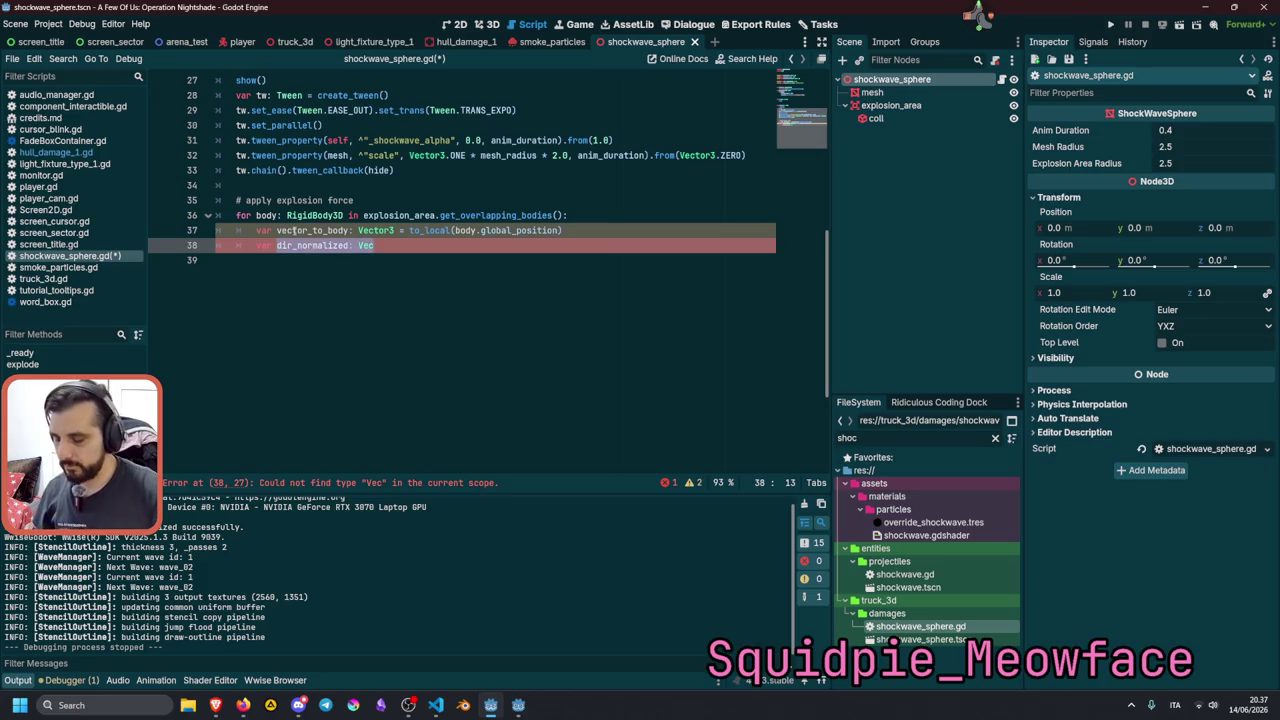
# Declare inv_squared_distance: float = vector_to_body.length() on line 38.
pyautogui.write('inv_')
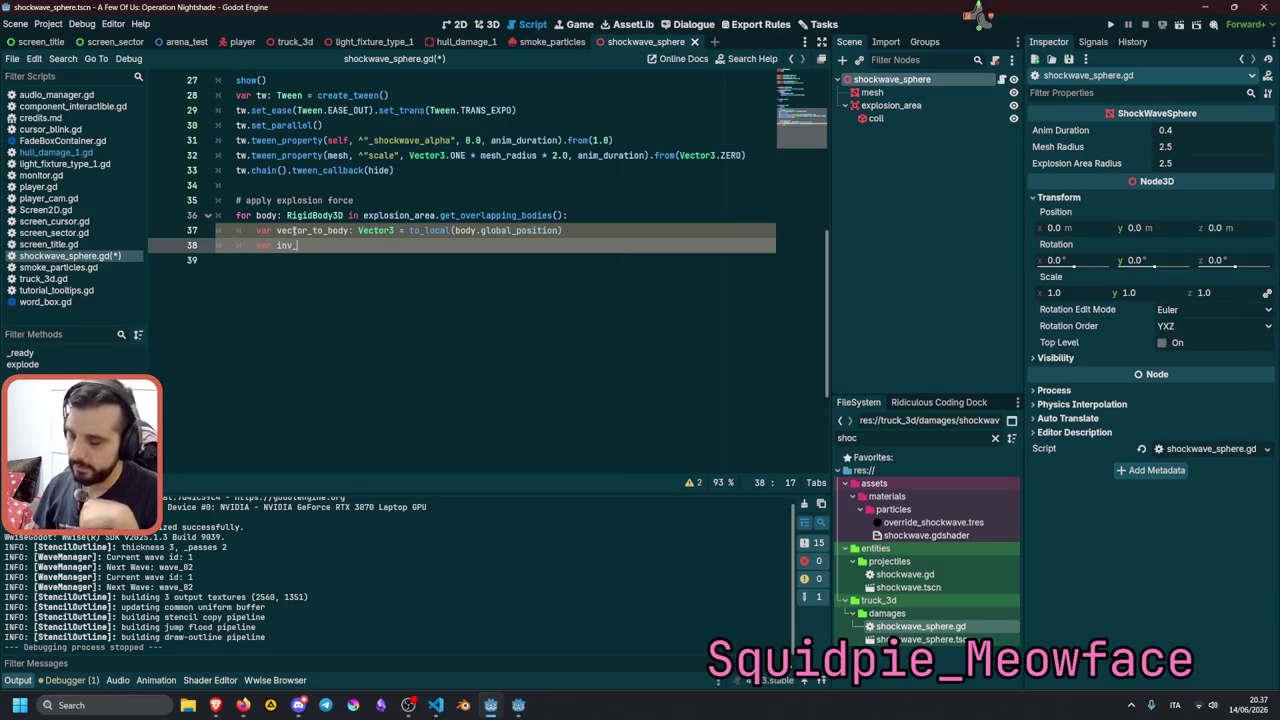
pyautogui.write('squarde')
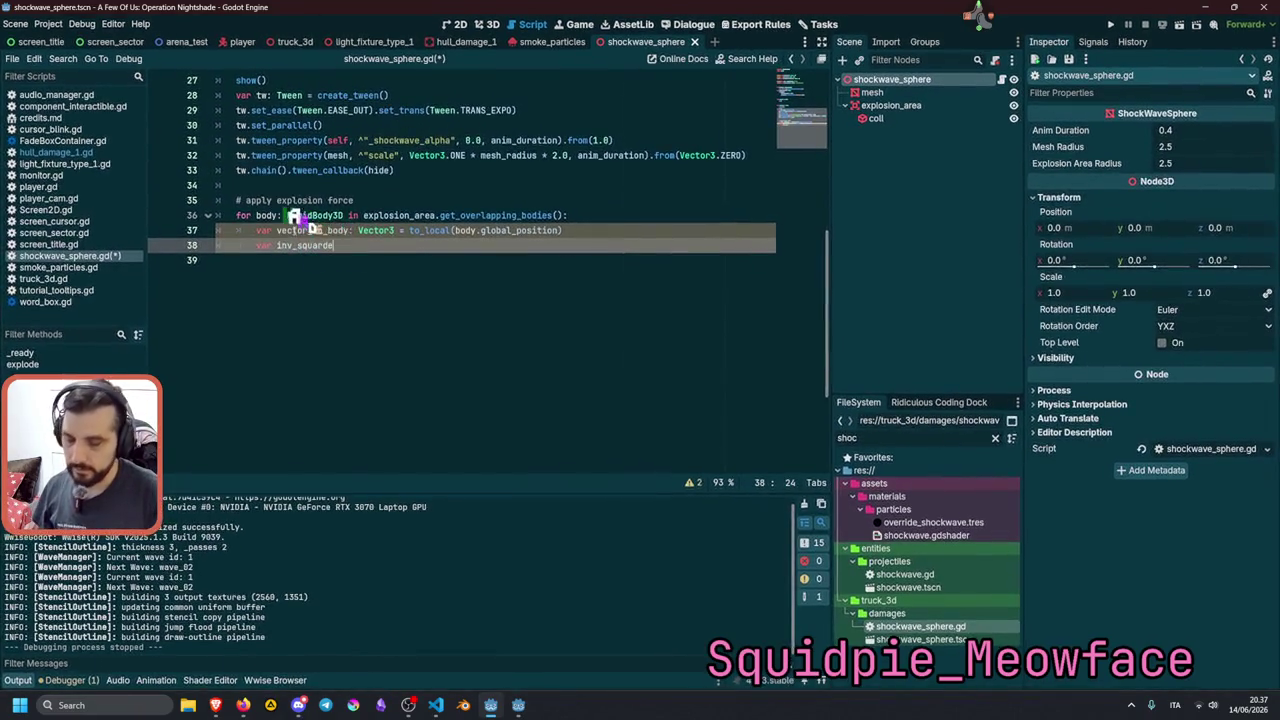
pyautogui.press('BackSpace')
pyautogui.press('BackSpace')
pyautogui.write('ed_dis')
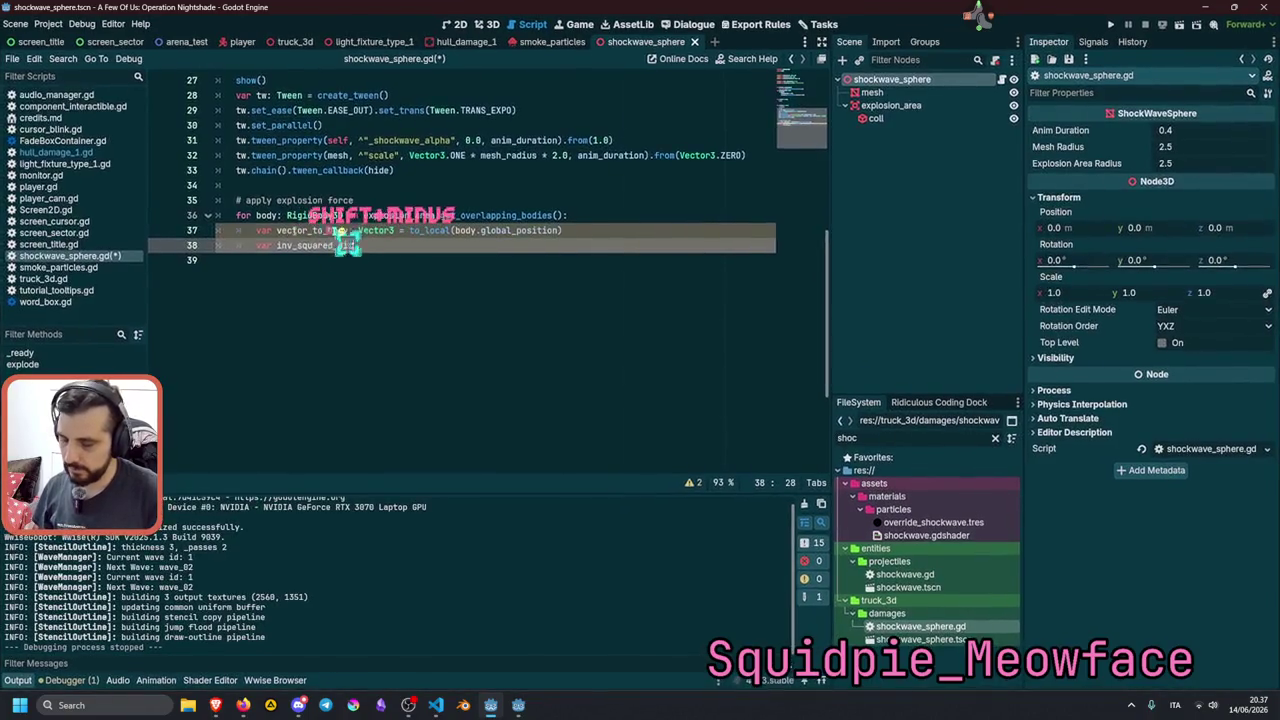
pyautogui.write('tance')
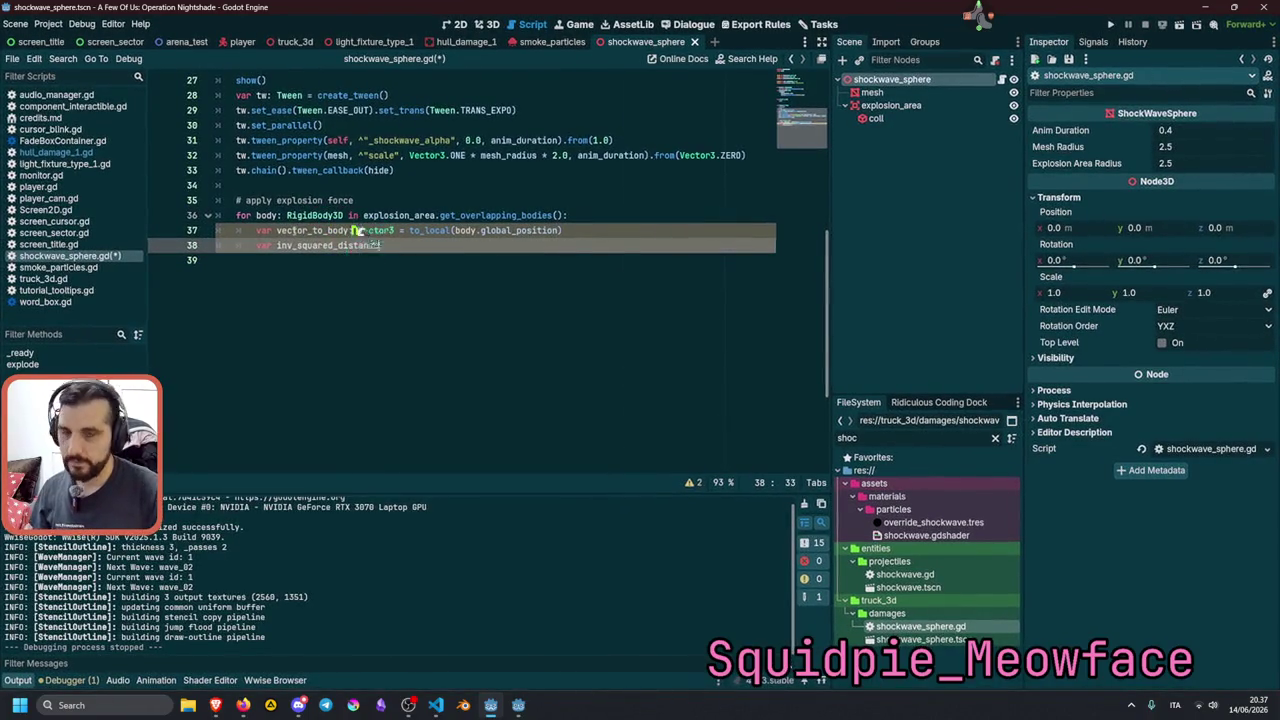
pyautogui.write(':')
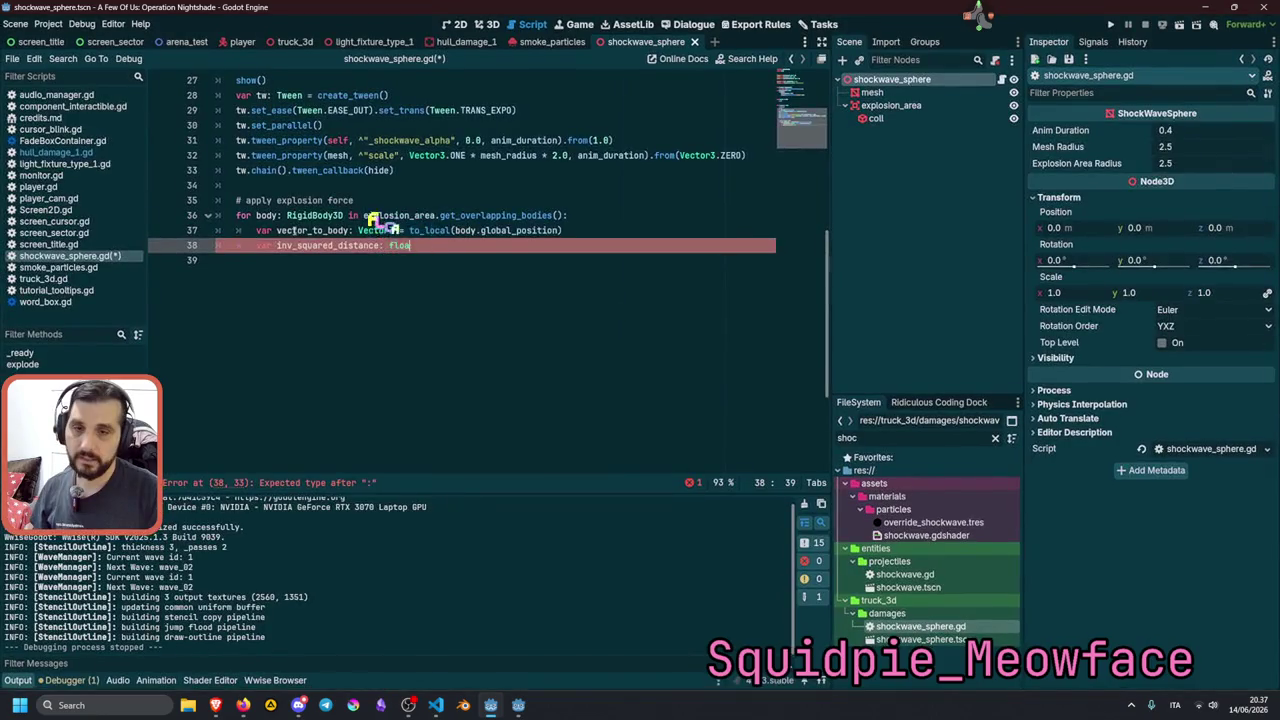
pyautogui.write('floa')
pyautogui.press('Return')
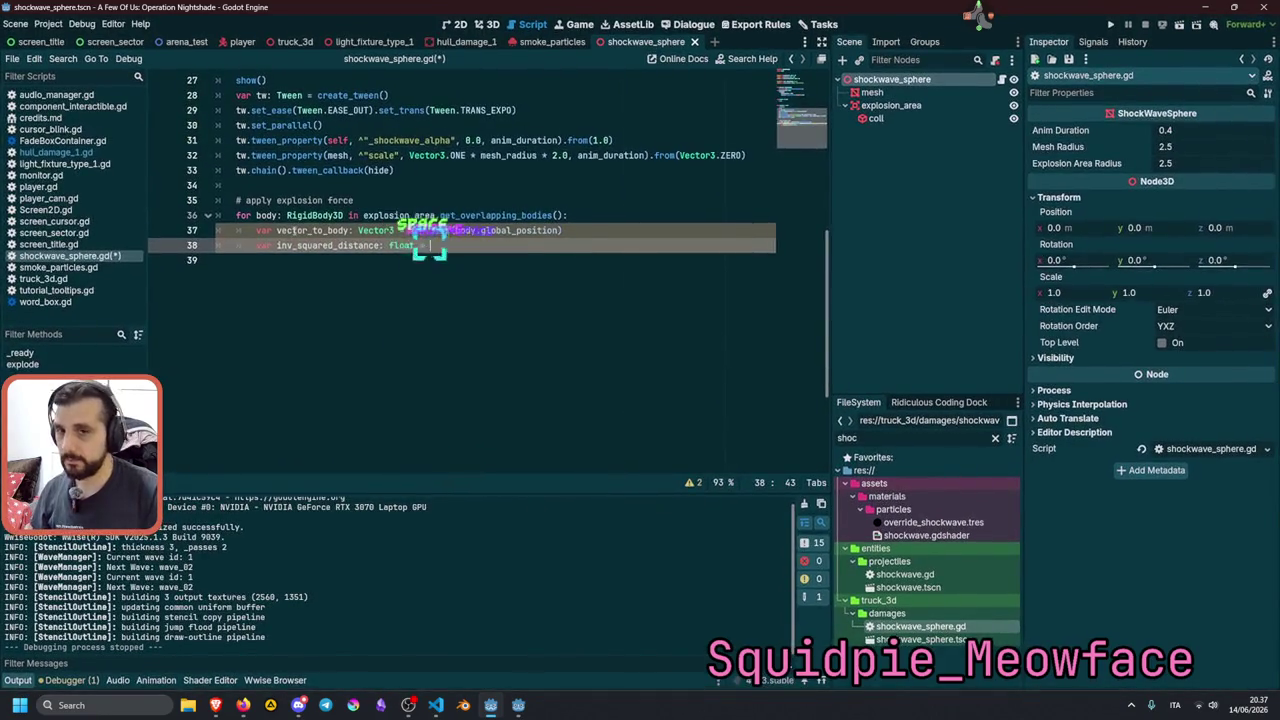
pyautogui.write('=')
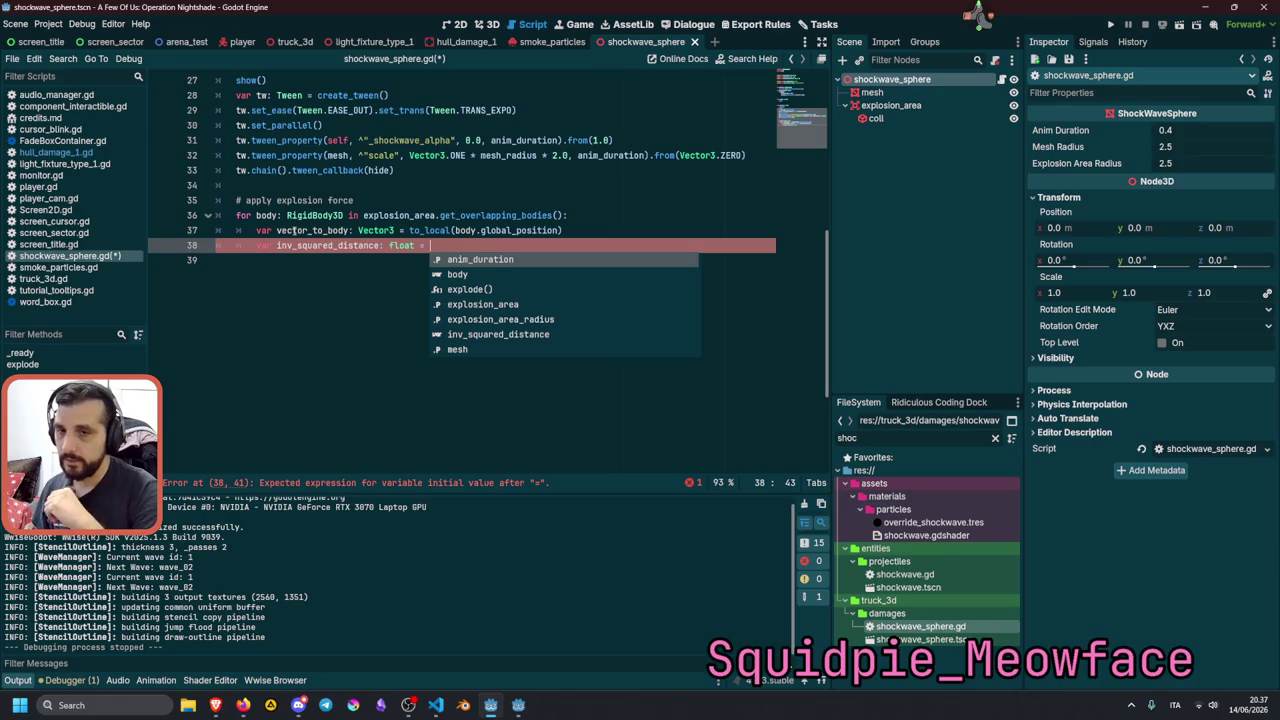
pyautogui.doubleClick(294, 230)
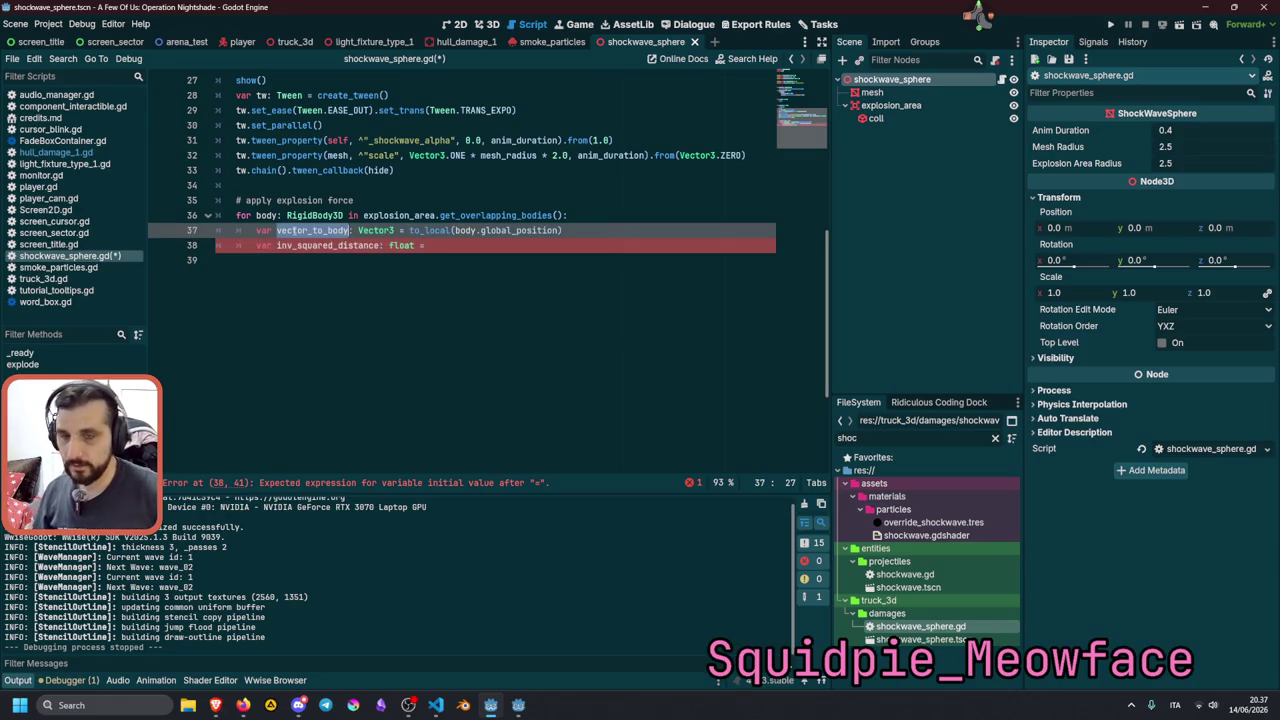
pyautogui.hotkey('ctrl', 'c')
pyautogui.press('Down')
pyautogui.press('End')
pyautogui.hotkey('ctrl', 'v')
pyautogui.write('.le')
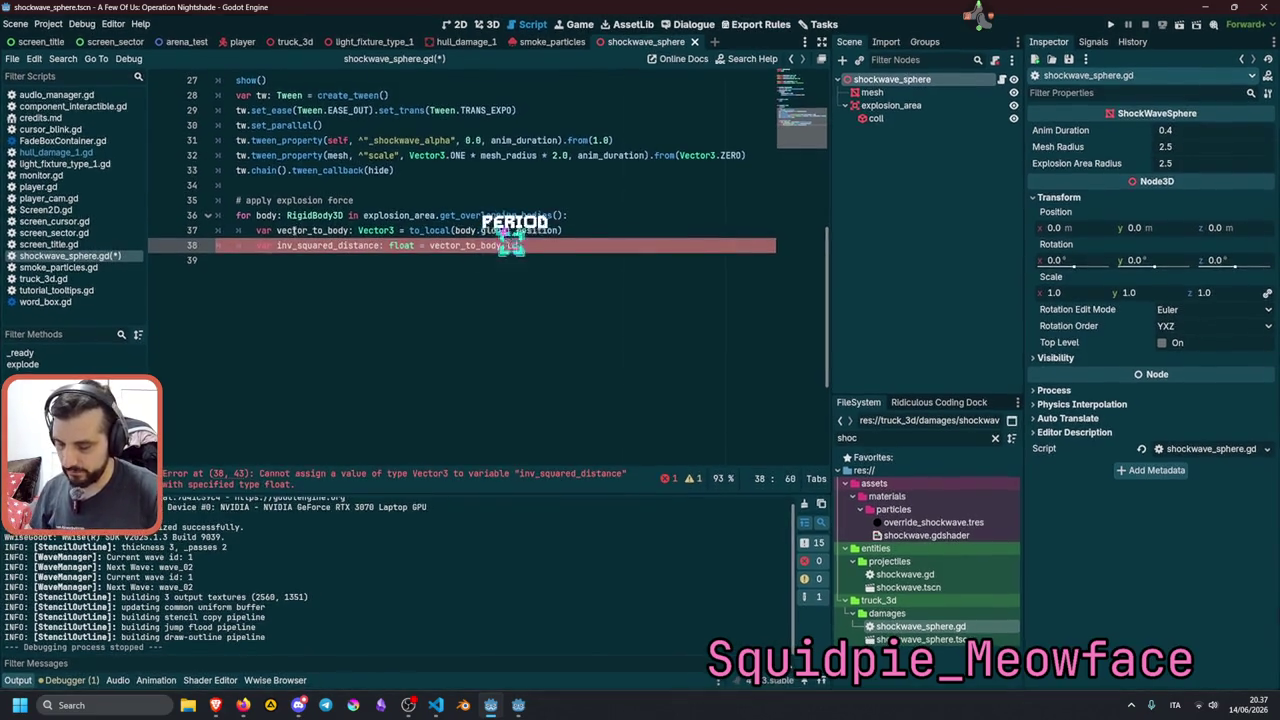
pyautogui.press('Return')
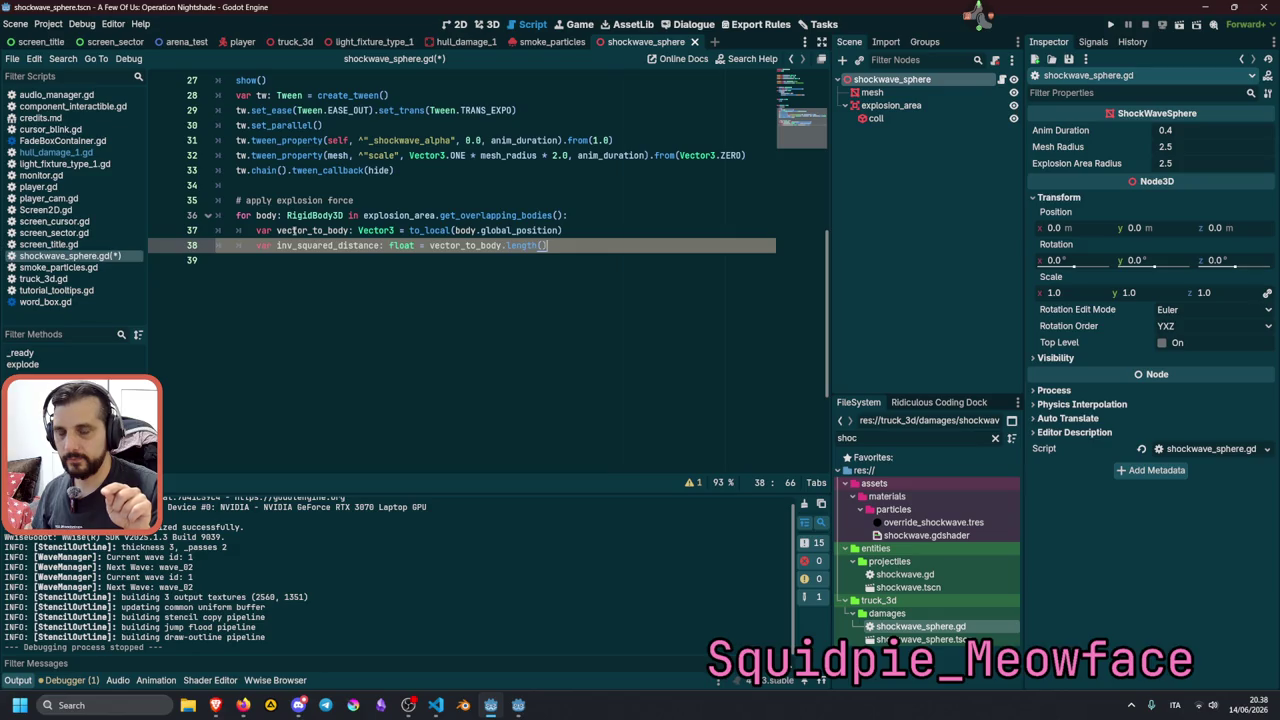
# Change the expression to 1.0 / vector_to_body.length_squared().
pyautogui.hotkey('ctrl', 'shift', 'Left')
pyautogui.hotkey('ctrl', 'shift', 'Left')
pyautogui.press('BackSpace')
pyautogui.press('BackSpace')
pyautogui.hotkey('ctrl', 'Left')
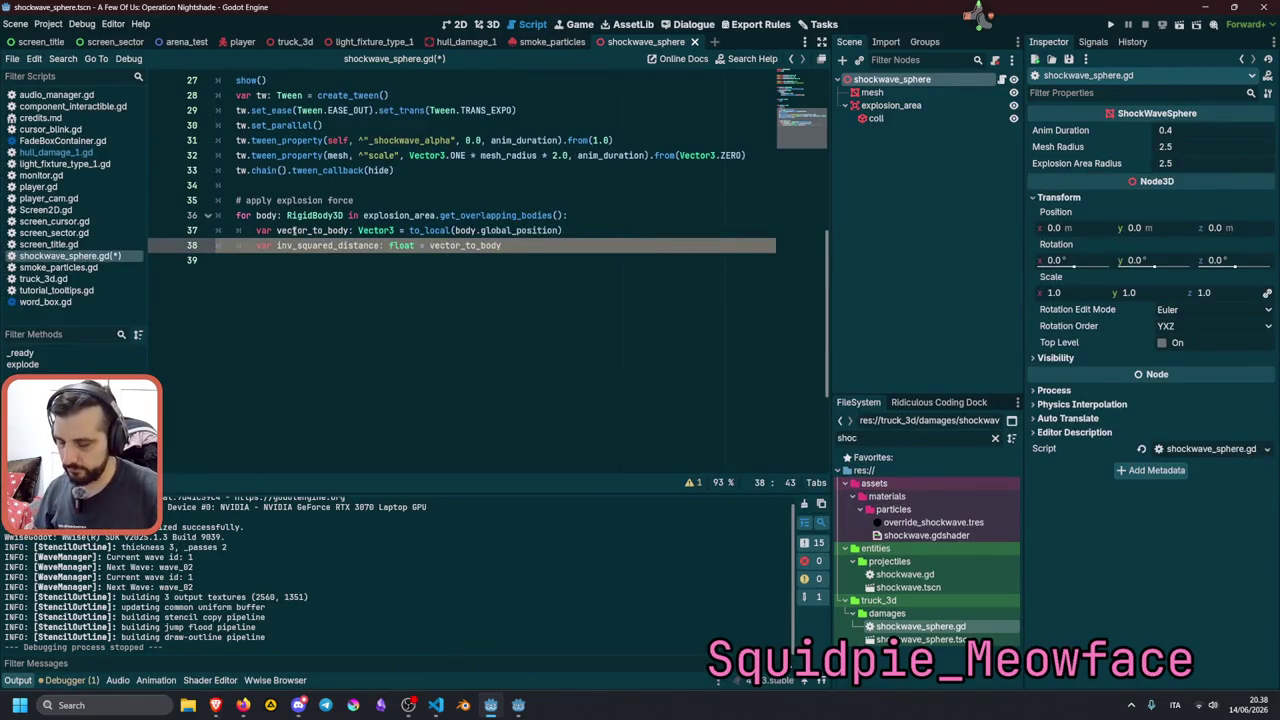
pyautogui.press('Right')
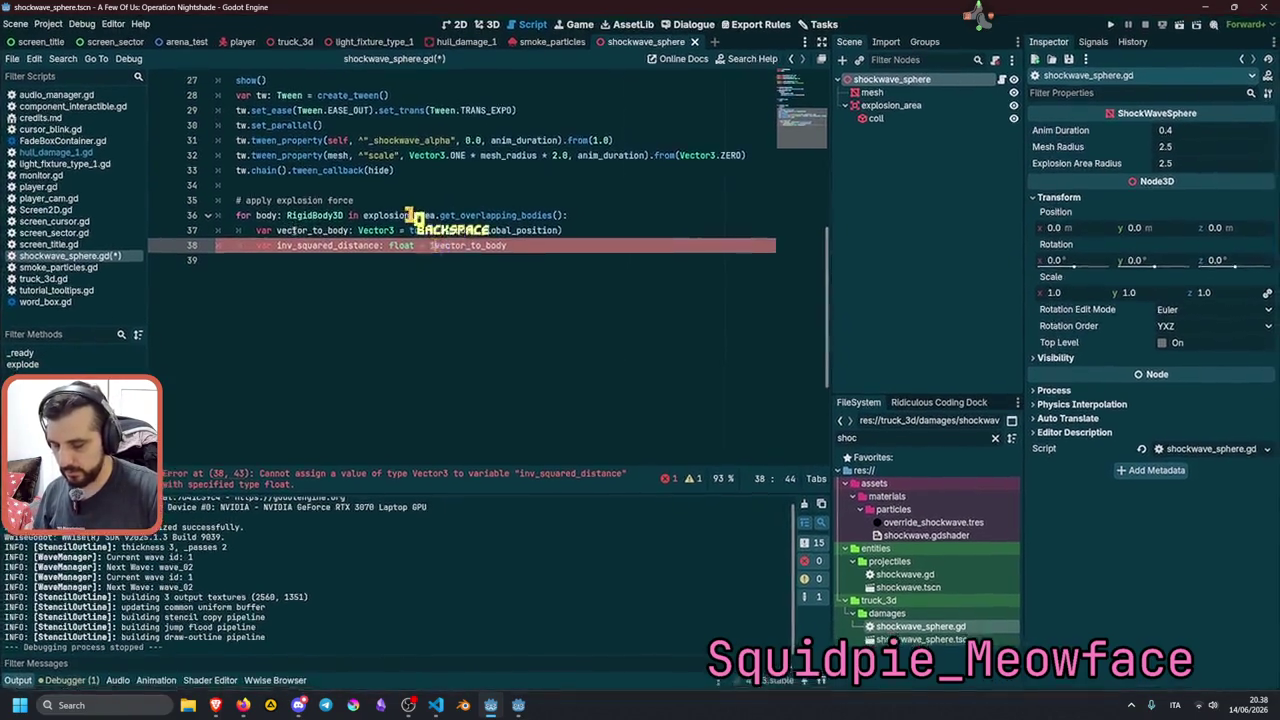
pyautogui.write('1.0 /')
pyautogui.press('End')
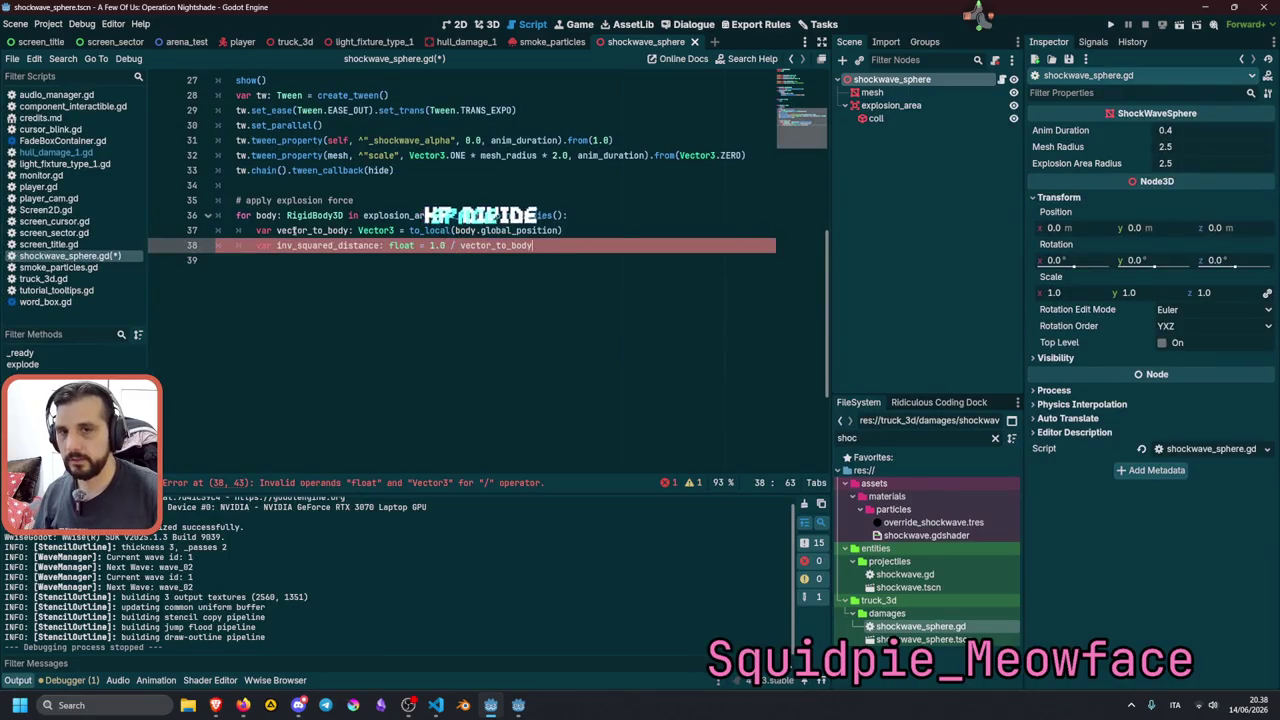
pyautogui.write('.')
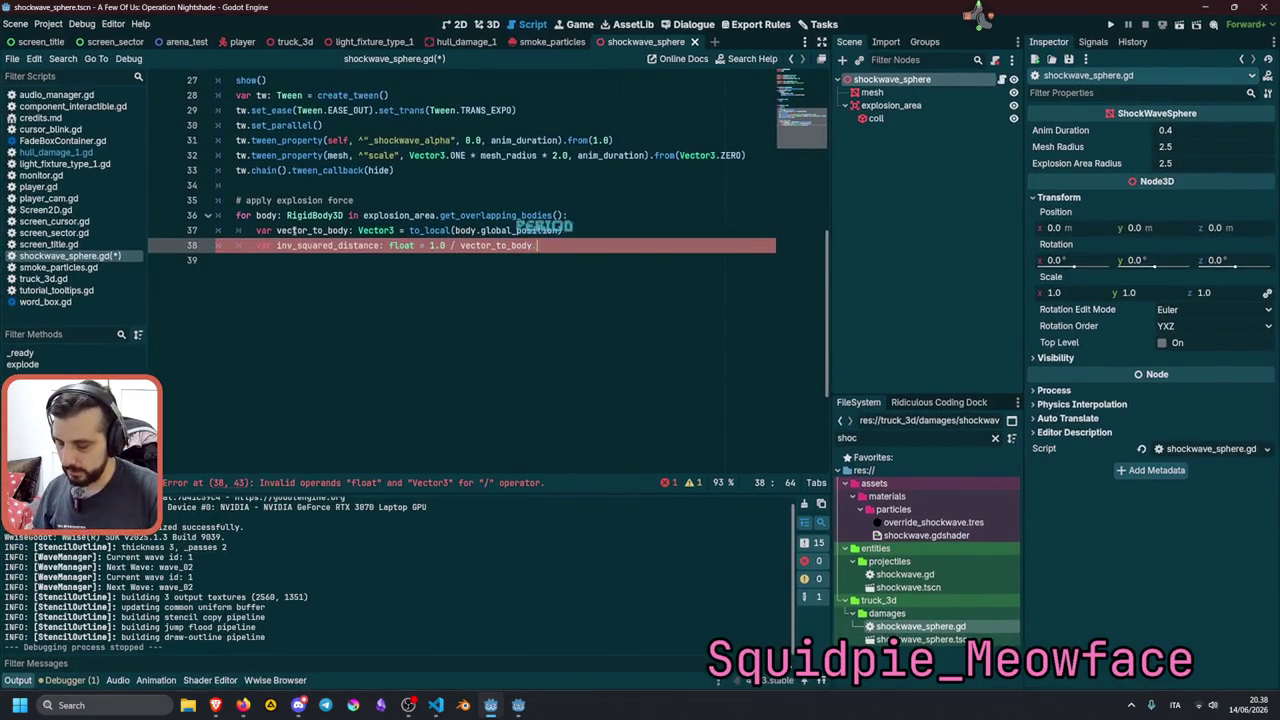
pyautogui.write('len')
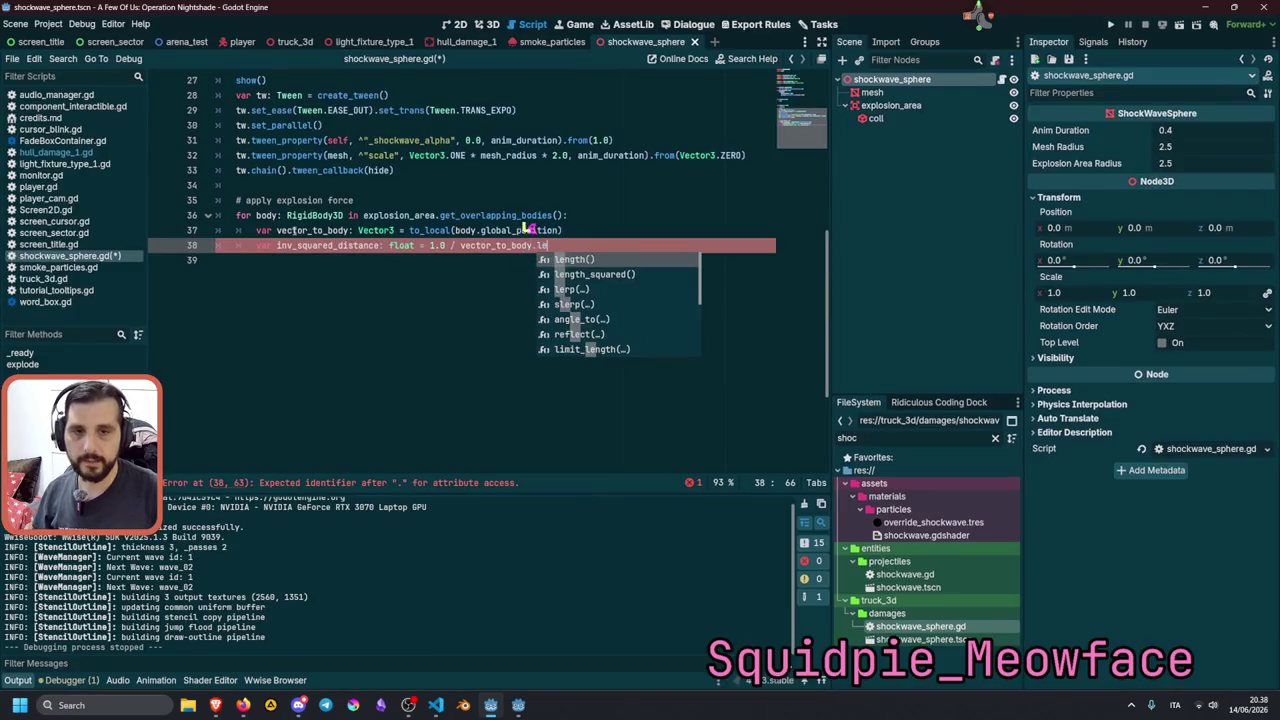
pyautogui.press('Return')
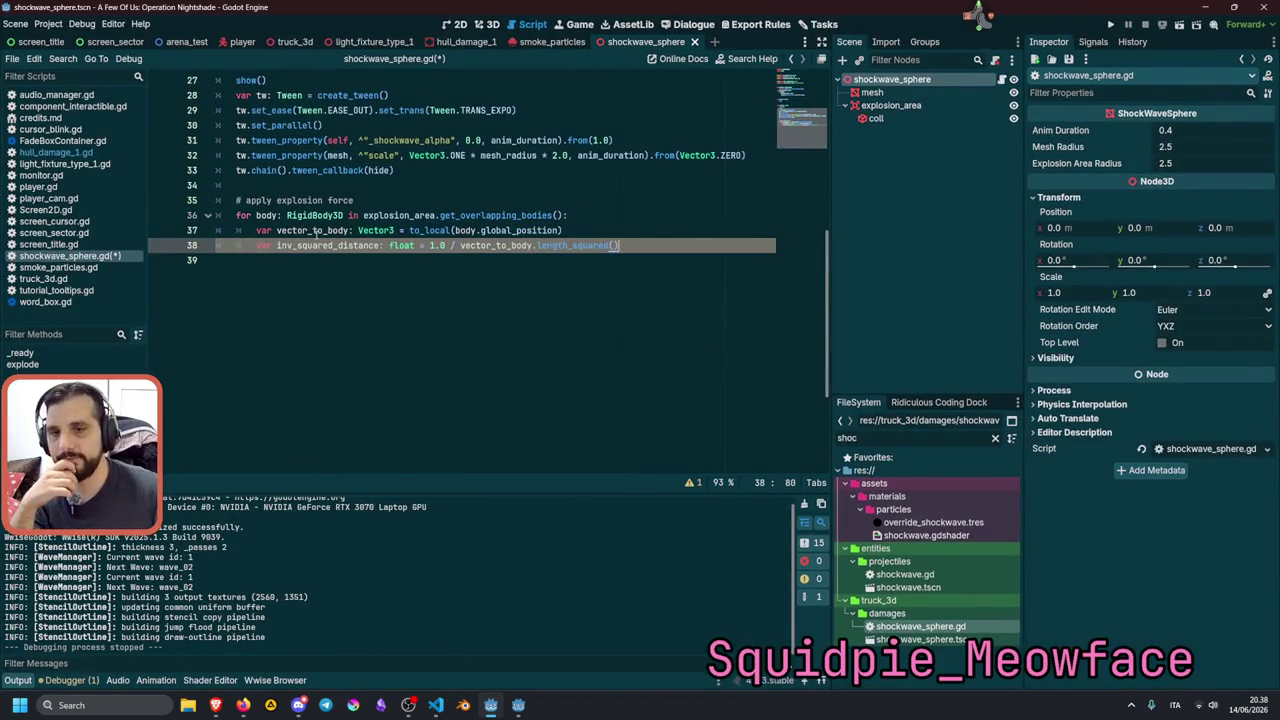
# Check the names on line 38 and start a new line 39 below it.
pyautogui.doubleClick(330, 245)
pyautogui.doubleClick(559, 245)
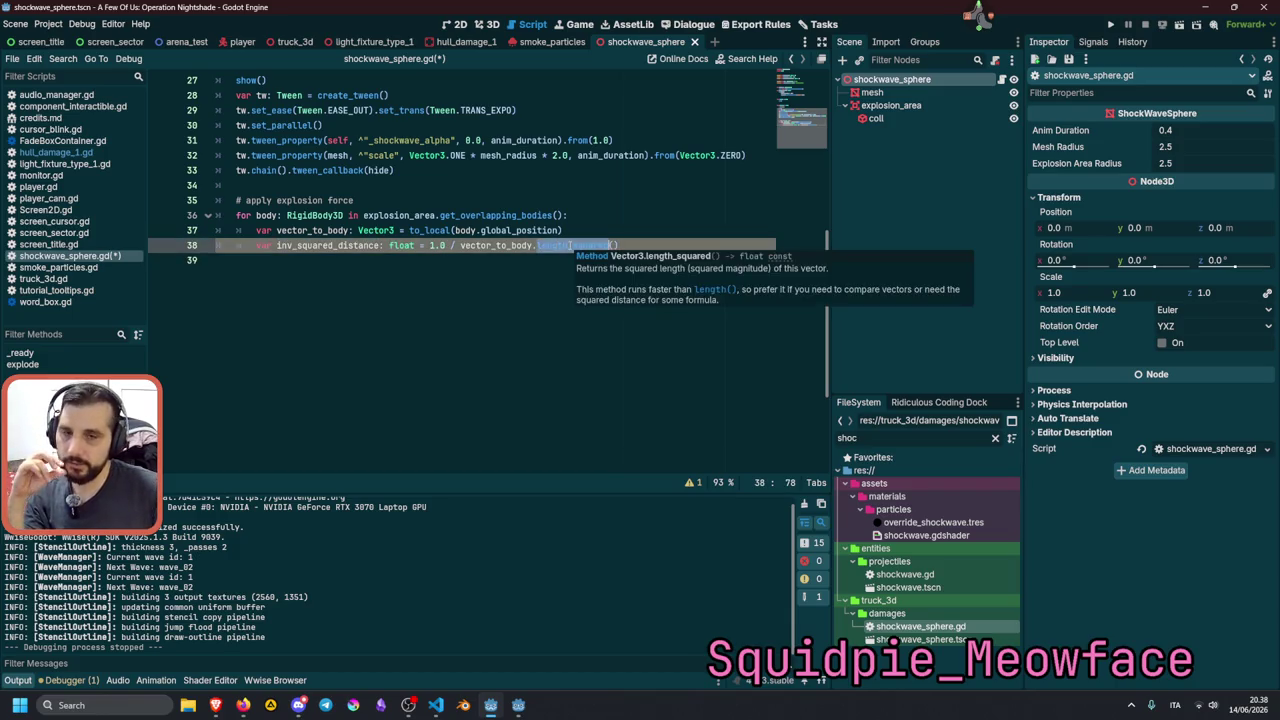
pyautogui.moveTo(561, 245)
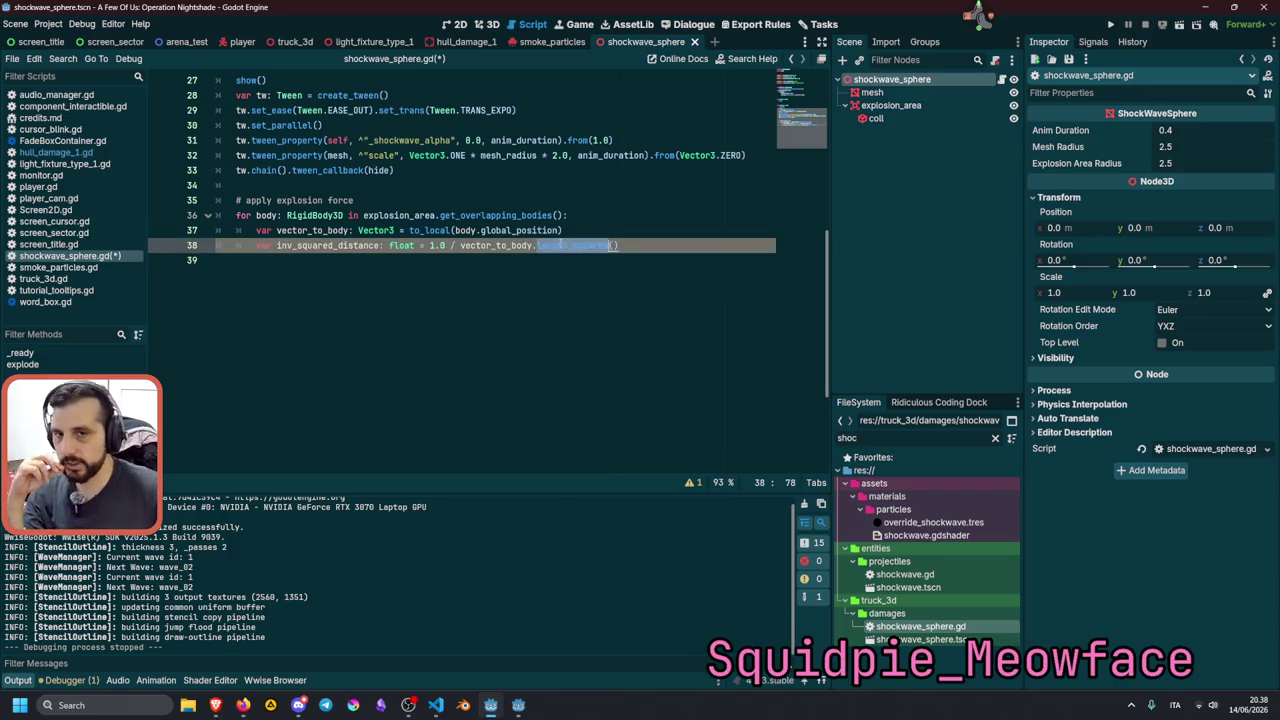
pyautogui.doubleClick(510, 245)
pyautogui.press('Right')
pyautogui.press('Right')
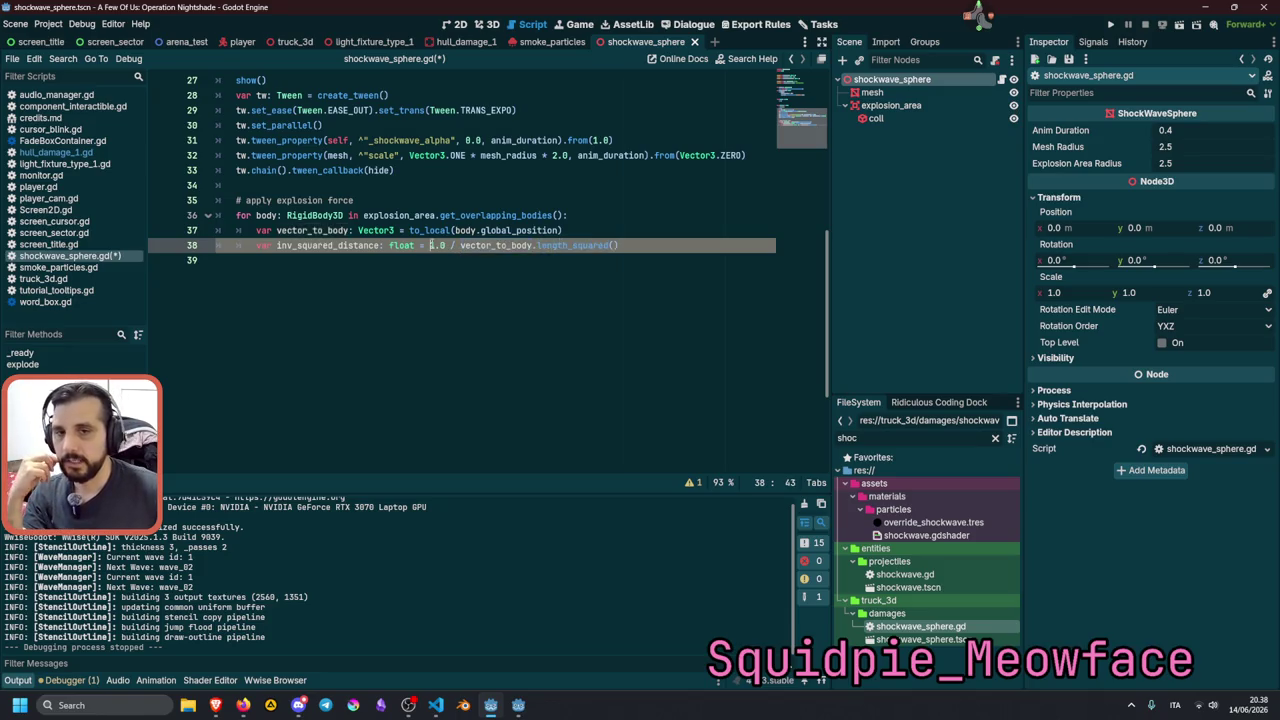
pyautogui.click(457, 245)
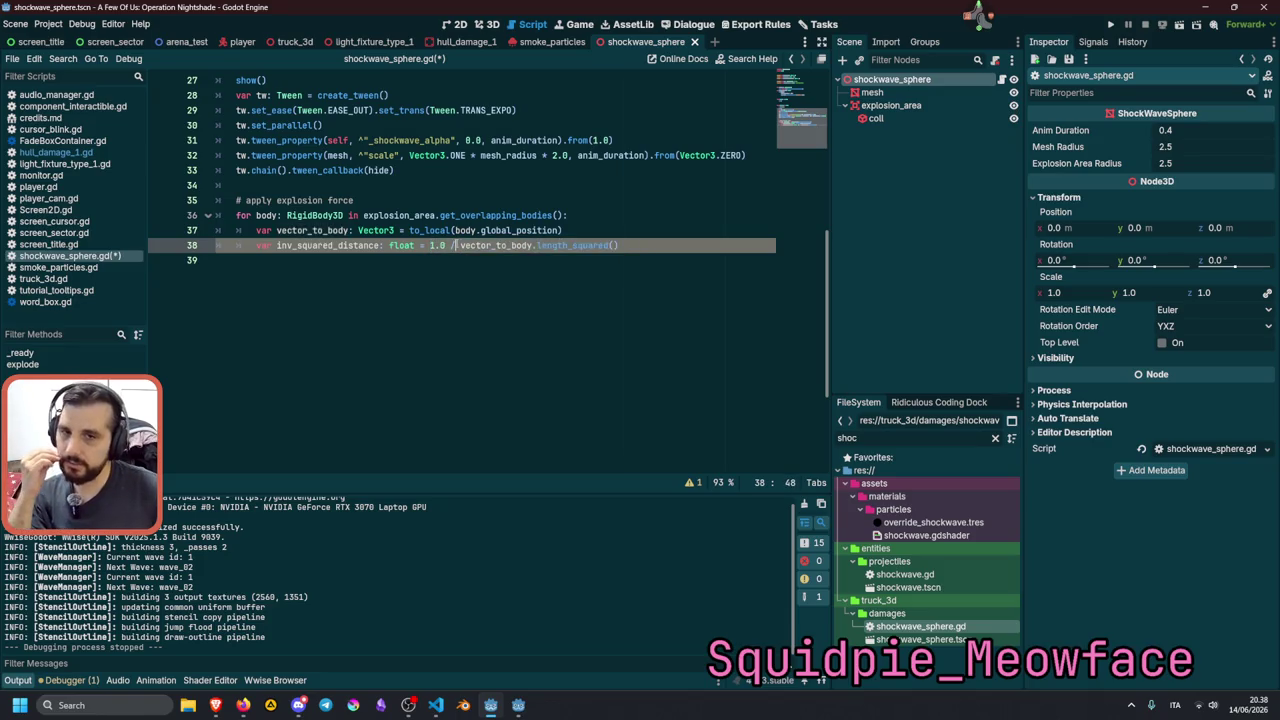
pyautogui.press('End')
pyautogui.press('Return')
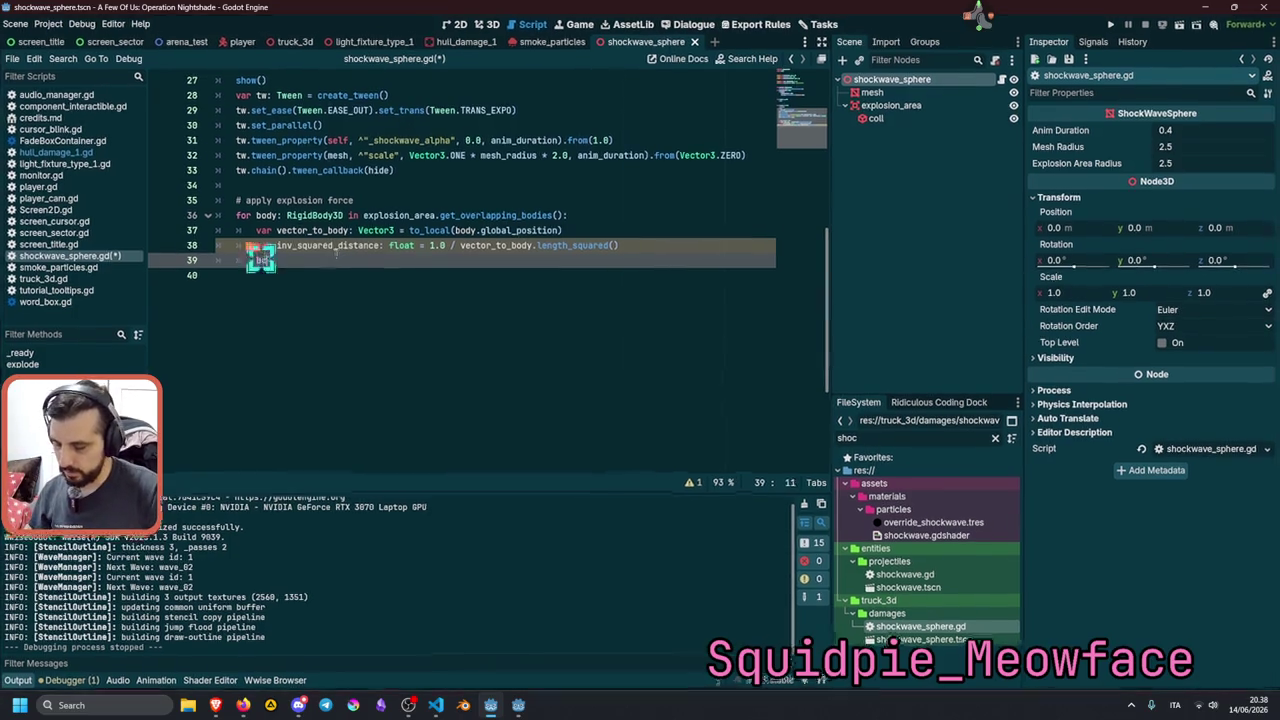
# Add body.apply_central_impulse() on line 39, switching from the suggested apply_central_force.
pyautogui.write('body.app')
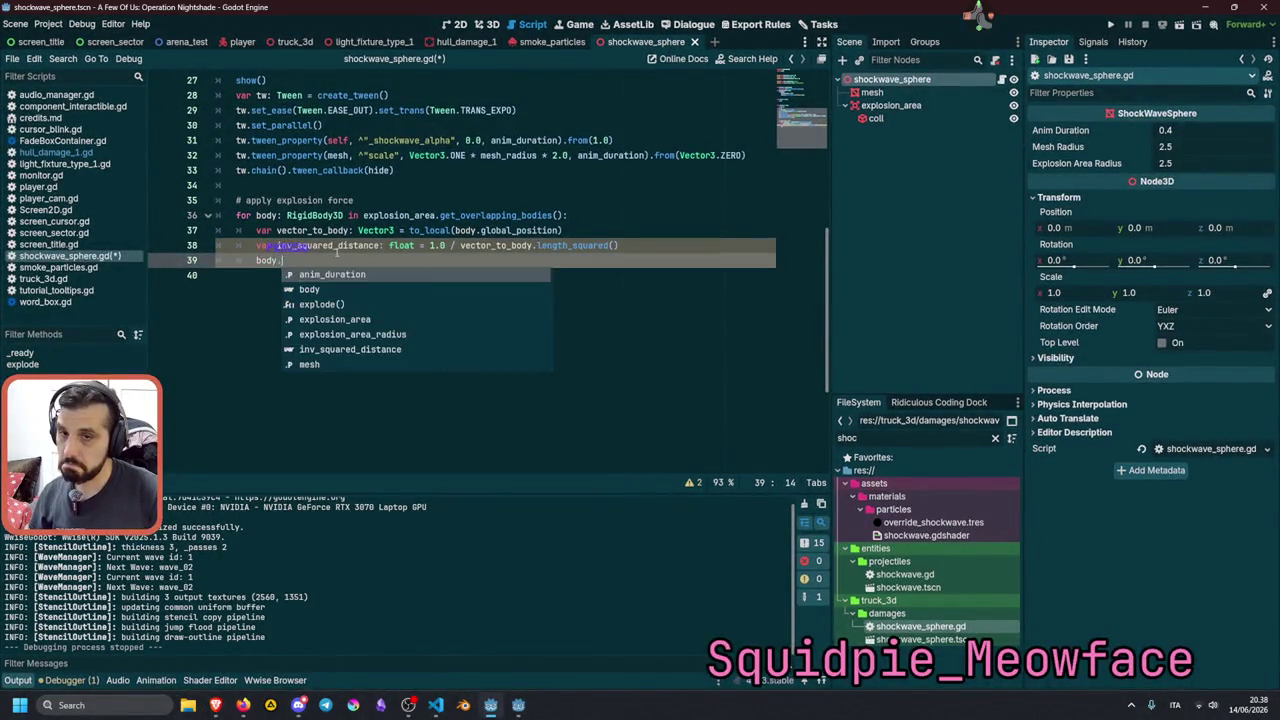
pyautogui.write('l')
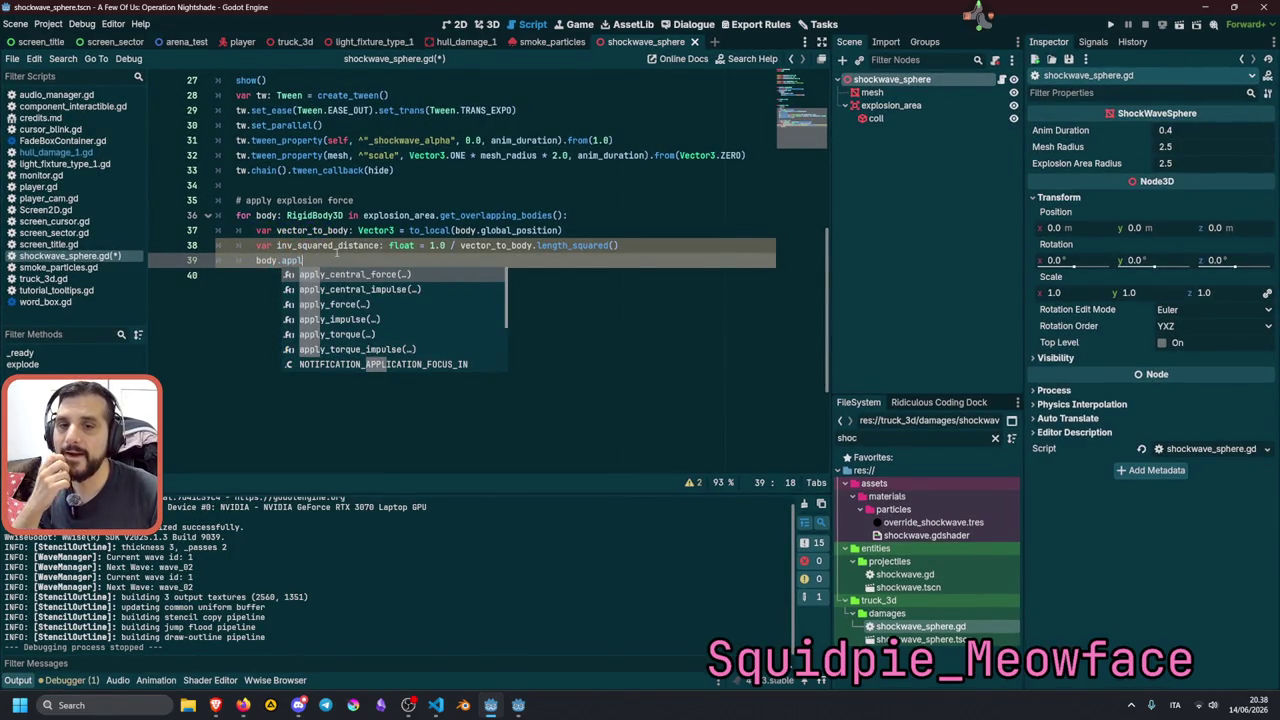
pyautogui.press('Return')
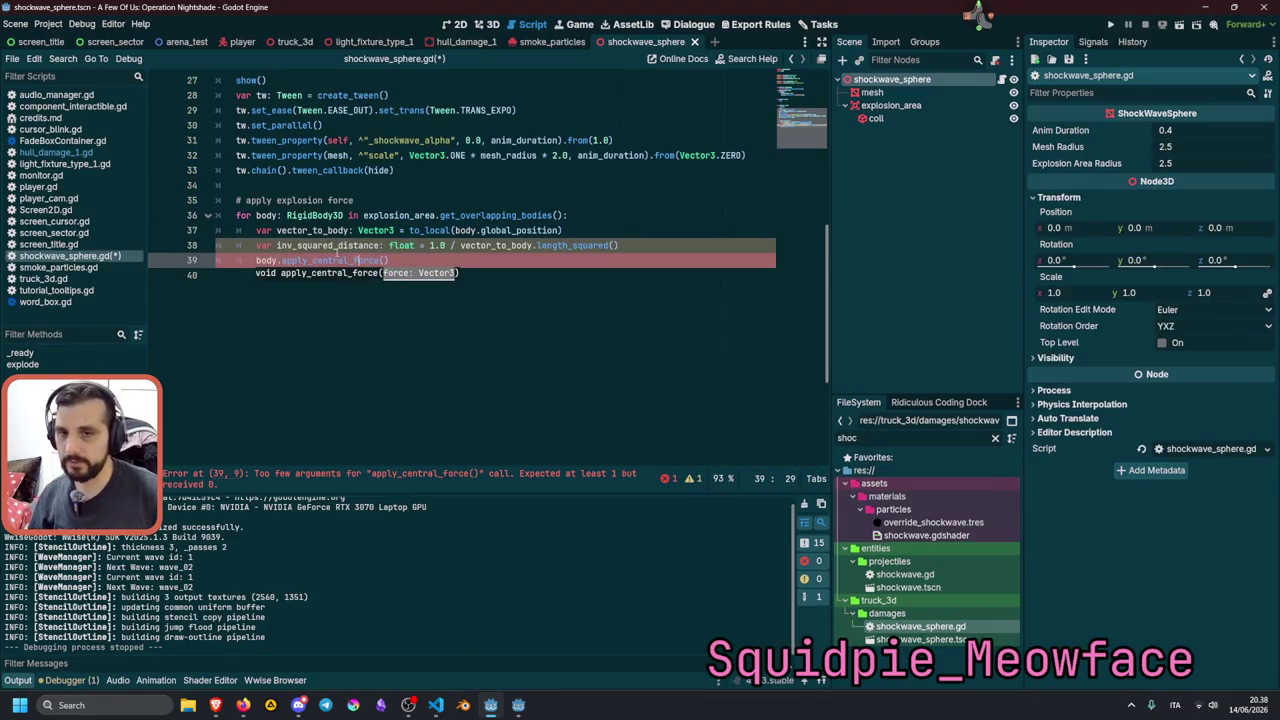
pyautogui.hotkey('ctrl', 'Delete')
pyautogui.write('imp')
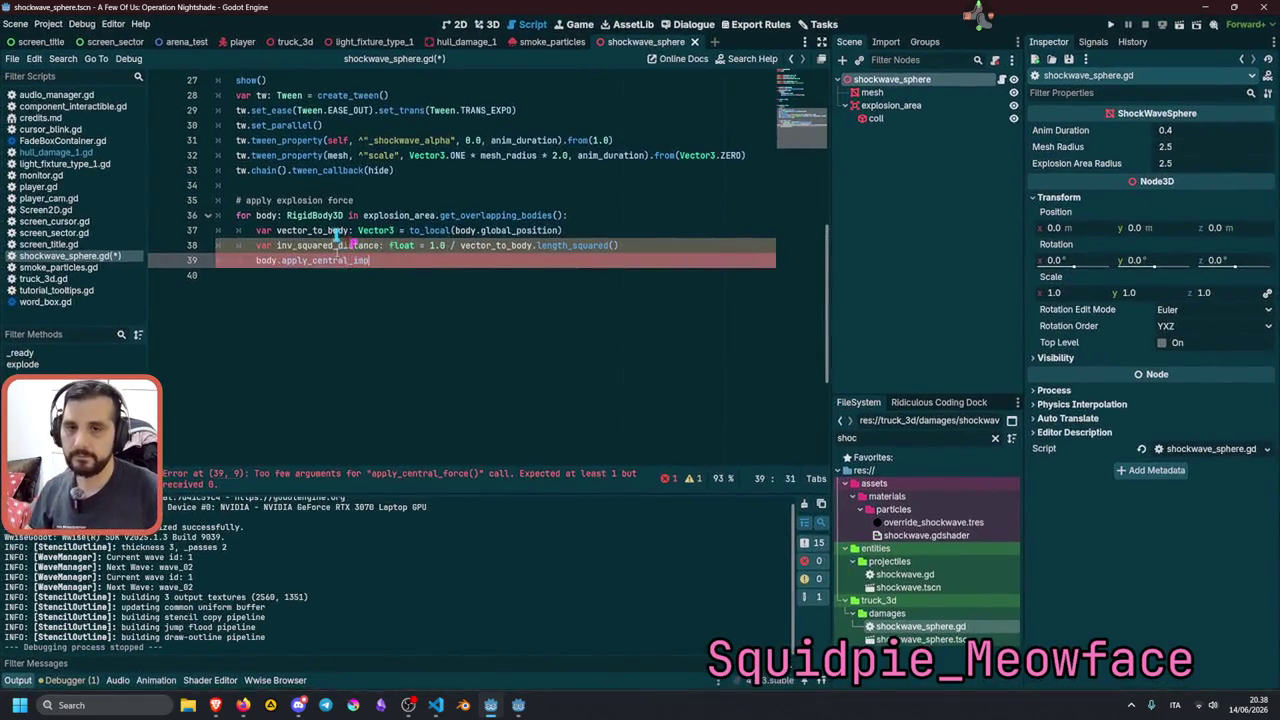
pyautogui.press('Return')
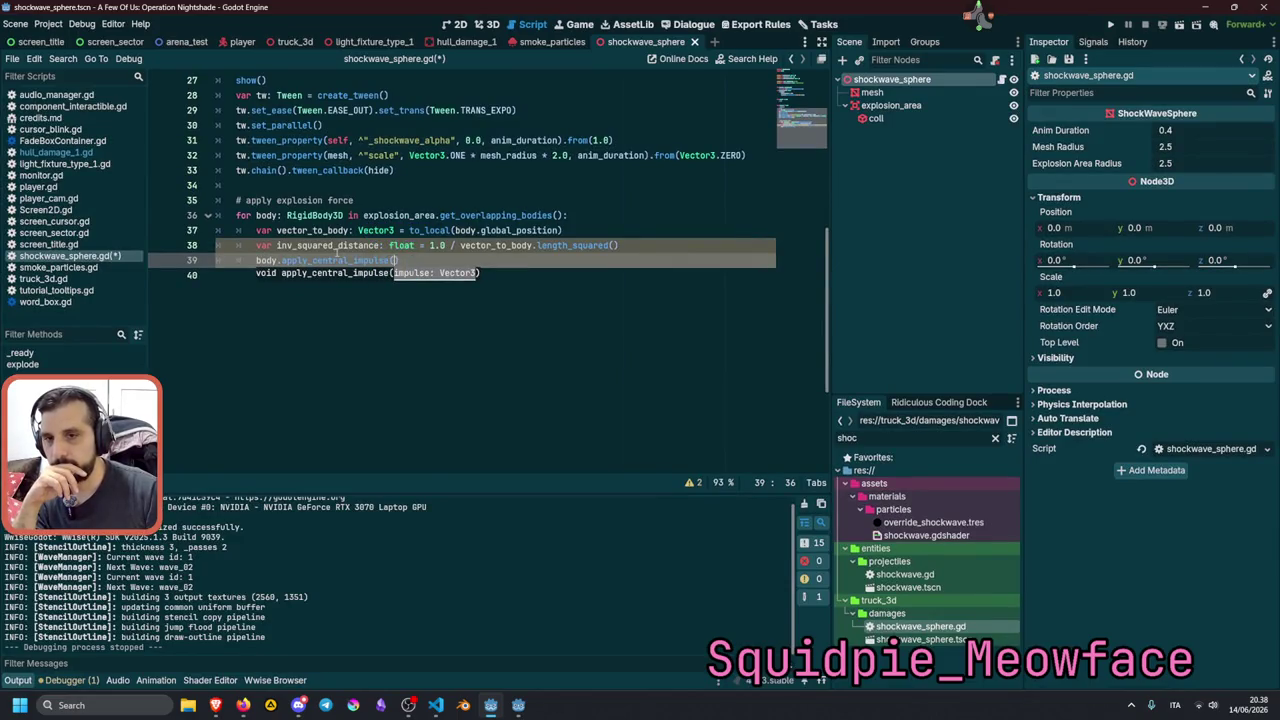
pyautogui.click(317, 230)
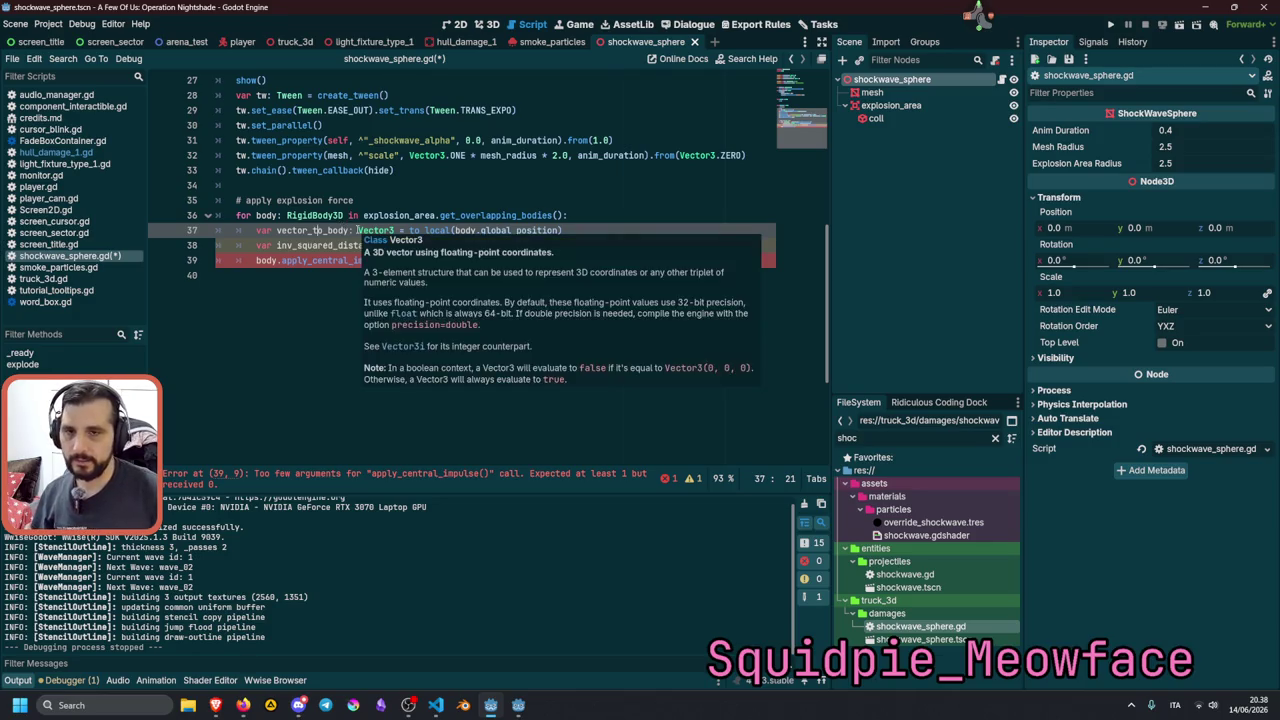
# Duplicate line 37 into a dir = vector_to_body.normalized() declaration.
pyautogui.press('End')
pyautogui.hotkey('ctrl', 'shift', 'd')
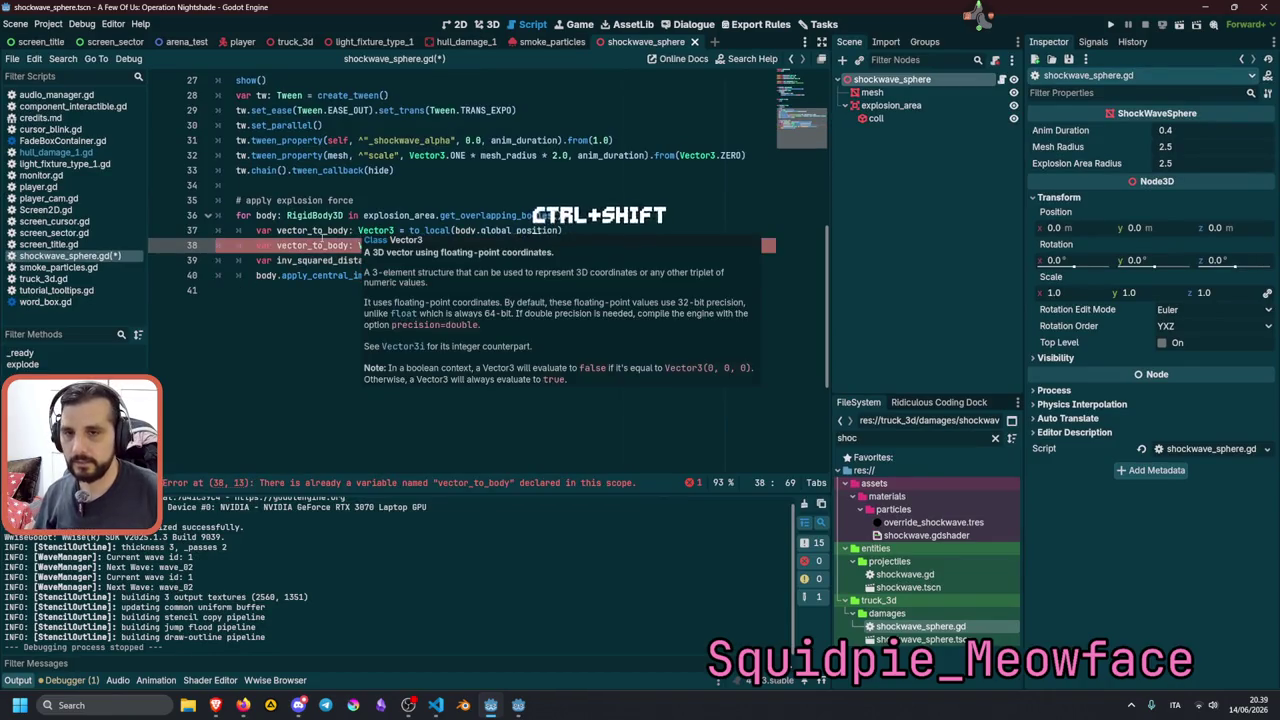
pyautogui.doubleClick(312, 245)
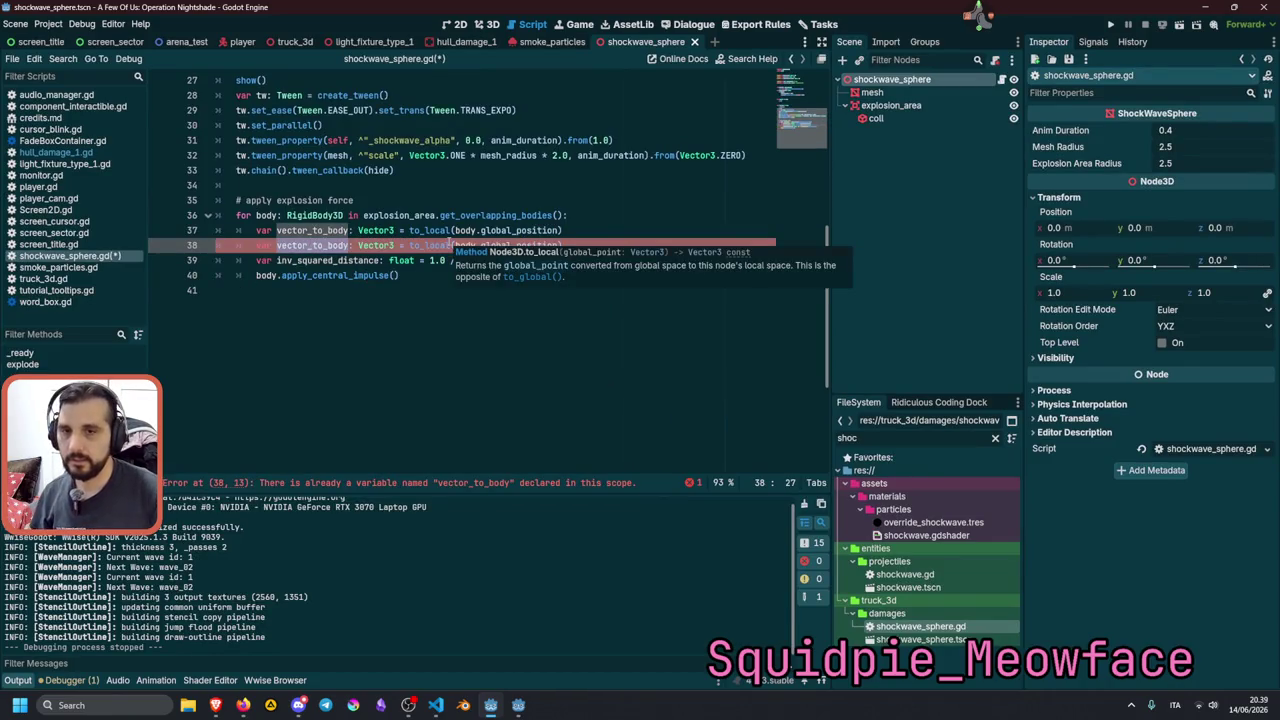
pyautogui.write('dir')
pyautogui.click(353, 245)
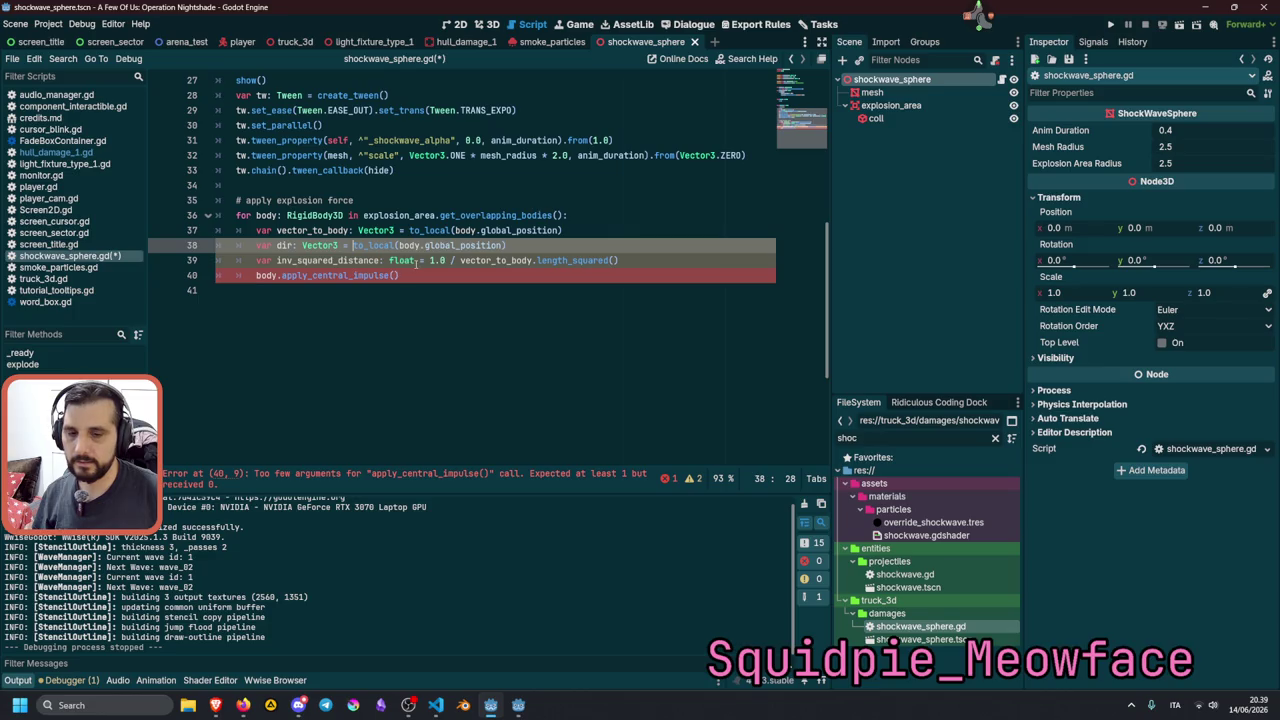
pyautogui.hotkey('shift', 'End')
pyautogui.press('Delete')
pyautogui.press('Up')
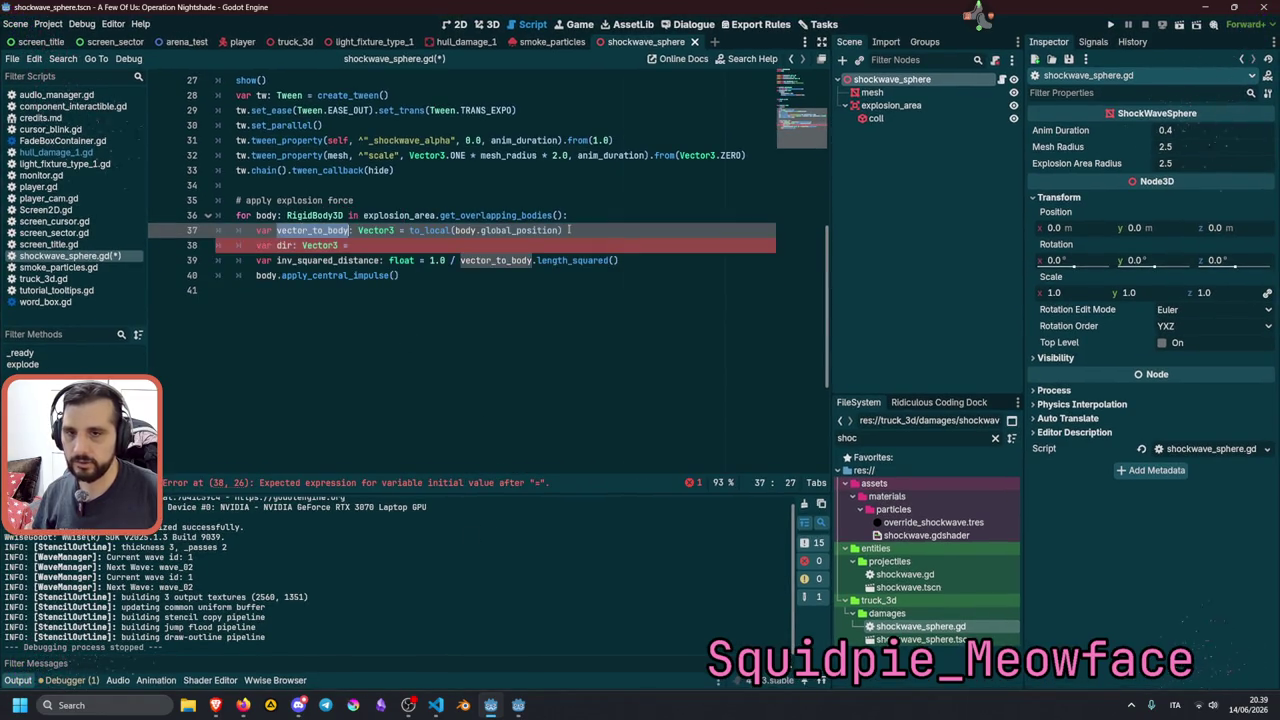
pyautogui.hotkey('ctrl', 'c')
pyautogui.press('Down')
pyautogui.hotkey('ctrl', 'v')
pyautogui.write('.norm')
pyautogui.press('Return')
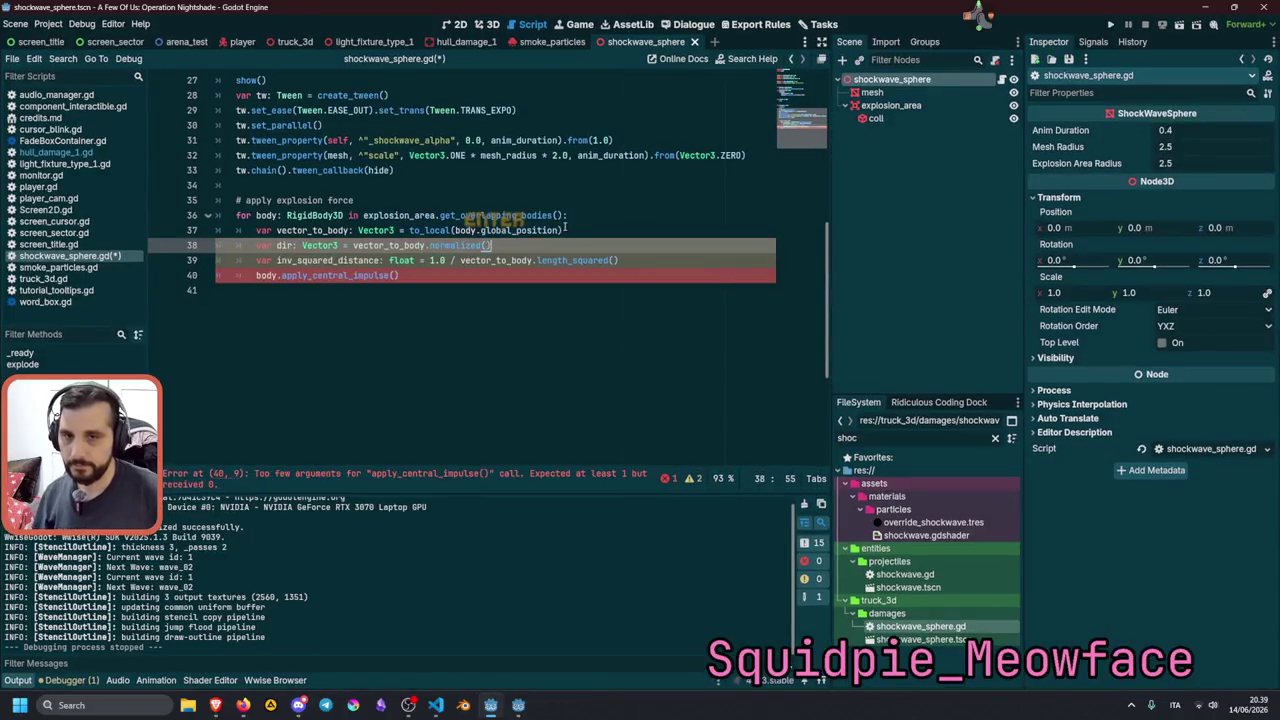
# Begin the impulse argument as 'dir *' inside apply_central_impulse().
pyautogui.click(398, 276)
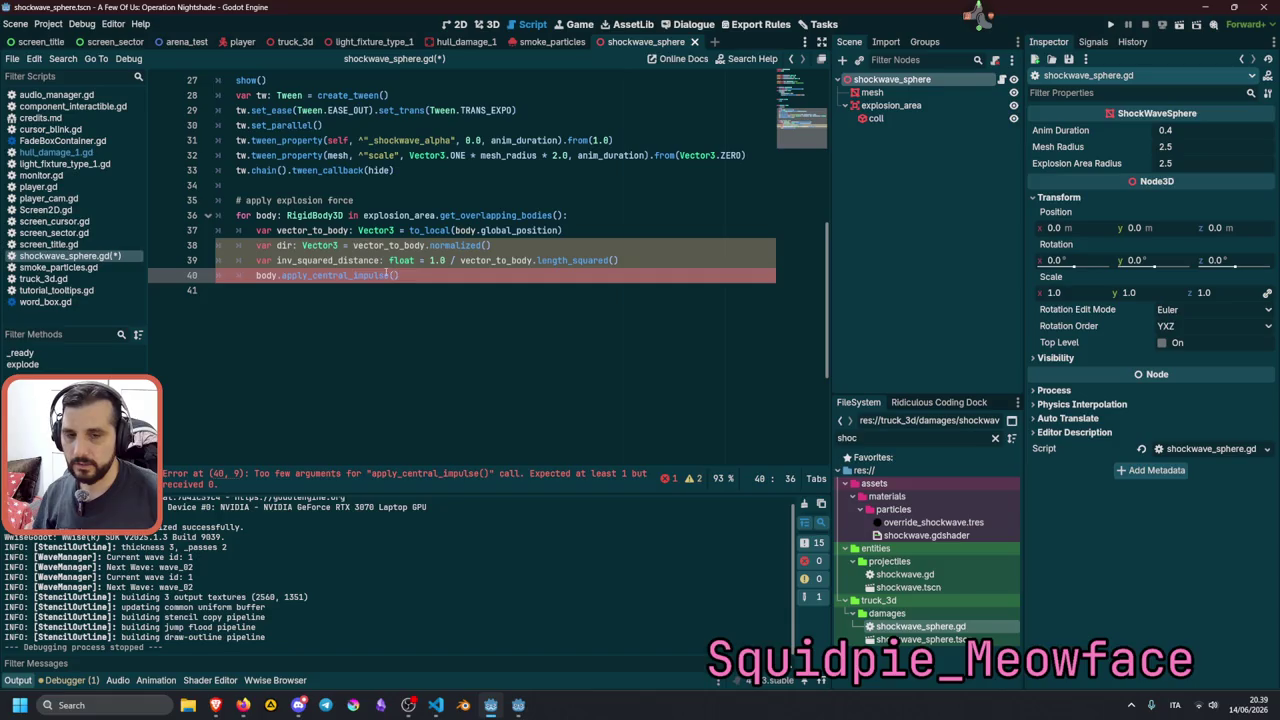
pyautogui.moveTo(389, 273)
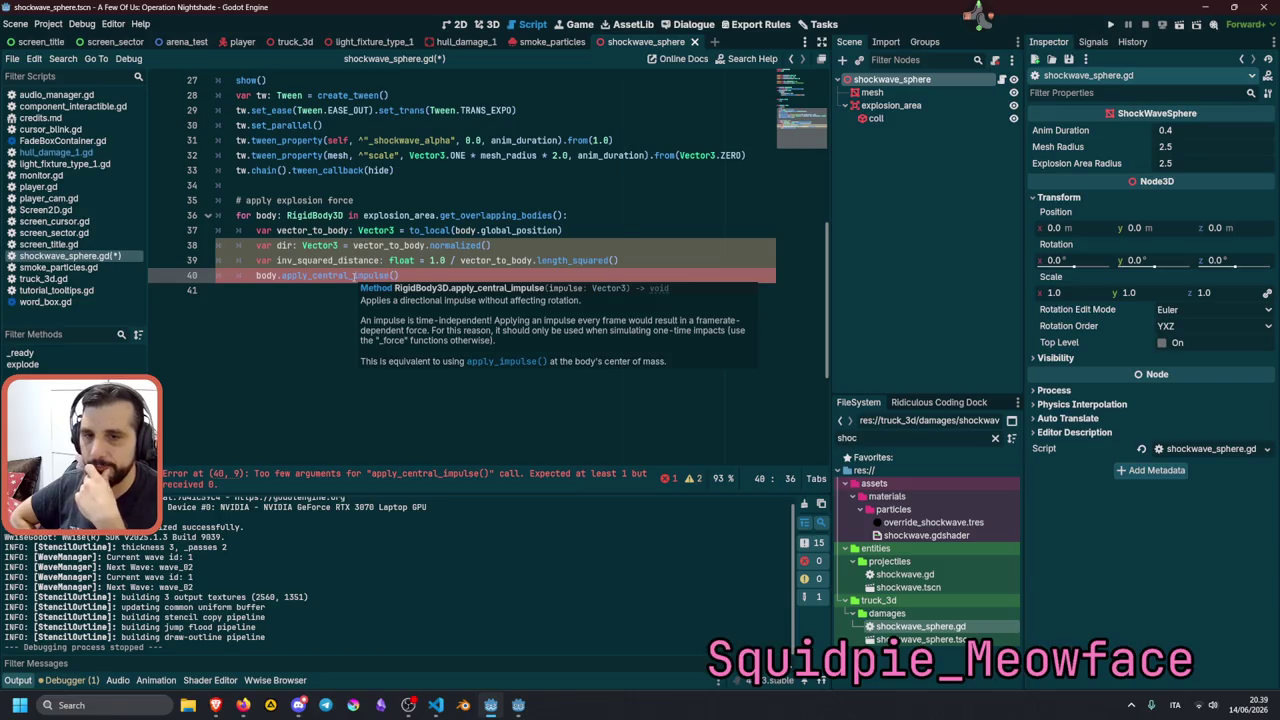
pyautogui.write('dir *')
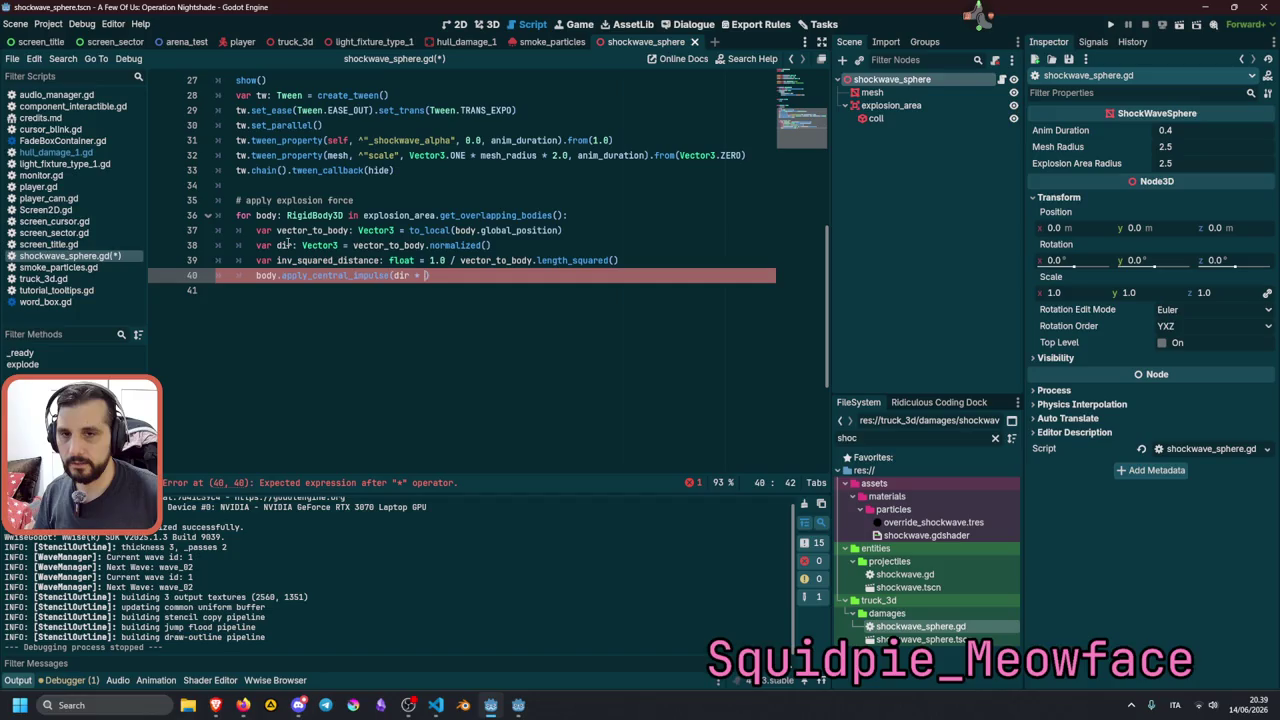
# Paste inv_squared_distance into the impulse expression on line 40.
pyautogui.press('Right')
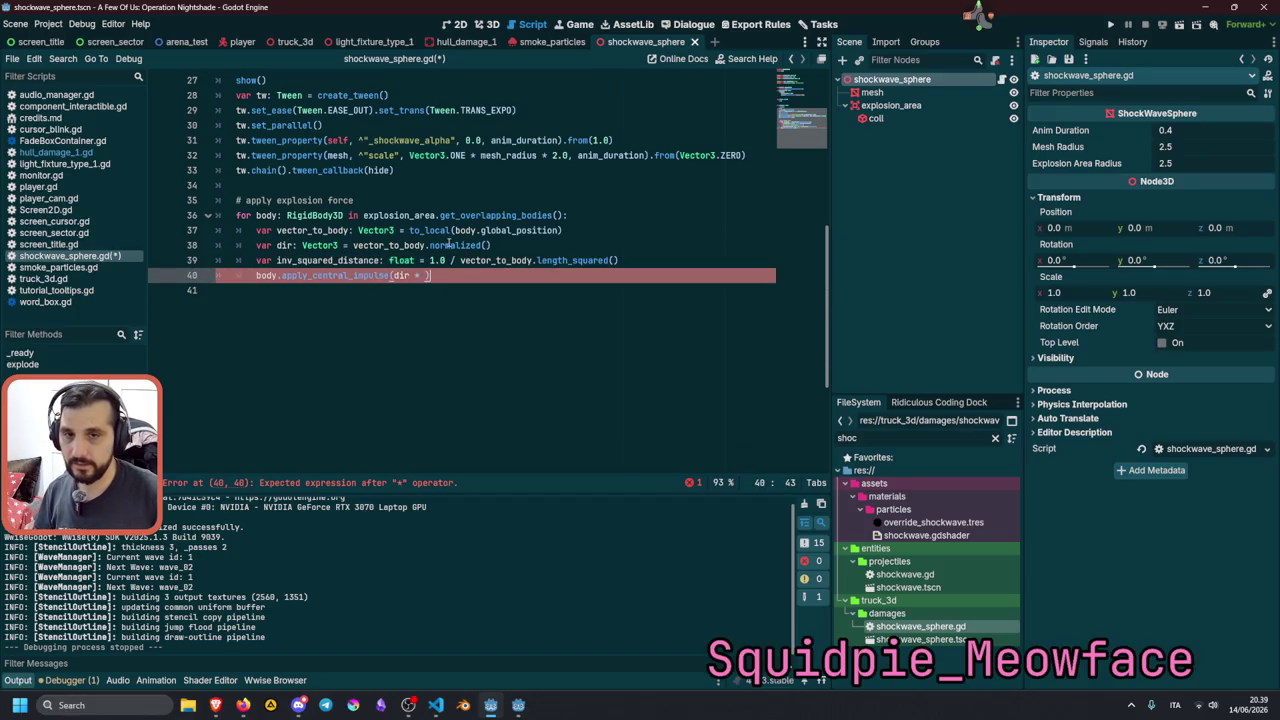
pyautogui.press('Left')
pyautogui.hotkey('ctrl', 'v')
pyautogui.moveTo(450, 243)
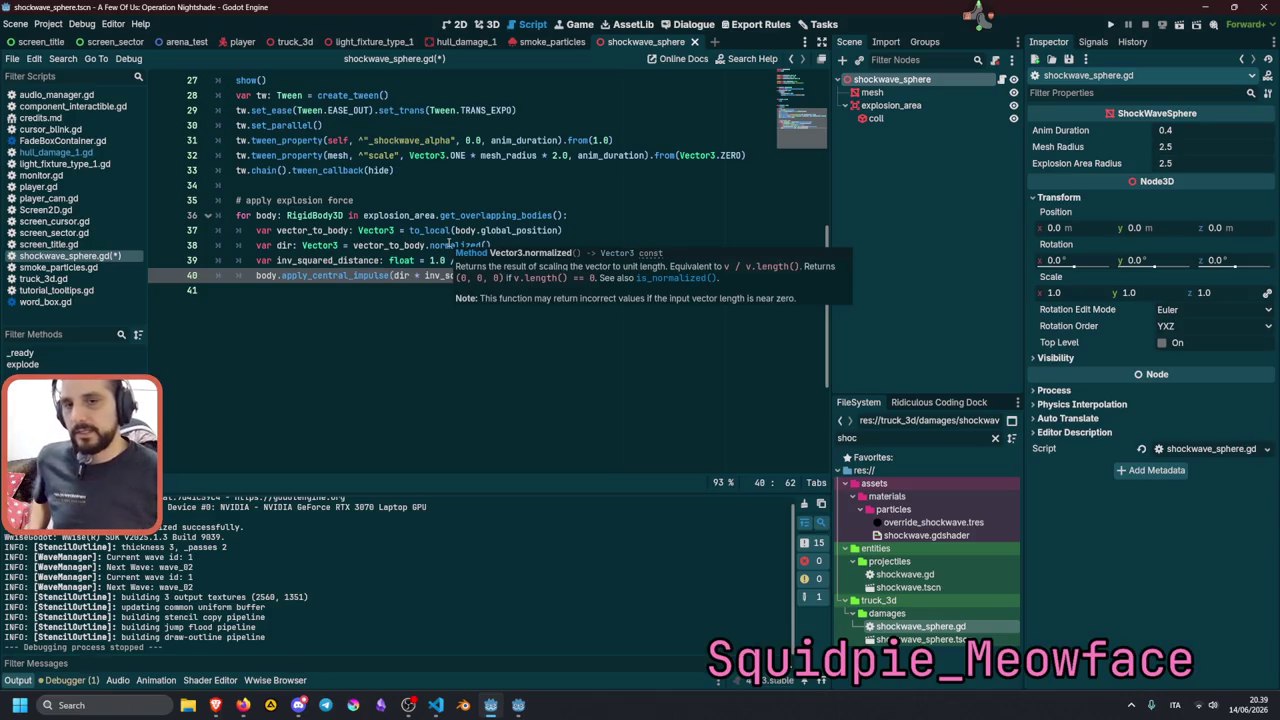
pyautogui.click(452, 245)
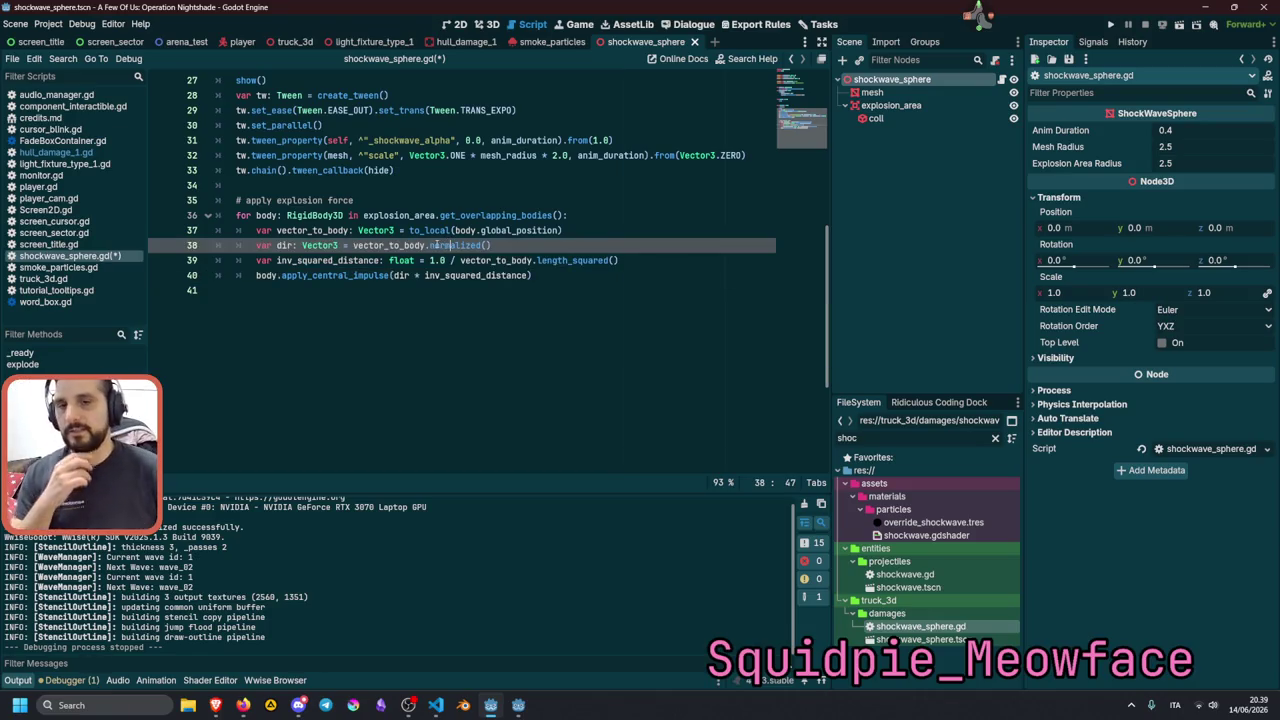
# Append '* 5000' to the apply_central_impulse argument and run the game.
pyautogui.click(440, 279)
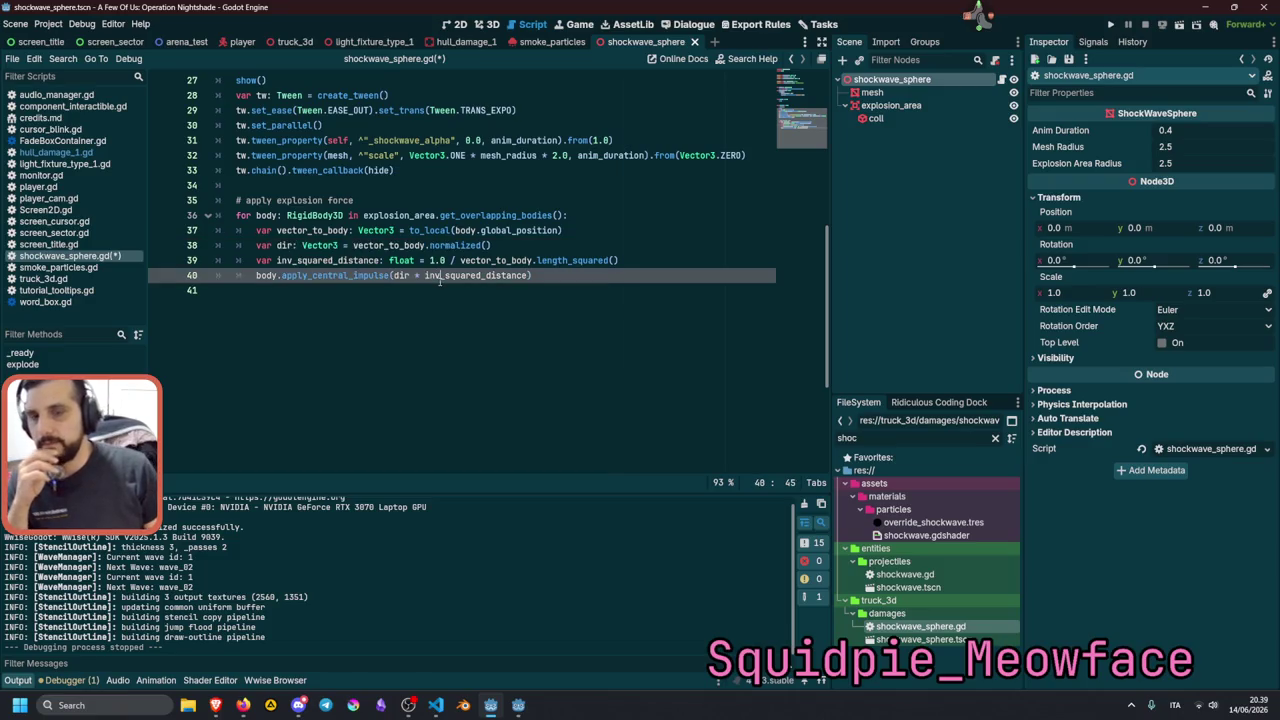
pyautogui.doubleClick(444, 279)
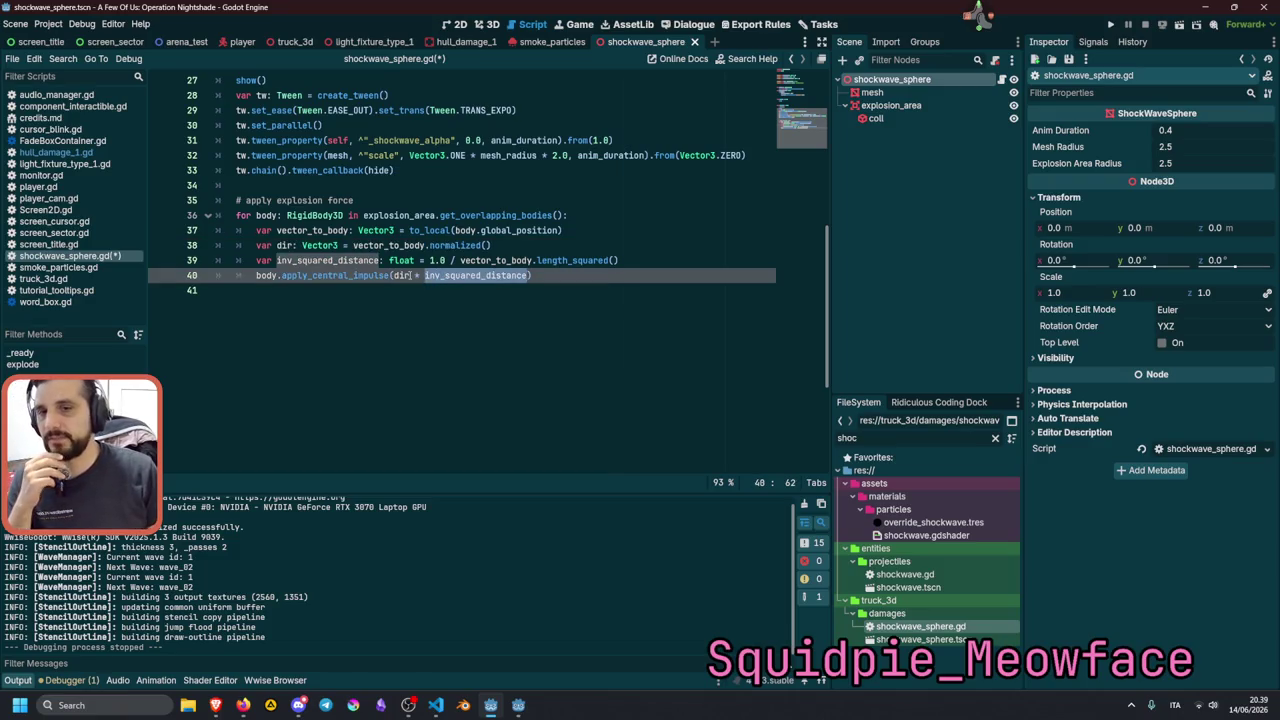
pyautogui.click(409, 276)
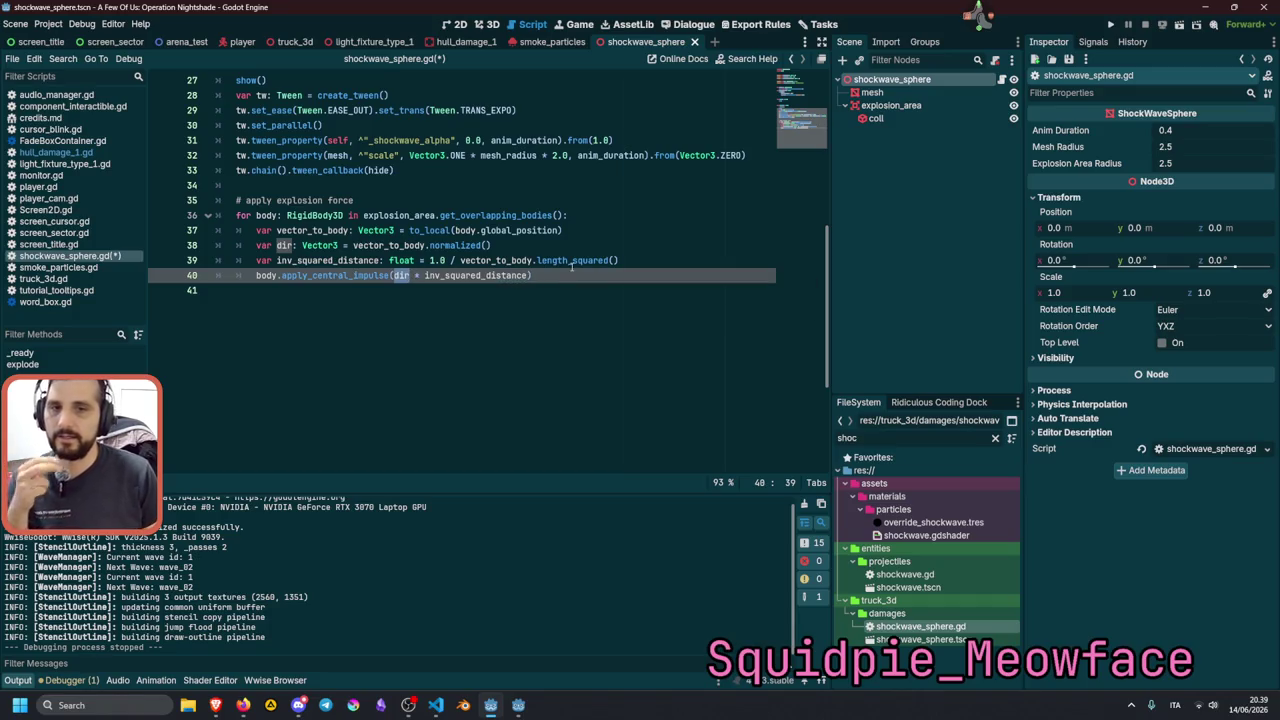
pyautogui.click(531, 276)
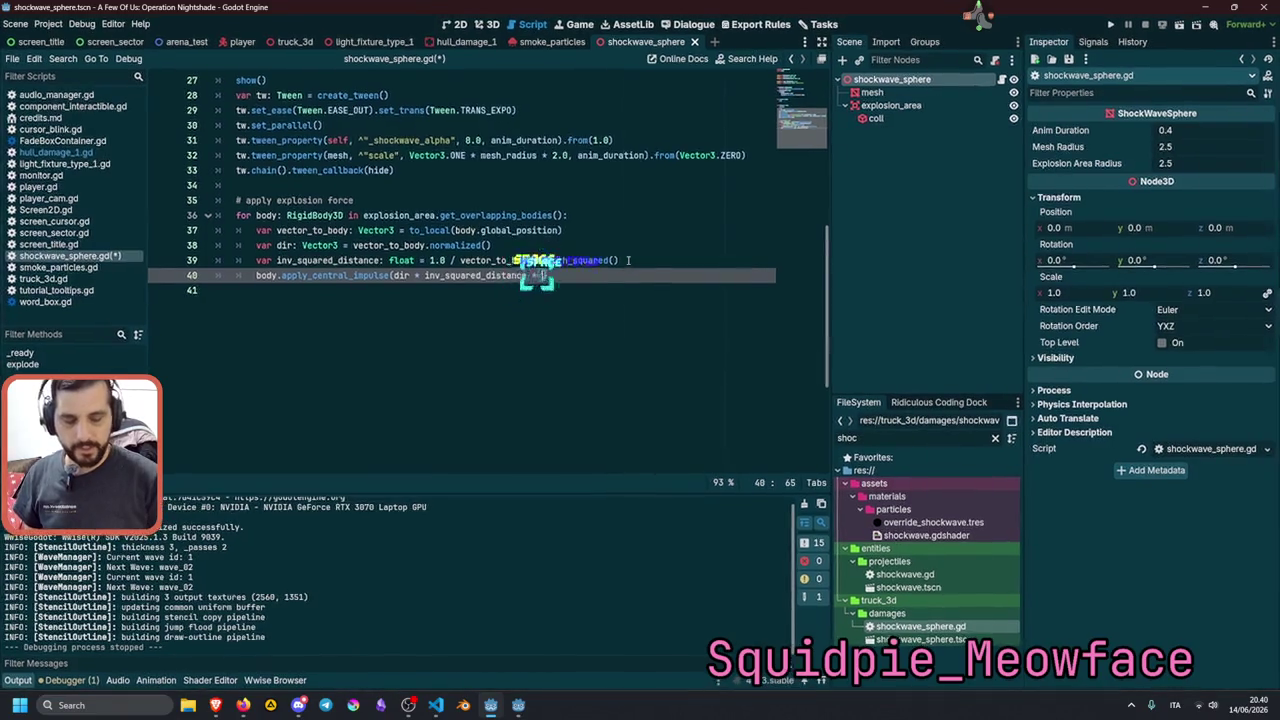
pyautogui.write('* 500')
pyautogui.write('0')
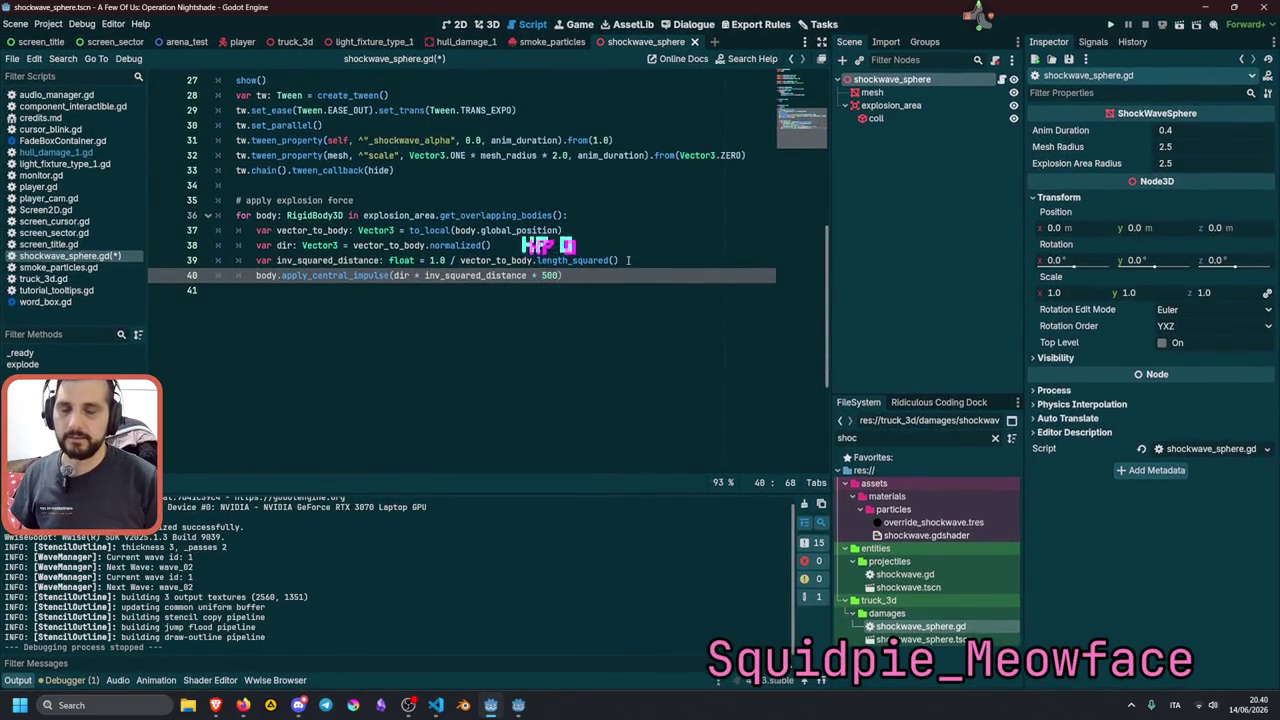
pyautogui.click(620, 261)
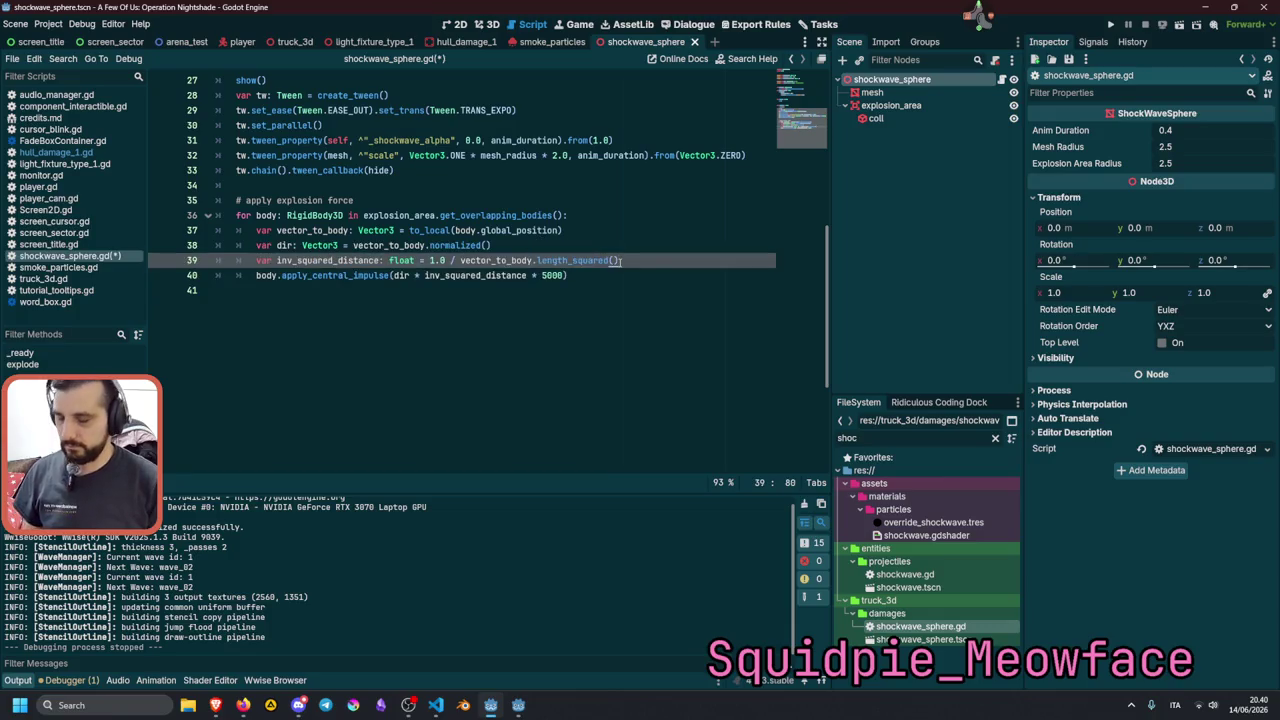
pyautogui.press('F5')
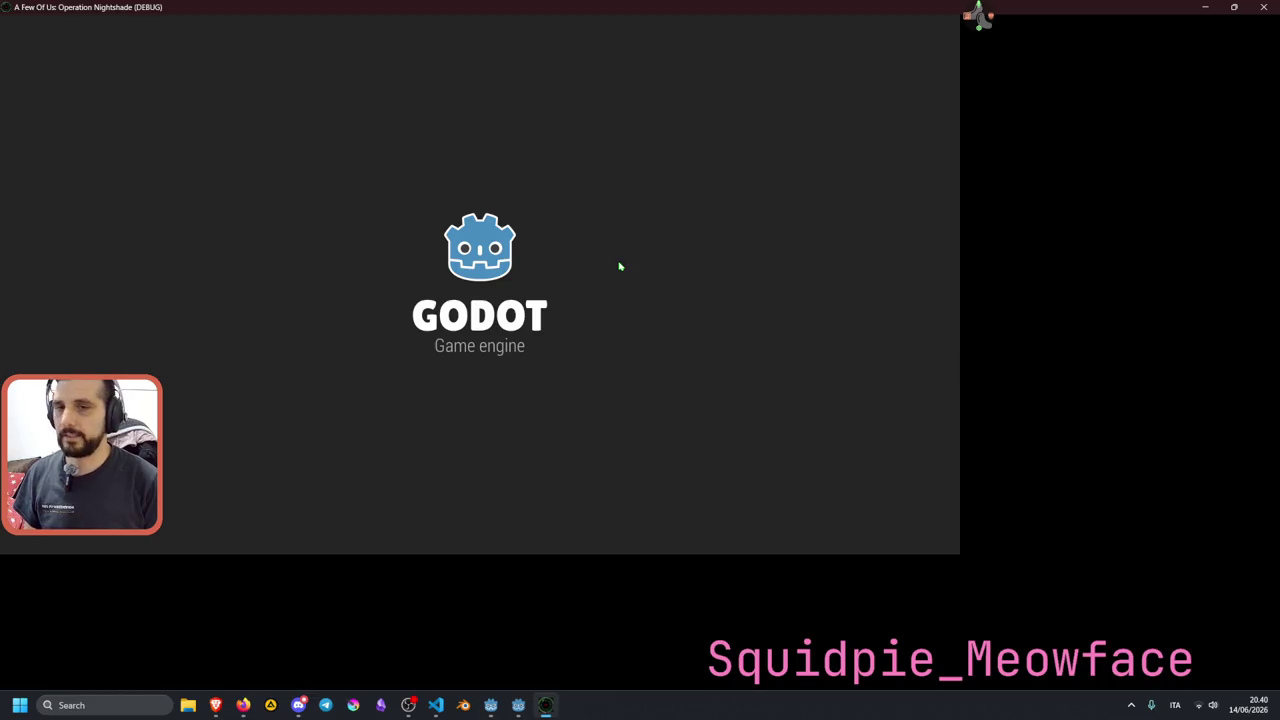
# Enter 'test' to load the prototype, then pick up and drop the crate.
pyautogui.write('test')
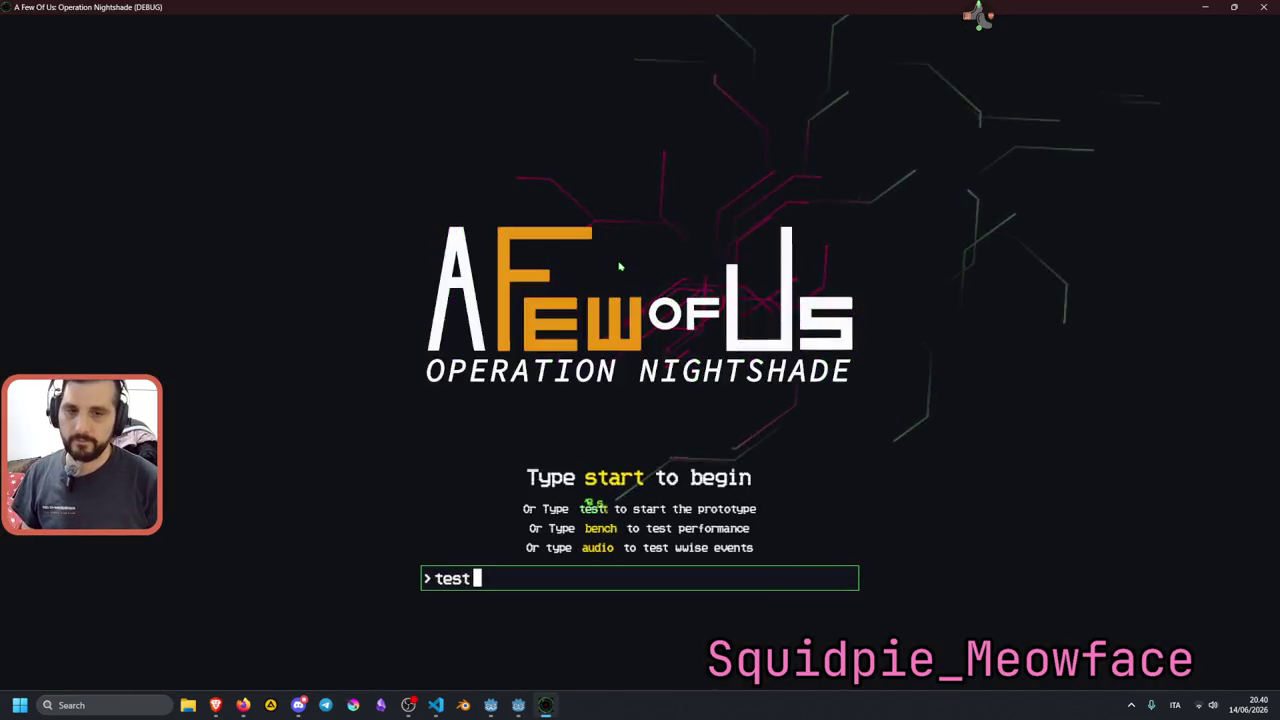
pyautogui.press('Return')
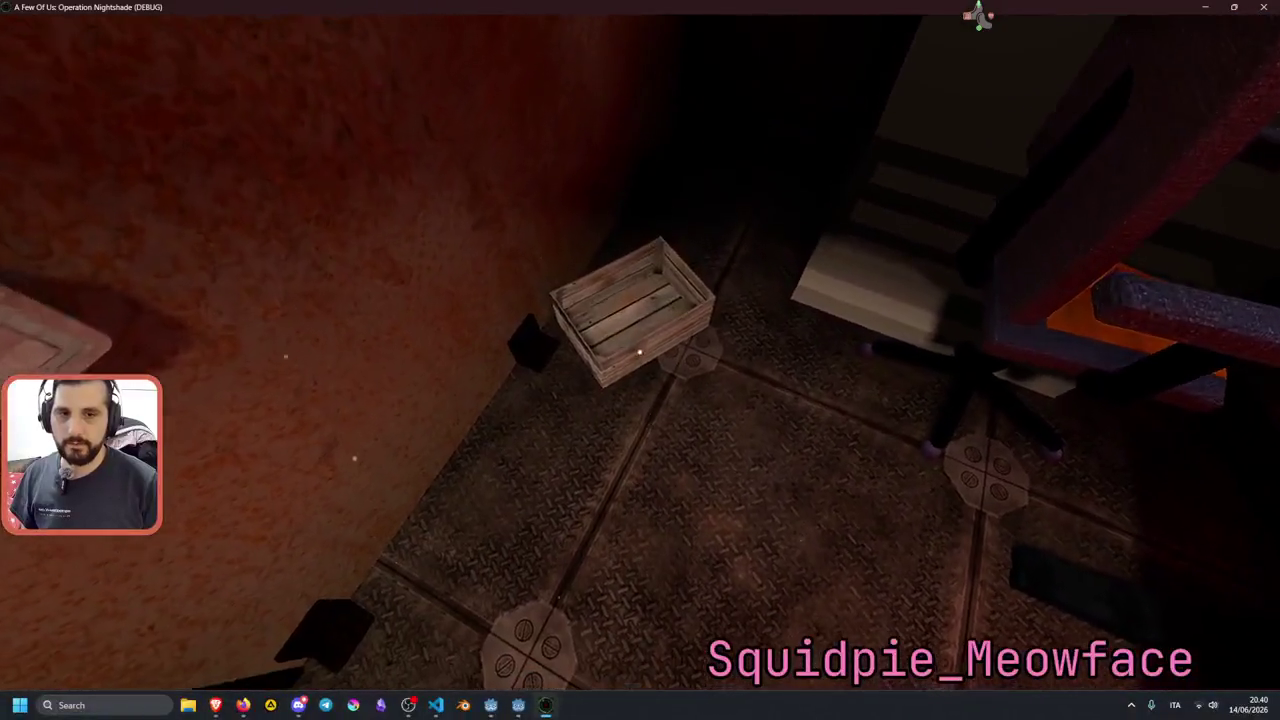
pyautogui.click(640, 352)
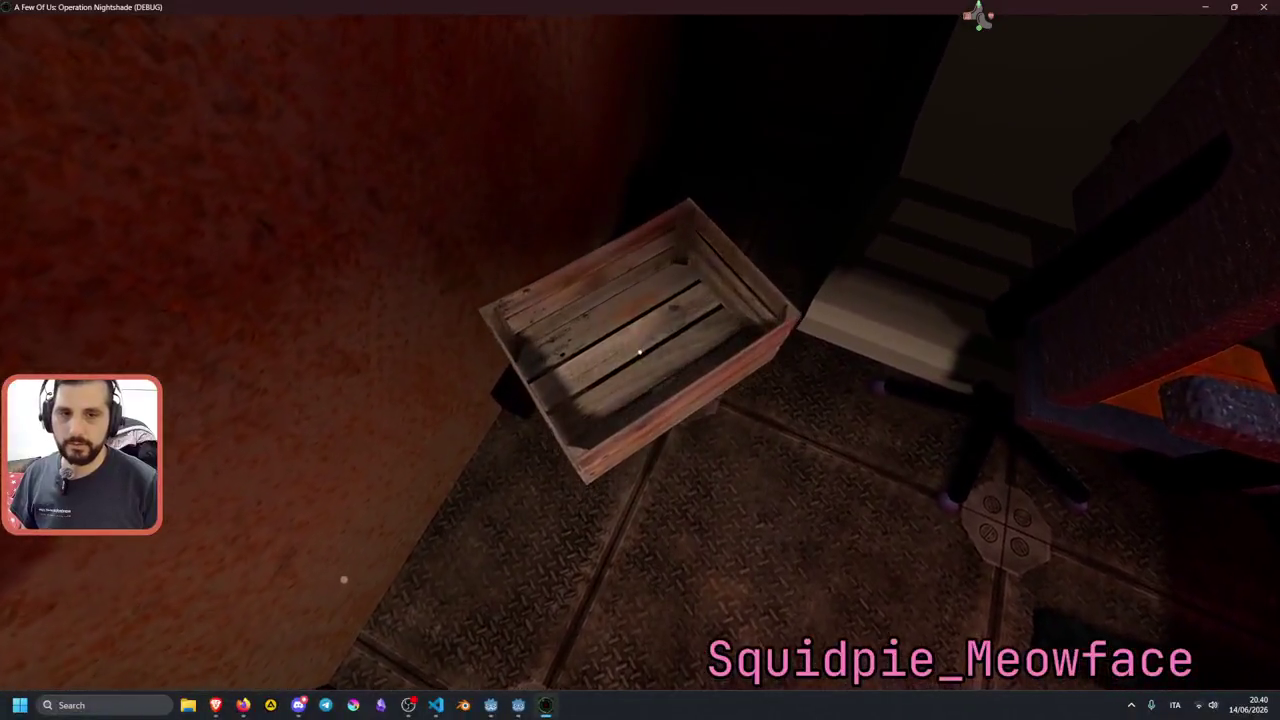
pyautogui.click(640, 352)
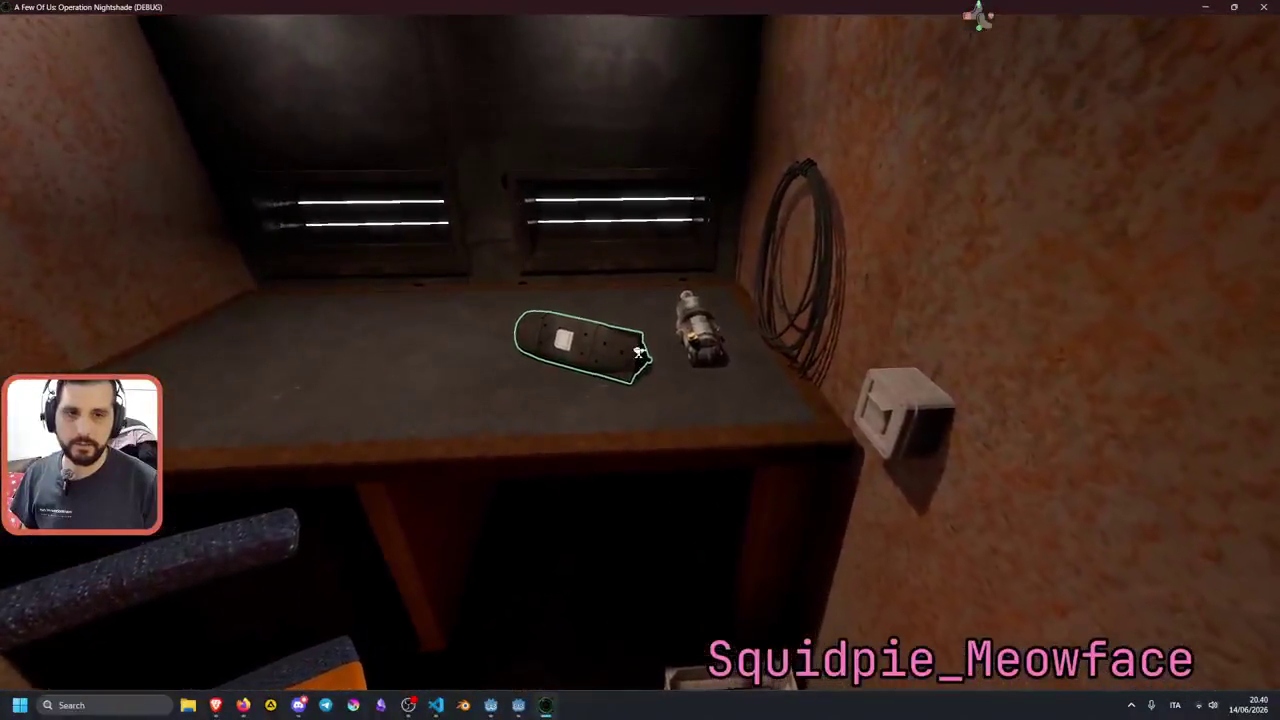
# Grab the pouch and the office chair, set the chair down, then stop the game.
pyautogui.click(640, 352)
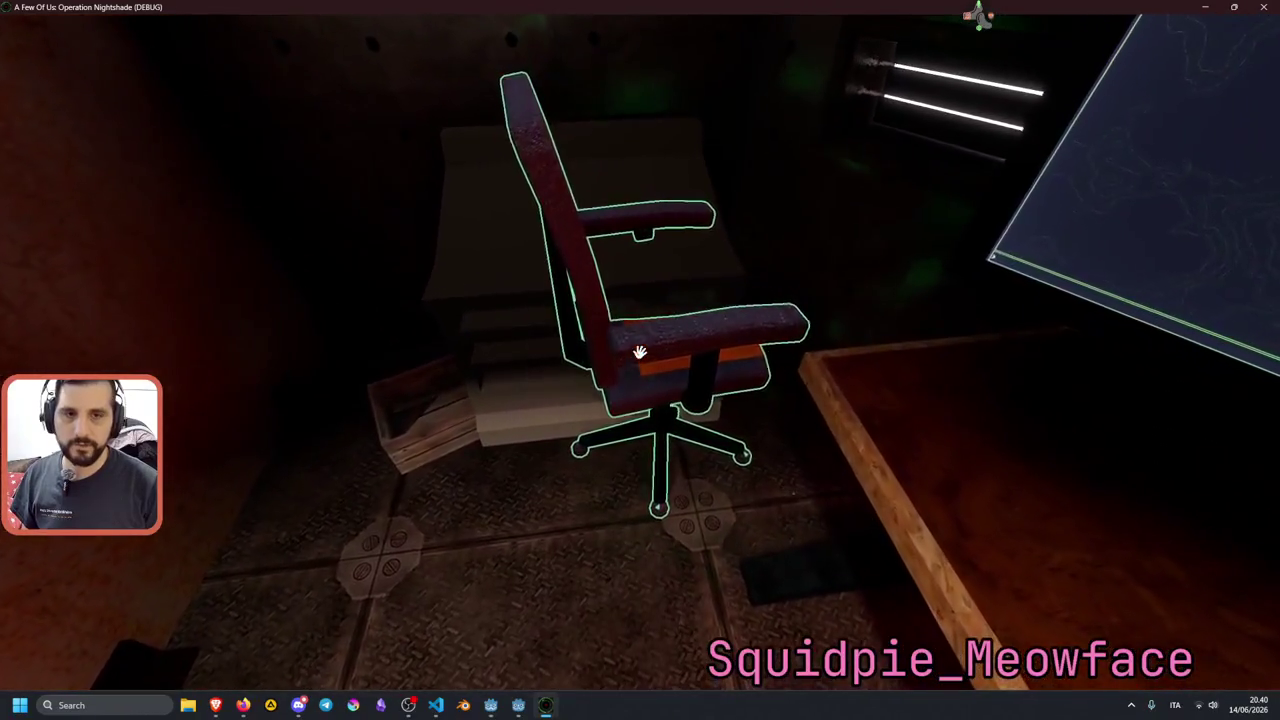
pyautogui.click(640, 352)
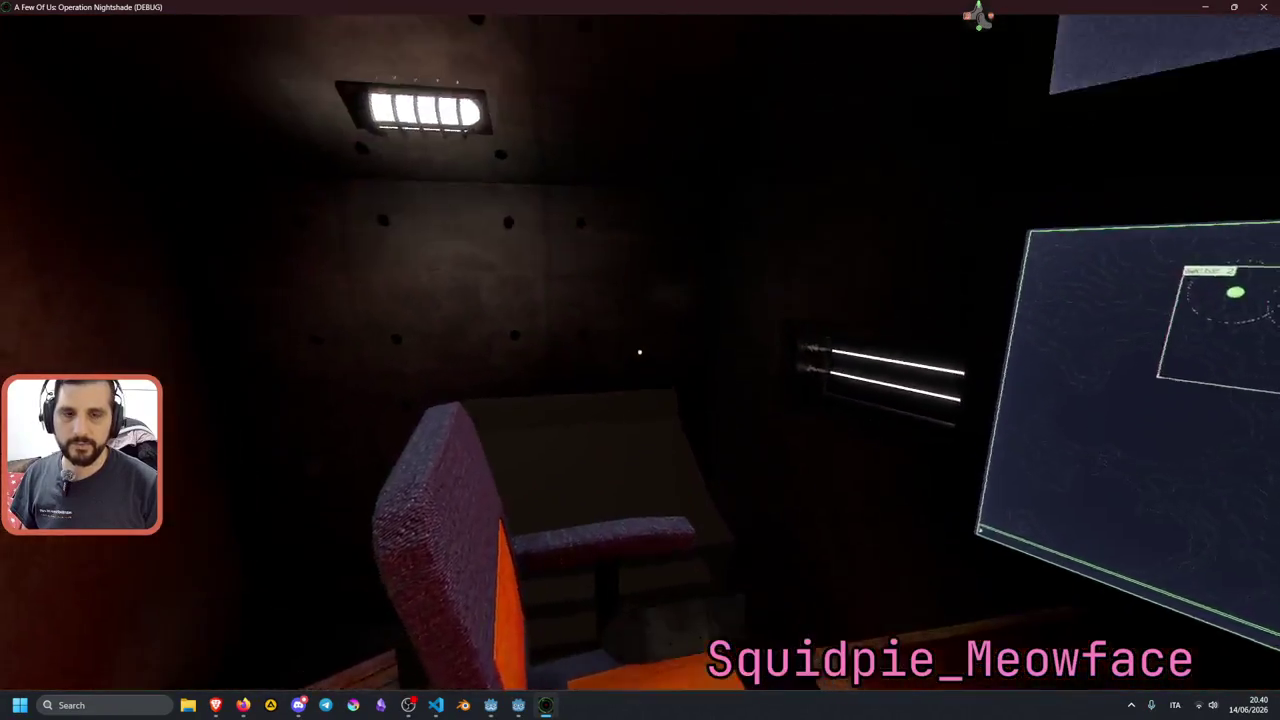
pyautogui.click(640, 352)
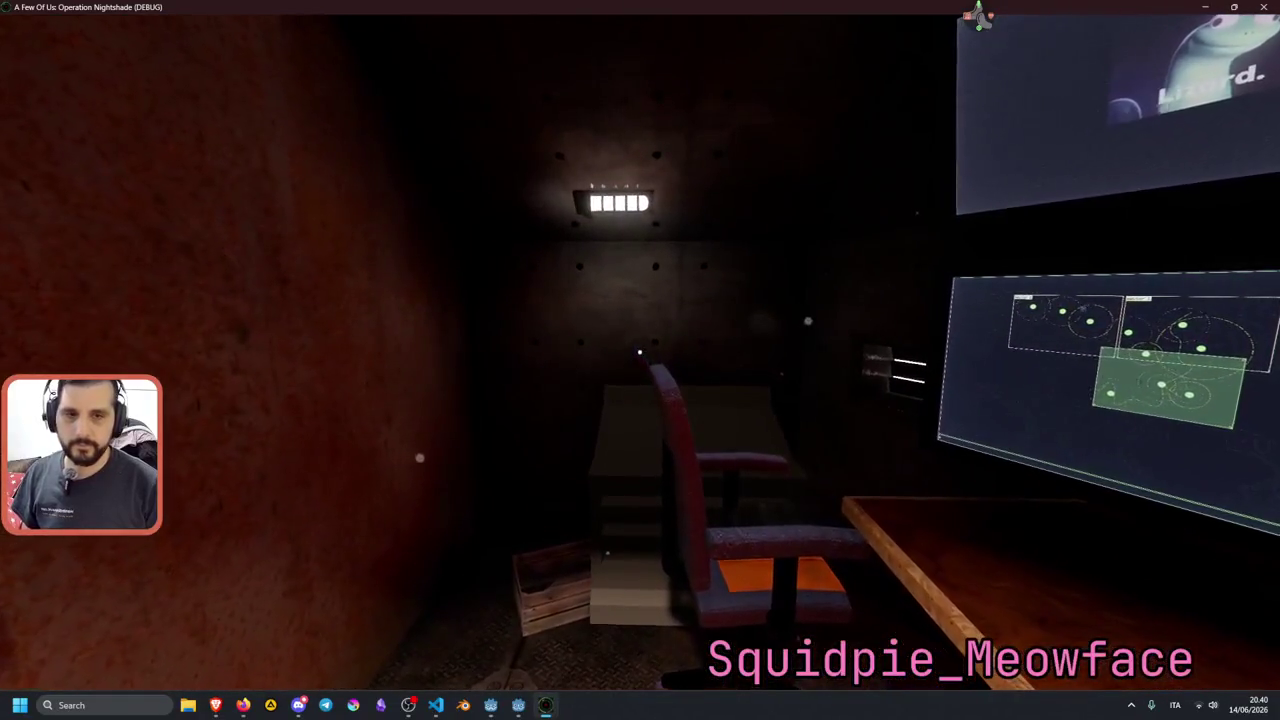
pyautogui.press('w')
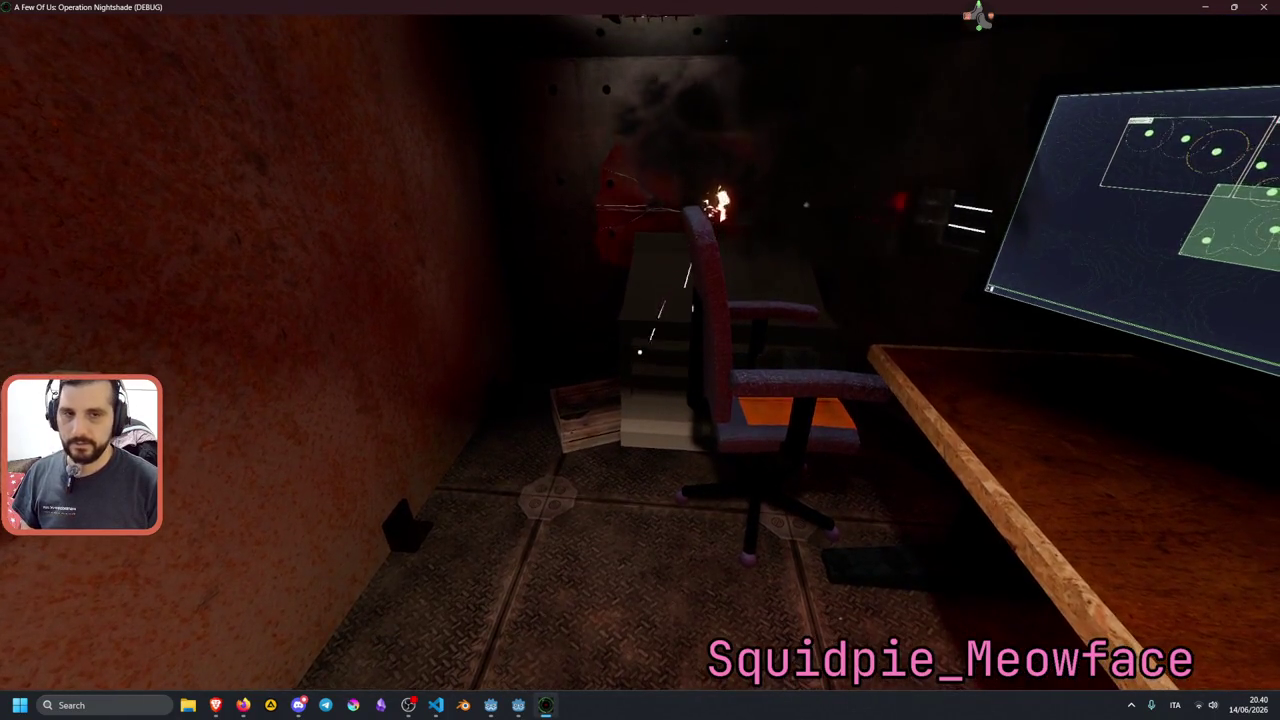
pyautogui.press('F8')
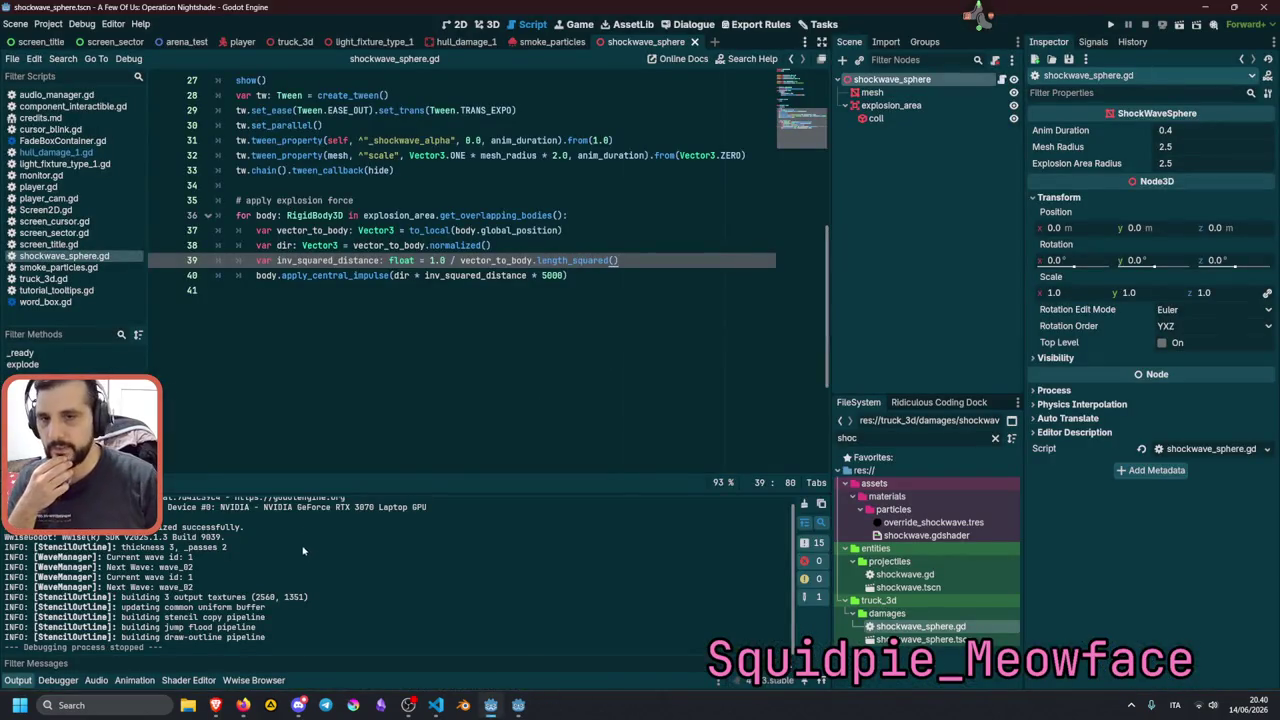
# Insert print(explosion_area.get_overlapping_bodies) above the for loop, then save and run.
pyautogui.click(454, 215)
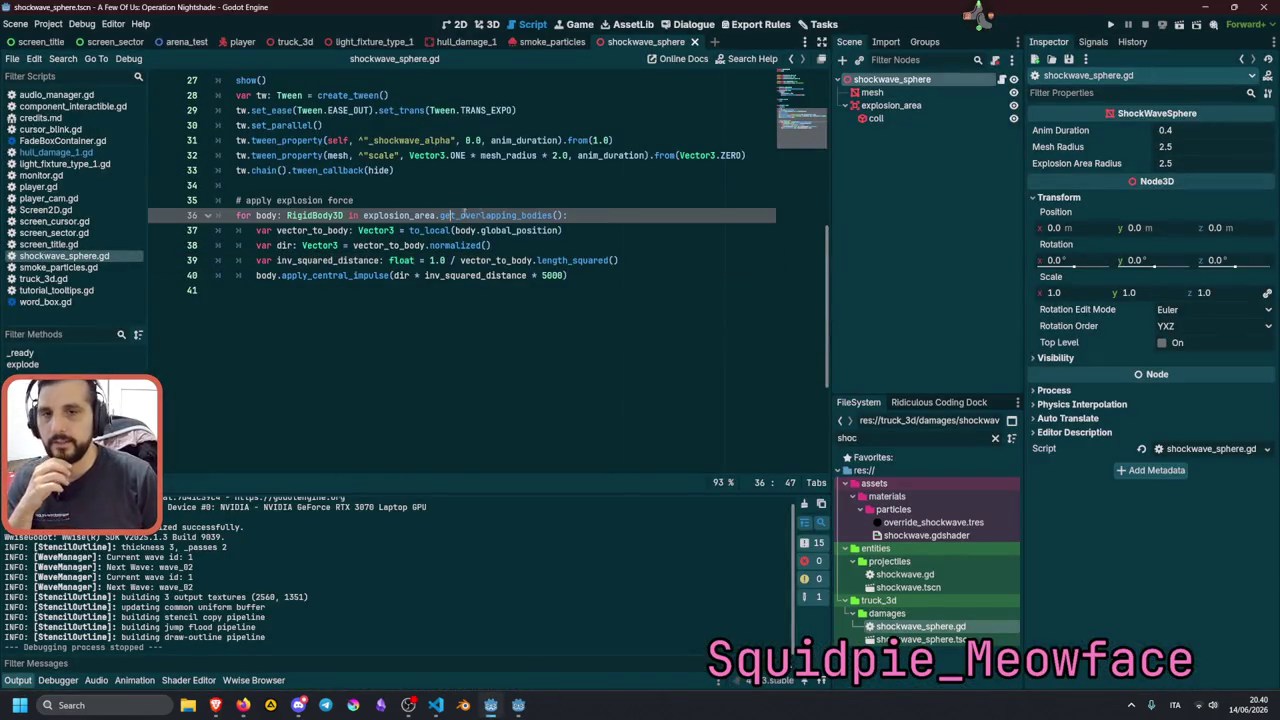
pyautogui.hotkey('ctrl', 'Left')
pyautogui.doubleClick(535, 215)
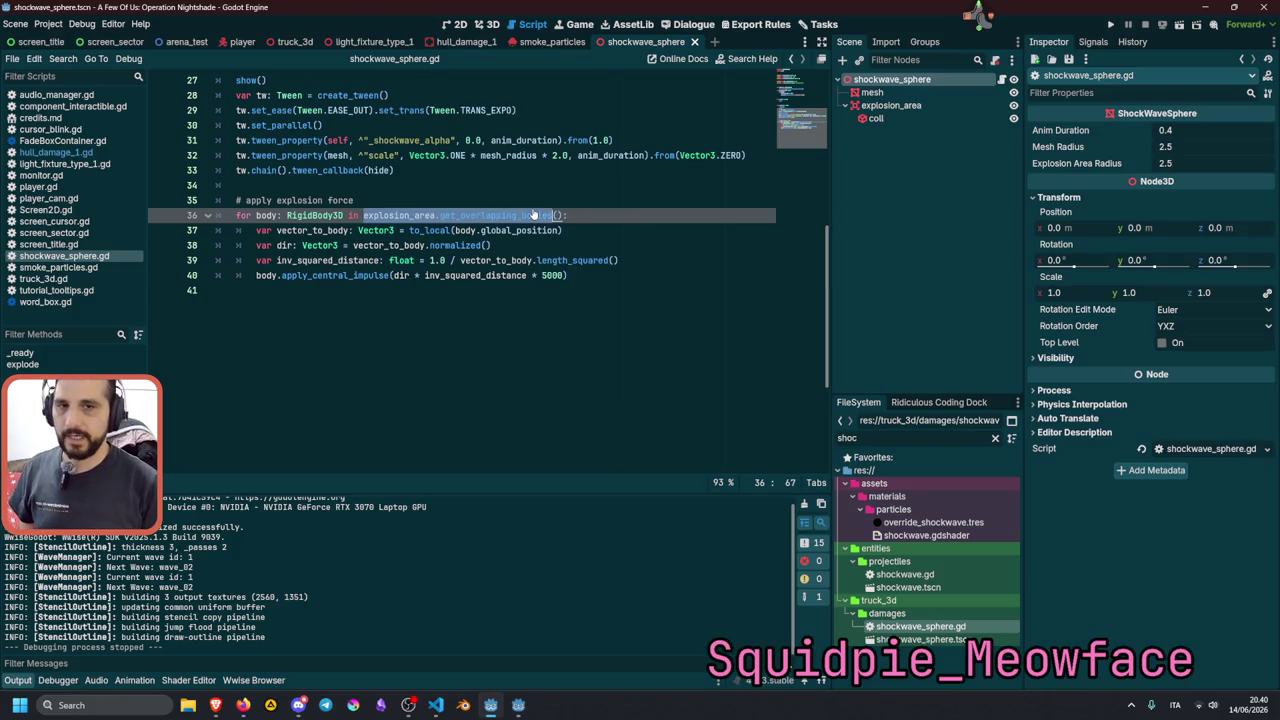
pyautogui.hotkey('ctrl', 'shift', 'Return')
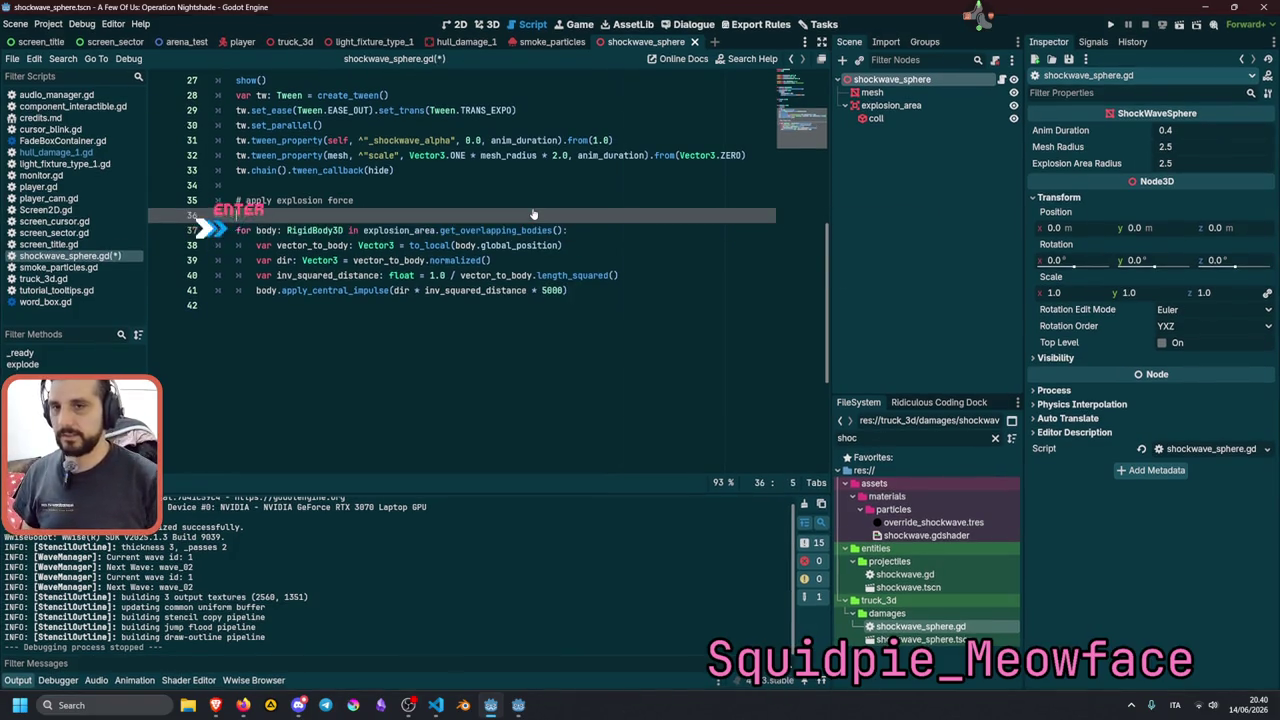
pyautogui.write('print(')
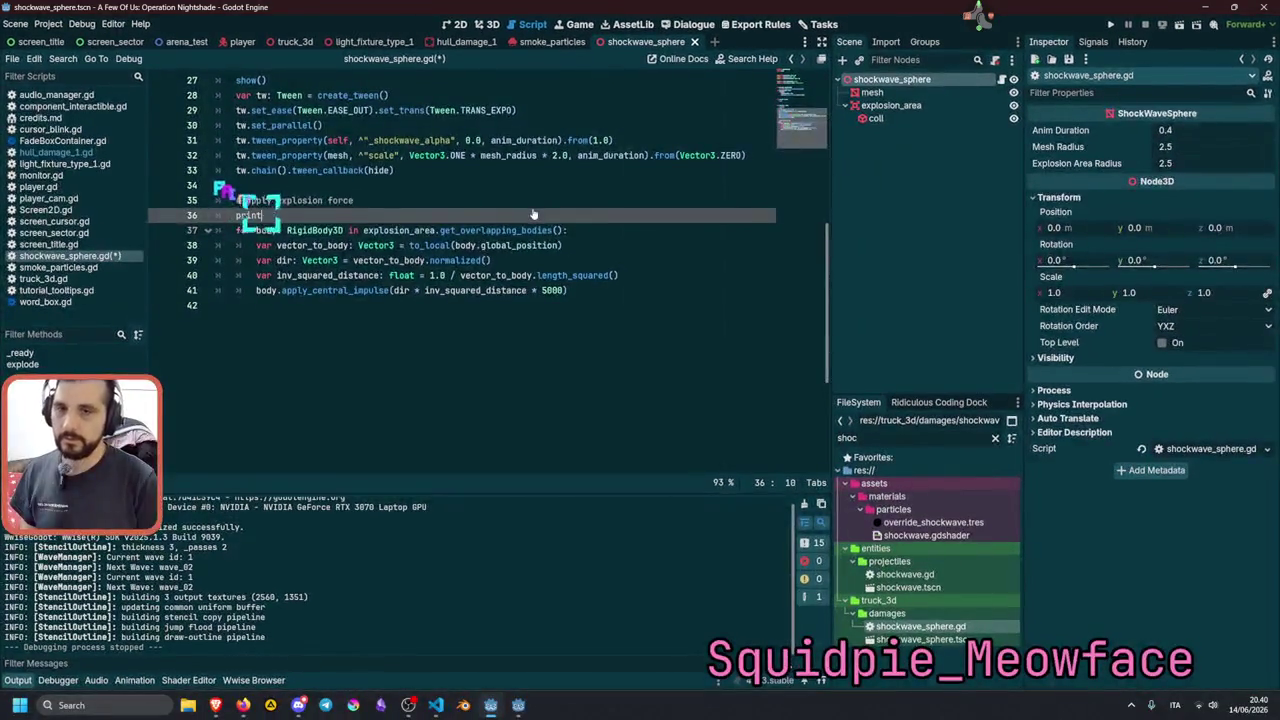
pyautogui.write('explosion_area.get_overlapping_bodies()')
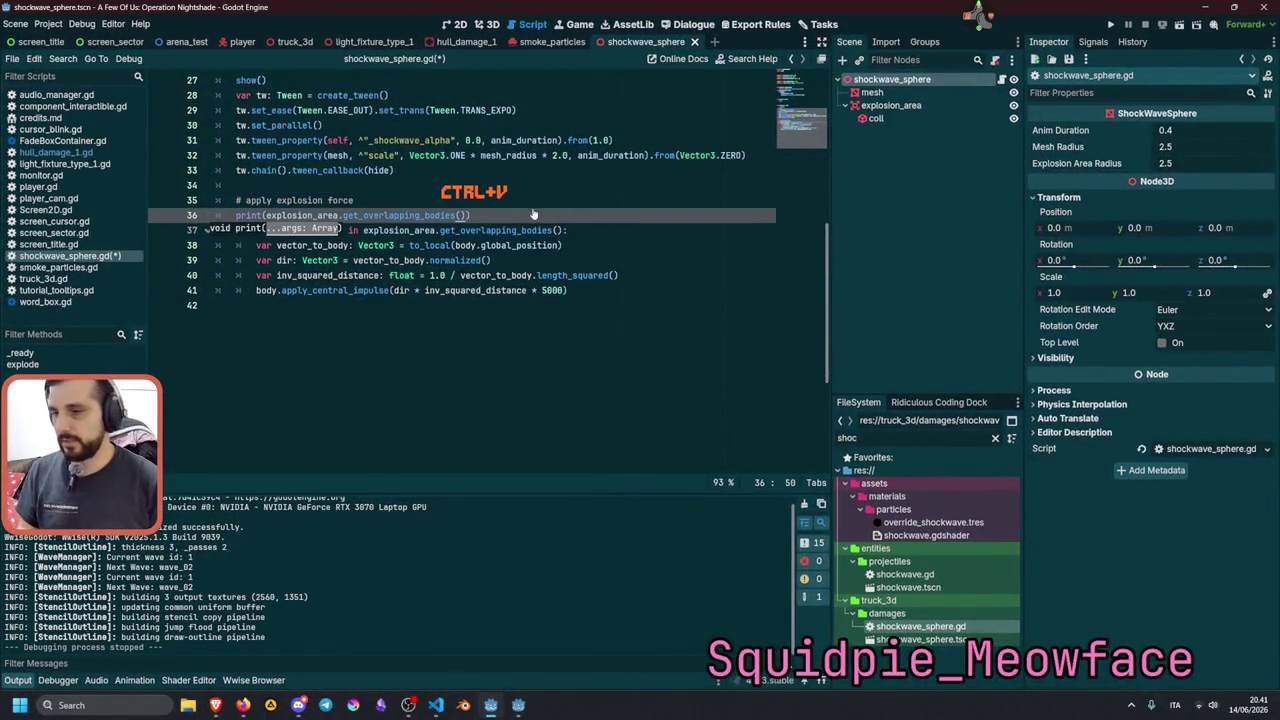
pyautogui.press('F5')
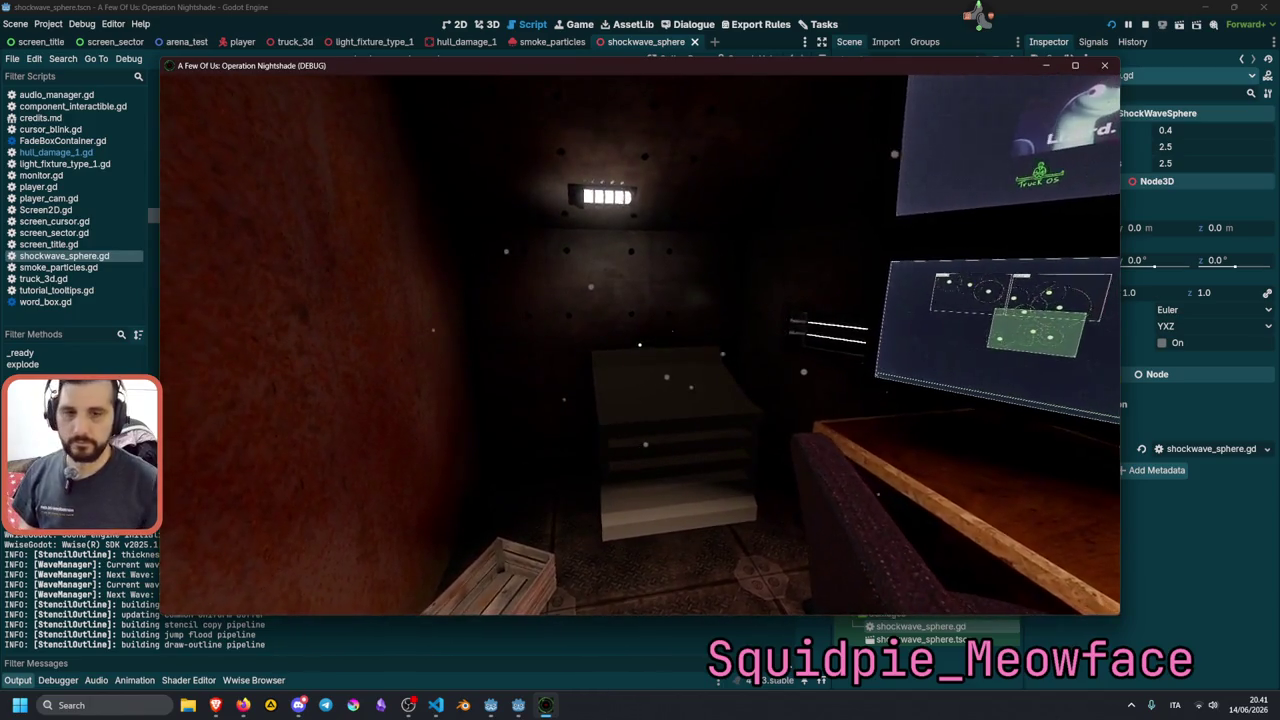
# Fire a shockwave, grab and release the crate, then stop the game with F8.
pyautogui.click(640, 344)
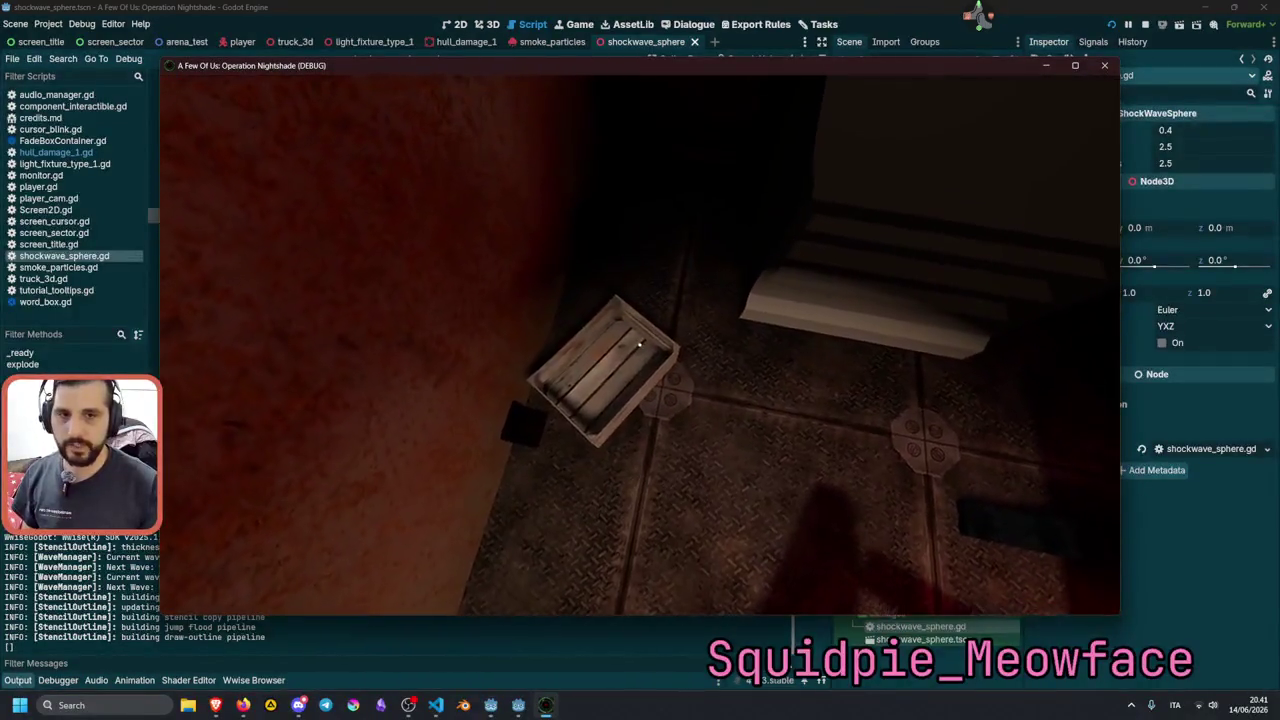
pyautogui.press('e')
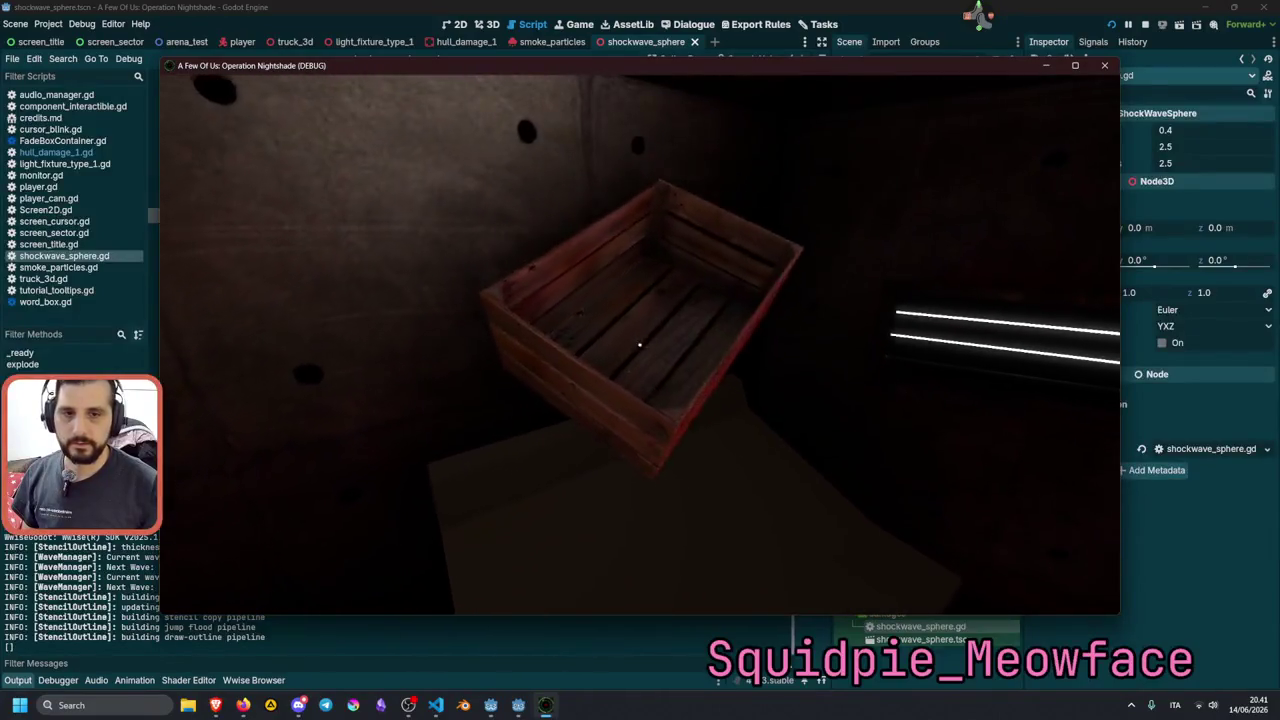
pyautogui.press('e')
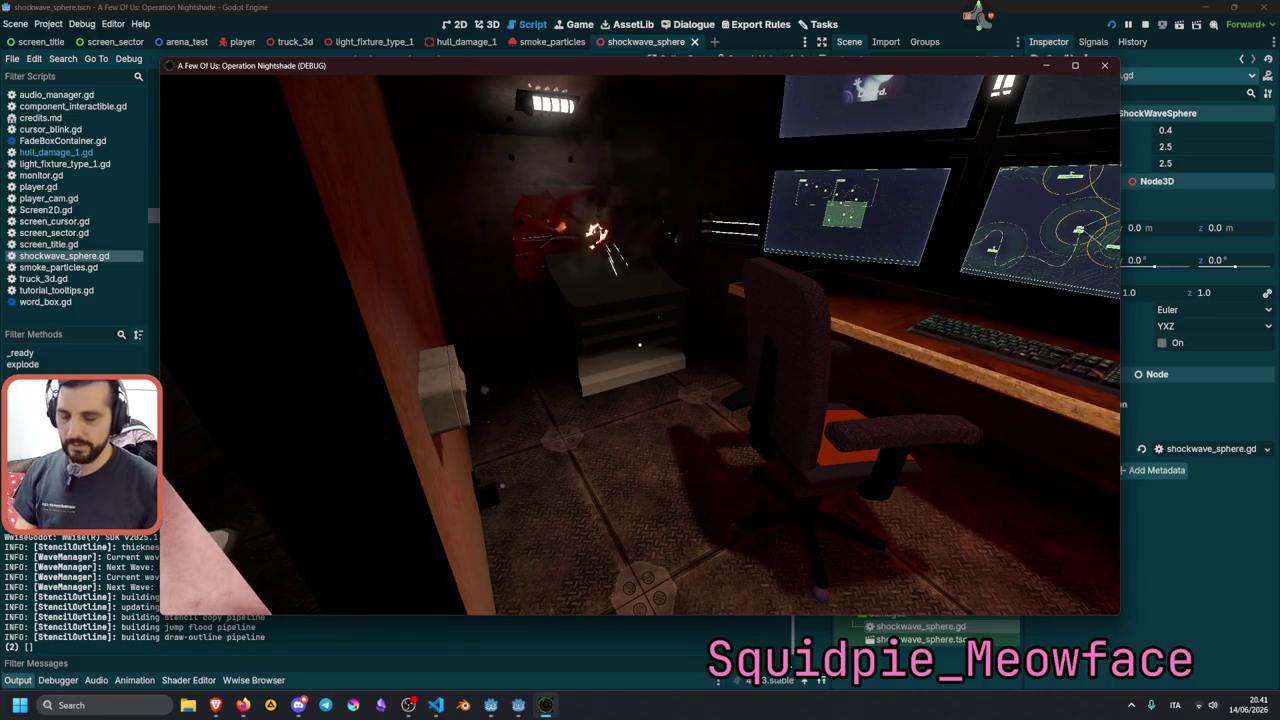
pyautogui.press('F8')
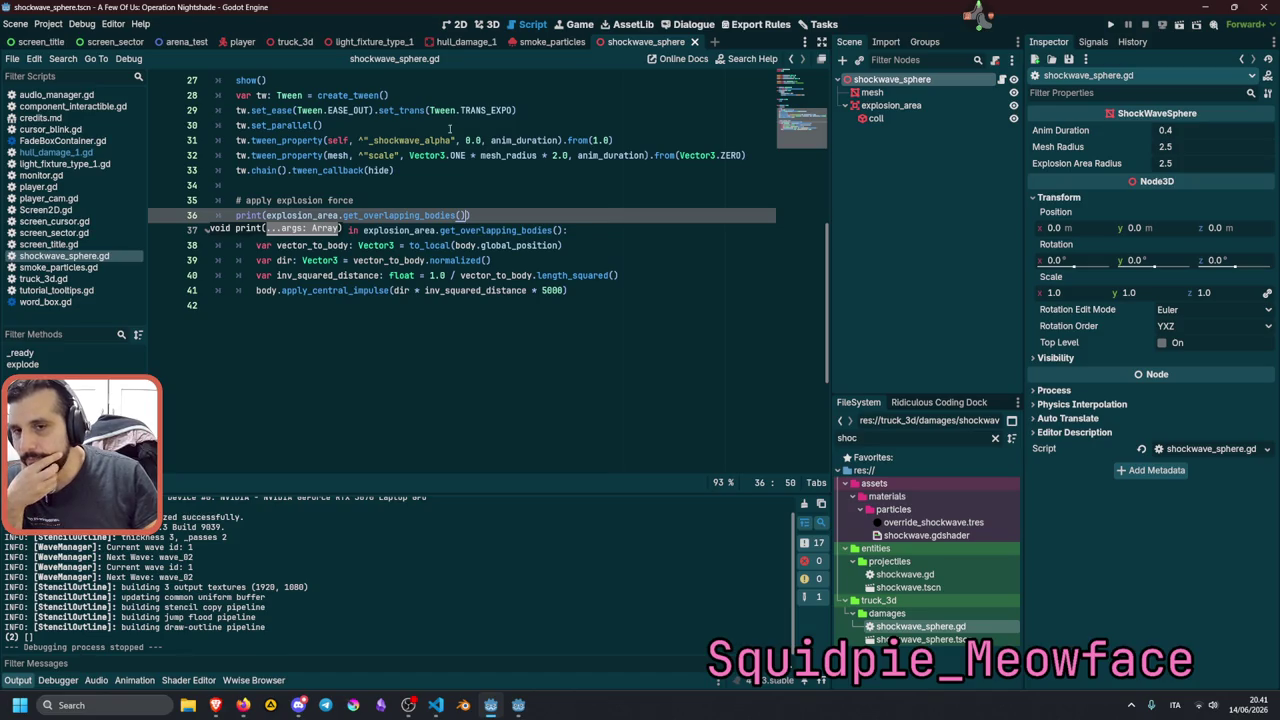
# Close the print call's parenthesis and open crate.tscn through quick resource search.
pyautogui.write(')')
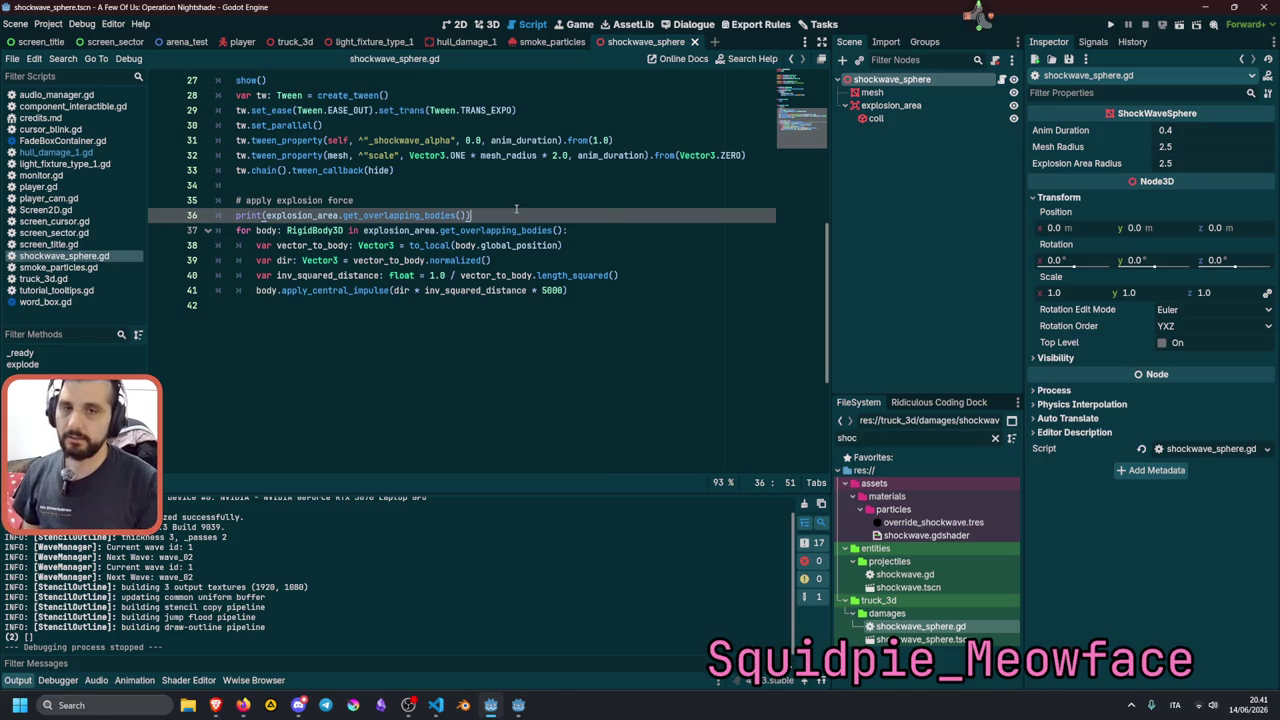
pyautogui.hotkey('shift', 'alt', 'o')
pyautogui.write('crate')
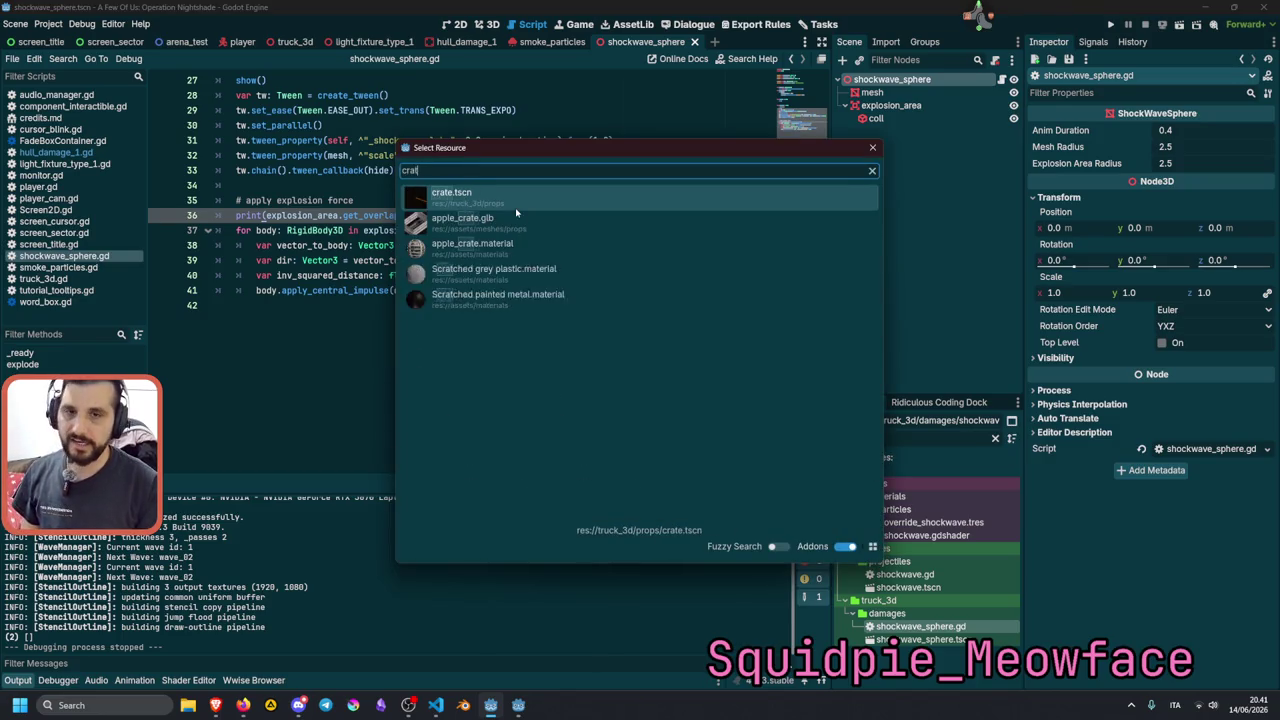
pyautogui.press('Return')
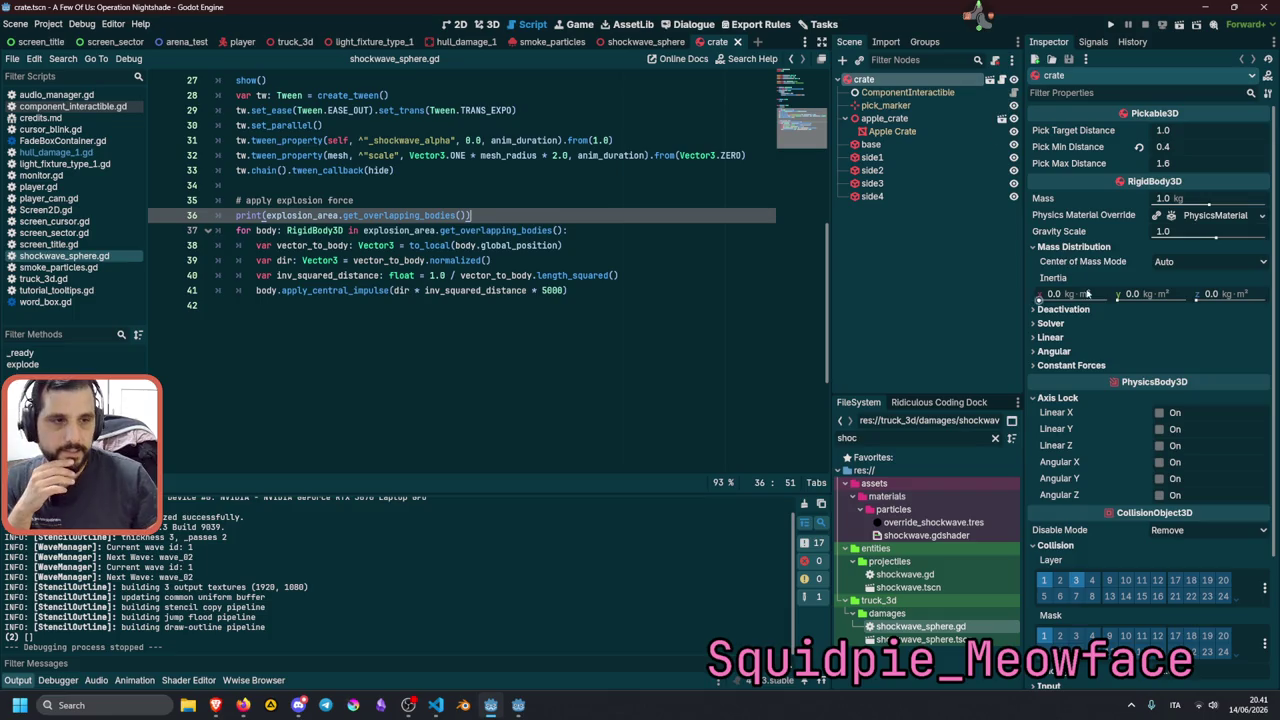
# Enable collision layer 3 on the crate, then switch to the shockwave_sphere scene.
pyautogui.click(1057, 399)
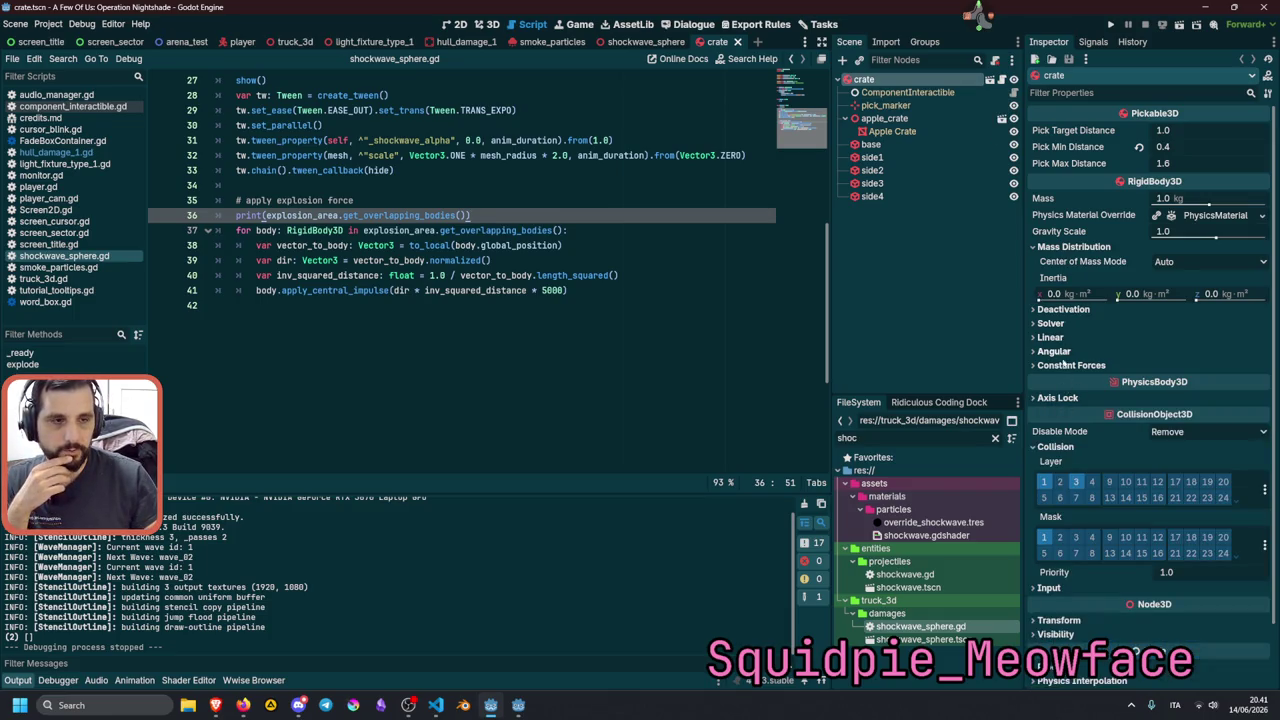
pyautogui.click(1075, 483)
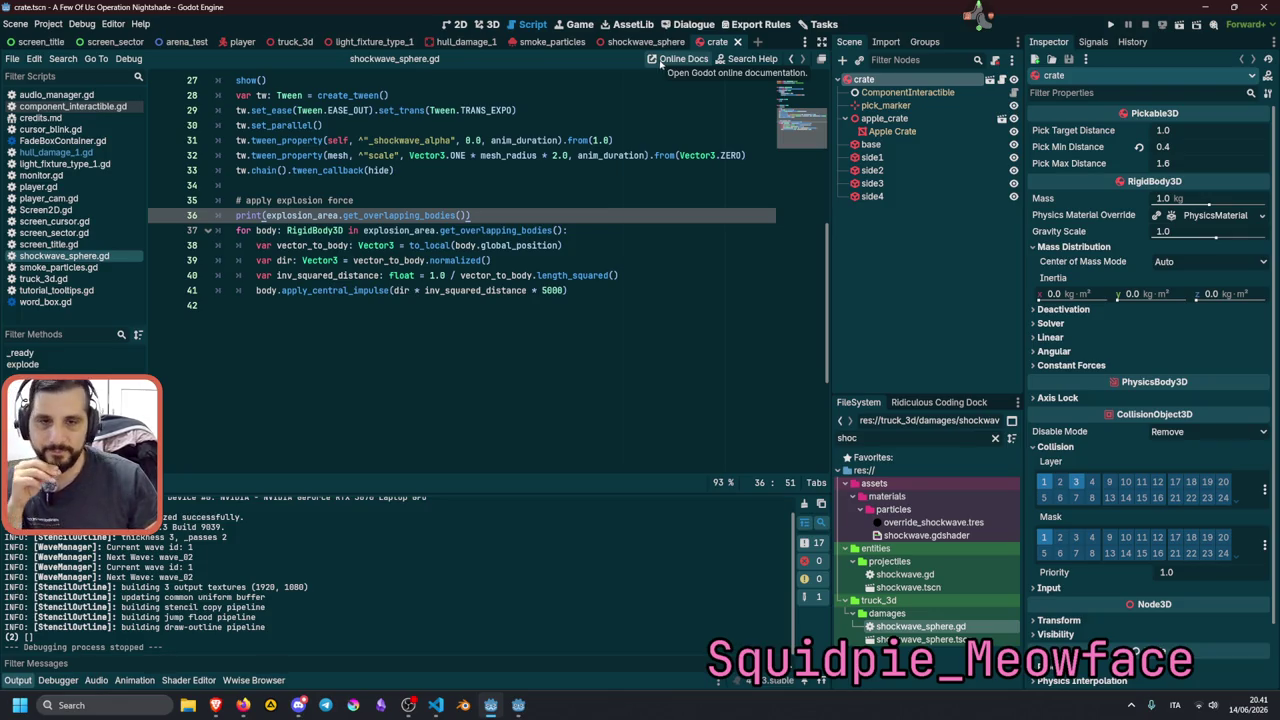
pyautogui.moveTo(513, 134)
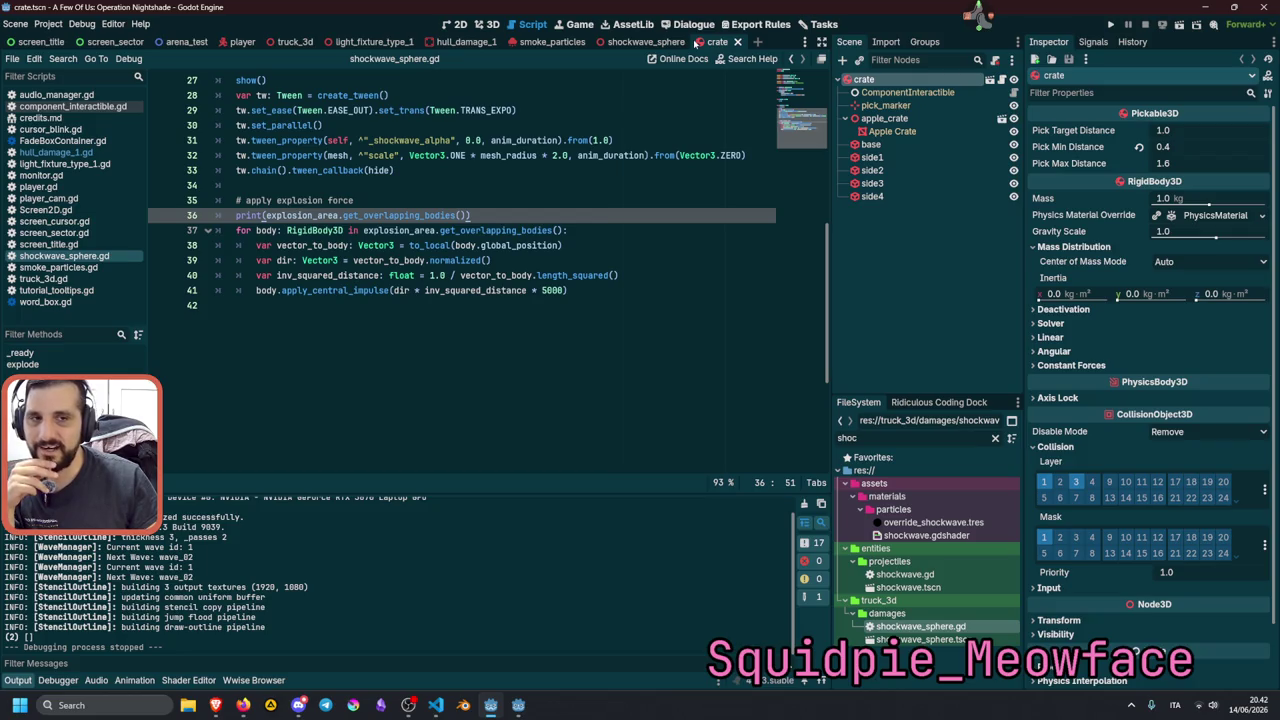
pyautogui.click(622, 45)
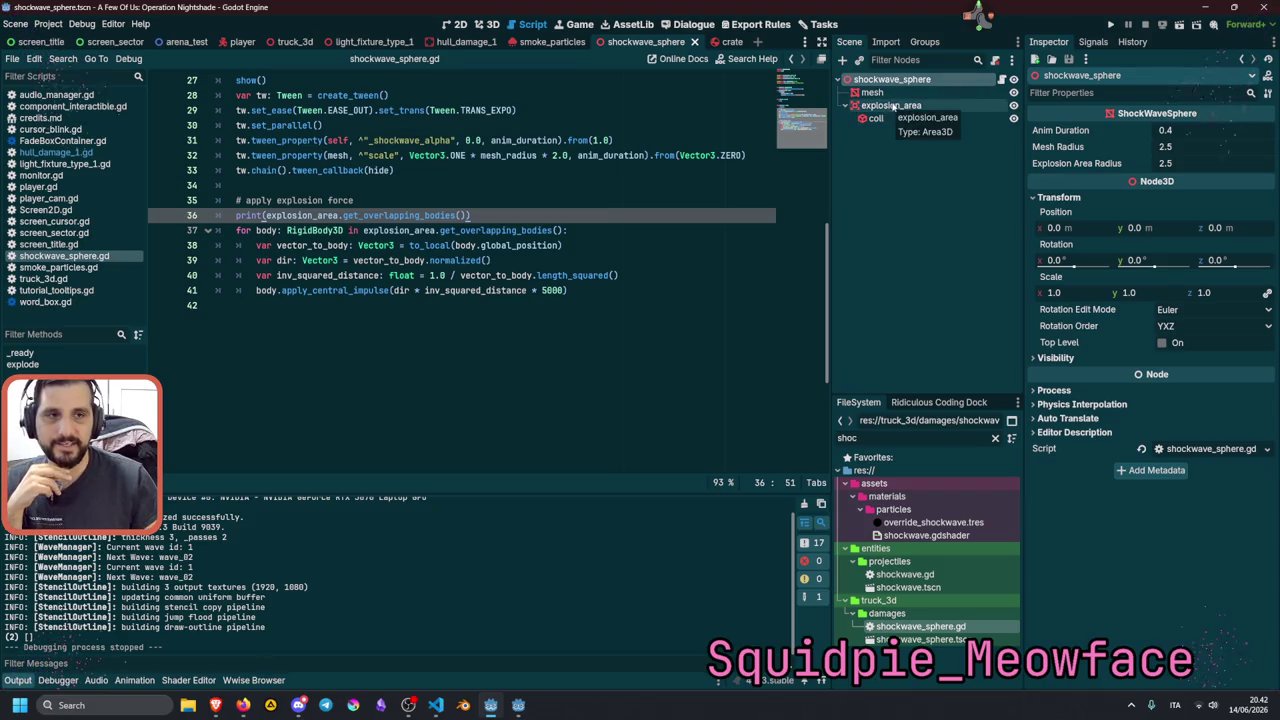
# Select the explosion_area node and display its Area3D signals in the Node dock.
pyautogui.click(1001, 79)
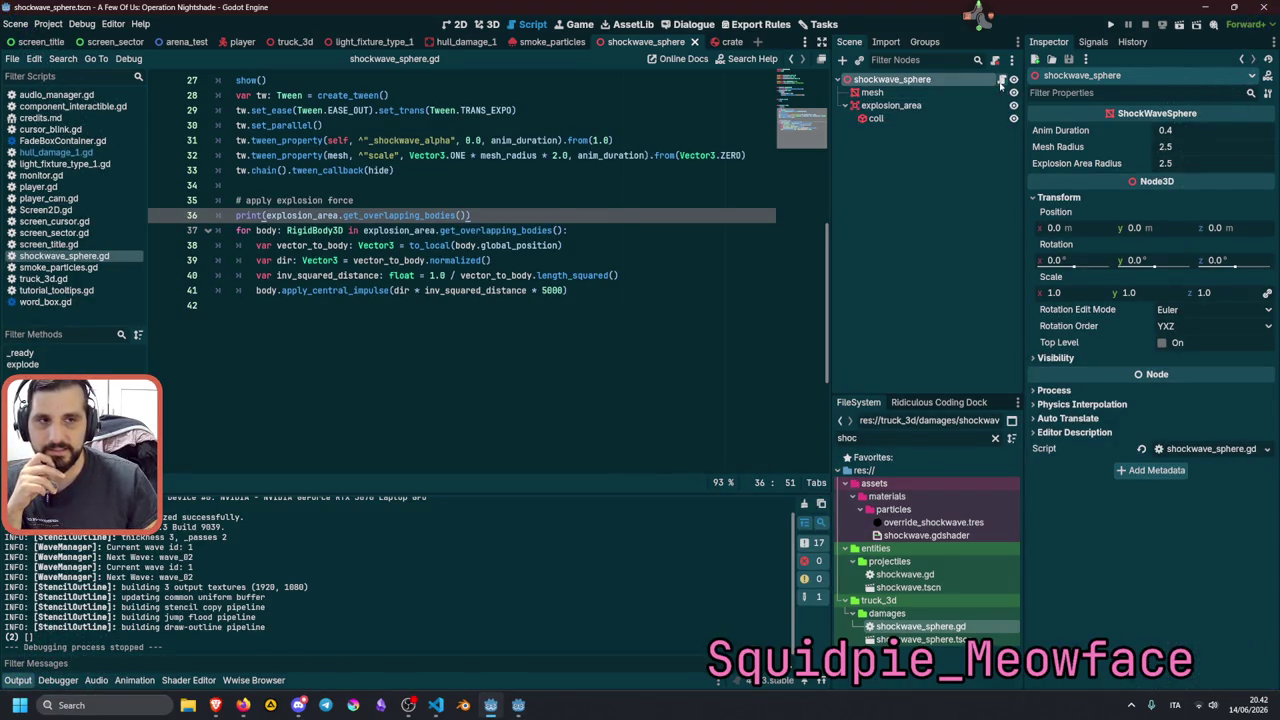
pyautogui.click(878, 108)
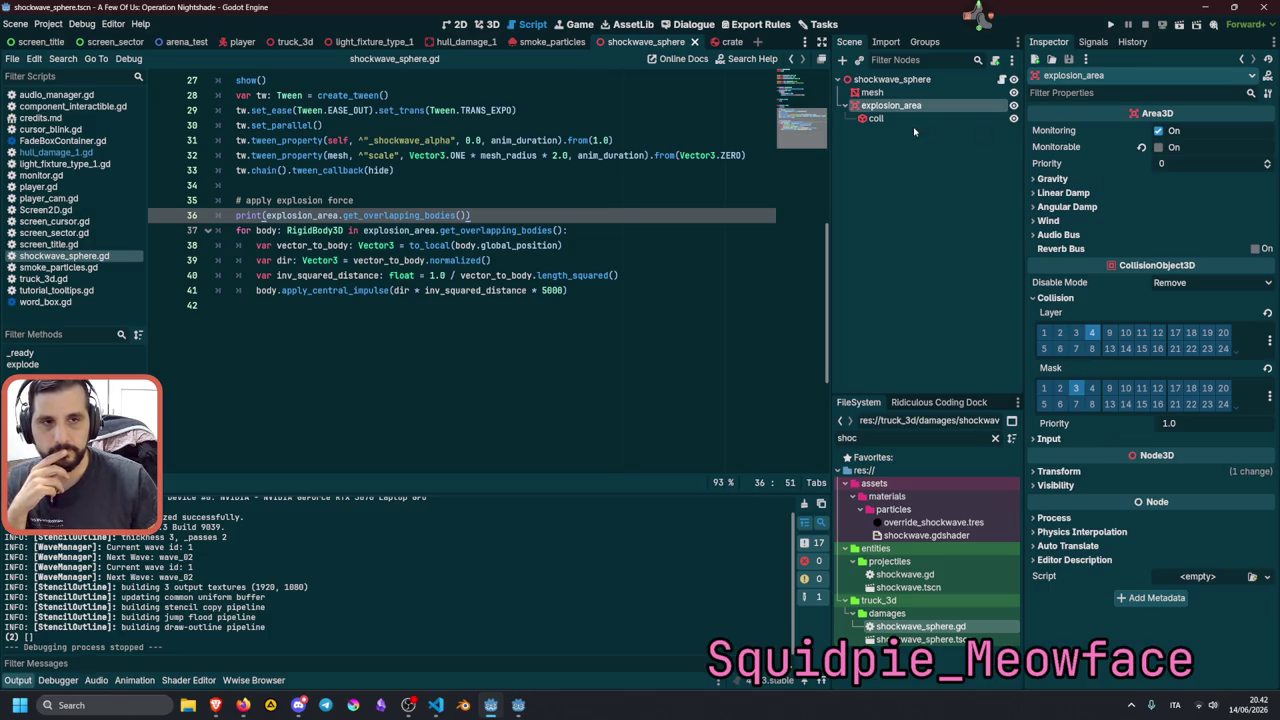
pyautogui.click(1095, 43)
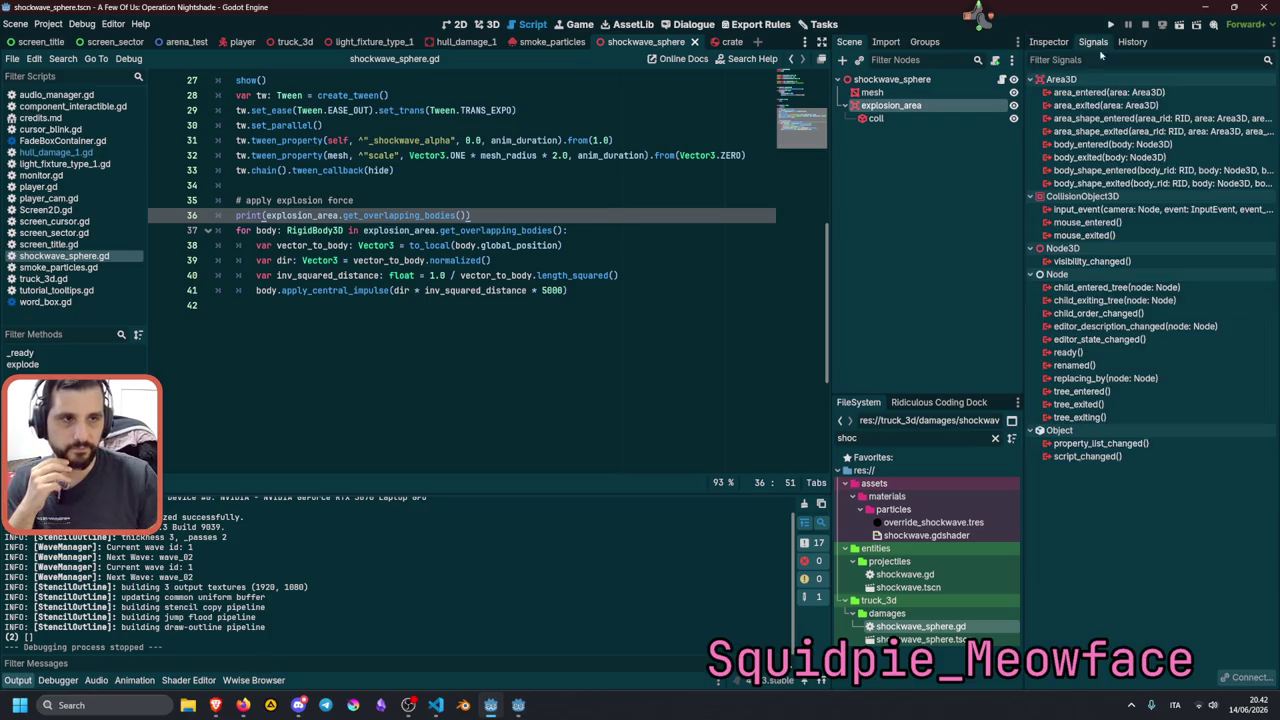
# Connect body_entered to a new handler printing body.name, then save and run the game.
pyautogui.doubleClick(1110, 144)
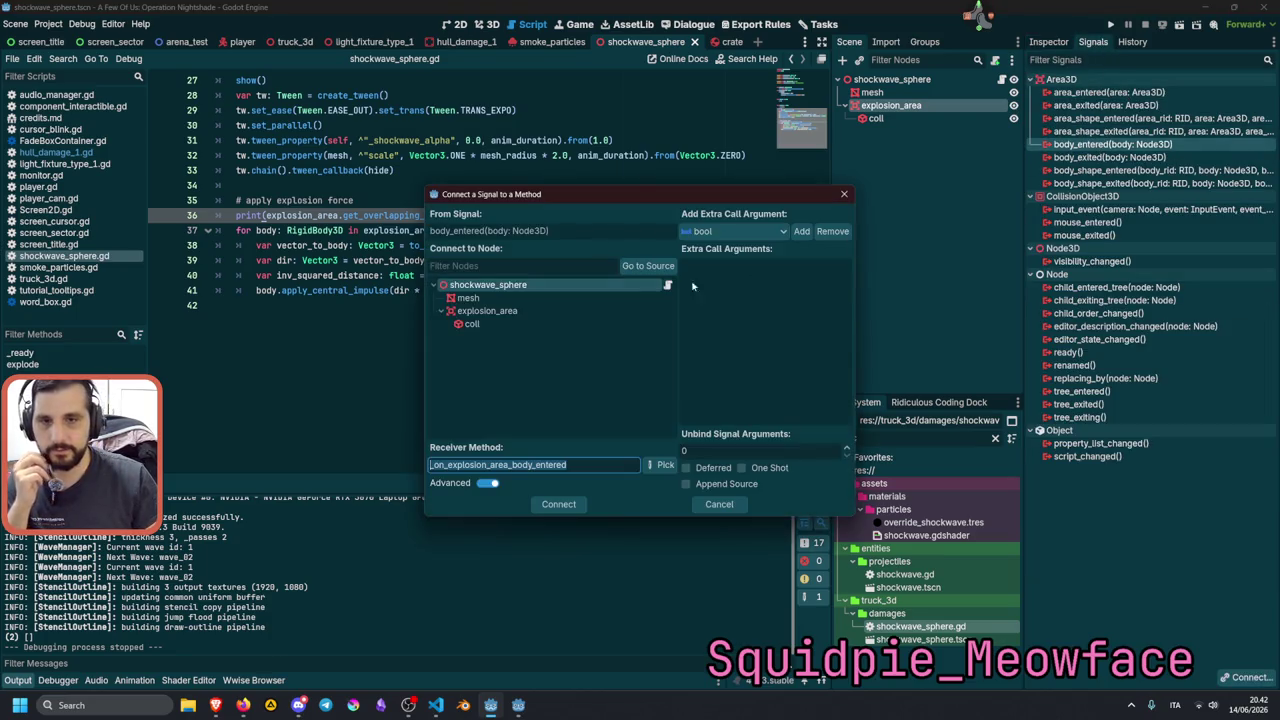
pyautogui.click(558, 505)
pyautogui.hotkey('ctrl', 'p')
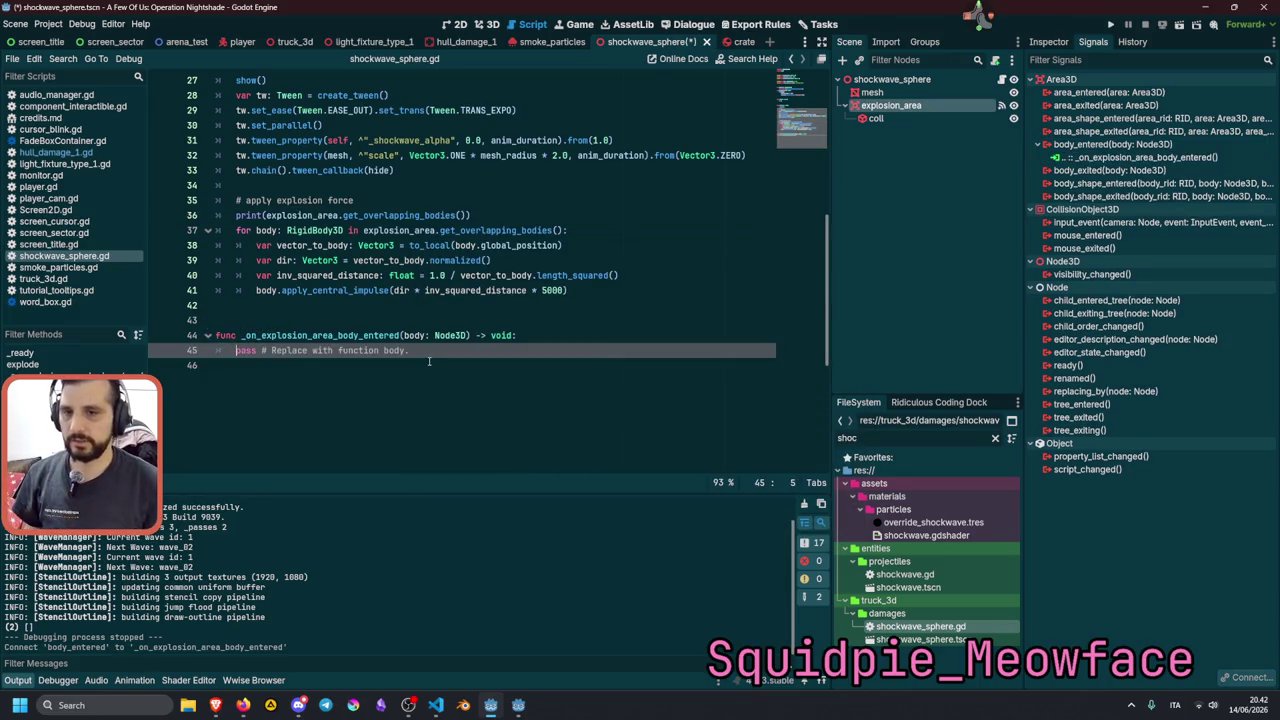
pyautogui.hotkey('shift', 'End')
pyautogui.write('print(')
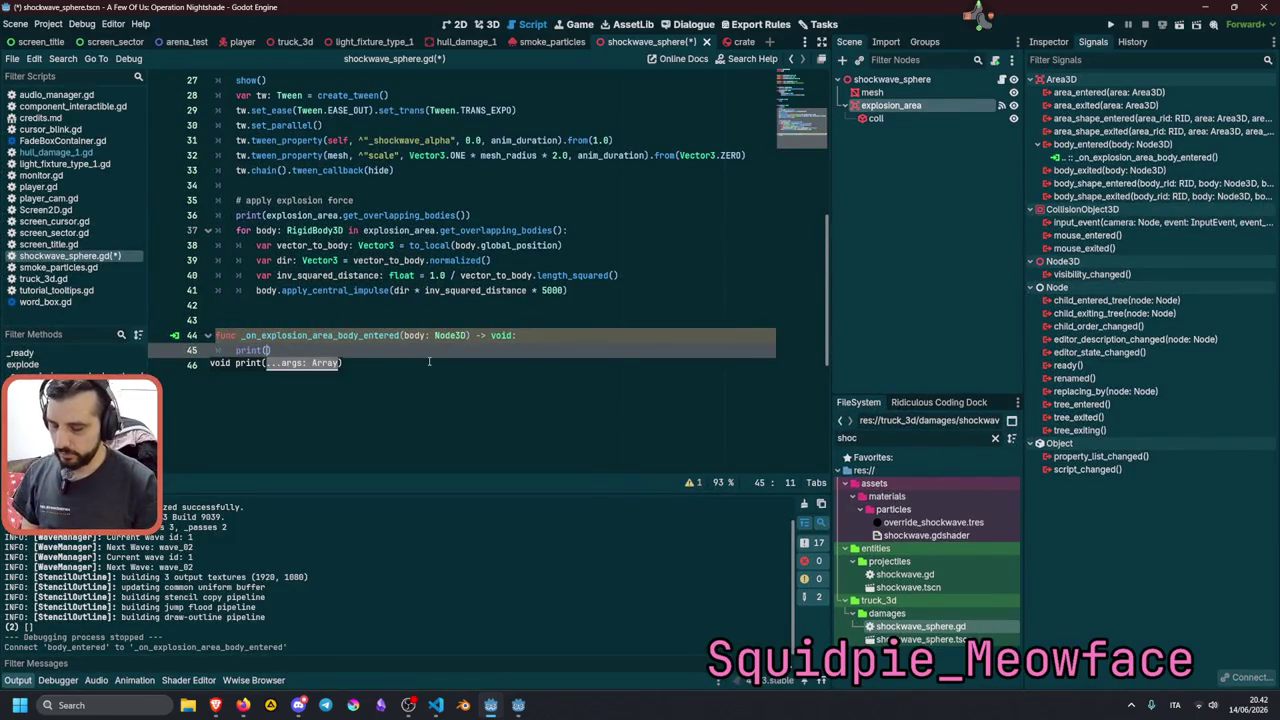
pyautogui.write('body.')
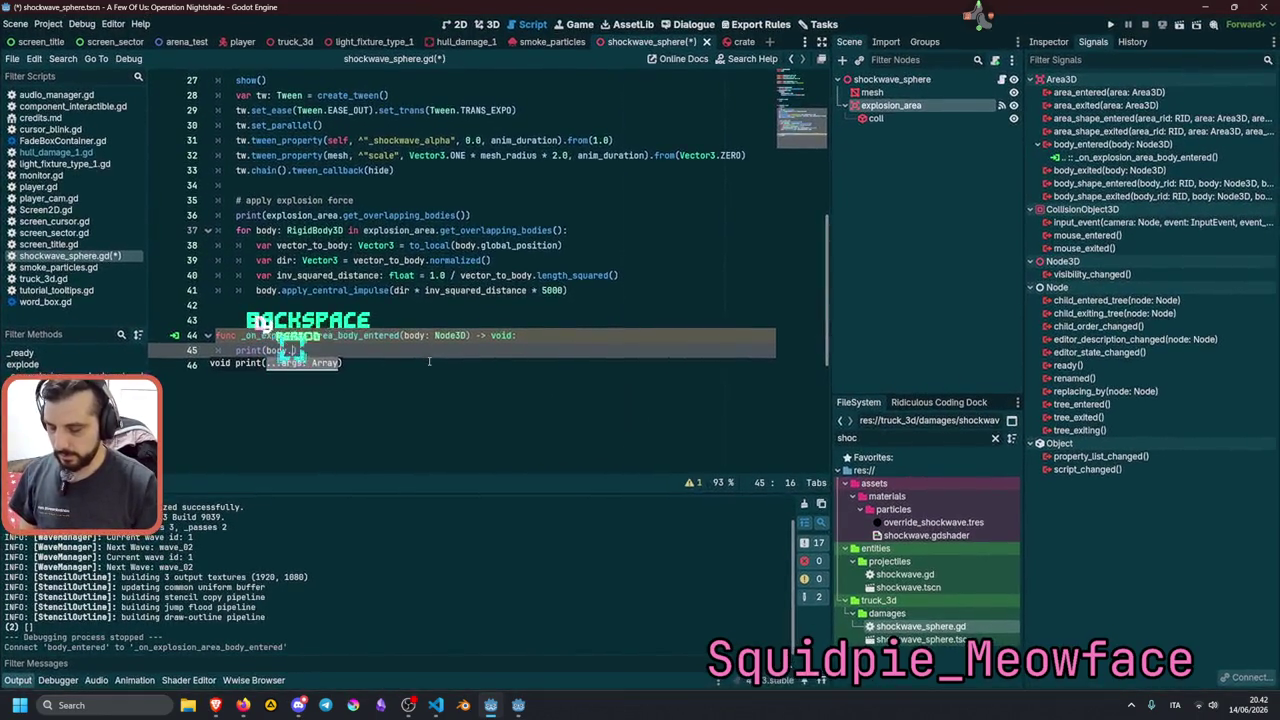
pyautogui.write('name')
pyautogui.click(577, 335)
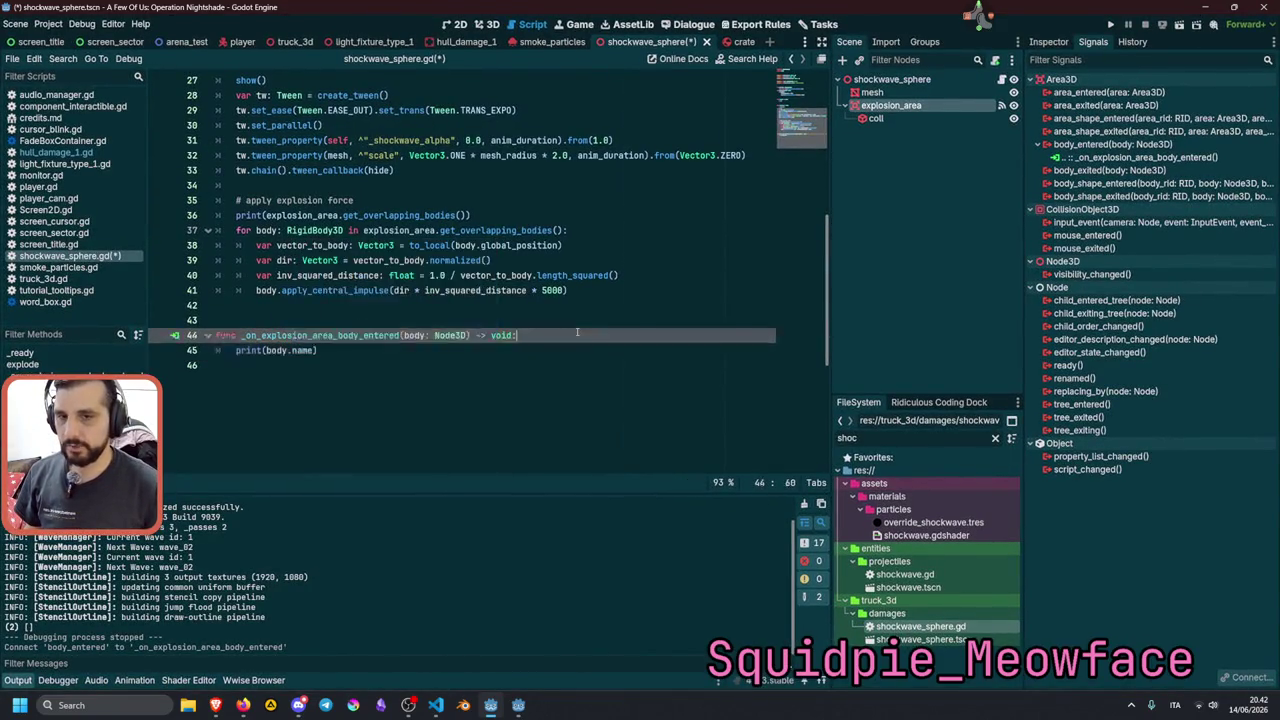
pyautogui.hotkey('ctrl', 's')
pyautogui.press('F5')
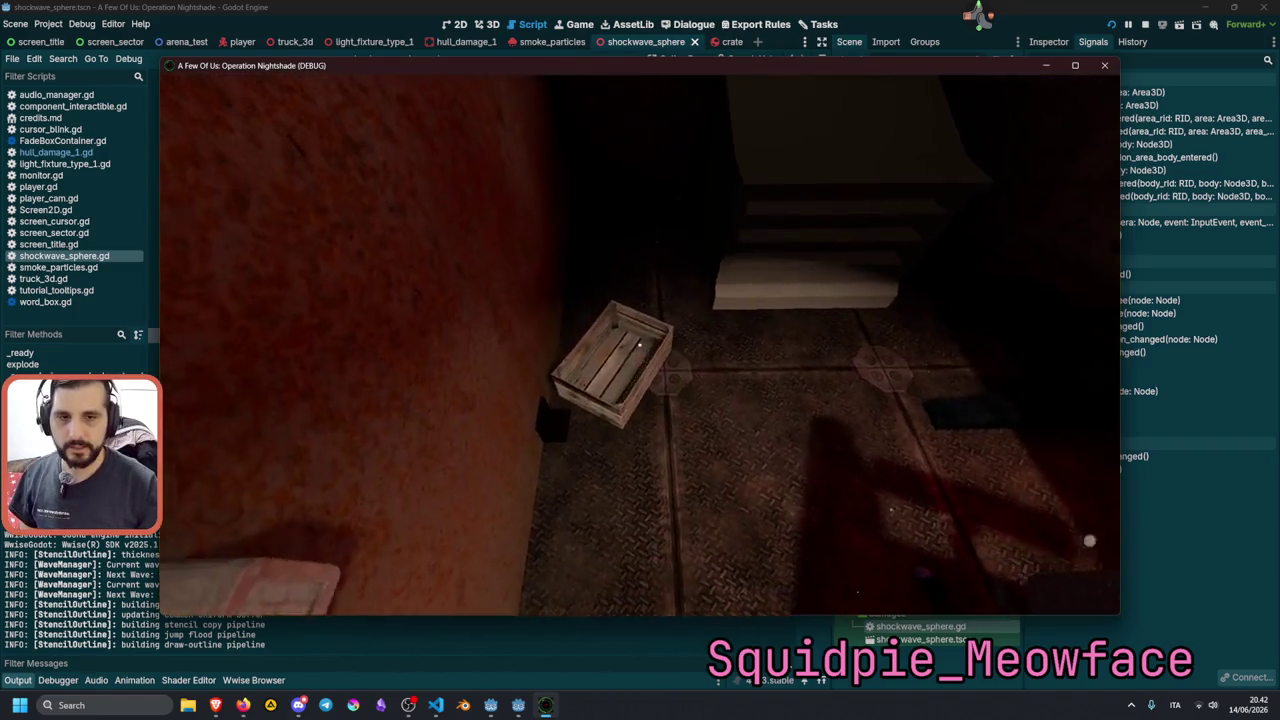
# Grab the crate, drop it on the floor, and stop the debug session.
pyautogui.press('e')
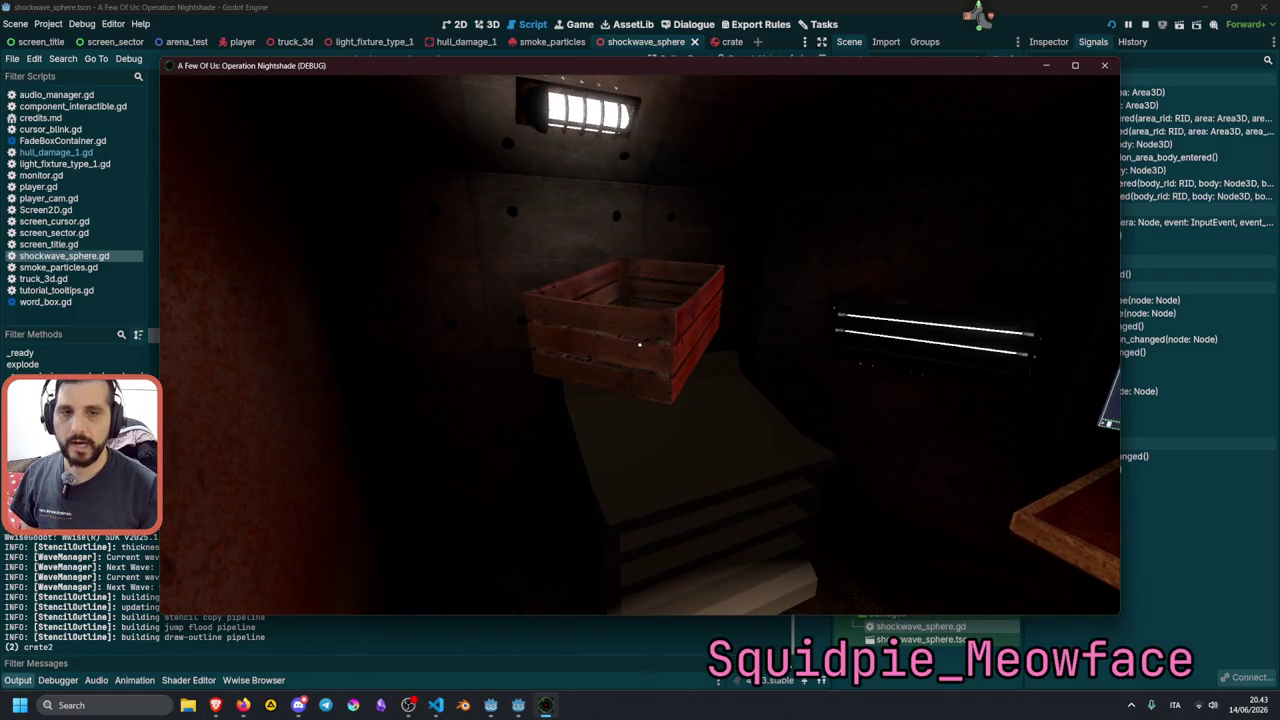
pyautogui.click(640, 345)
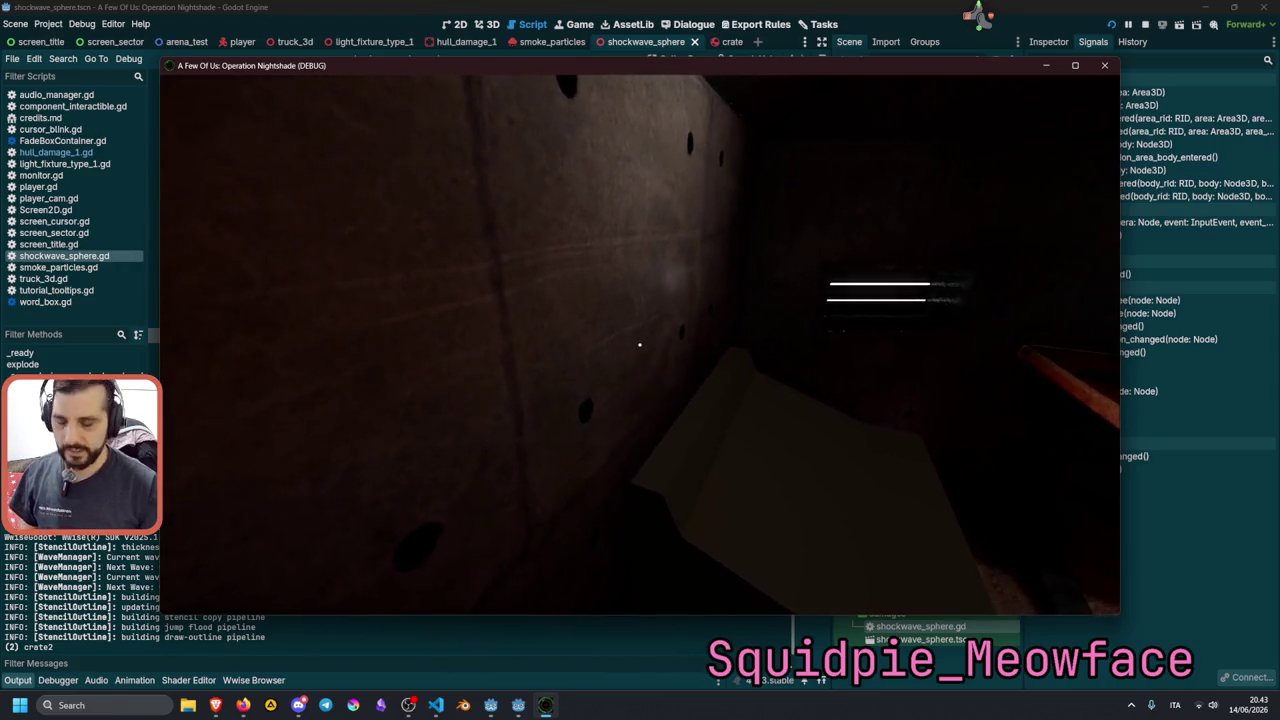
pyautogui.press('F8')
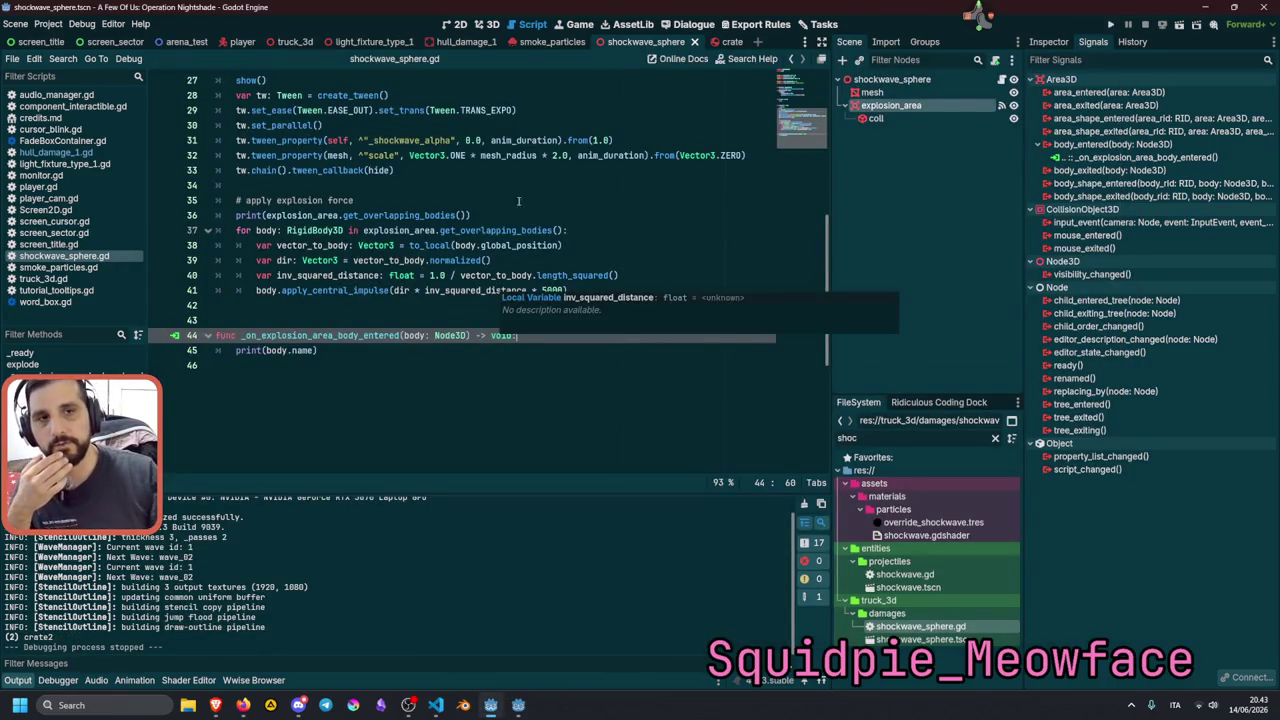
# Inspect the coll node's sphere shape to check its radius.
pyautogui.click(914, 124)
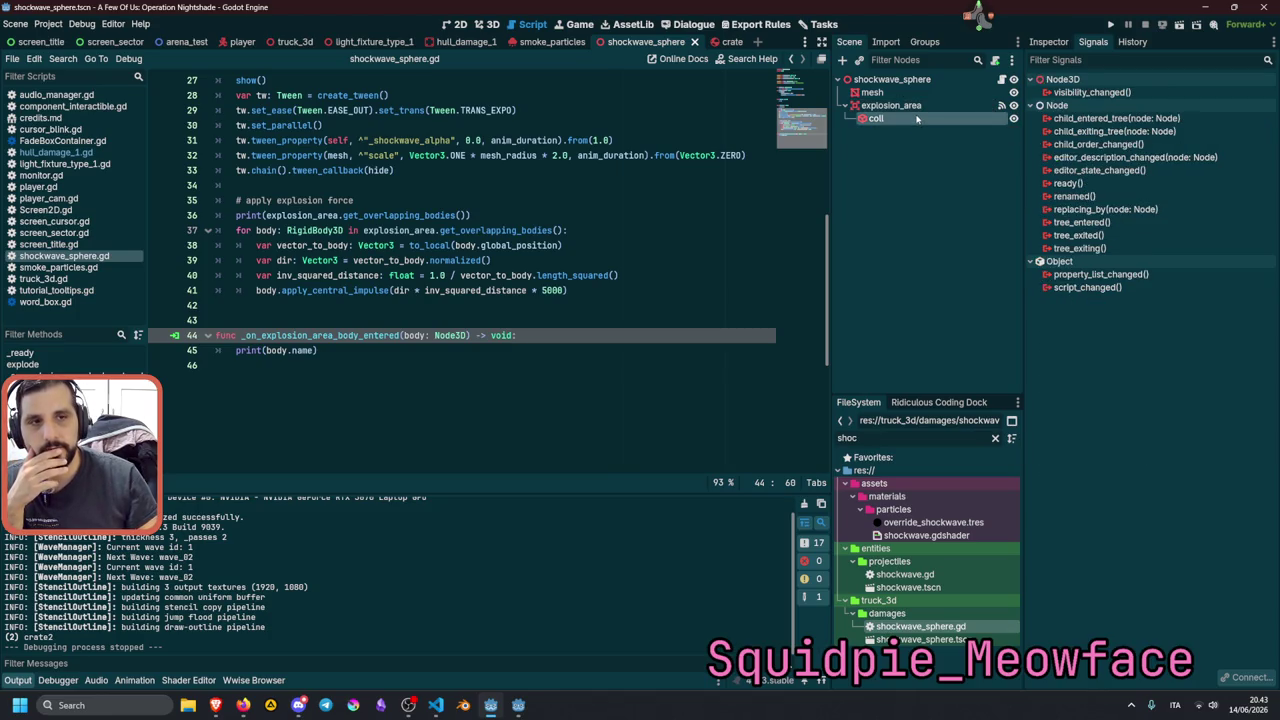
pyautogui.click(895, 105)
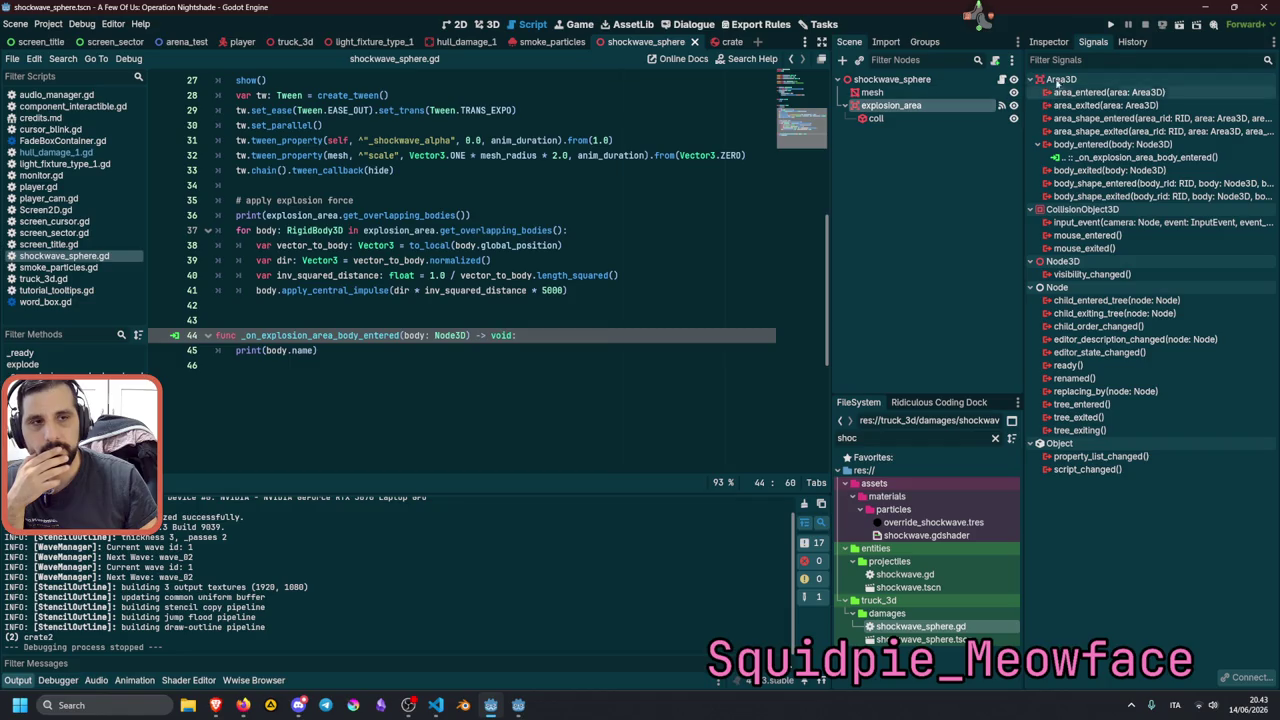
pyautogui.click(1048, 41)
pyautogui.click(964, 119)
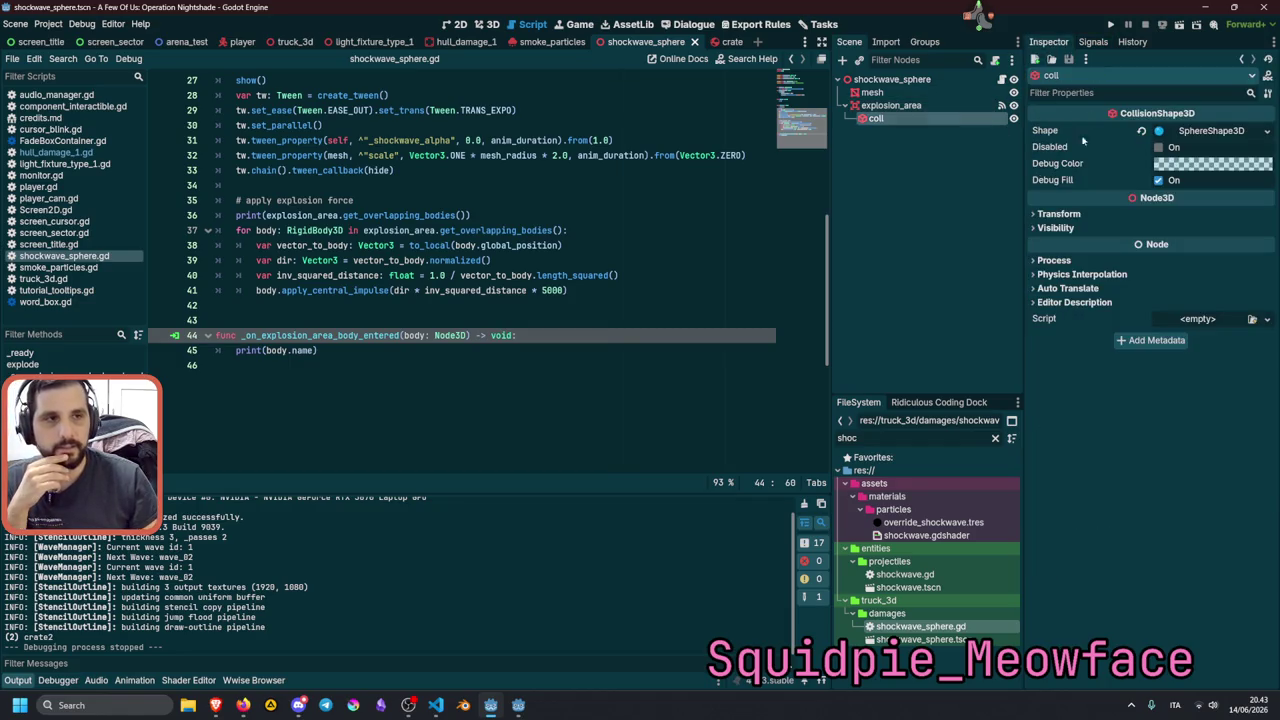
pyautogui.click(1188, 134)
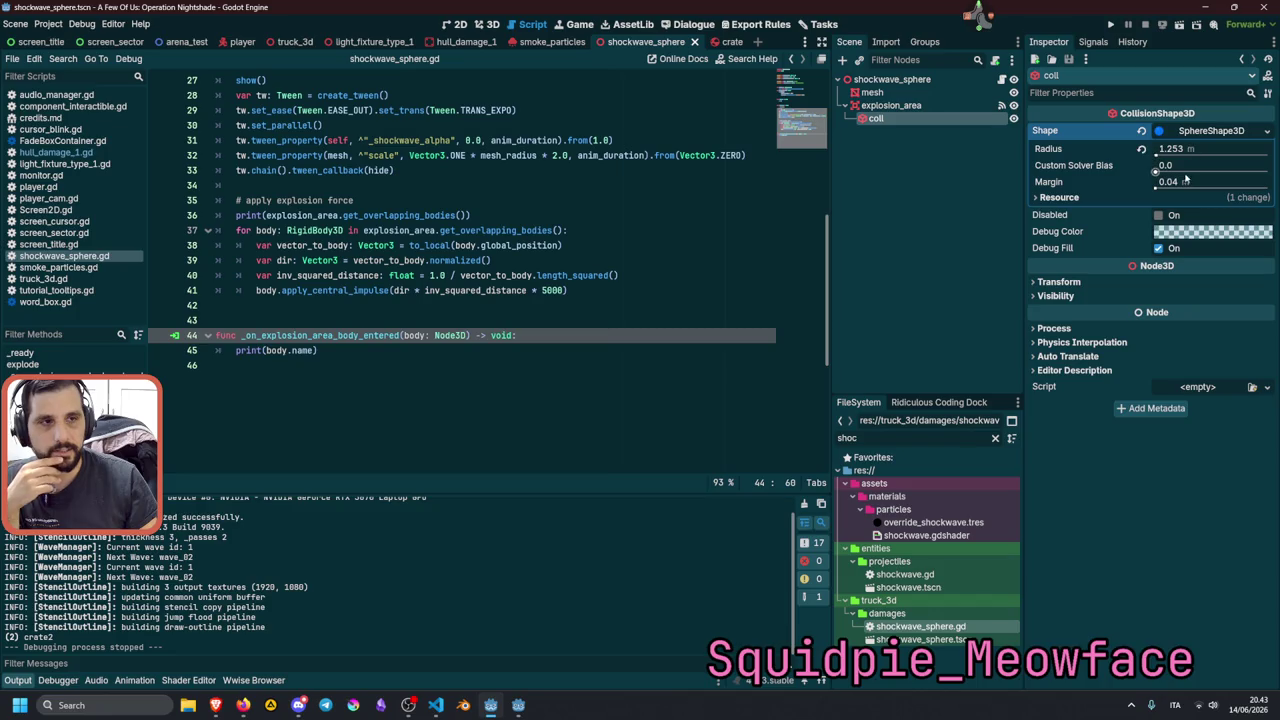
# Revert explosion_area's Transform scale from 0.385 to 1.0 on all axes.
pyautogui.click(901, 108)
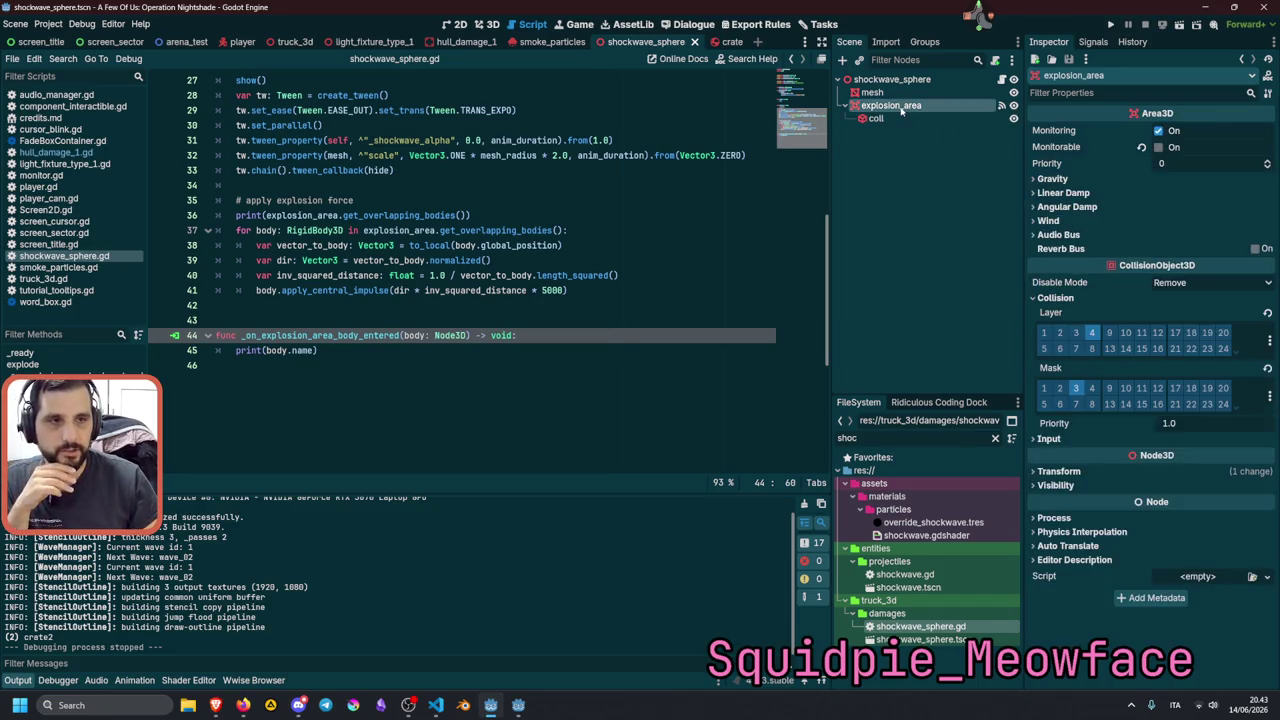
pyautogui.click(1060, 471)
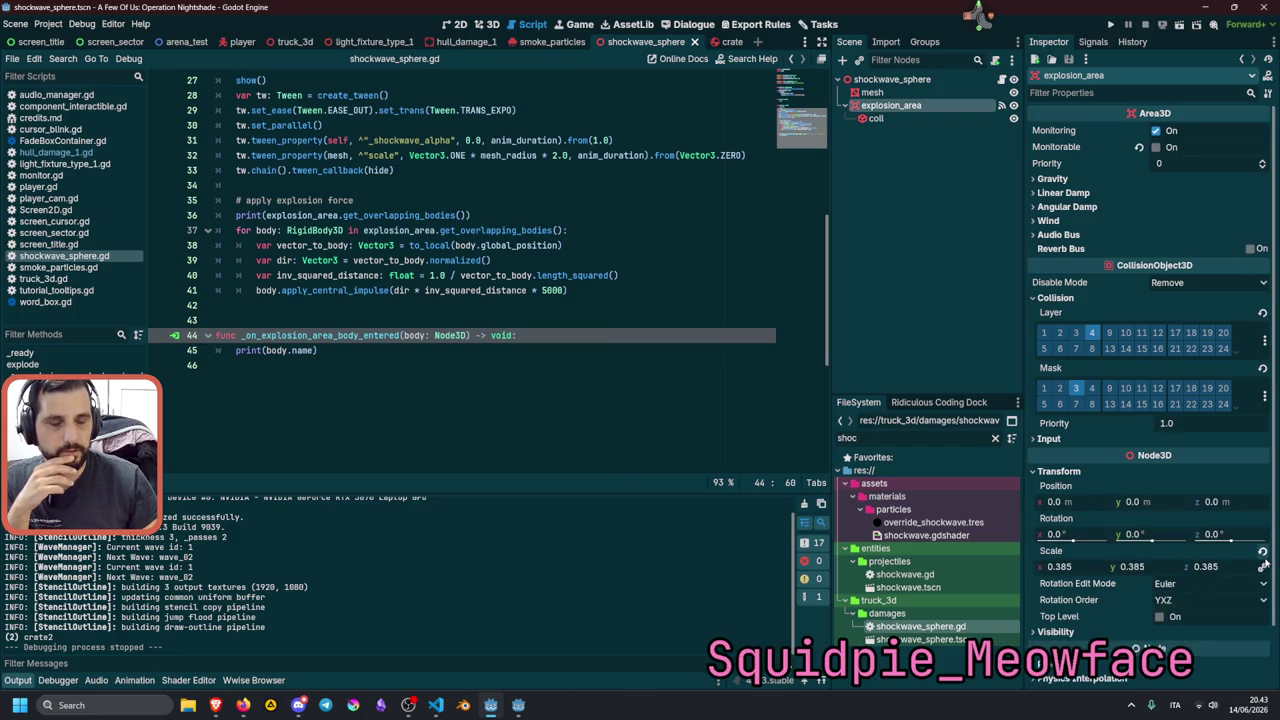
pyautogui.click(1263, 553)
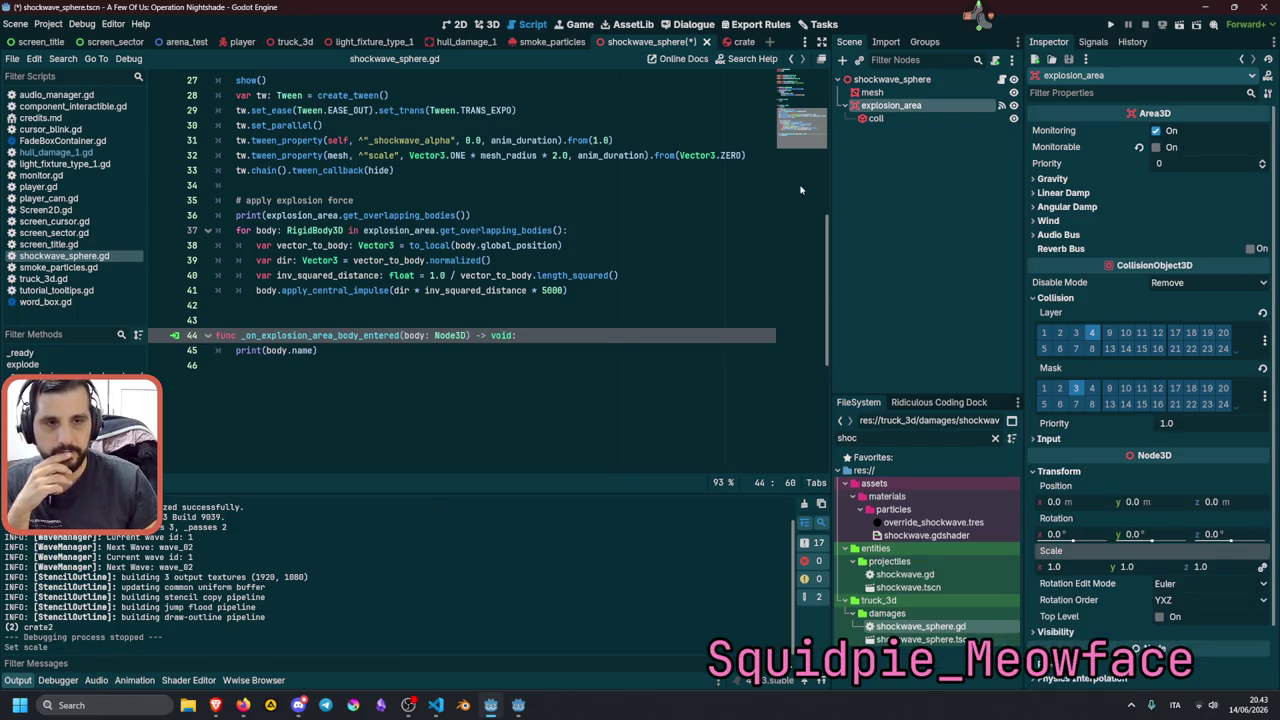
pyautogui.click(557, 187)
# Save, launch the game and enter 'test' at the title prompt.
pyautogui.hotkey('ctrl', 's')
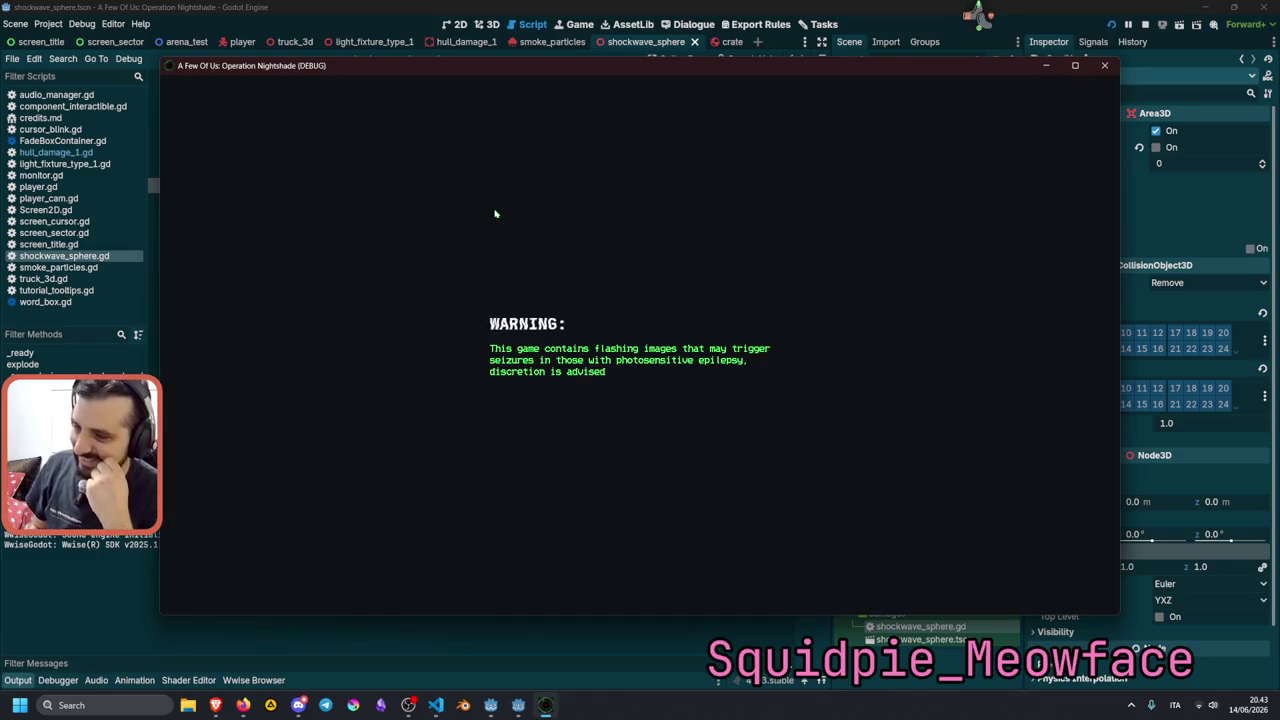
pyautogui.write('test')
pyautogui.press('Return')
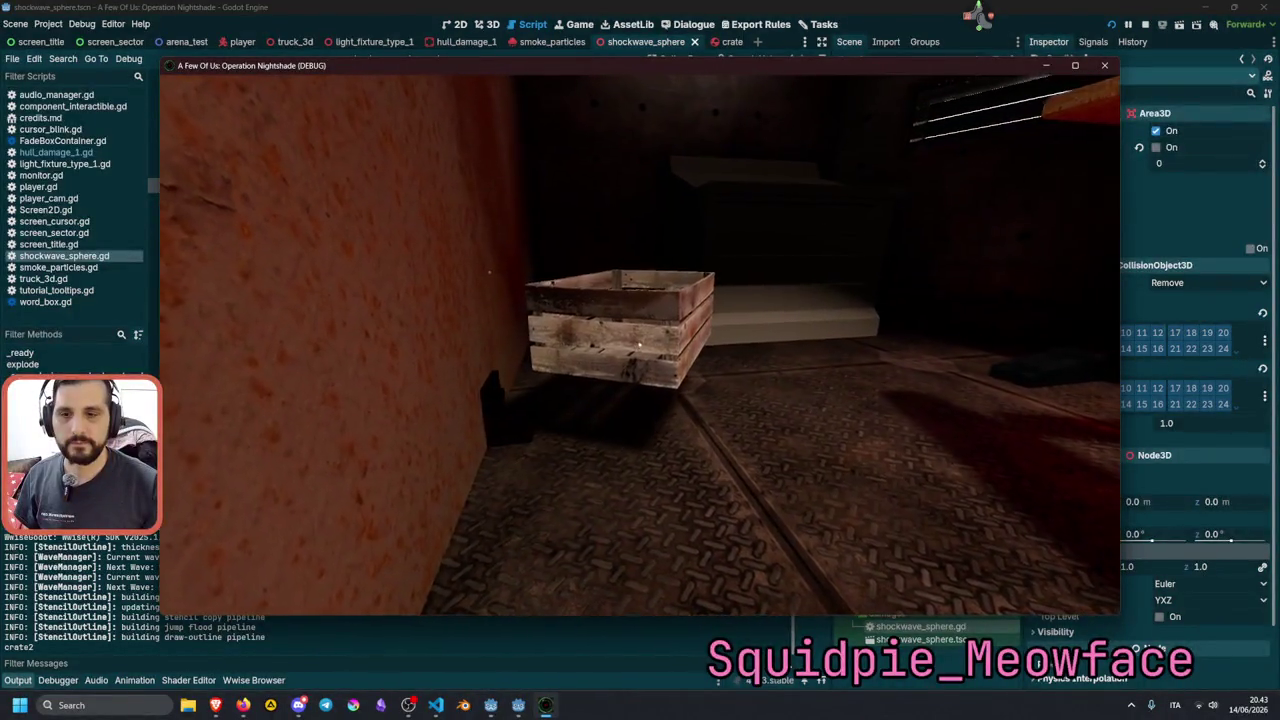
# Pick up and drop the crate several times around the room, then stop the game.
pyautogui.press('e')
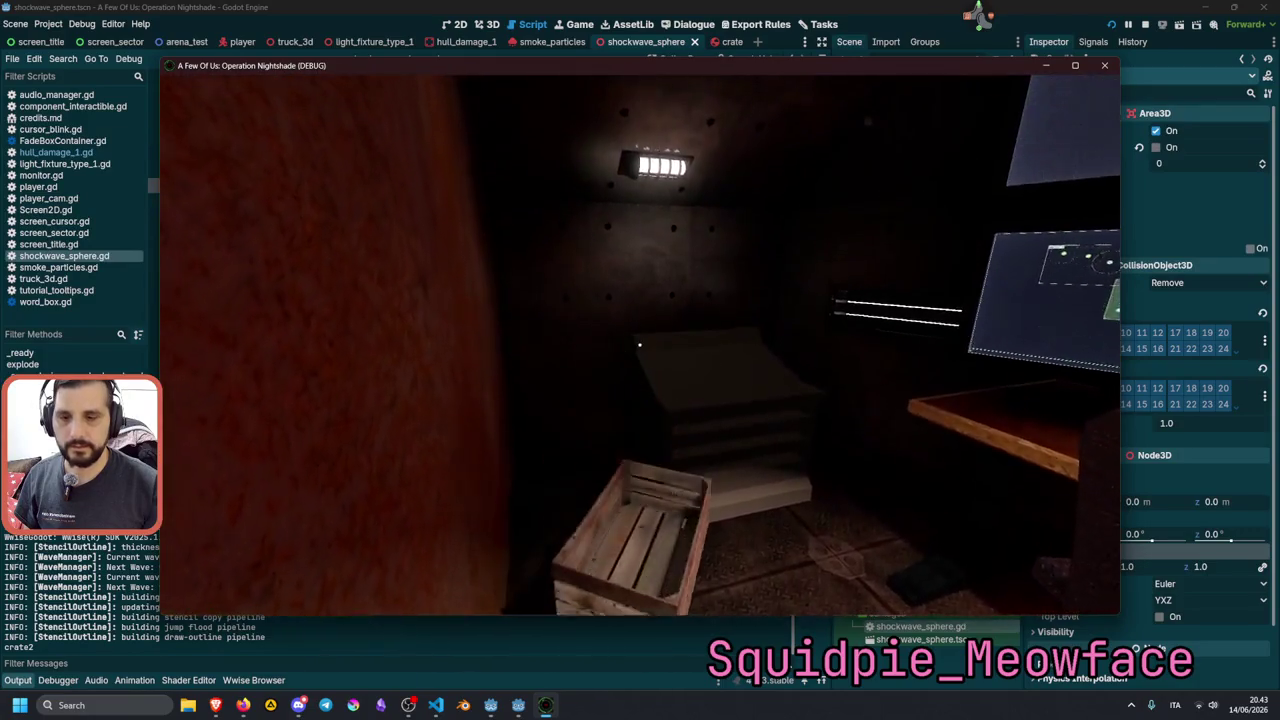
pyautogui.press('e')
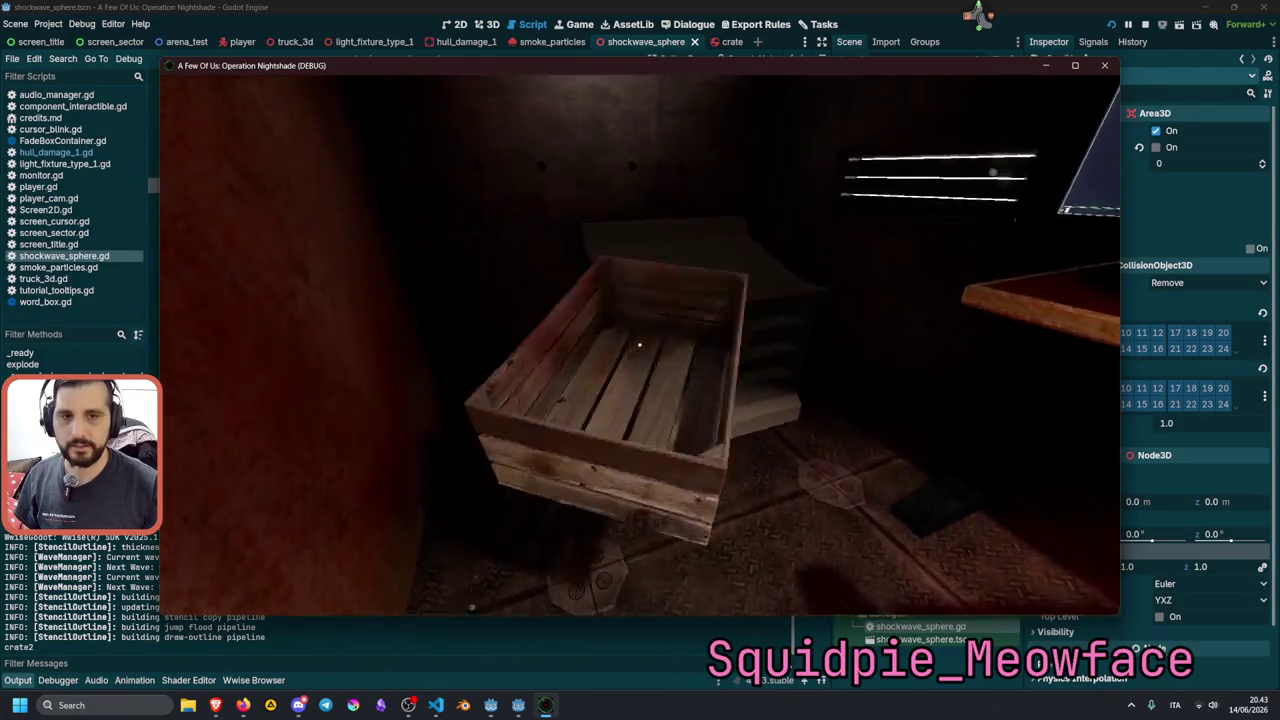
pyautogui.press('e')
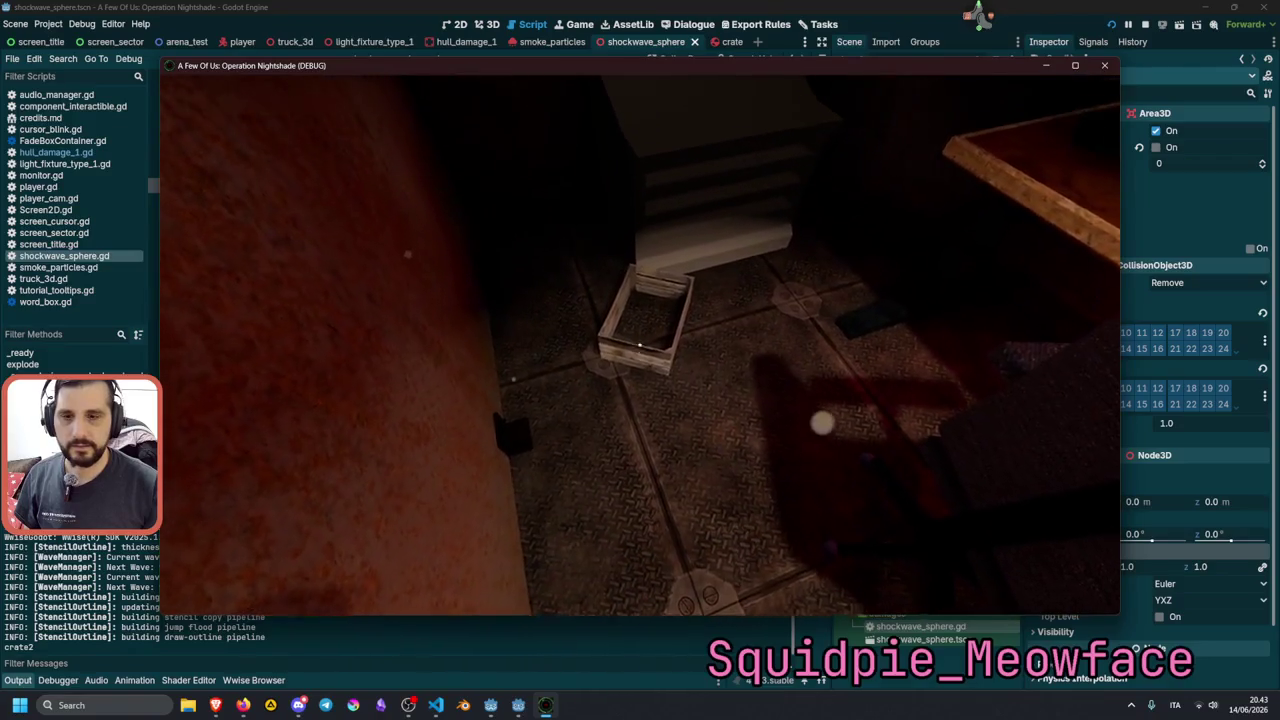
pyautogui.press('e')
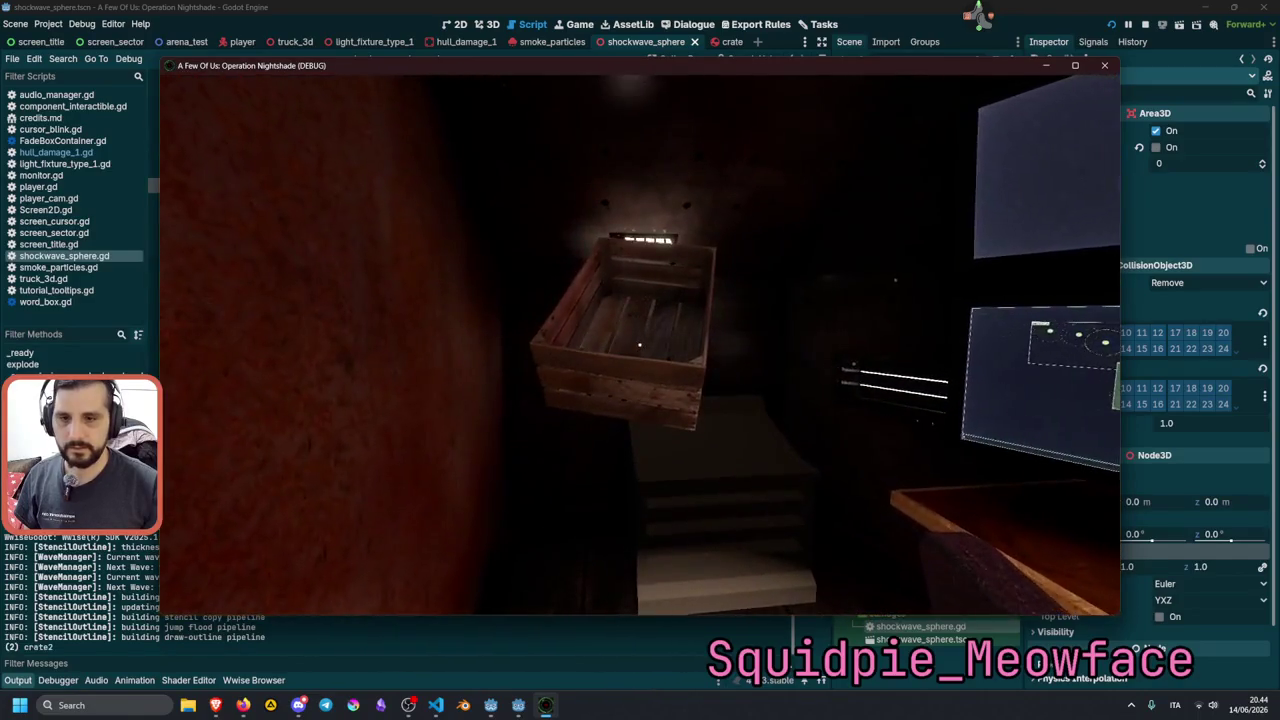
pyautogui.press('e')
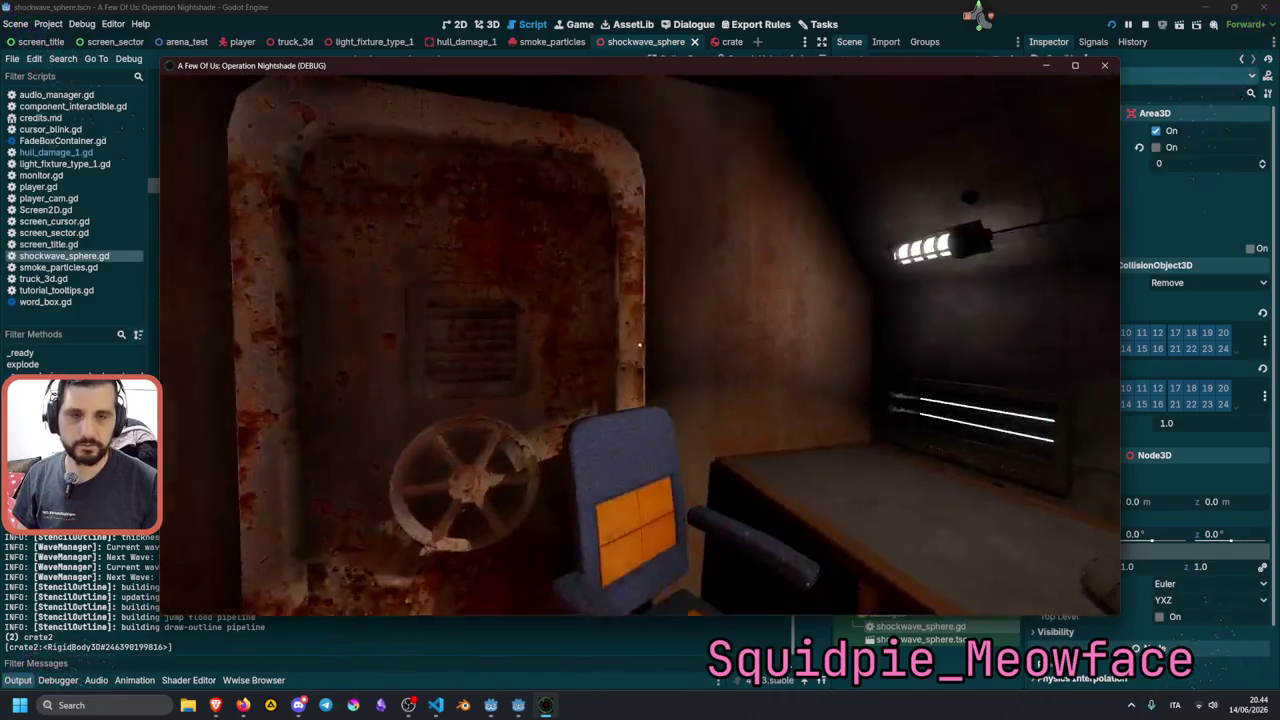
pyautogui.press('F8')
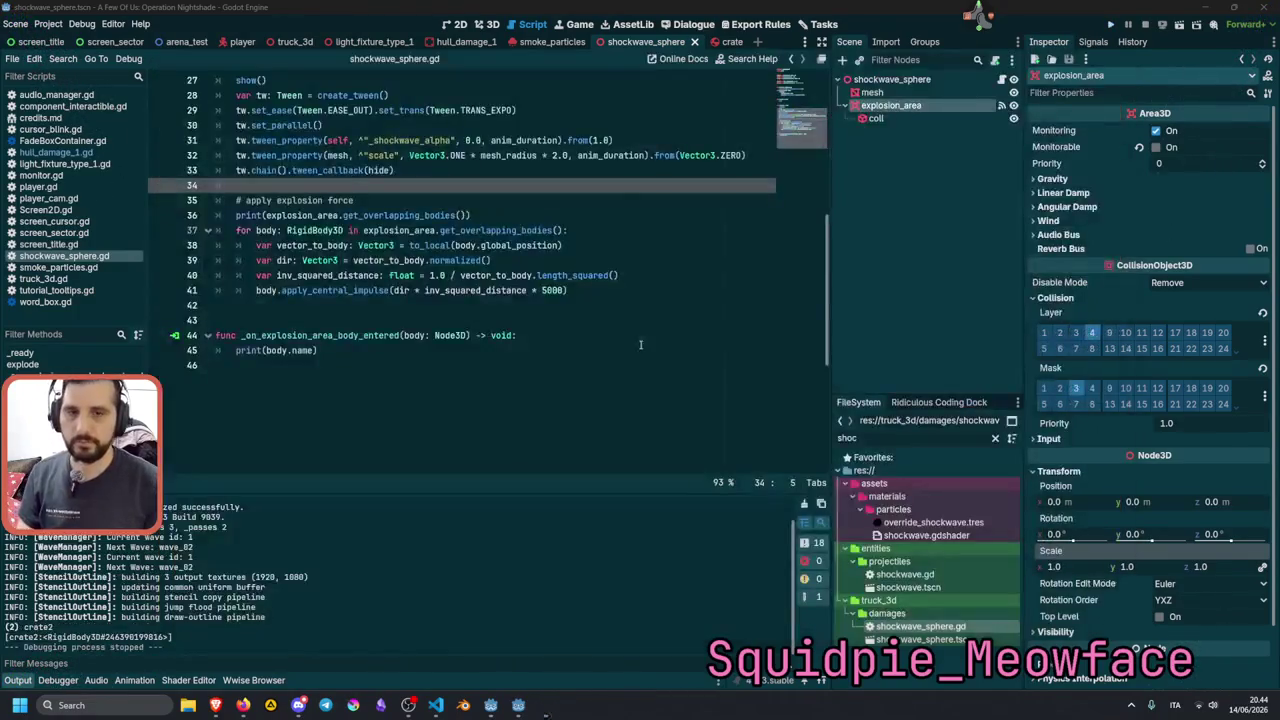
# Delete the overlapping-bodies debug print line from the script.
pyautogui.moveTo(800, 143); pyautogui.dragTo(806, 48)
pyautogui.scroll(-10, 600, 220)
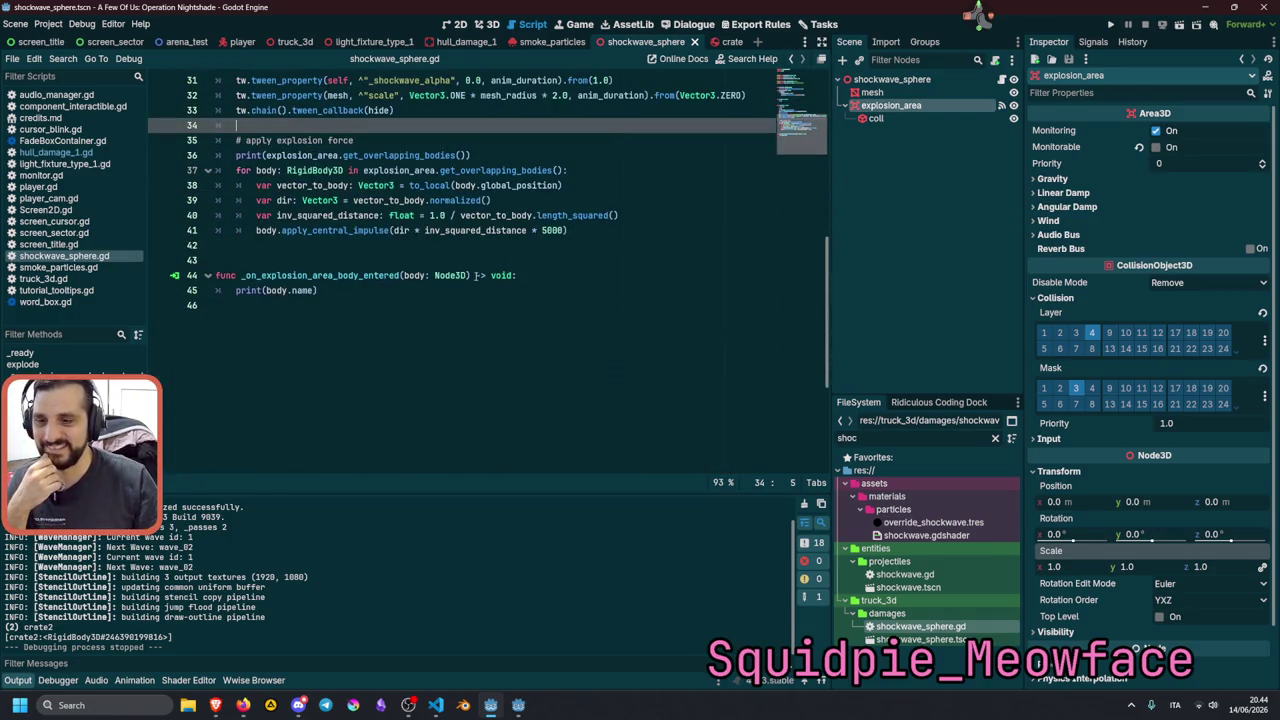
pyautogui.click(293, 155)
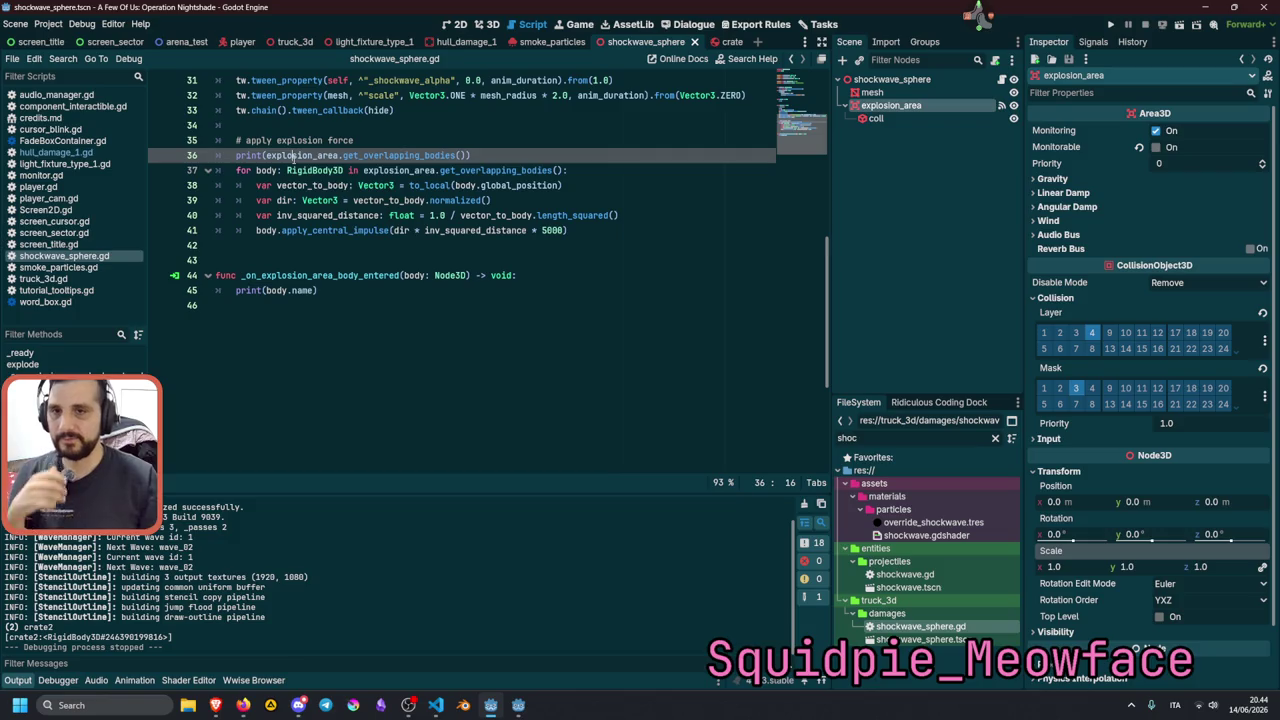
pyautogui.tripleClick(293, 155)
pyautogui.press('BackSpace')
pyautogui.press('BackSpace')
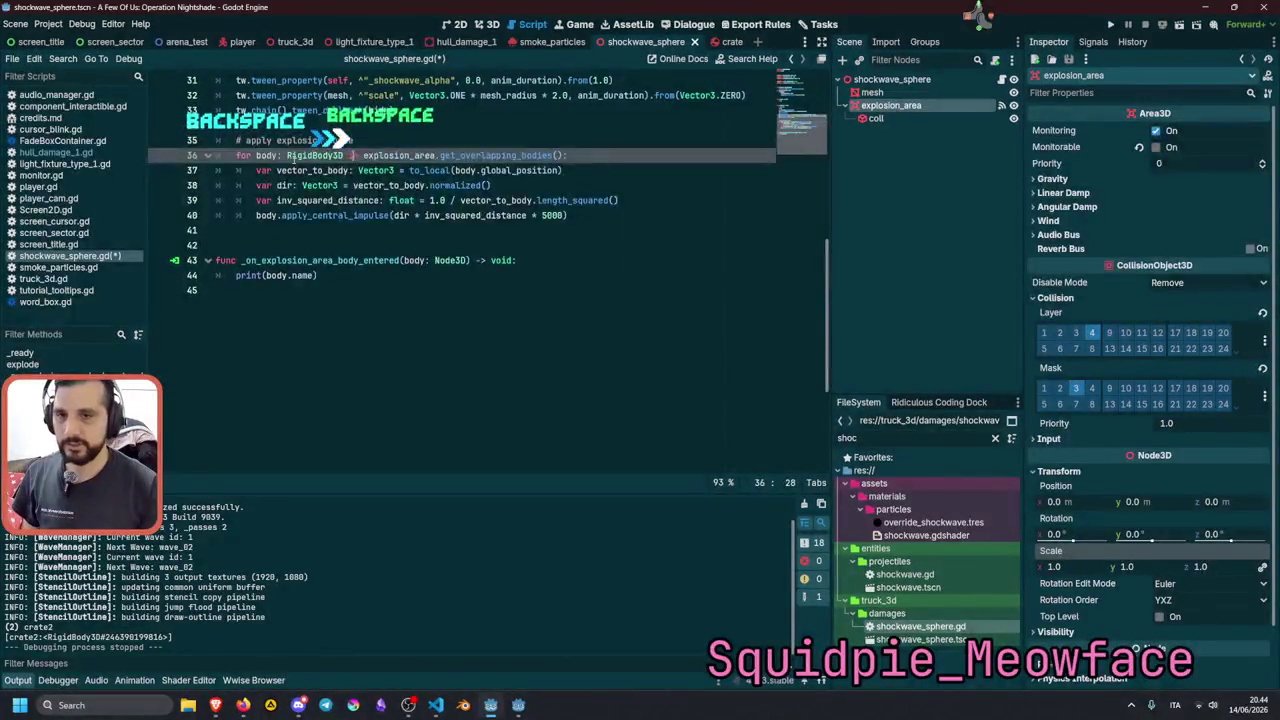
pyautogui.press('Down')
pyautogui.press('Down')
pyautogui.press('Down')
# Disconnect explosion_area's body_entered signal in the Node > Signals dock.
pyautogui.click(935, 104)
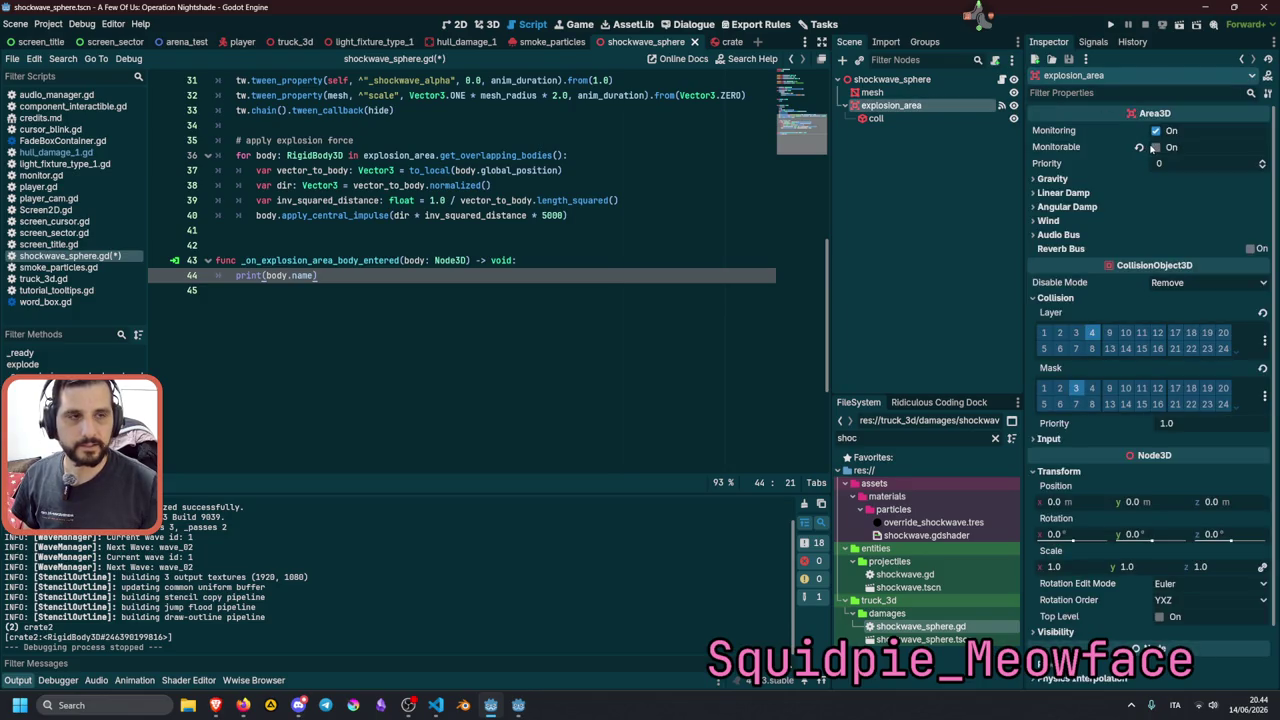
pyautogui.click(935, 116)
pyautogui.click(915, 105)
pyautogui.click(1001, 106)
pyautogui.rightClick(1104, 158)
pyautogui.click(1125, 188)
# Delete the now-unused body_entered handler function.
pyautogui.click(424, 279)
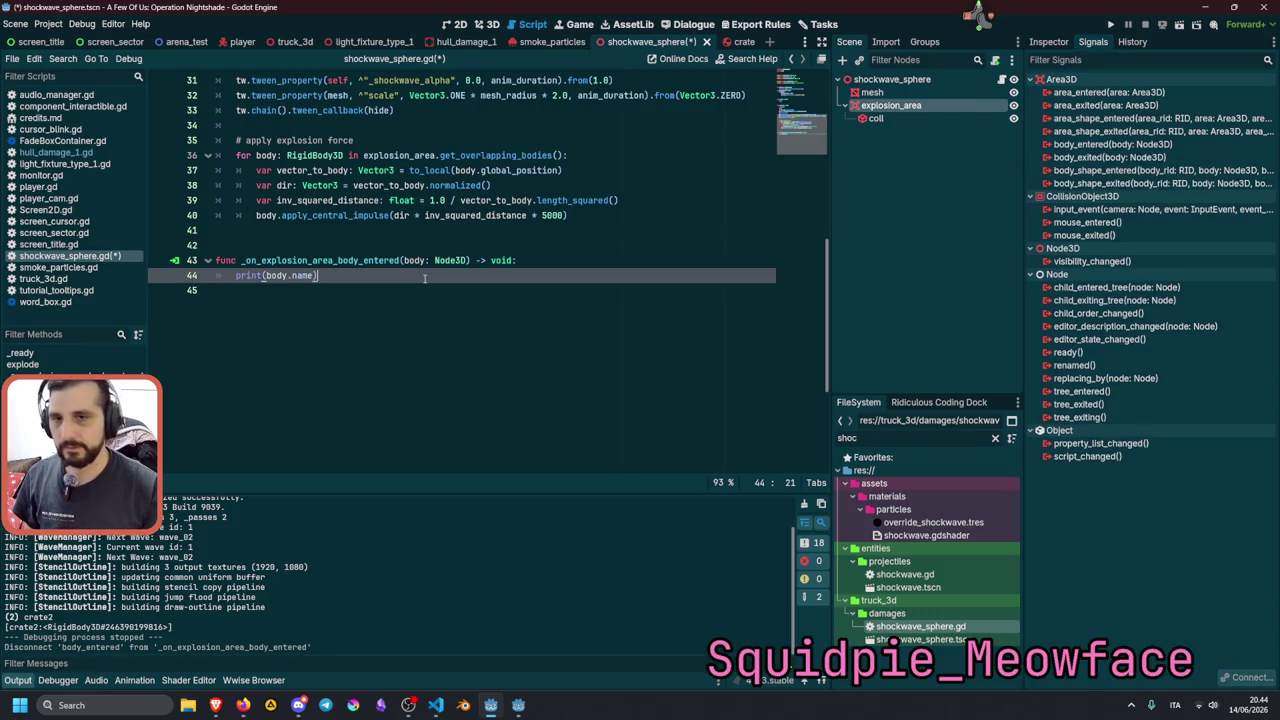
pyautogui.moveTo(424, 279); pyautogui.dragTo(458, 246)
pyautogui.press('BackSpace')
pyautogui.press('BackSpace')
pyautogui.press('BackSpace')
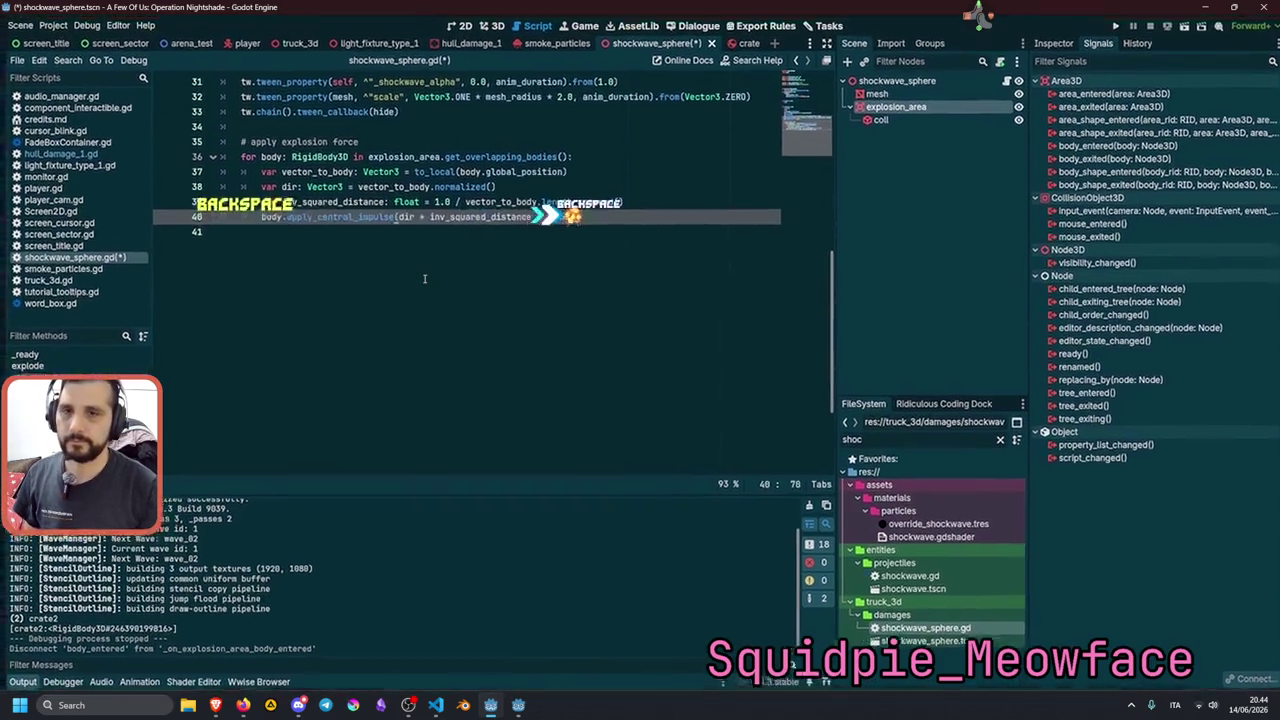
# Cut the impulse multiplier from 5000 to 500 and save the script.
pyautogui.scroll(1, 458, 245)
pyautogui.press('Left')
pyautogui.press('Left')
pyautogui.press('Left')
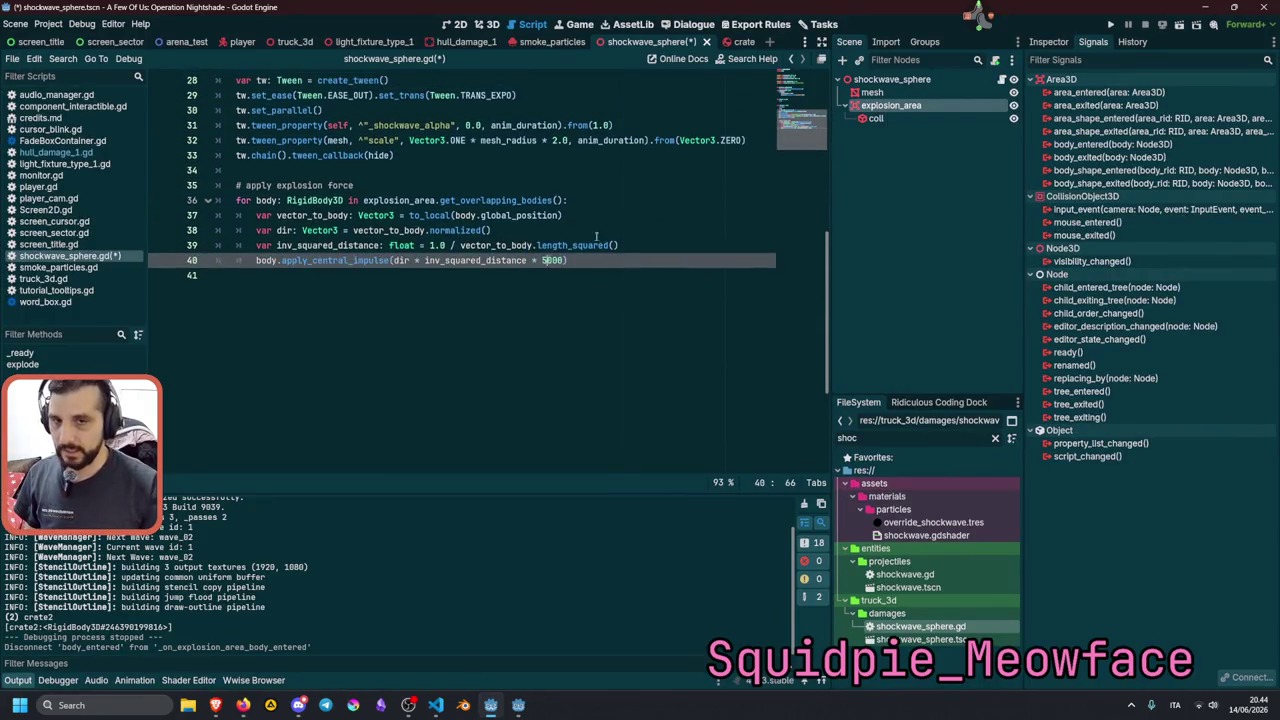
pyautogui.press('Delete')
pyautogui.press('Up')
pyautogui.press('Up')
pyautogui.hotkey('ctrl', 's')
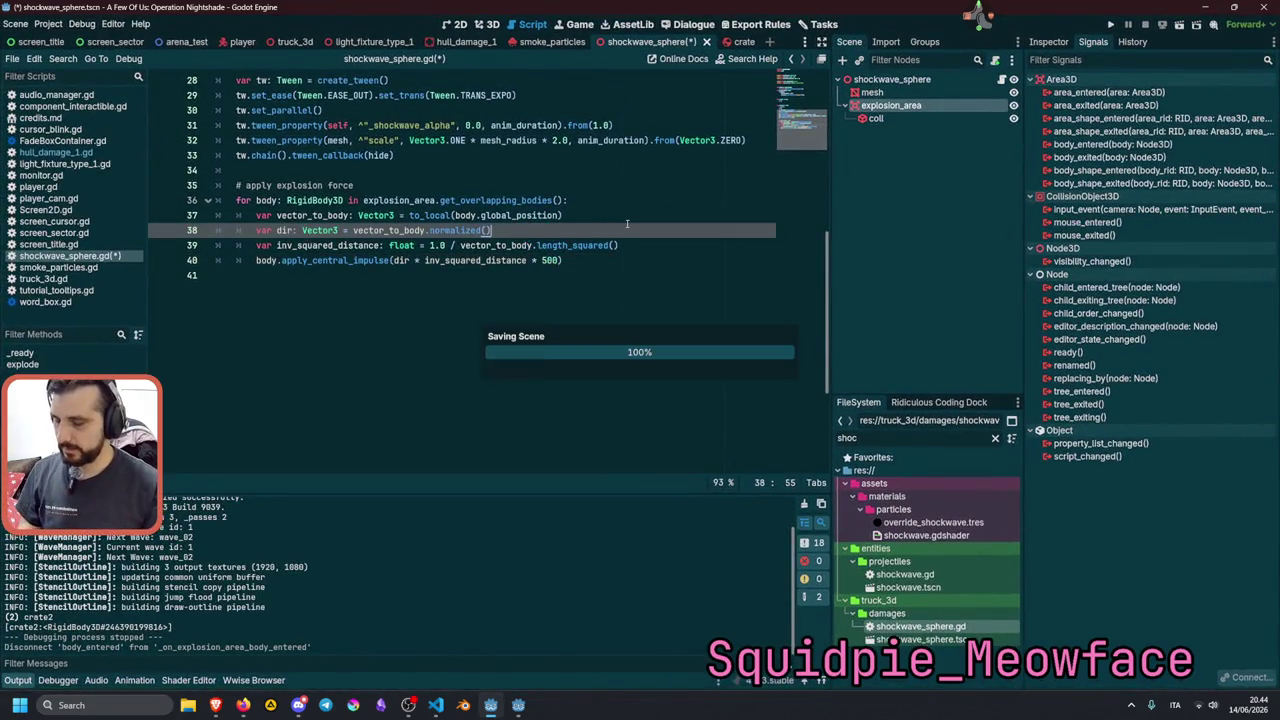
# Run the game with F5, then bring the Brave window with the stream forward.
pyautogui.press('F5')
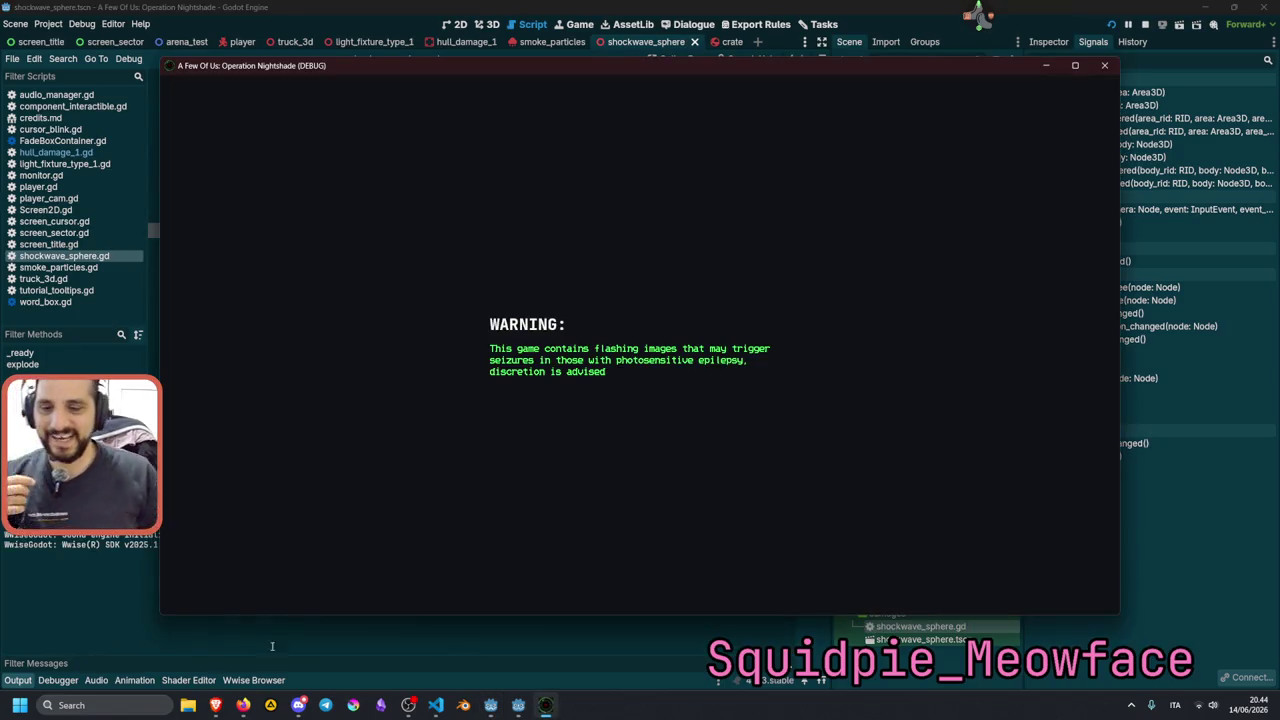
pyautogui.moveTo(215, 705)
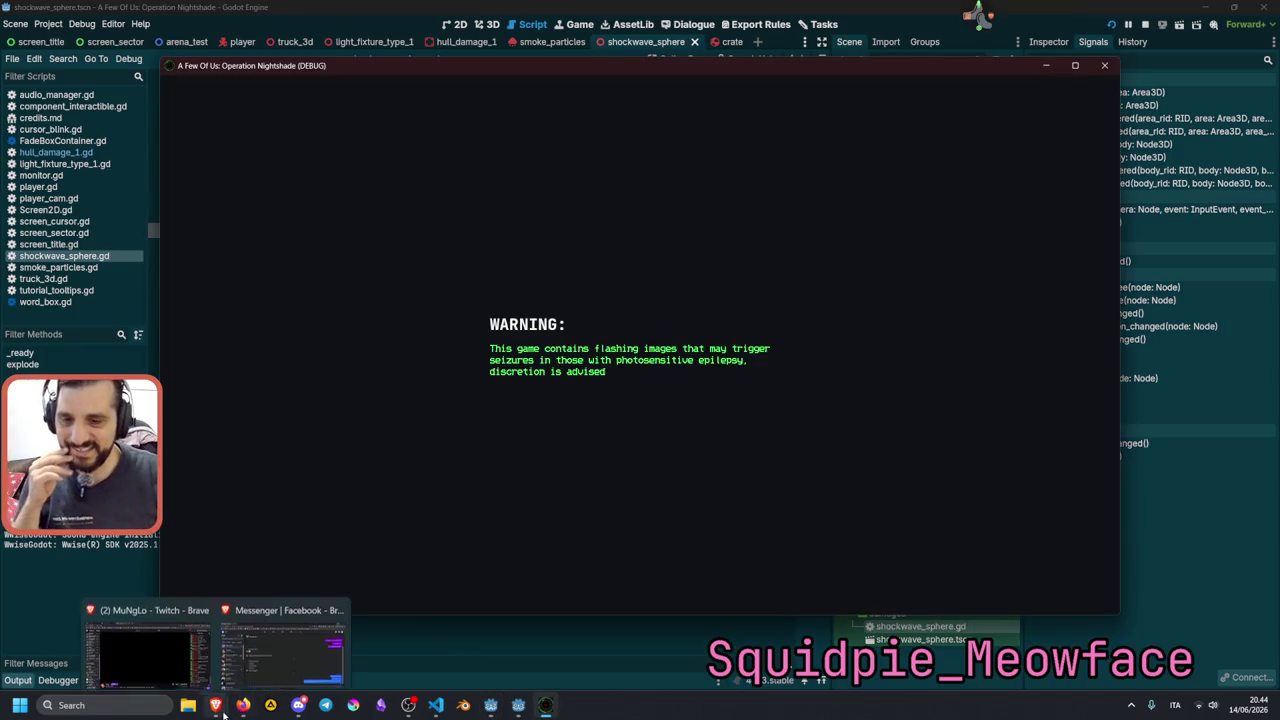
pyautogui.click(165, 660)
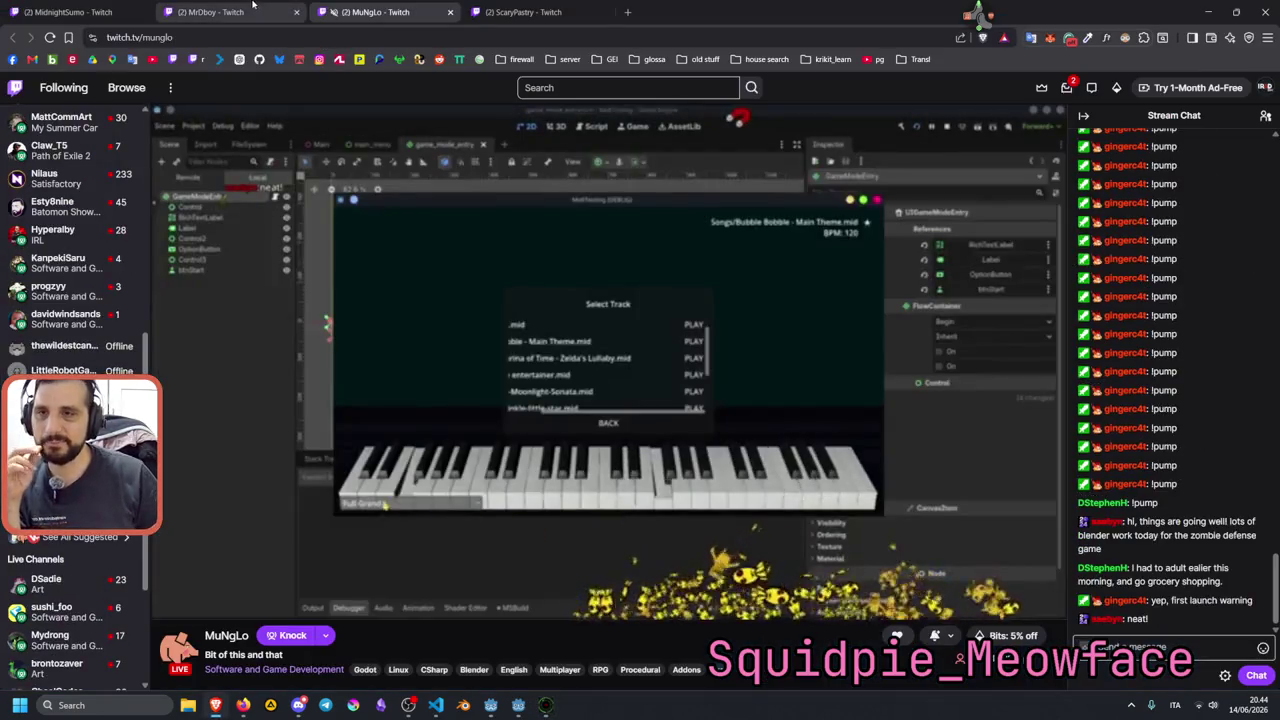
# Switch between two Twitch stream tabs and open another followed channel.
pyautogui.click(76, 10)
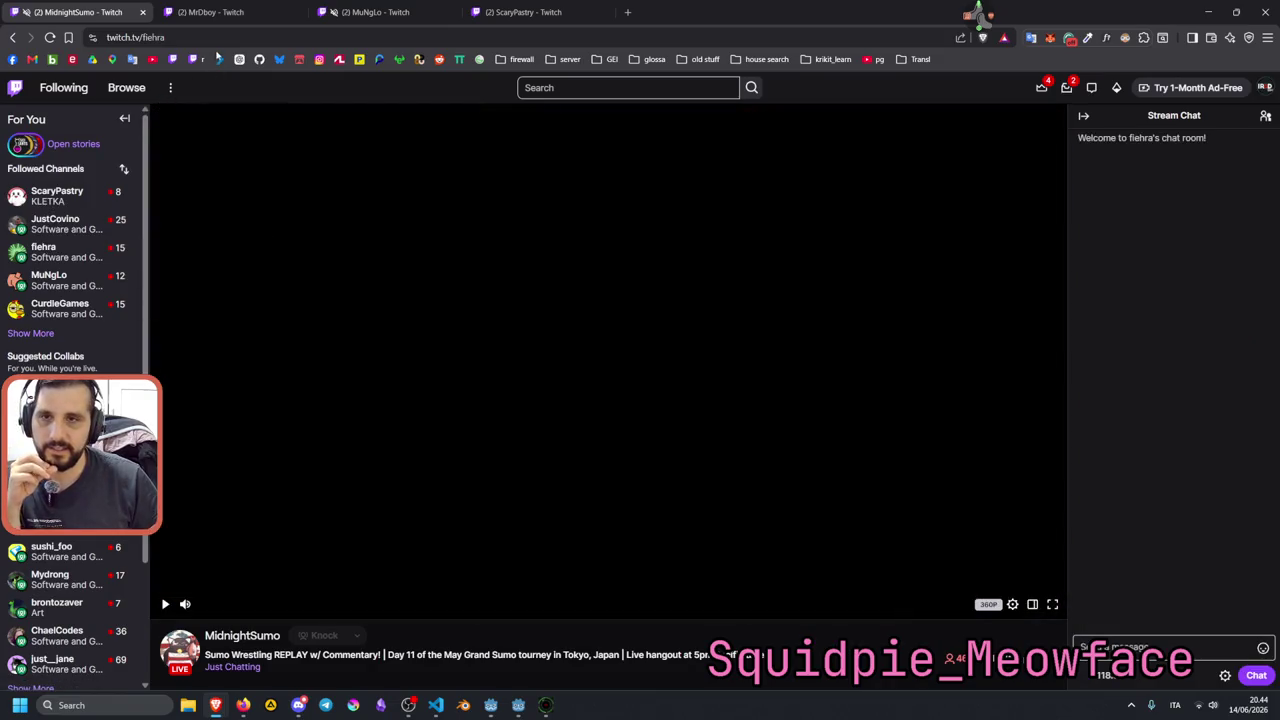
pyautogui.click(238, 10)
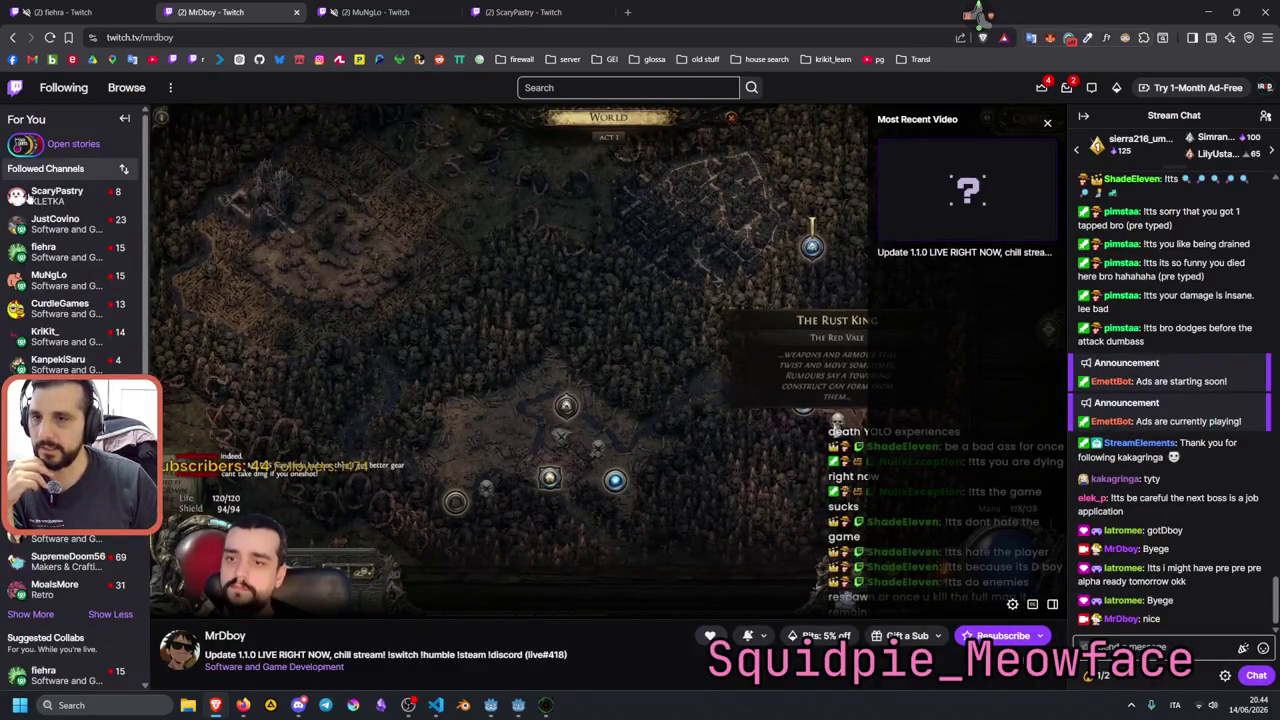
pyautogui.click(55, 224)
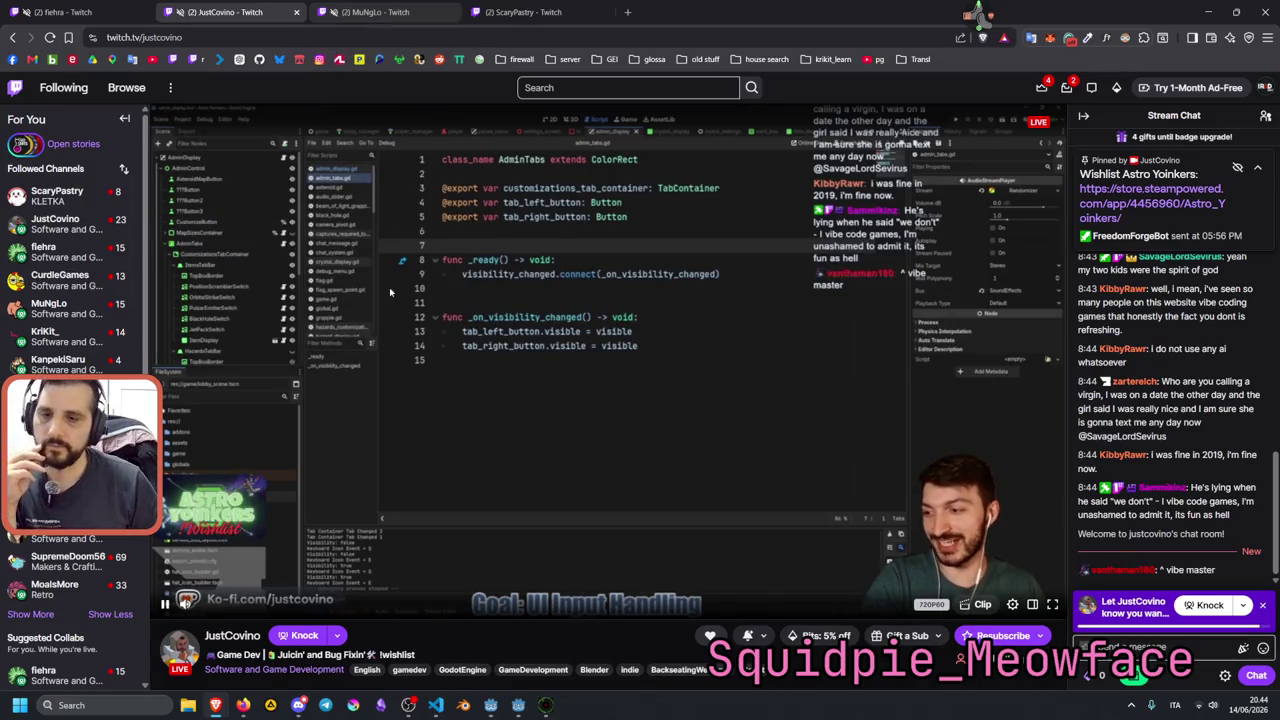
# Return to the Godot editor with the caret on the script's empty last line.
pyautogui.moveTo(522, 708)
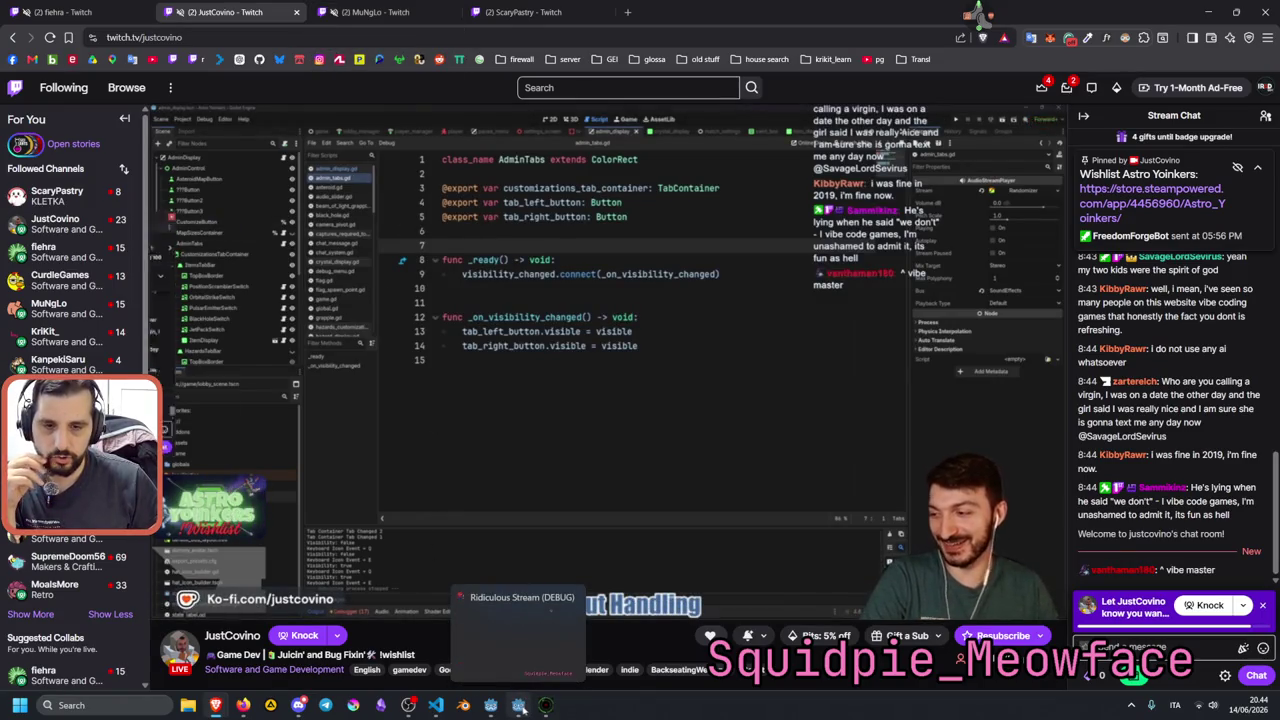
pyautogui.click(493, 690)
pyautogui.click(456, 328)
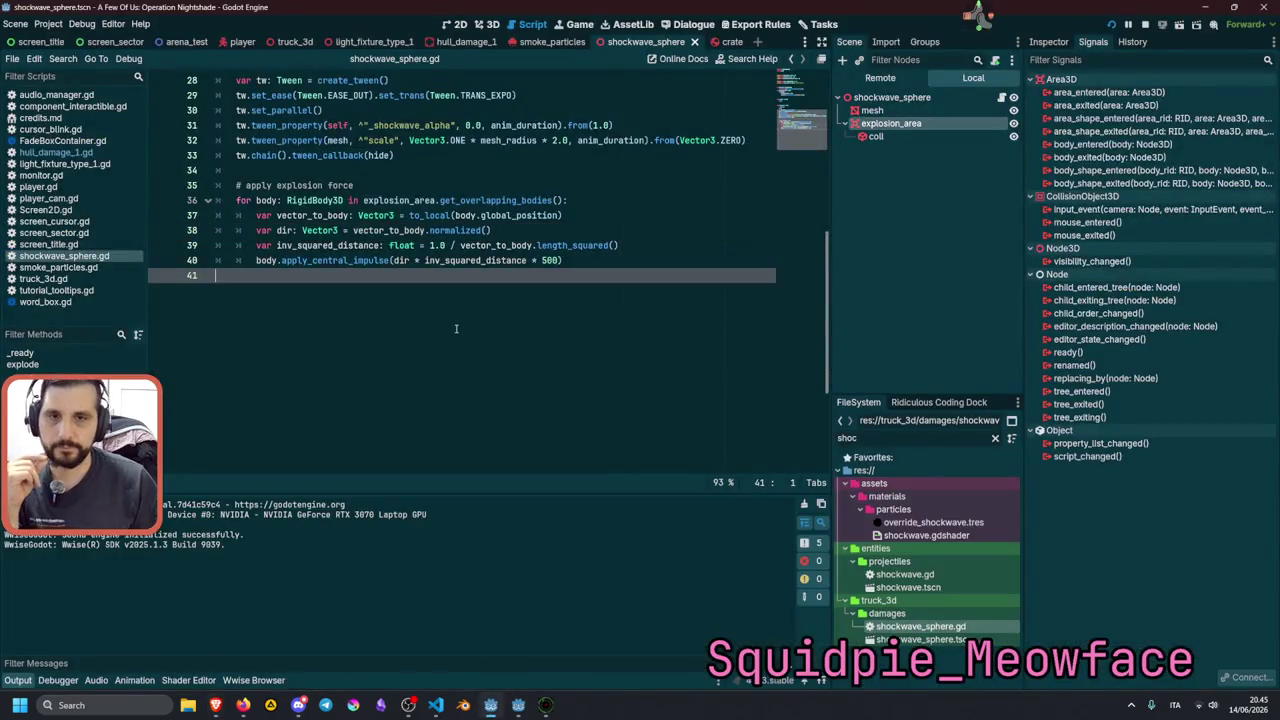
# Enter 'test' at the game's prompt, watch the explosion push crates, then stop with F8.
pyautogui.click(547, 705)
pyautogui.write('tes')
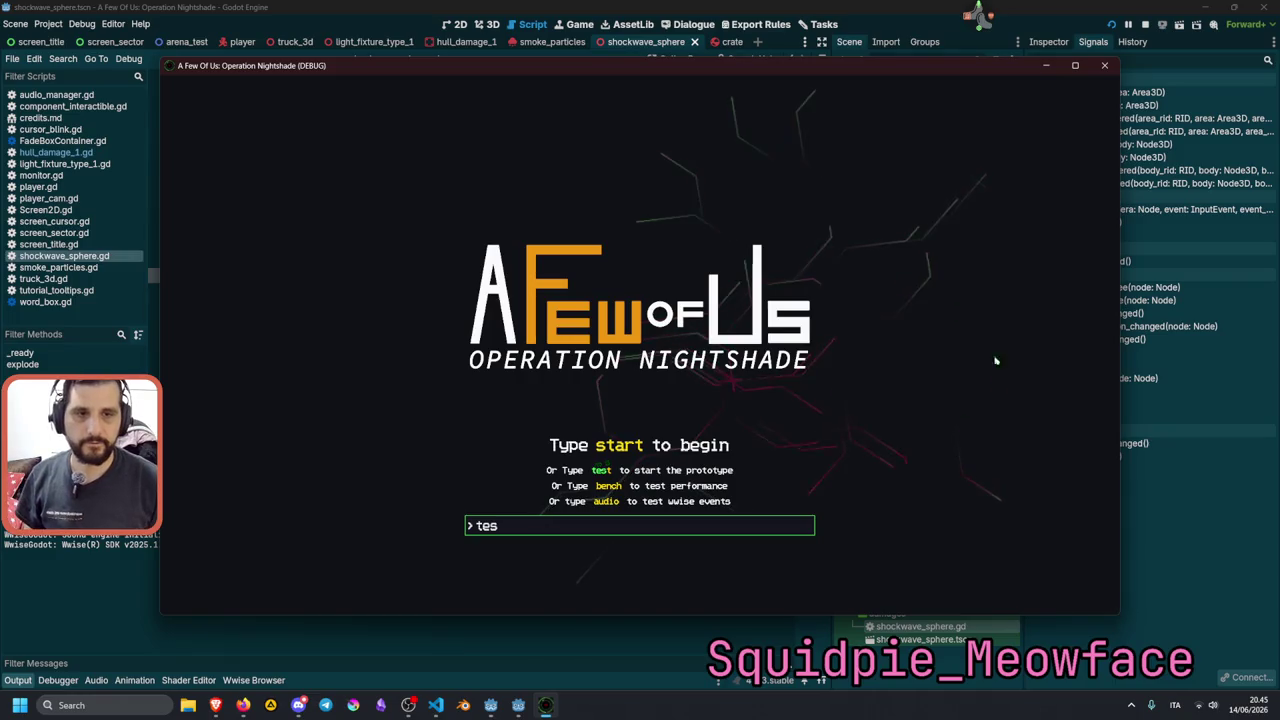
pyautogui.write('te')
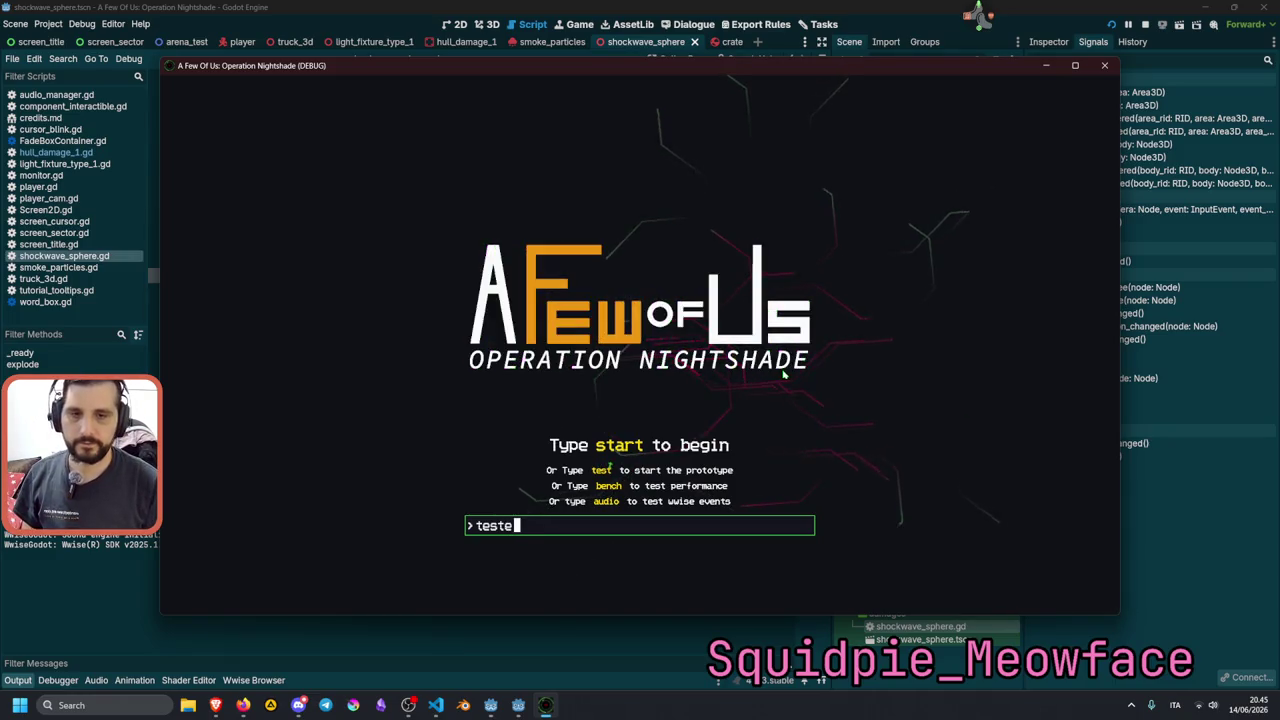
pyautogui.press('Return')
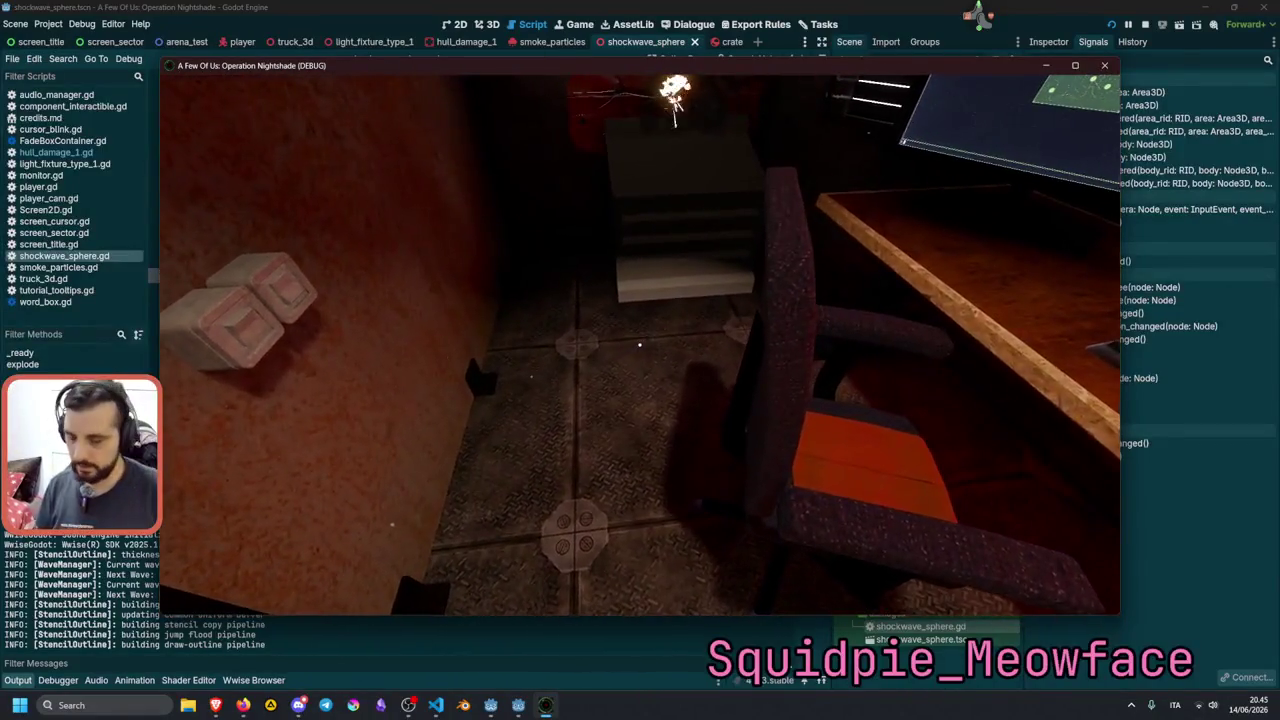
pyautogui.press('F8')
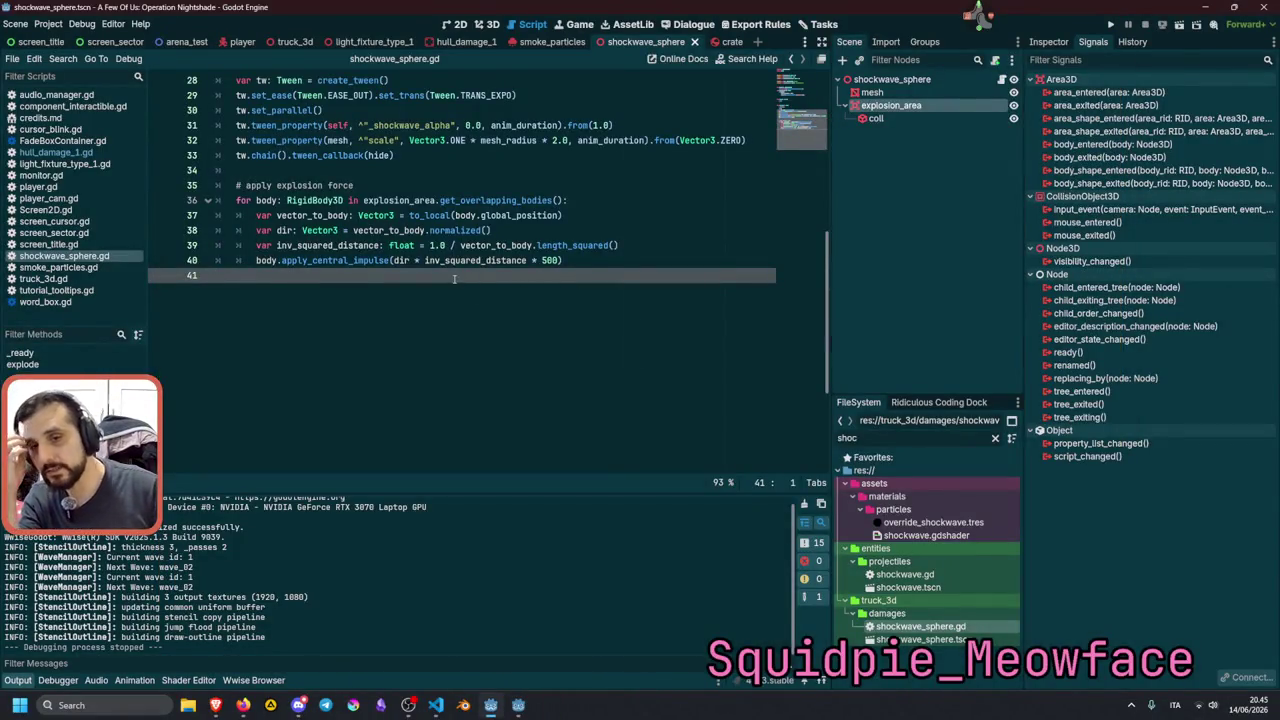
# Delete the 500 so the impulse is apply_central_impulse(dir * inv_squared_distance), then run with F5.
pyautogui.doubleClick(401, 260)
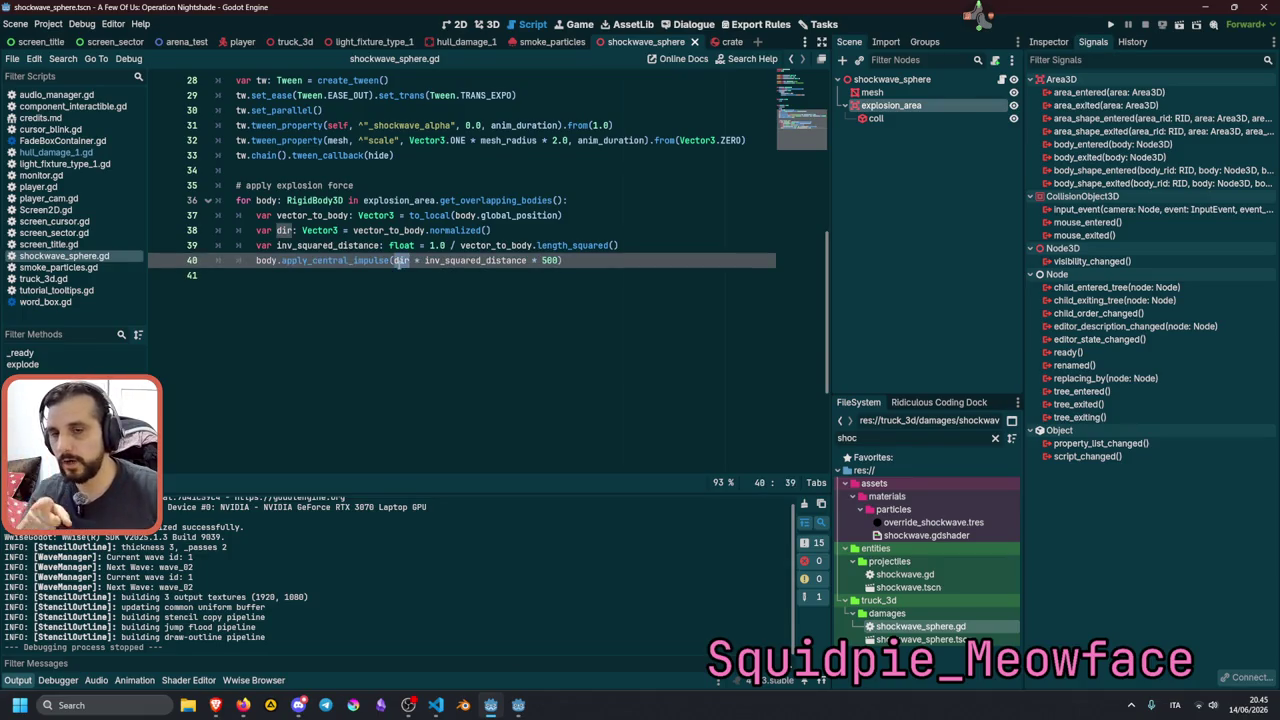
pyautogui.doubleClick(475, 260)
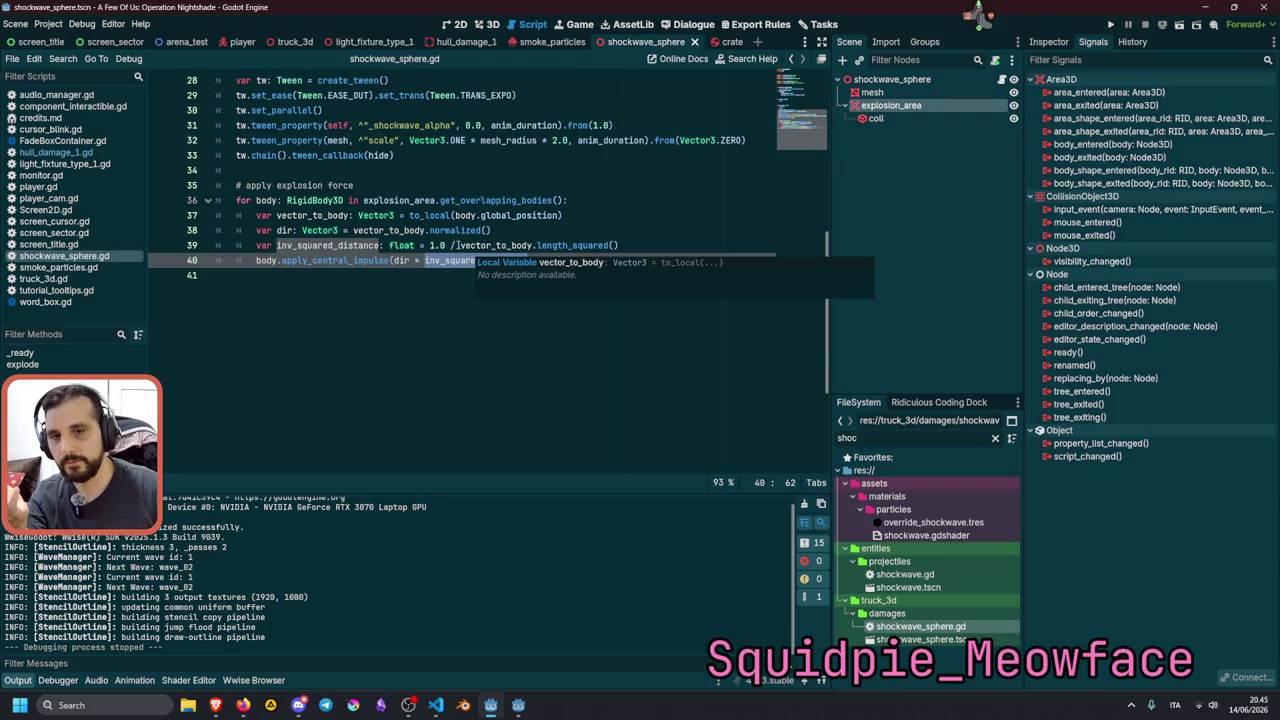
pyautogui.click(432, 245)
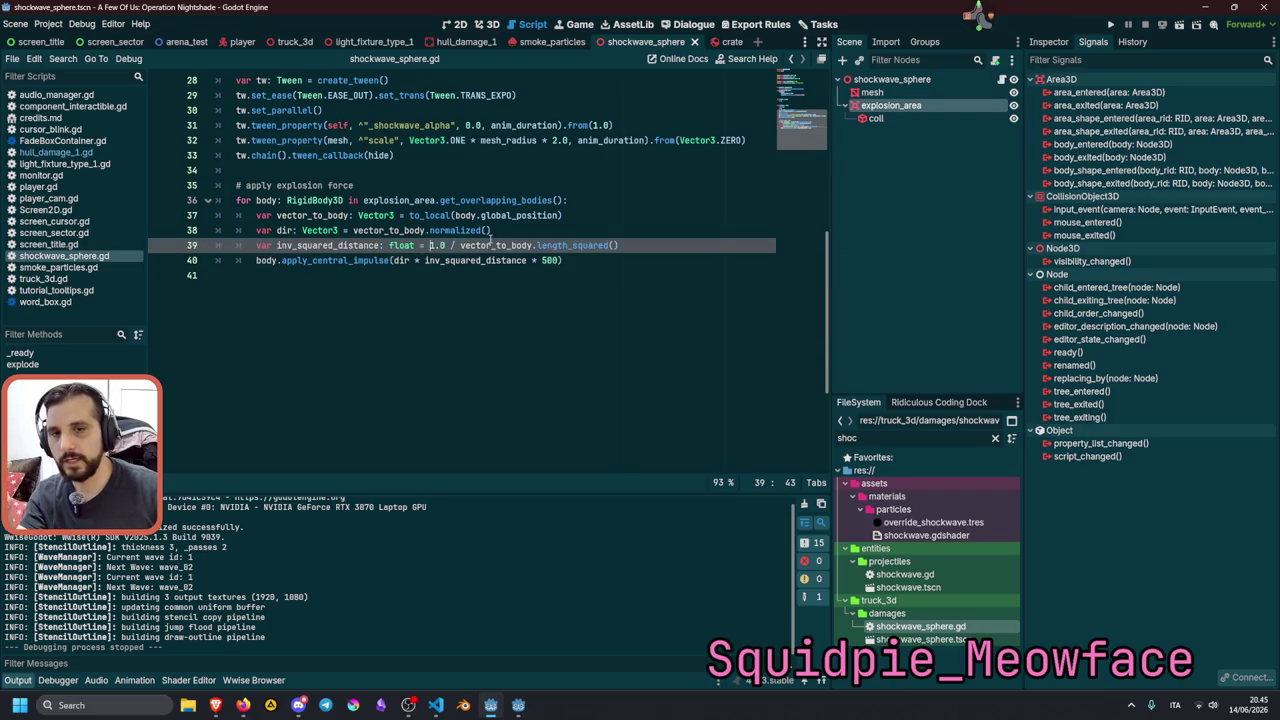
pyautogui.moveTo(430, 245); pyautogui.dragTo(635, 240)
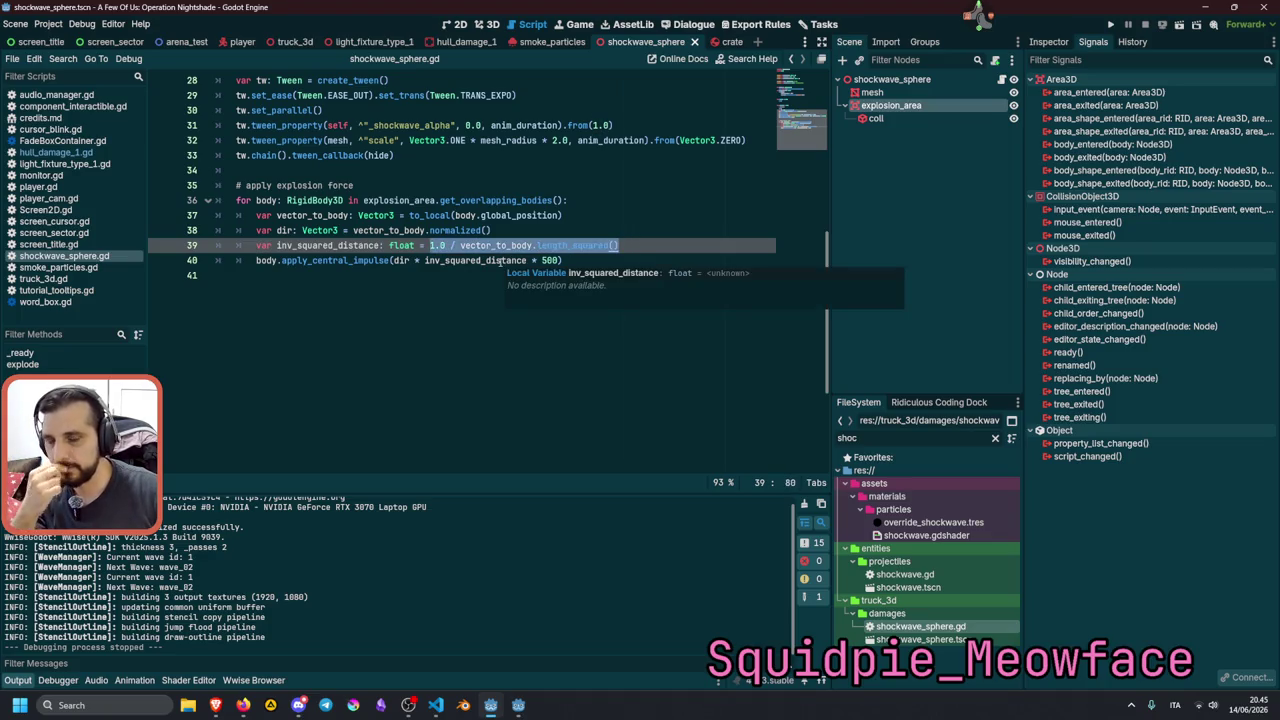
pyautogui.click(537, 260)
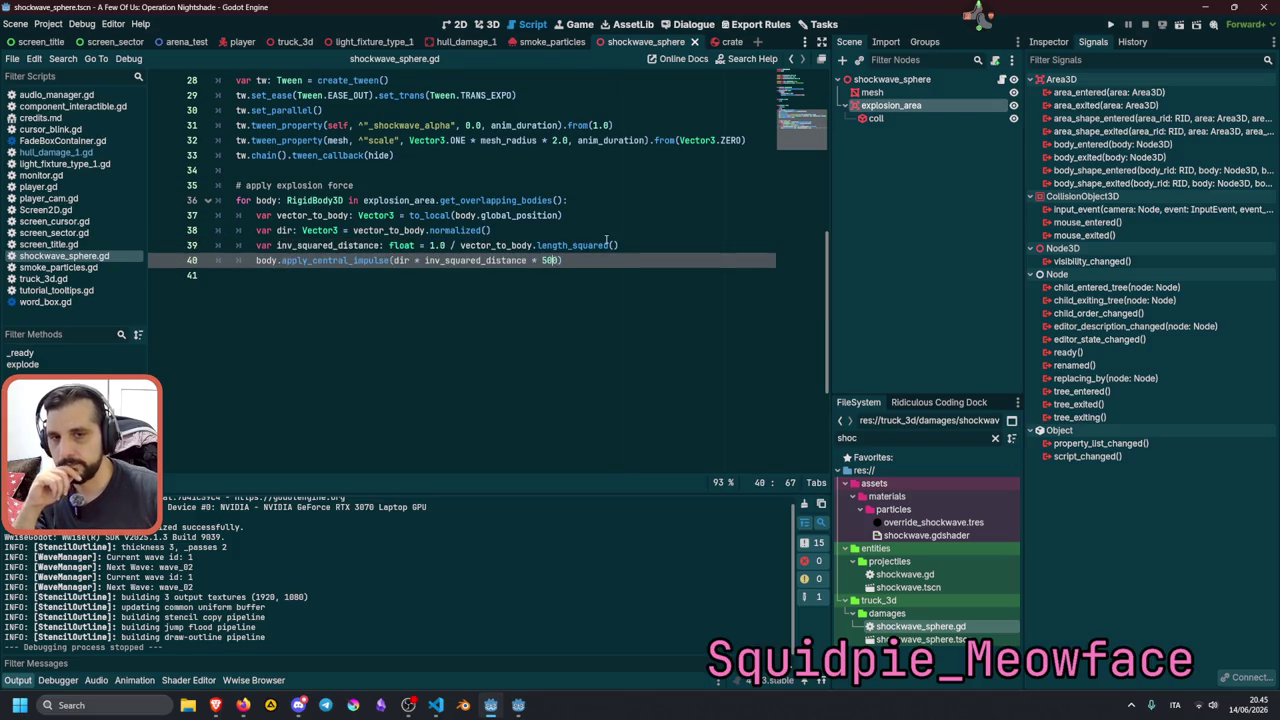
pyautogui.press('Delete')
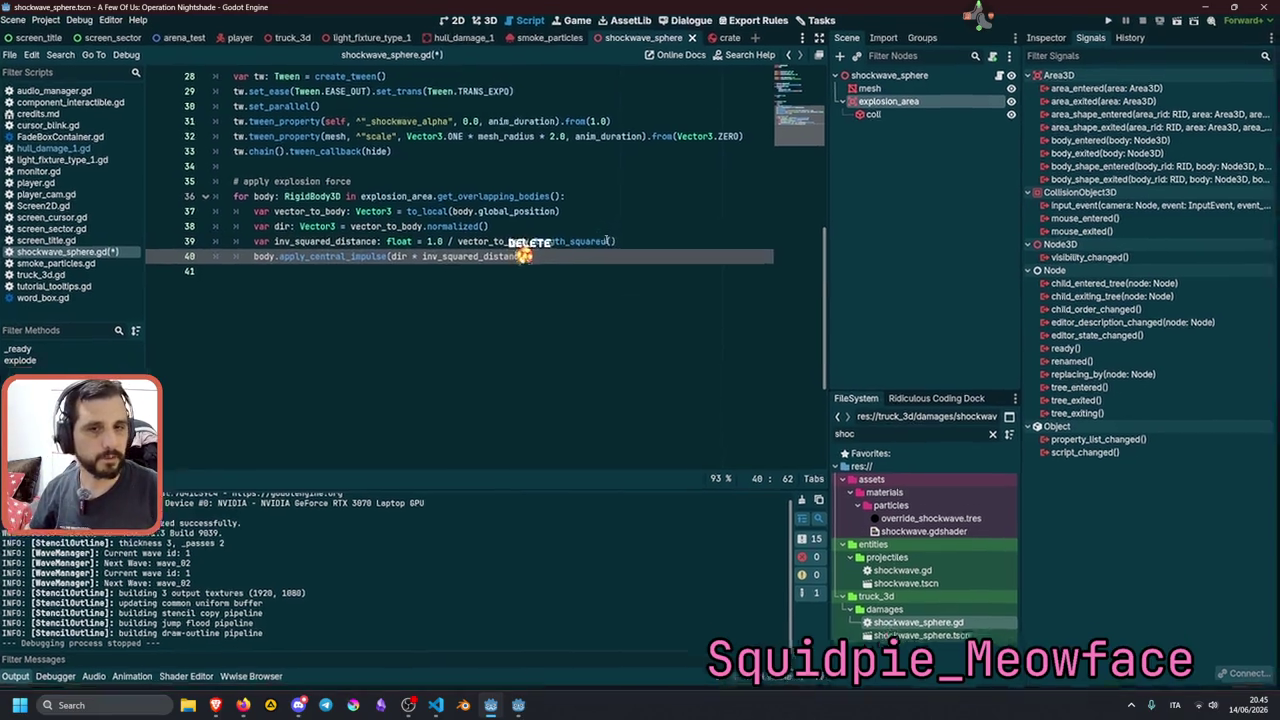
pyautogui.click(606, 245)
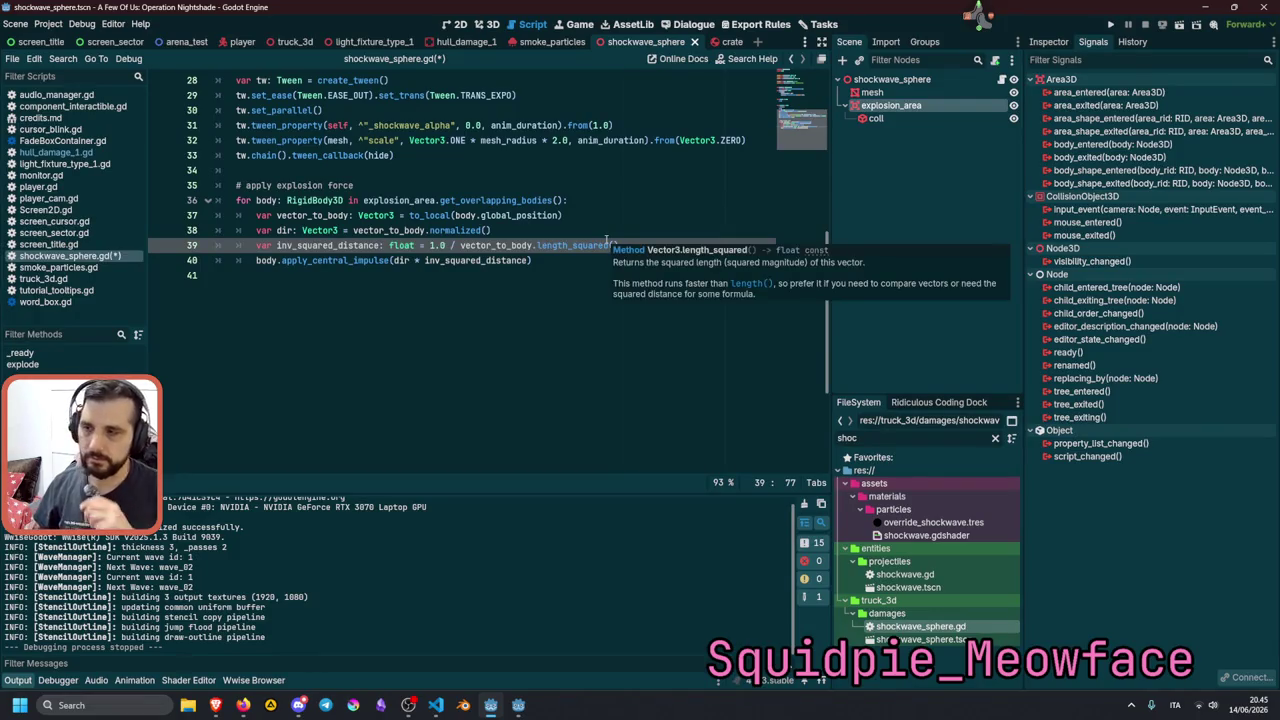
pyautogui.press('F5')
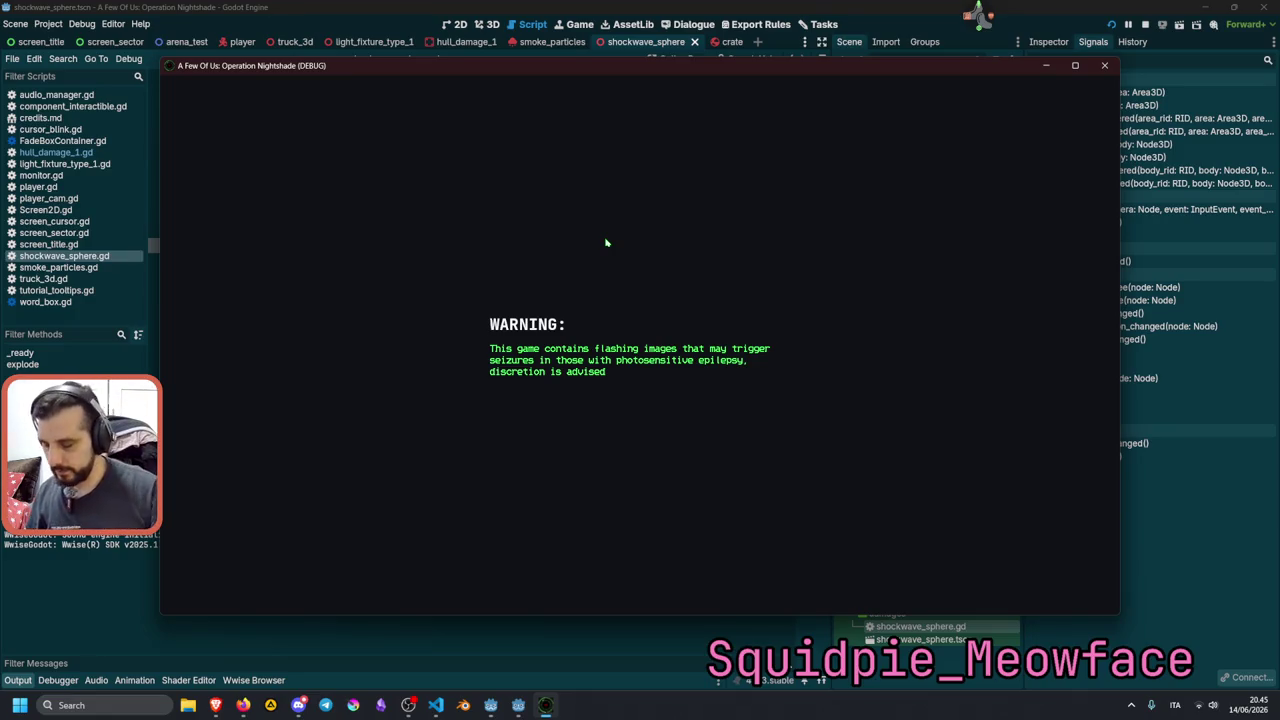
# Load the 'test' prototype, check the unscaled explosion push, then exit the game.
pyautogui.write('test')
pyautogui.press('Return')
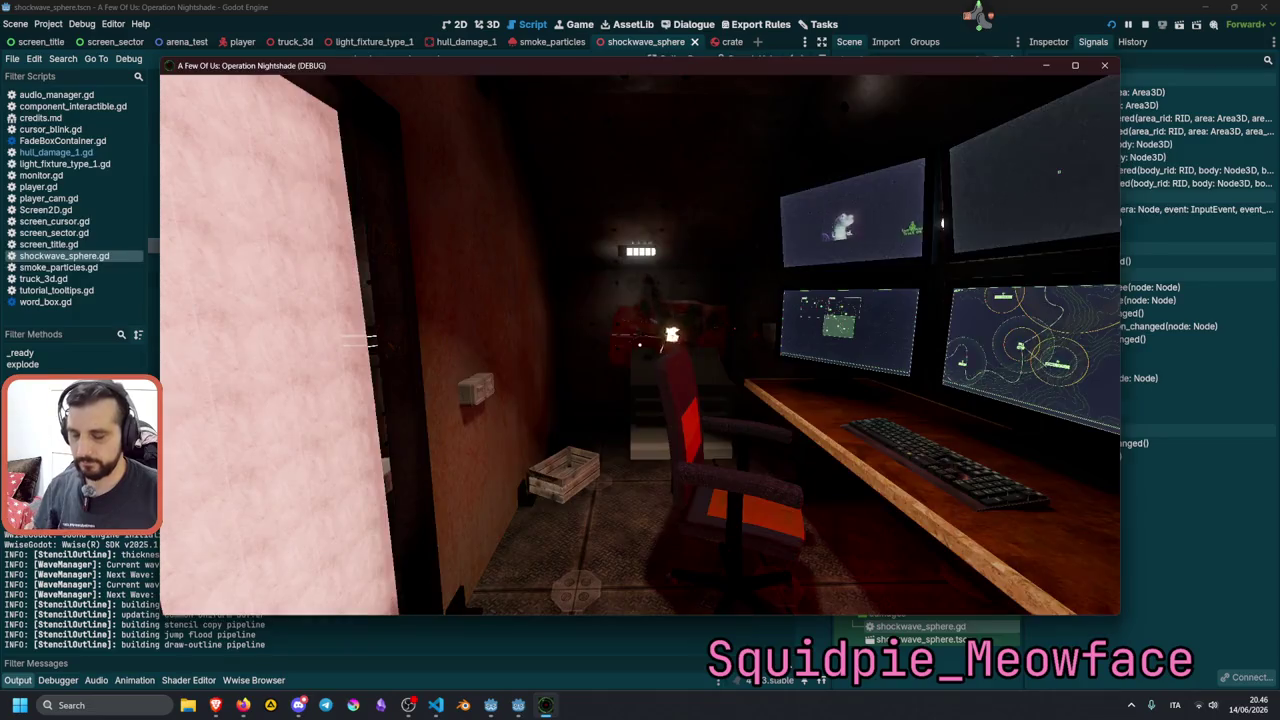
pyautogui.press('Escape')
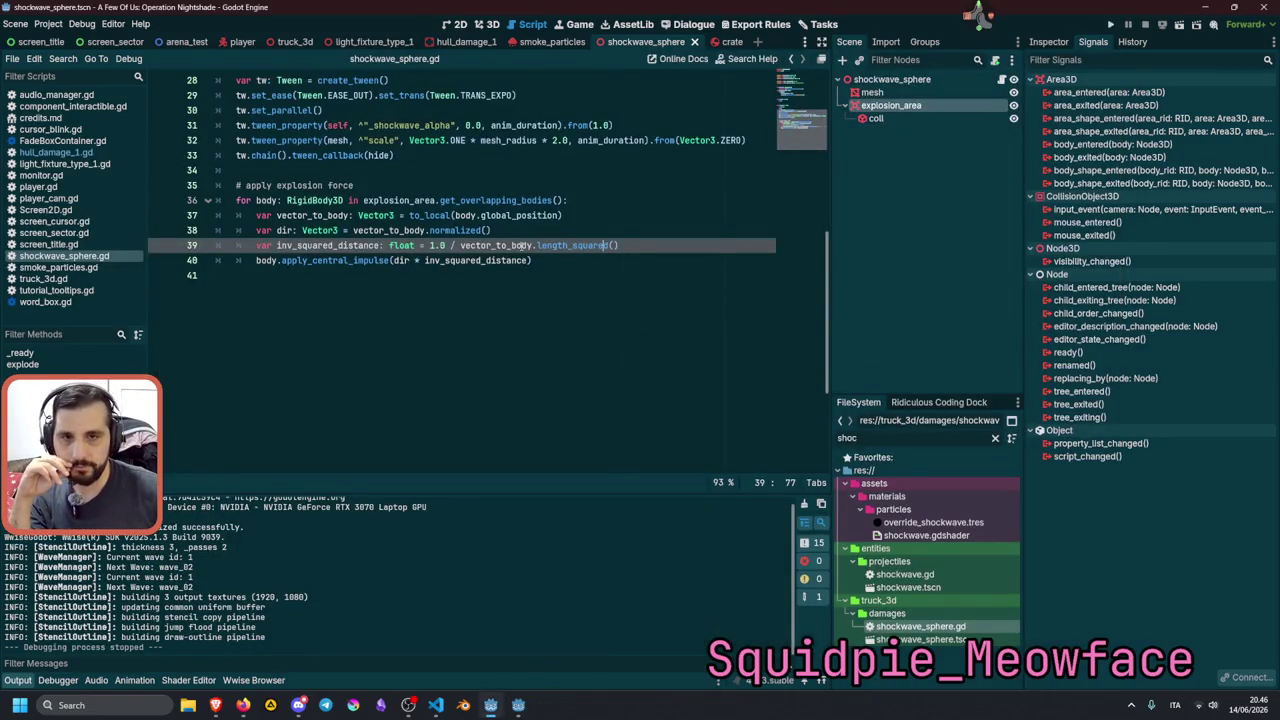
pyautogui.click(527, 260)
pyautogui.scroll(9, 600, 200)
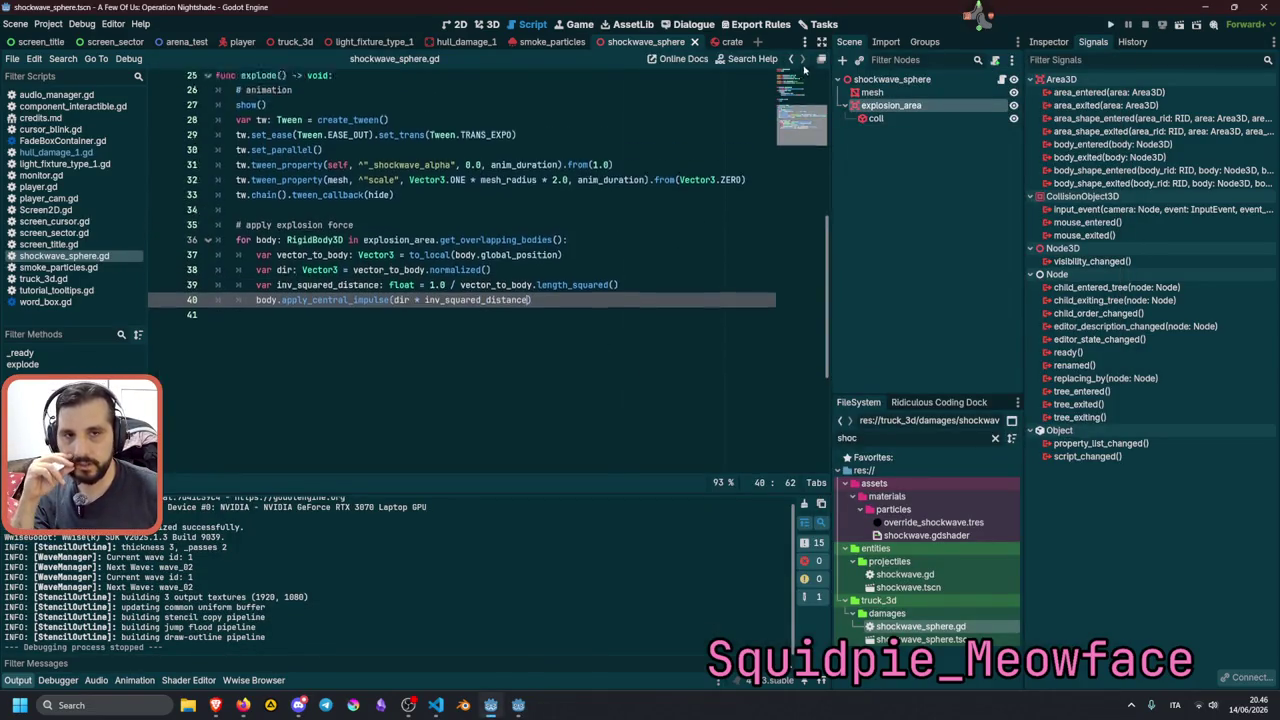
pyautogui.click(451, 195)
pyautogui.click(352, 171)
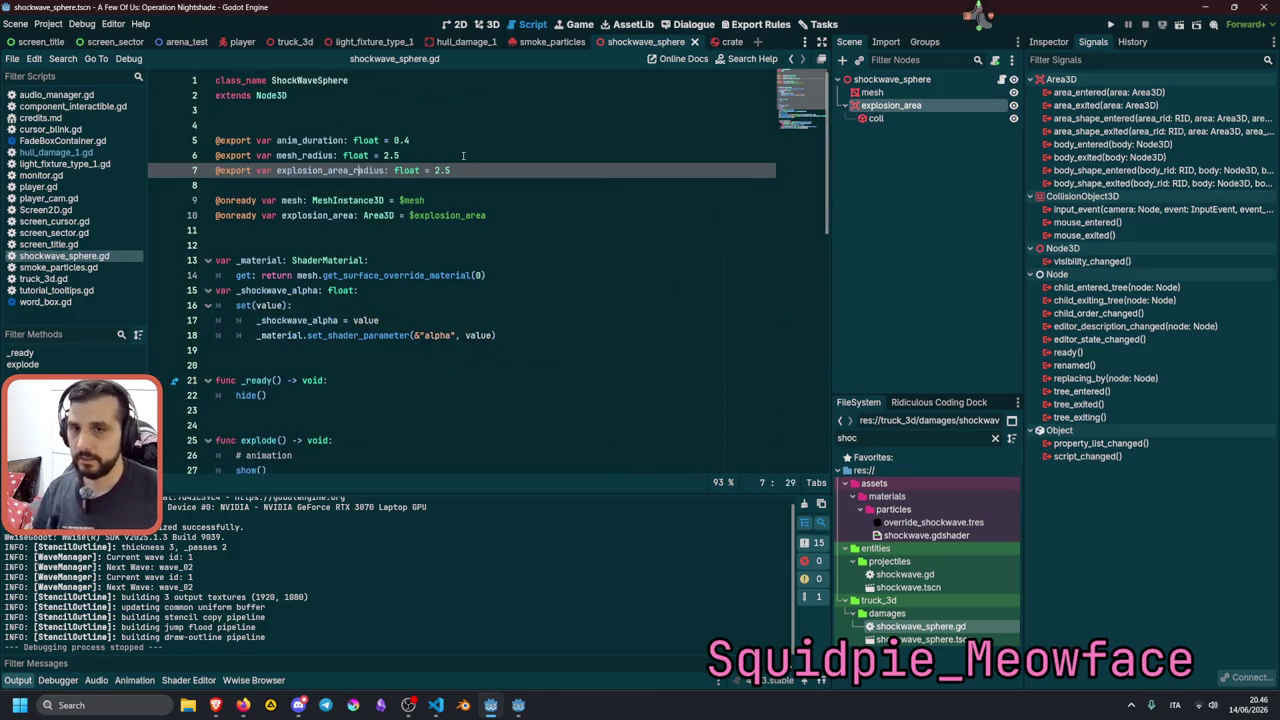
pyautogui.hotkey('ctrl', 'shift', 'd')
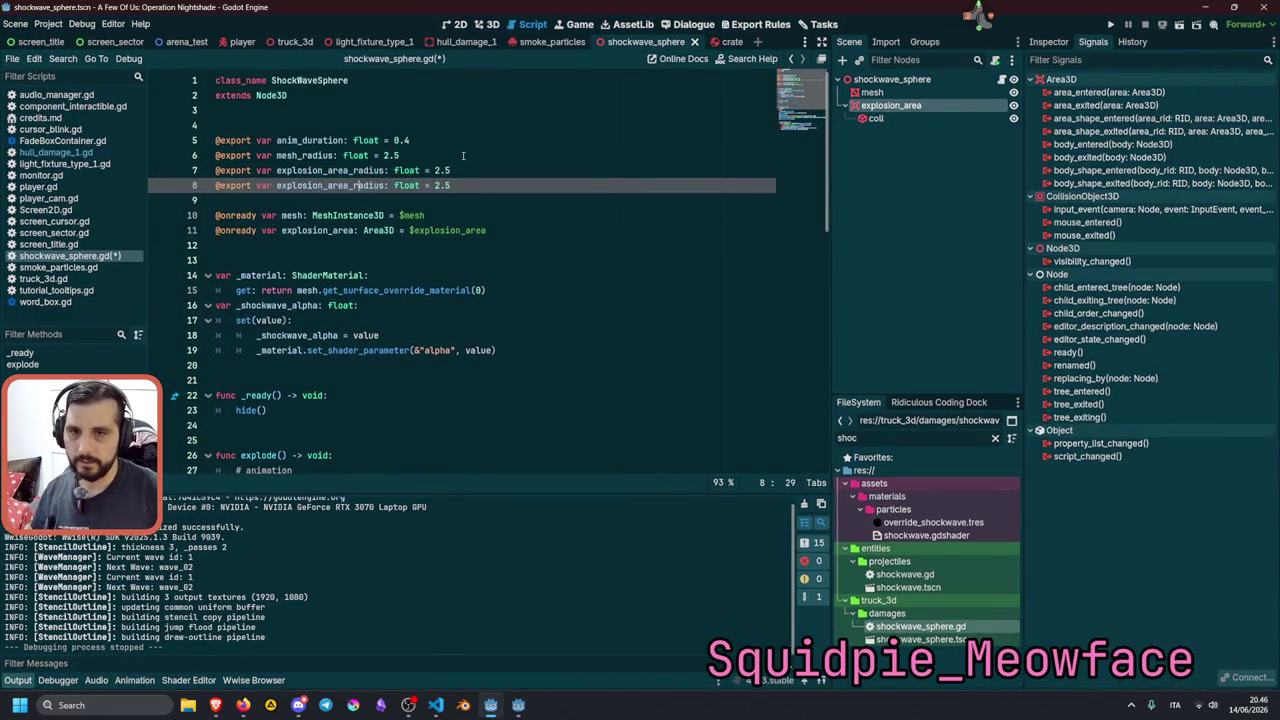
pyautogui.write('force')
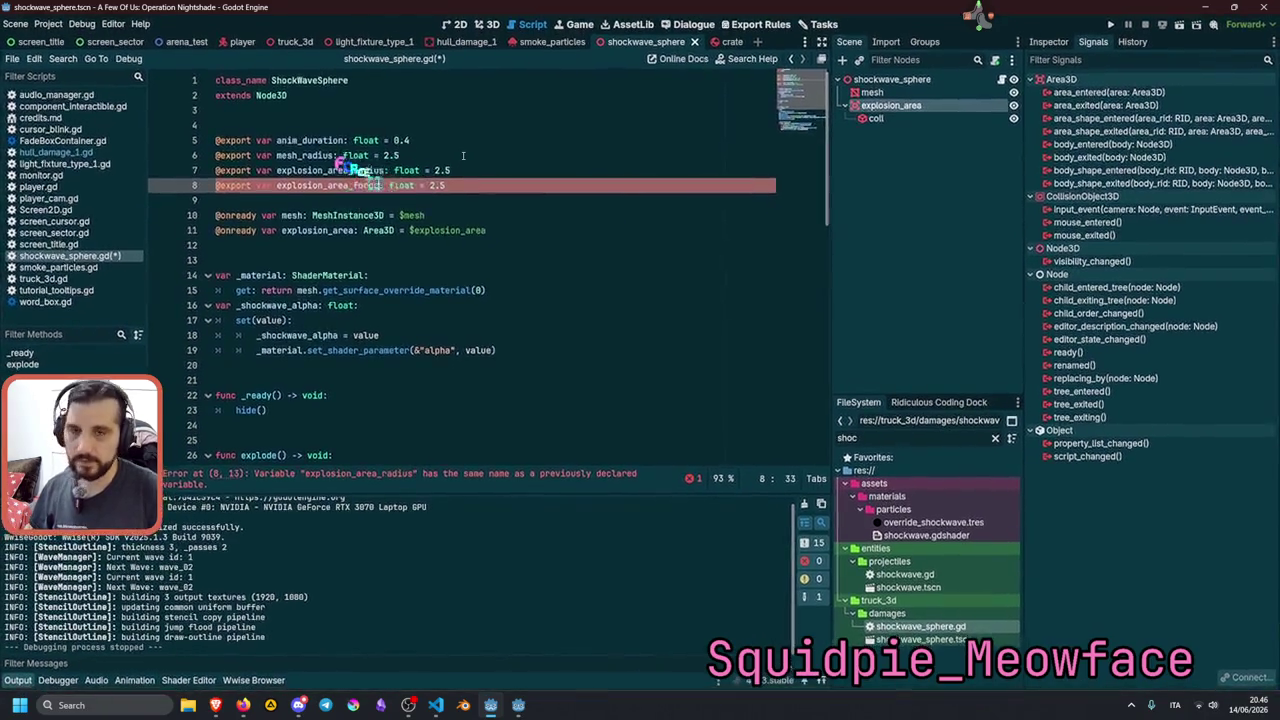
pyautogui.press('End')
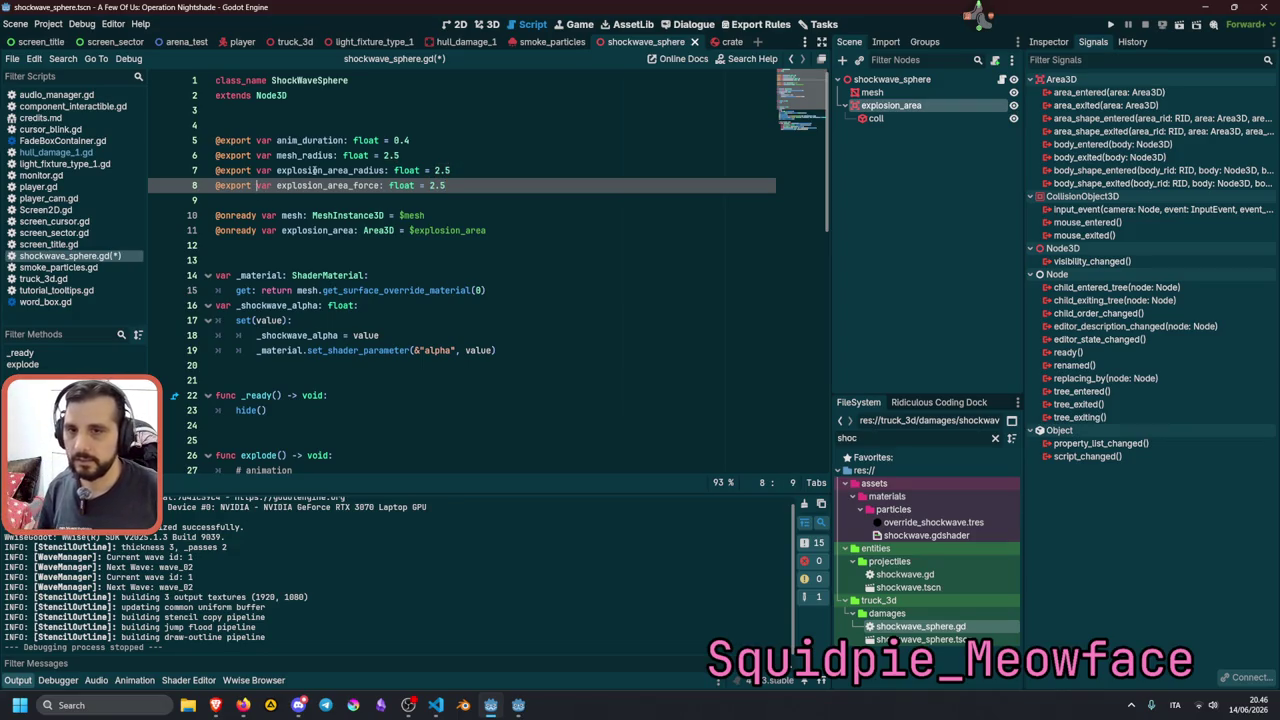
pyautogui.write('_range(1.0')
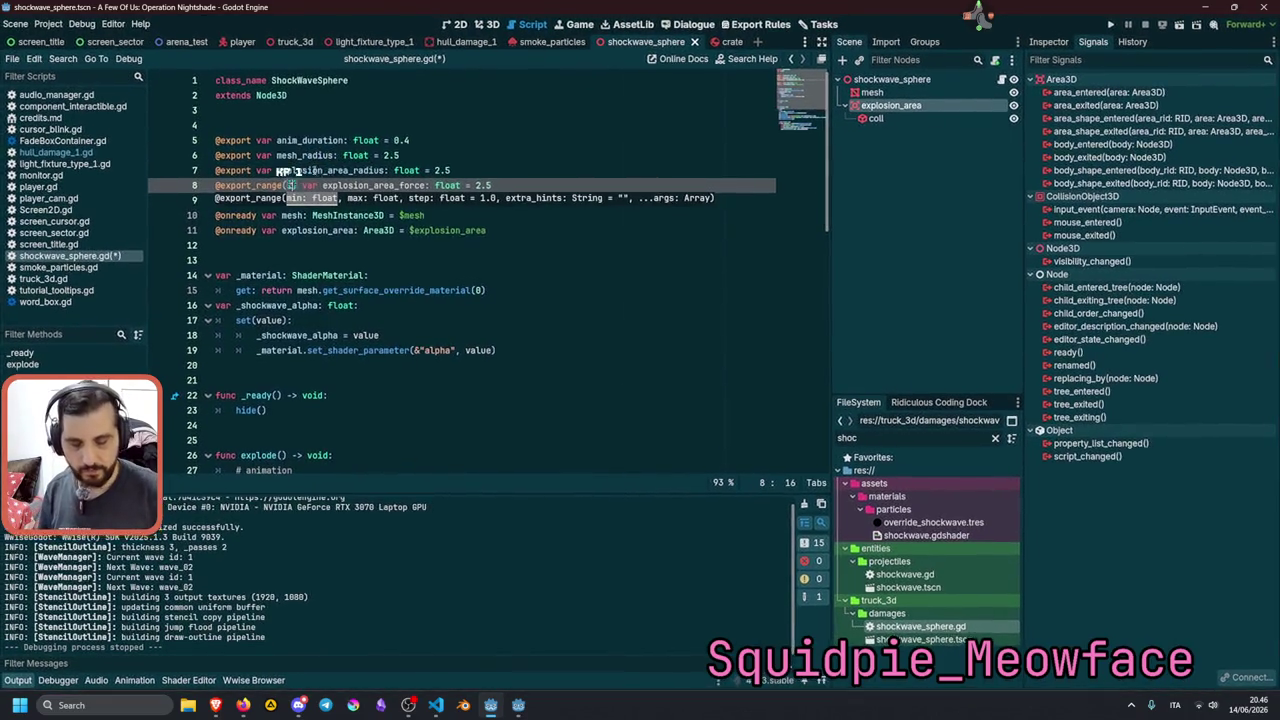
pyautogui.write(', ')
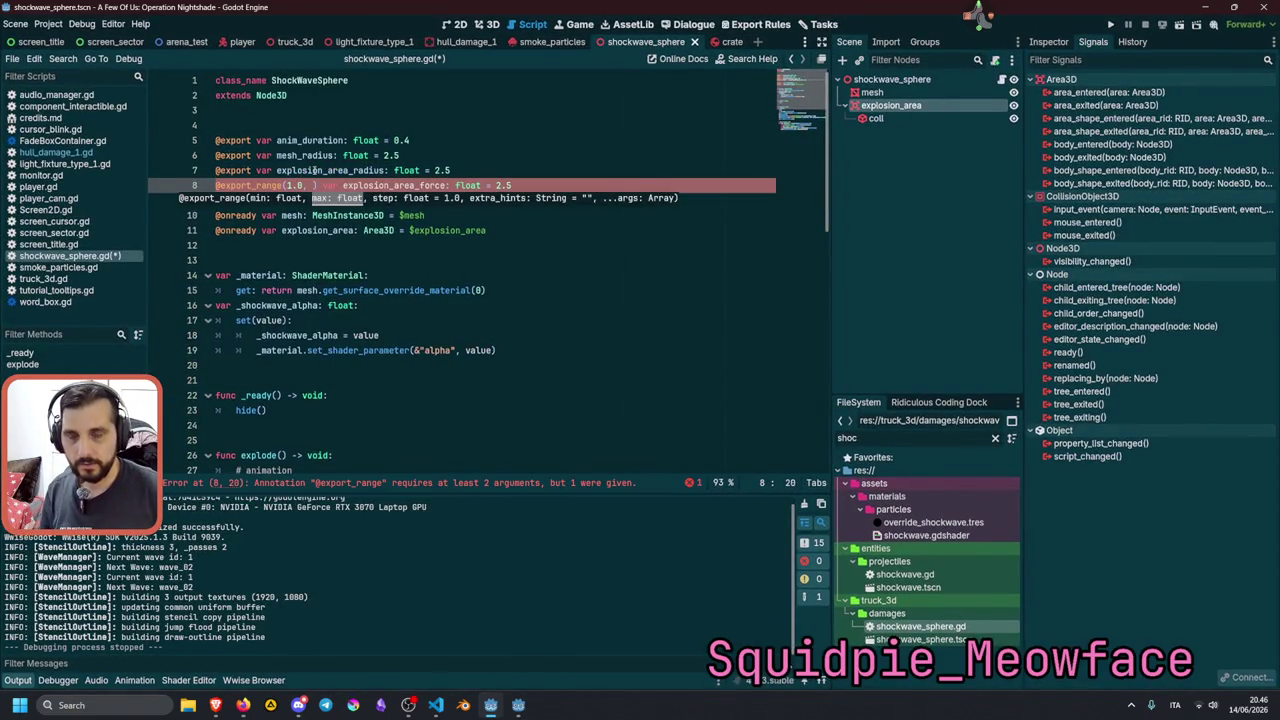
pyautogui.write('20.0, 1')
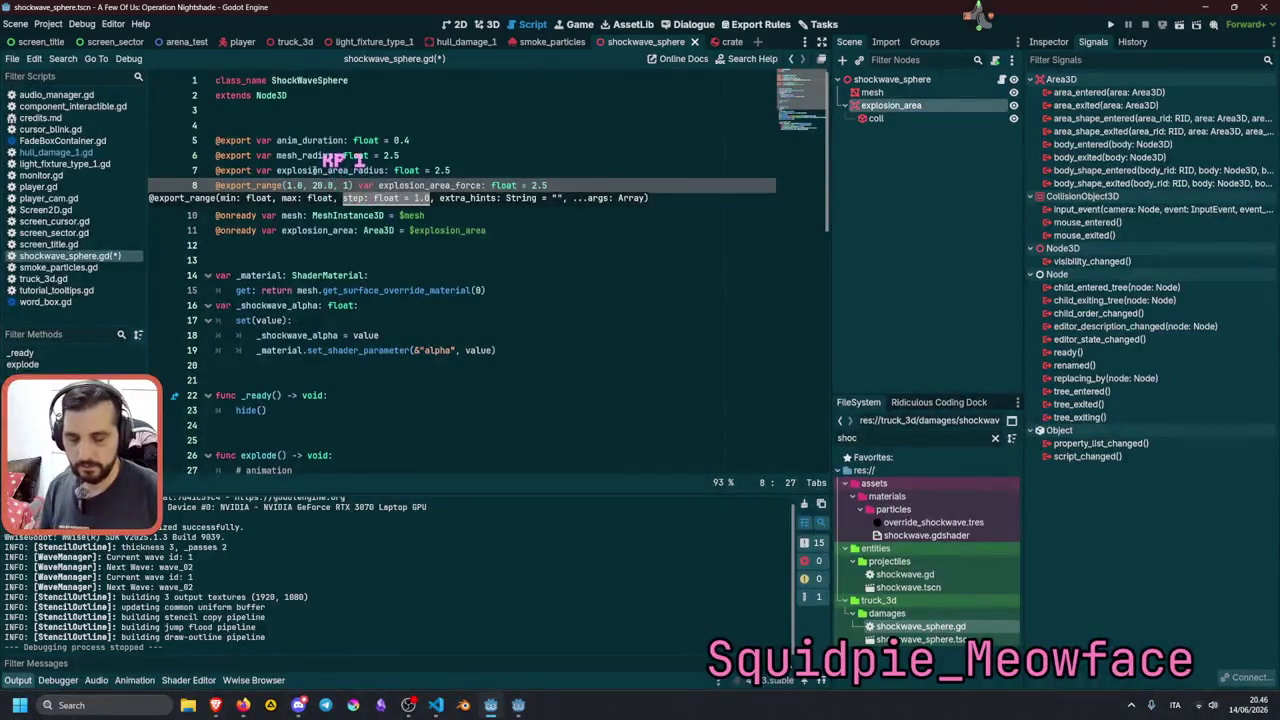
pyautogui.press('BackSpace')
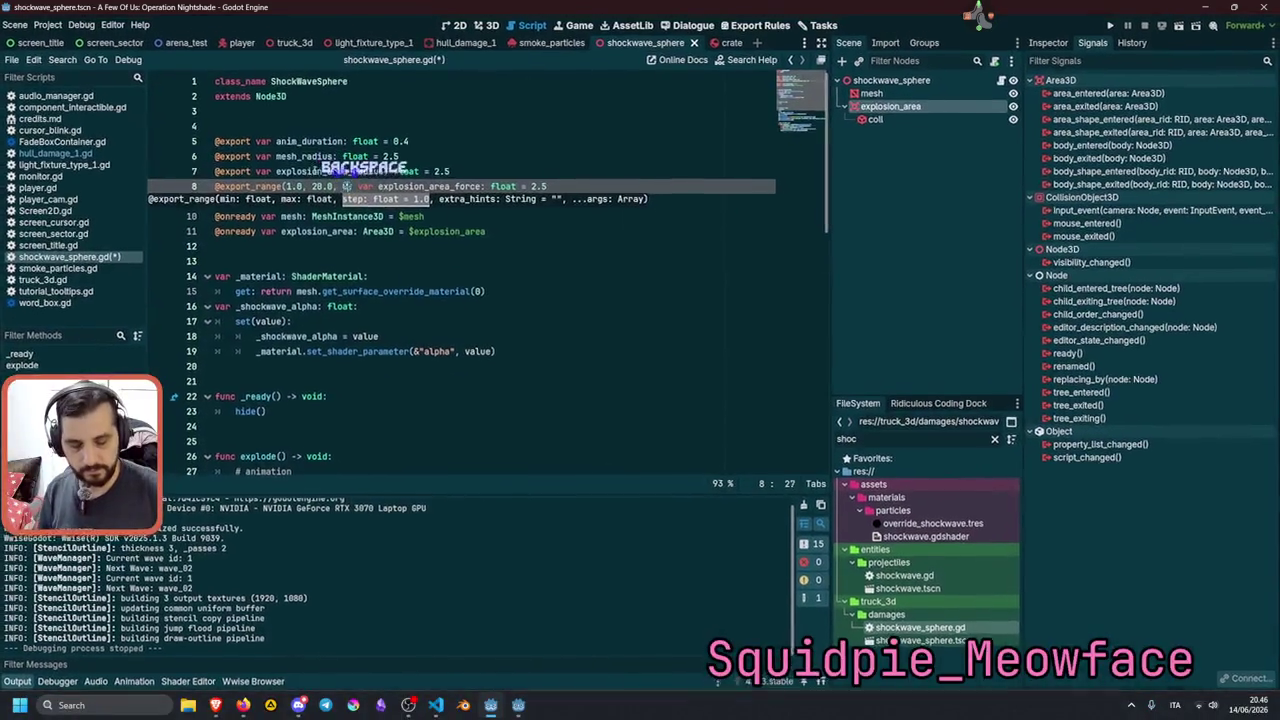
pyautogui.write('0.1')
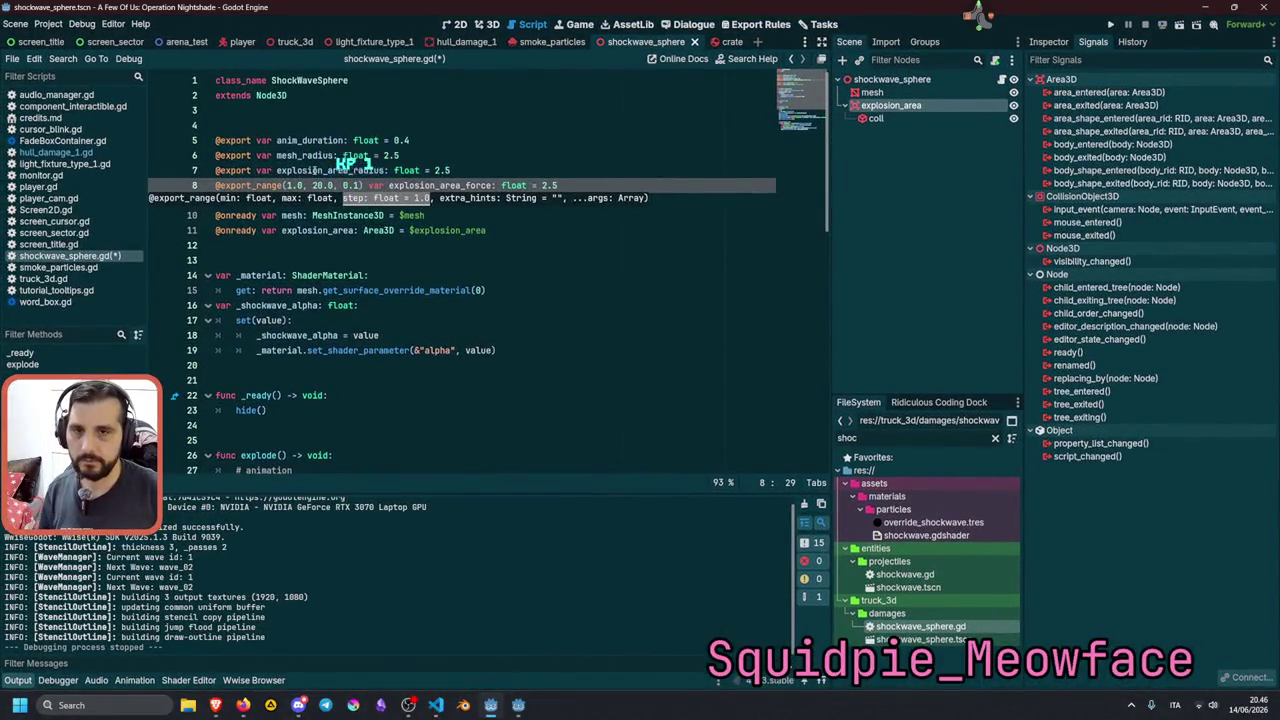
pyautogui.doubleClick(440, 185)
pyautogui.hotkey('ctrl', 'c')
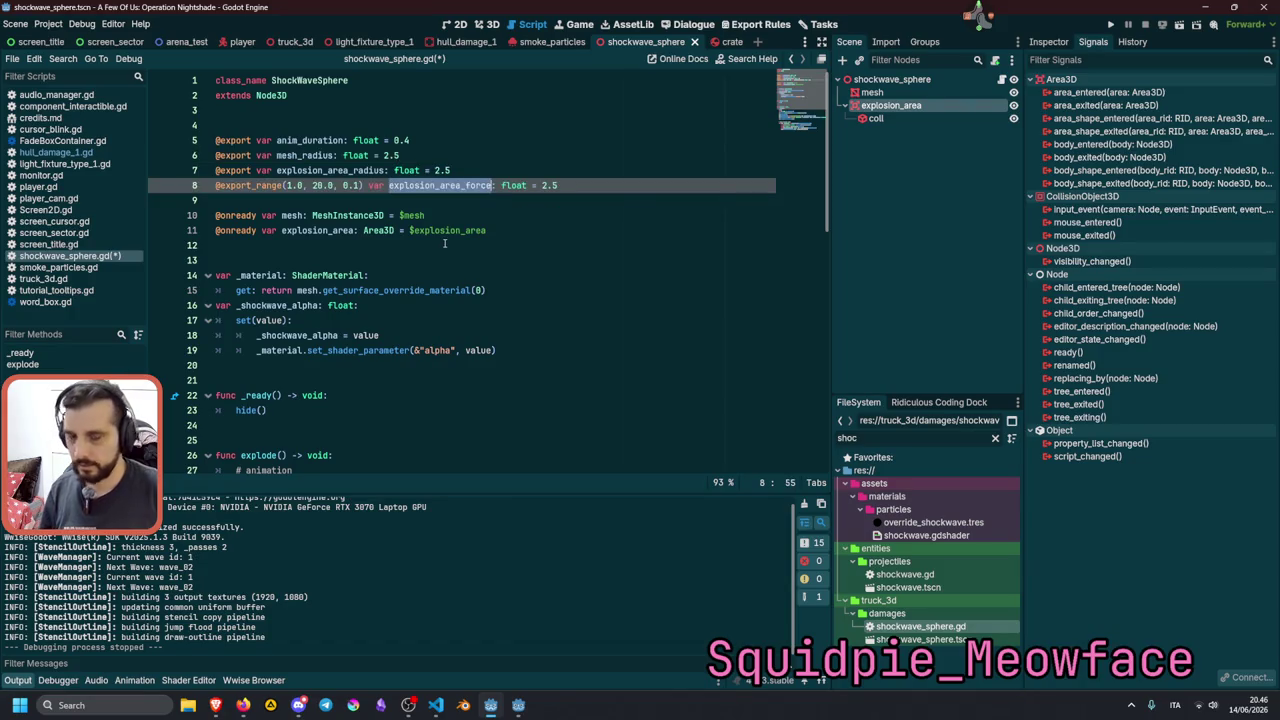
pyautogui.scroll(-8, 450, 280)
# Append '* explosion_area_force' to the apply_central_impulse argument.
pyautogui.click(525, 320)
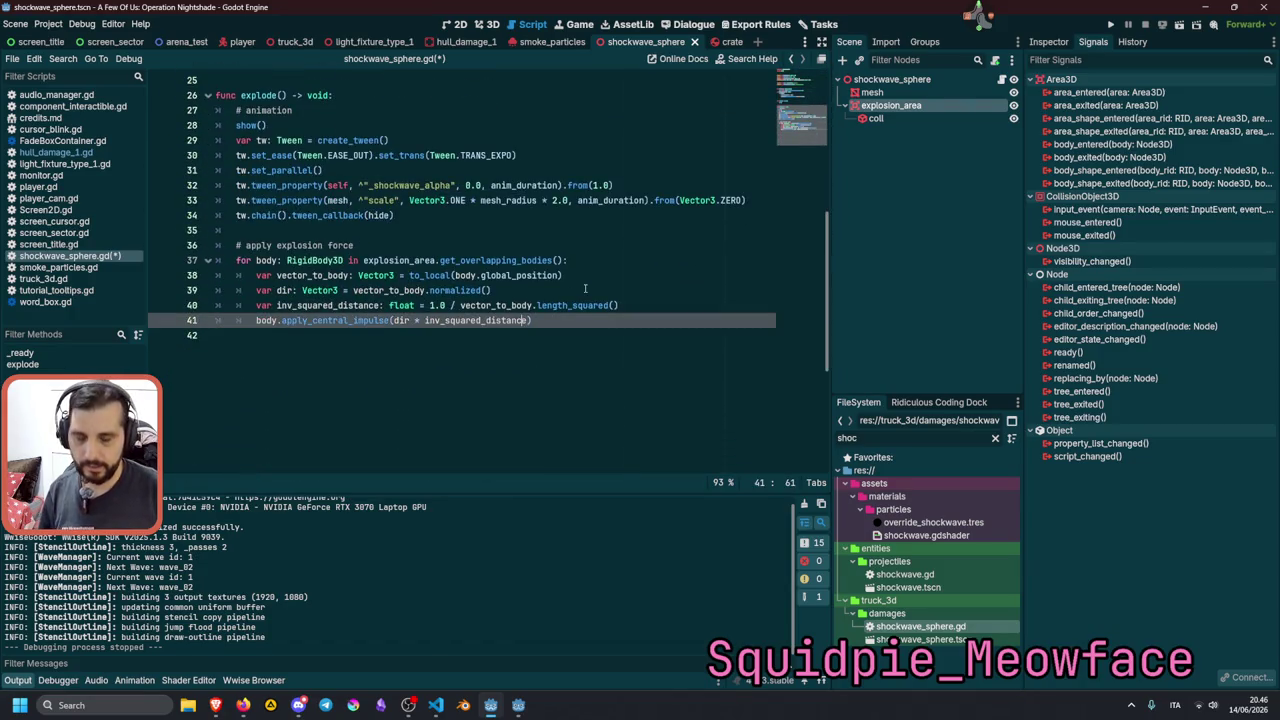
pyautogui.write('*')
pyautogui.hotkey('ctrl', 'v')
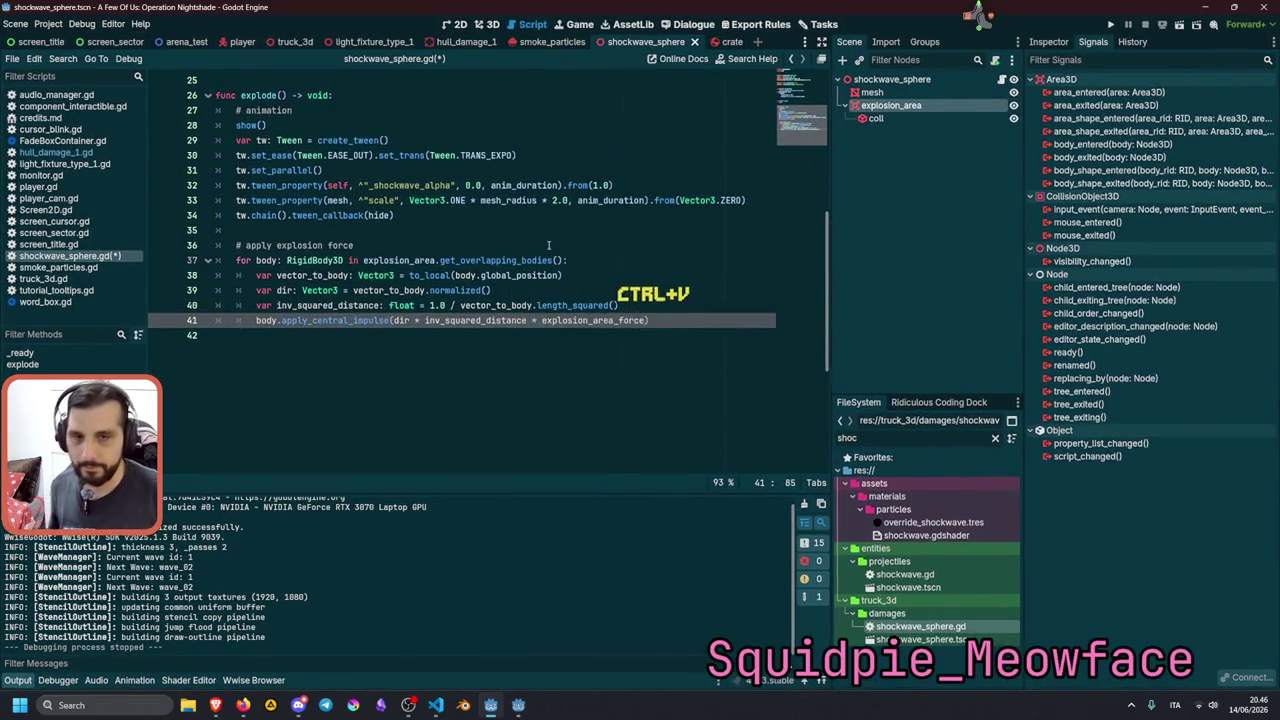
pyautogui.click(548, 245)
pyautogui.click(475, 260)
pyautogui.click(468, 274)
pyautogui.doubleClick(446, 289)
pyautogui.click(446, 278)
pyautogui.doubleClick(566, 307)
pyautogui.click(452, 306)
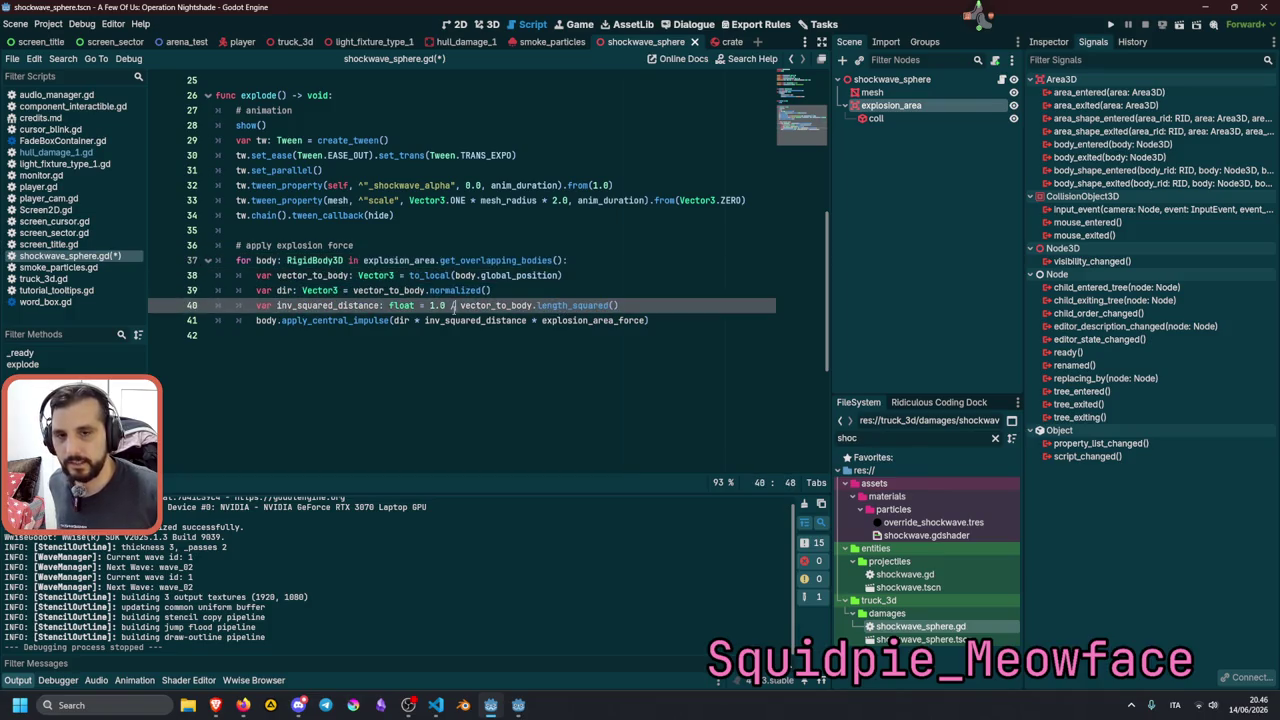
pyautogui.click(489, 292)
# Save shockwave_sphere.gd and launch the game with F5.
pyautogui.hotkey('ctrl', 's')
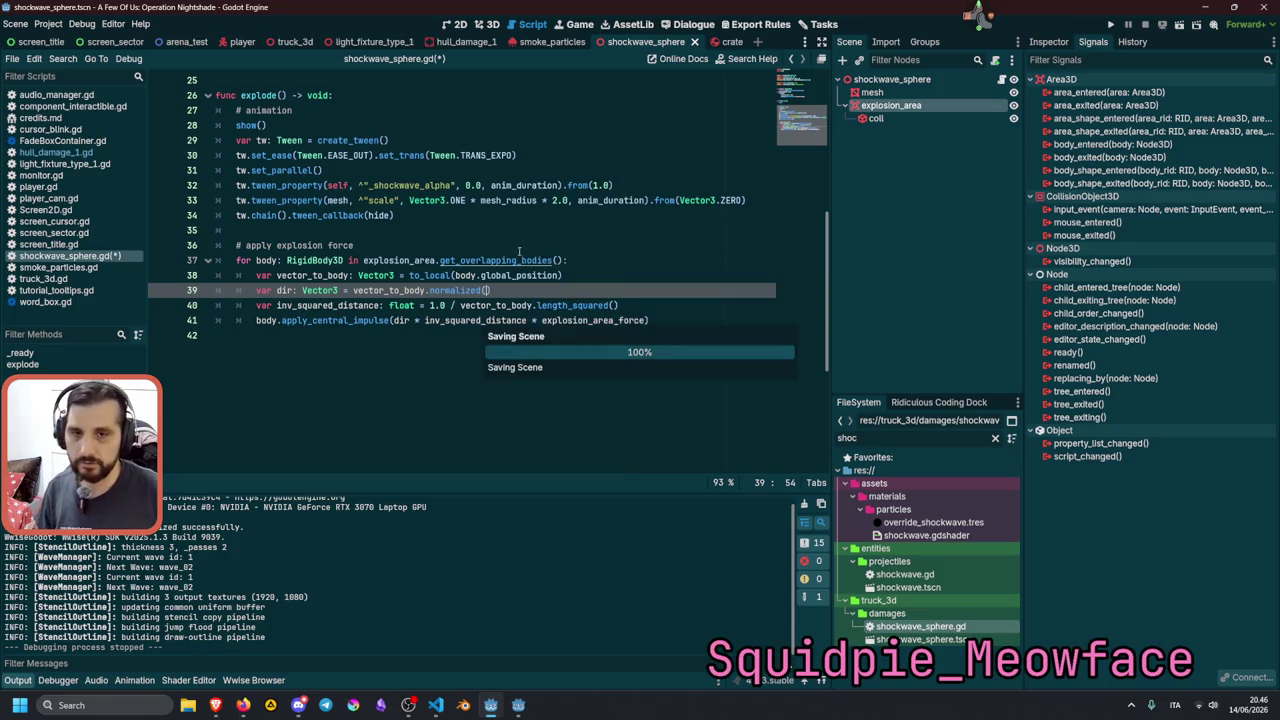
pyautogui.click(513, 217)
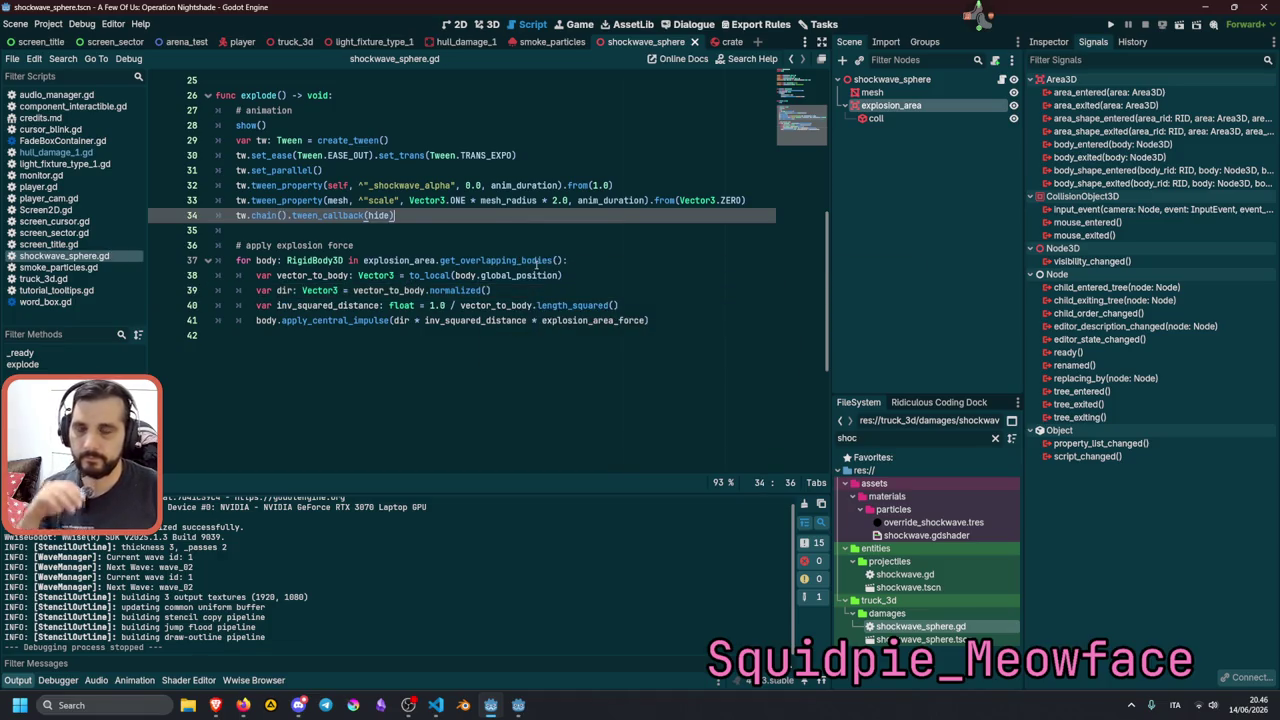
pyautogui.press('F5')
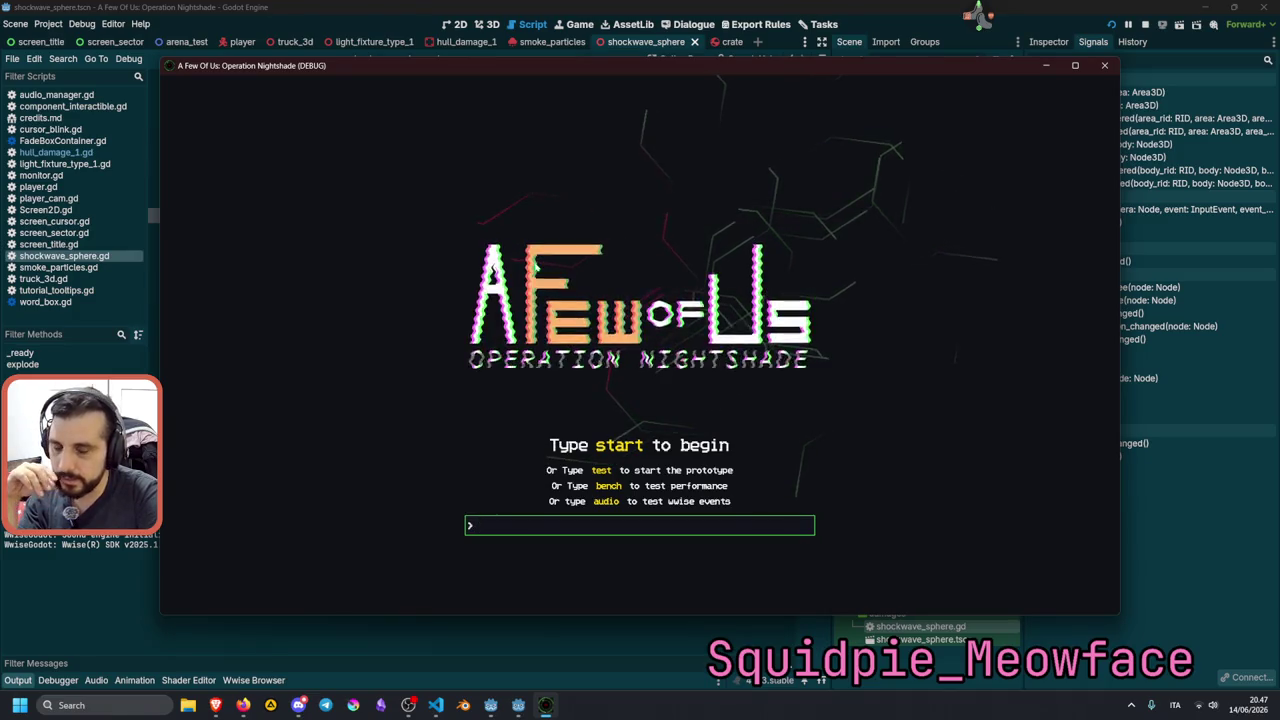
# Load the 'test' prototype and walk around the chair and crates to try the explosion force.
pyautogui.write('test')
pyautogui.press('Return')
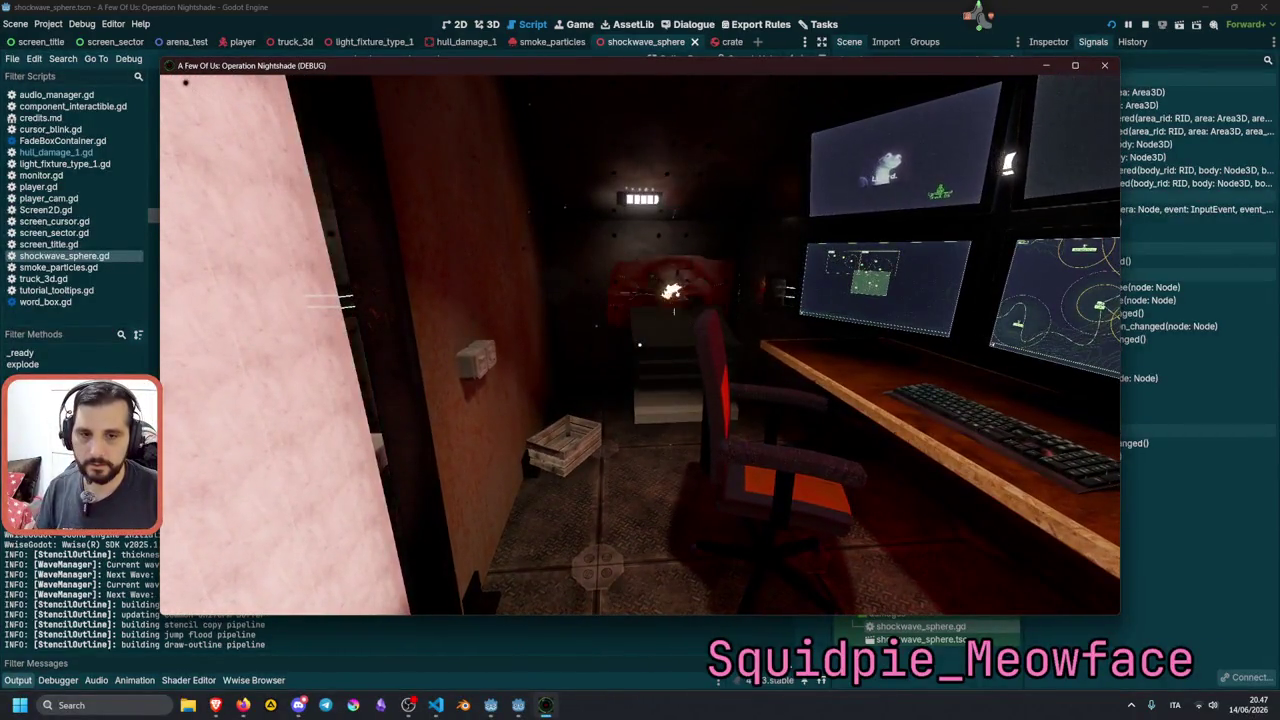
pyautogui.press('w')
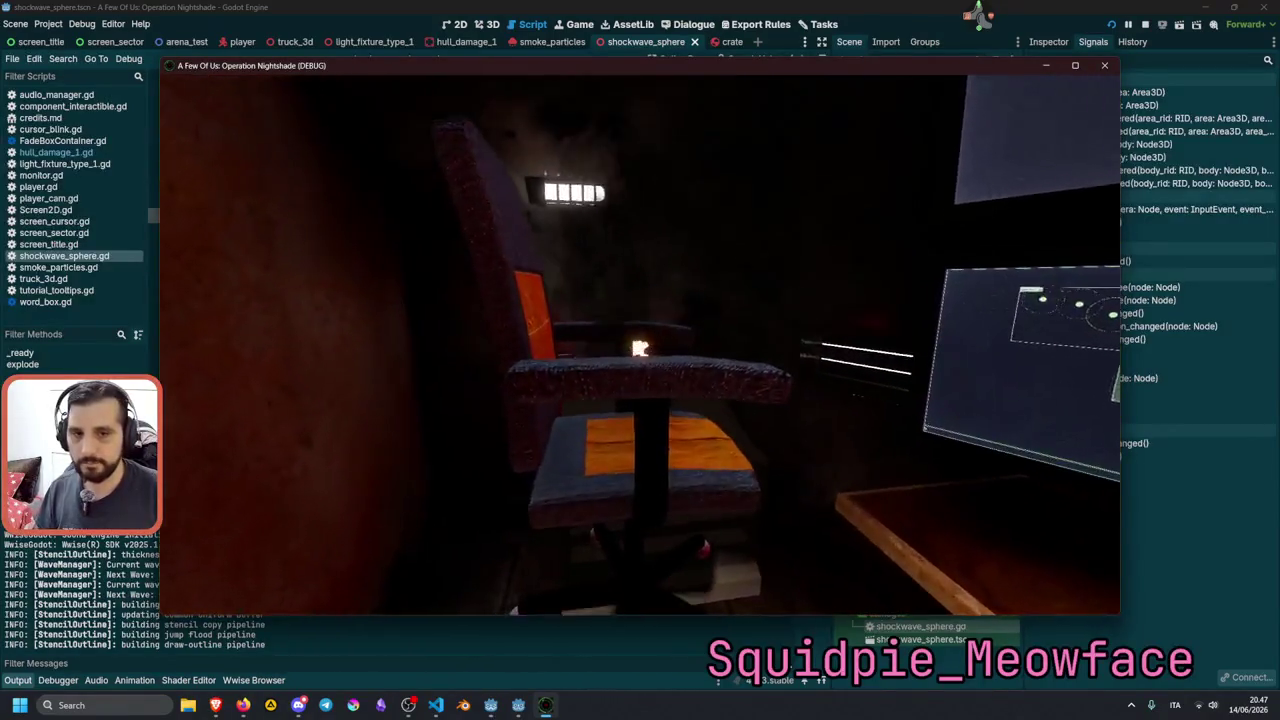
pyautogui.press('s')
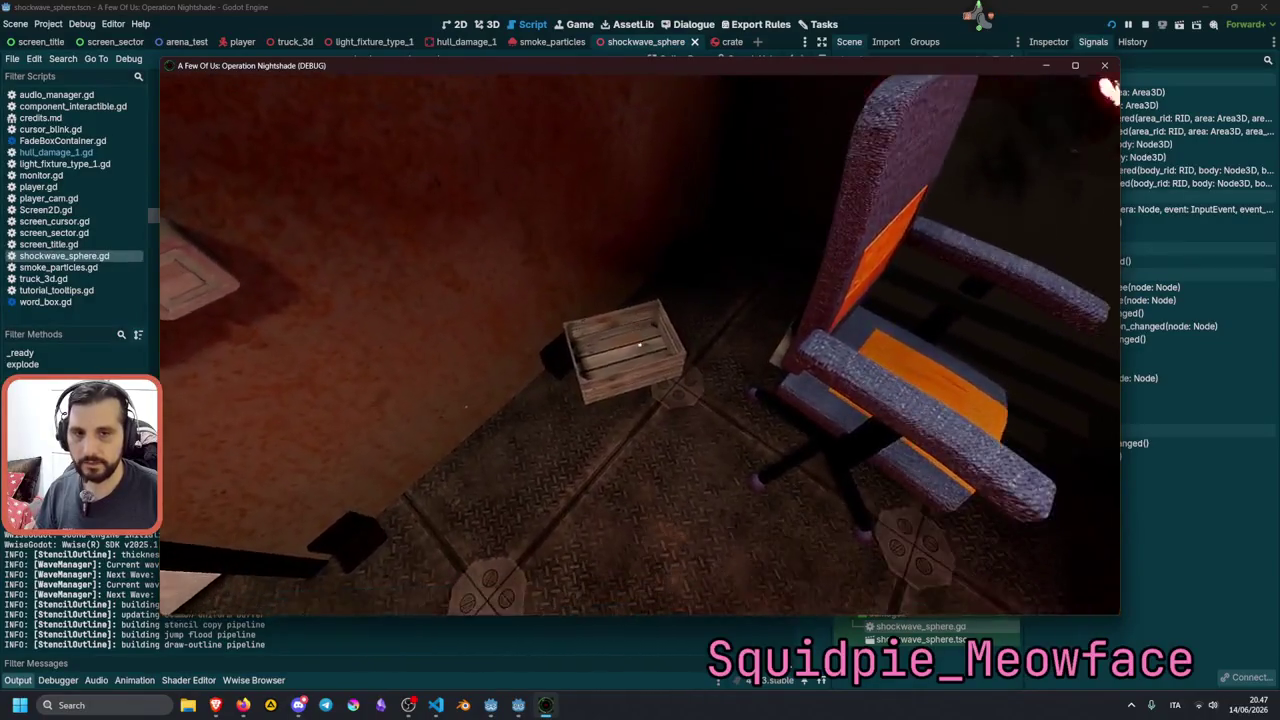
pyautogui.press('s')
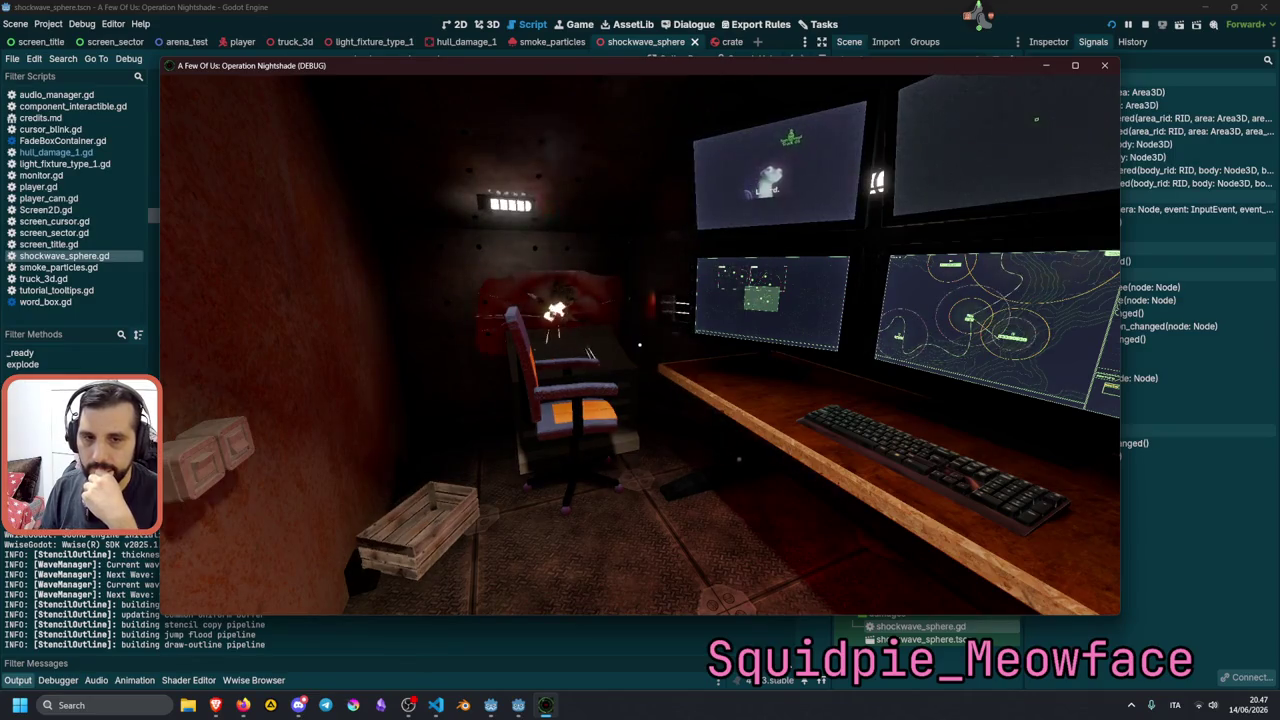
pyautogui.press('w')
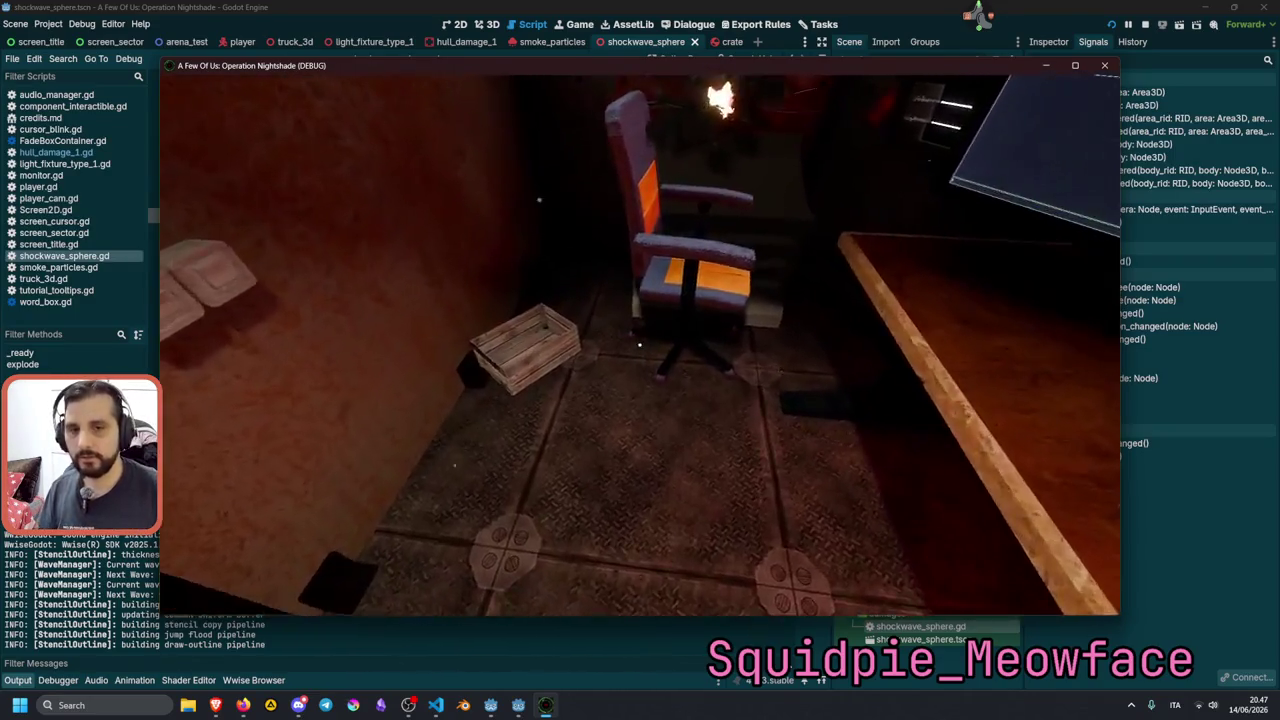
pyautogui.press('w')
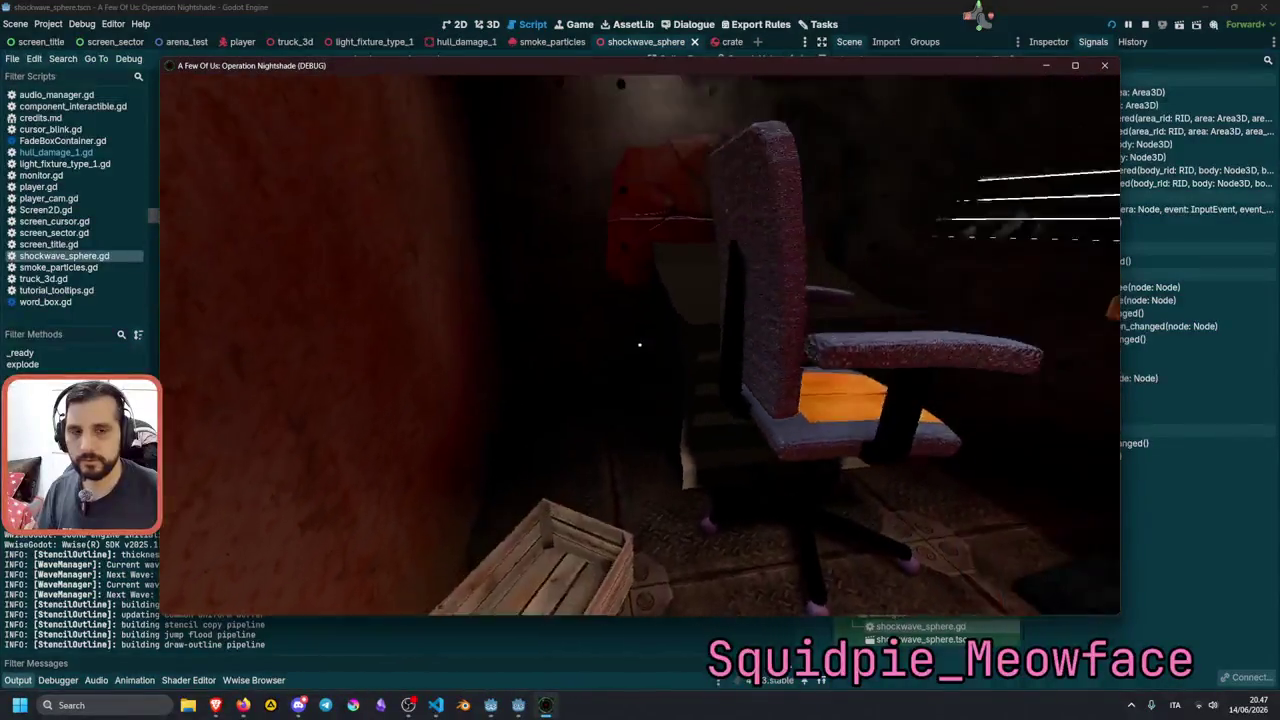
pyautogui.press('s')
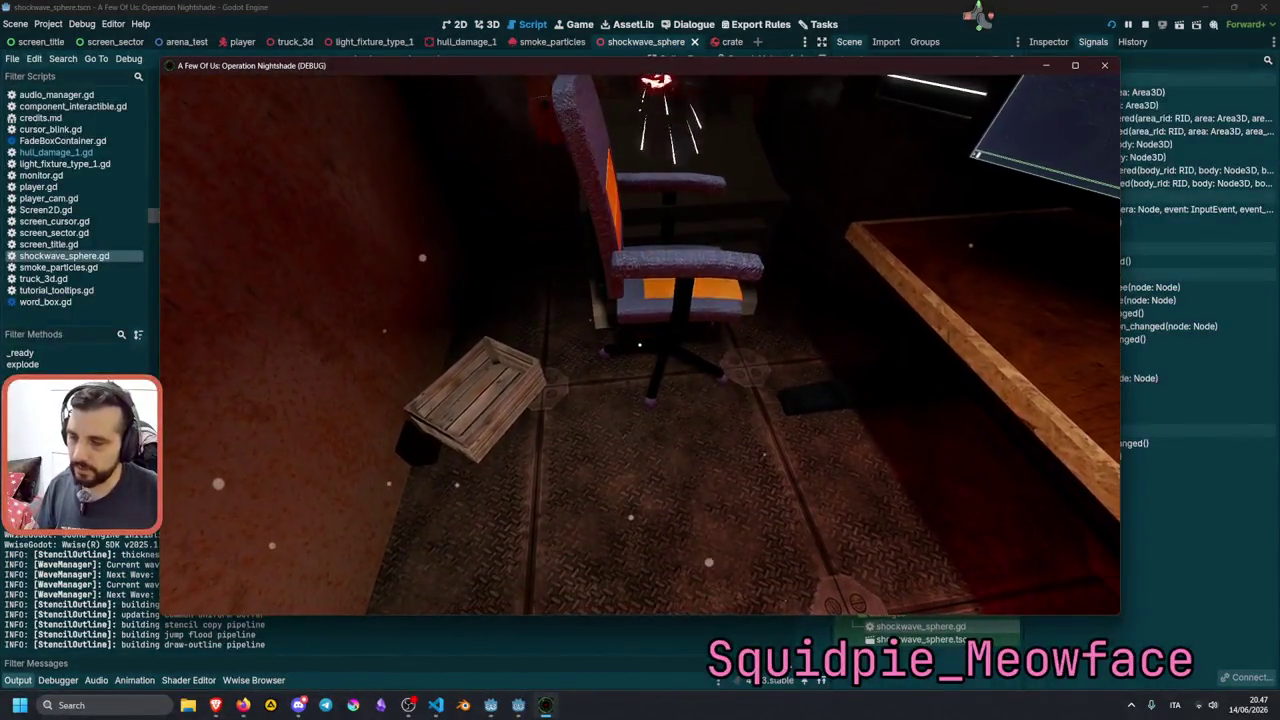
pyautogui.press('w')
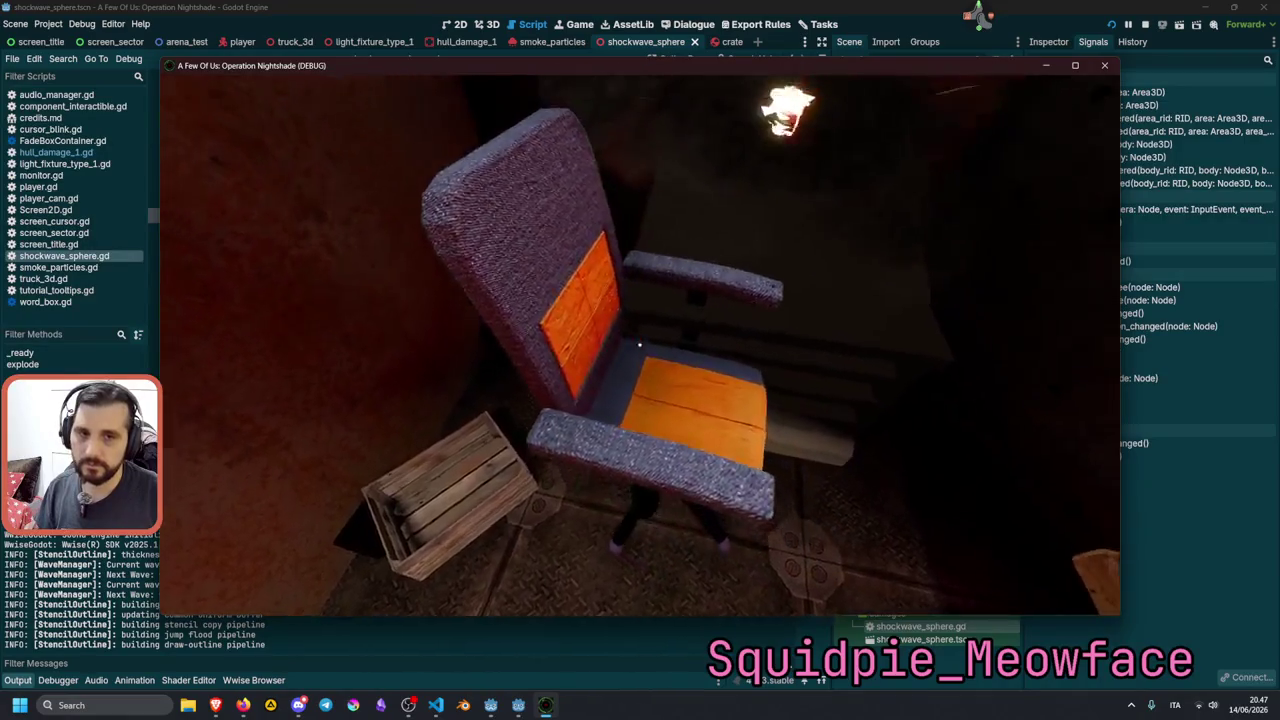
pyautogui.press('s')
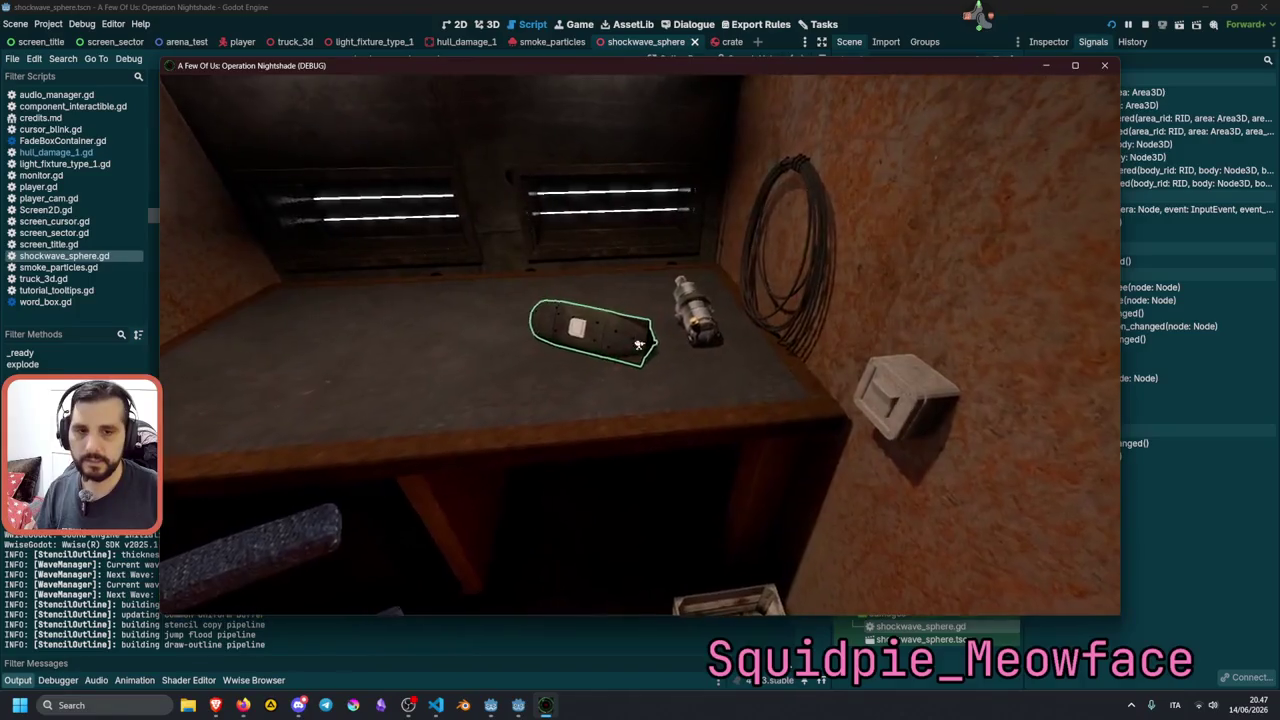
pyautogui.press('w')
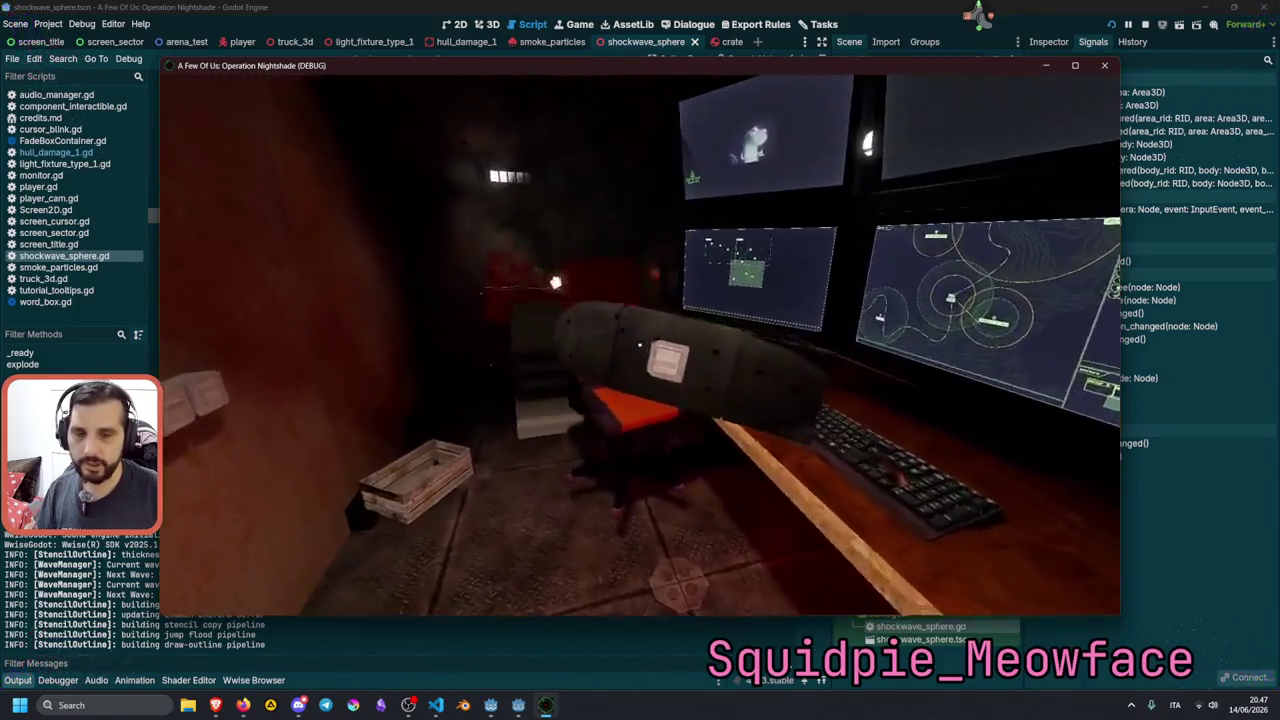
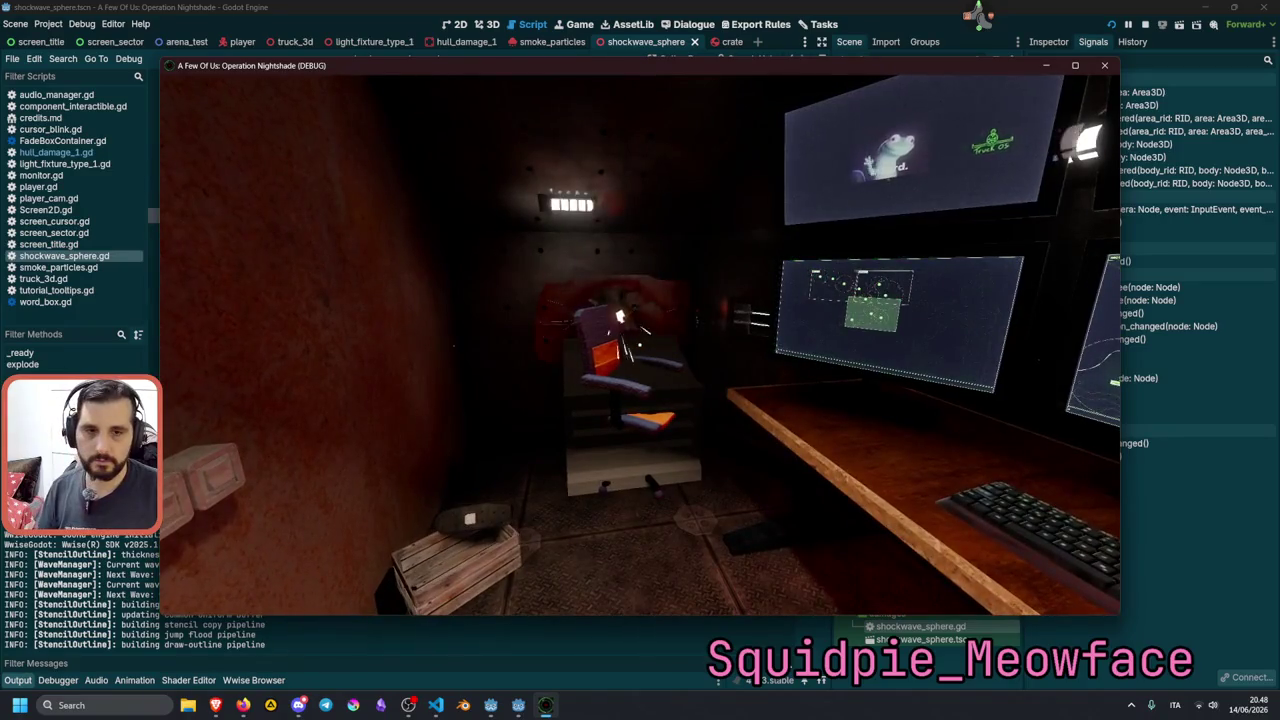
# Stop the game, then quick-open chair.tscn by searching 'chai'.
pyautogui.press('Escape')
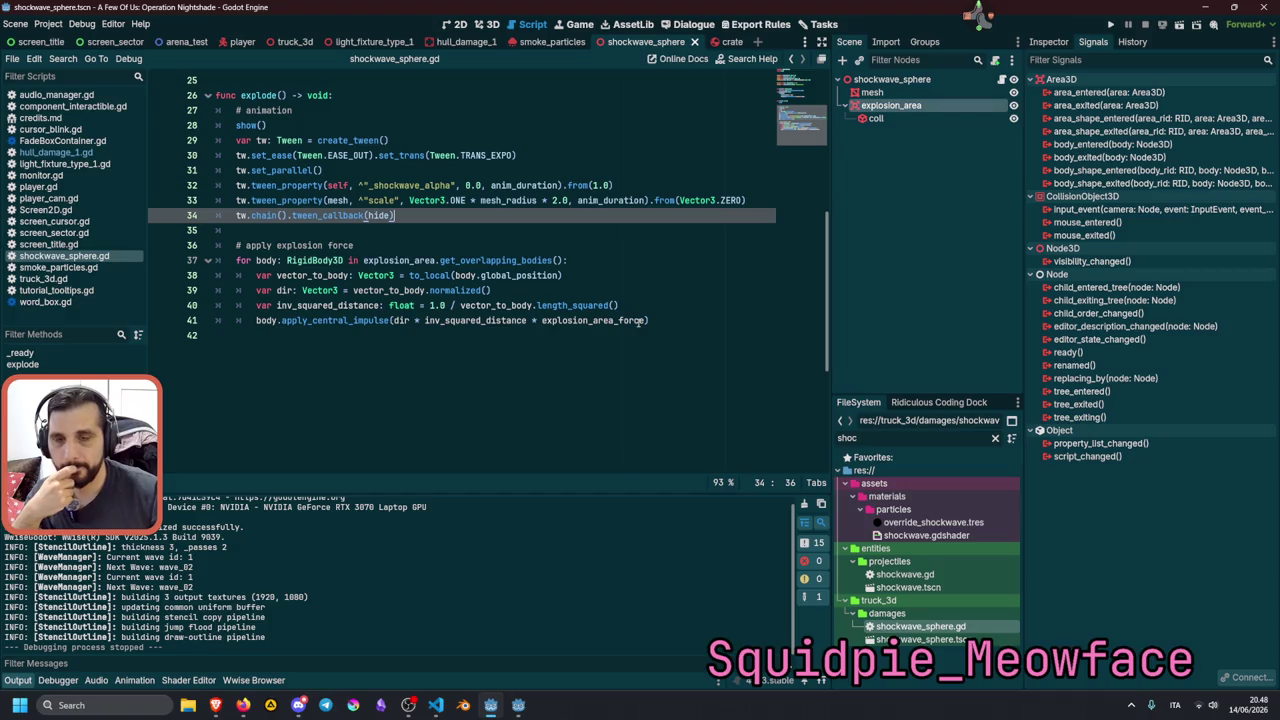
pyautogui.click(550, 152)
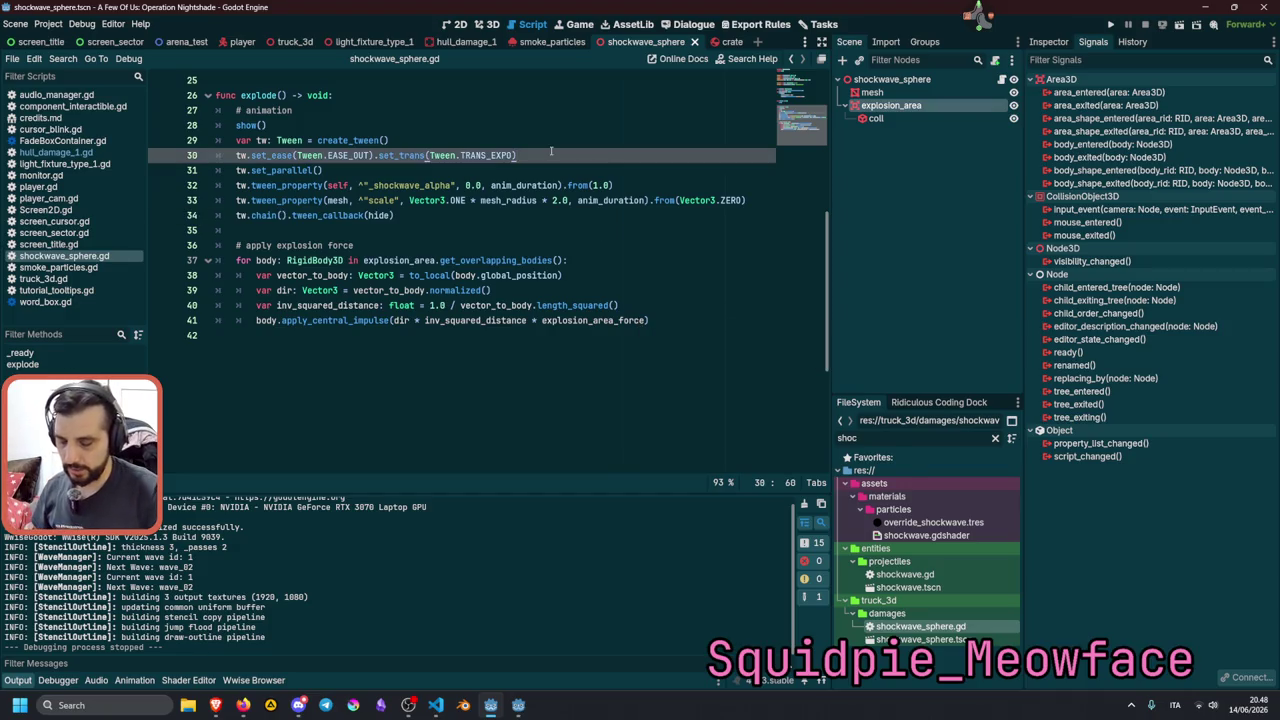
pyautogui.hotkey('shift', 'alt', 'o')
pyautogui.write('chai')
pyautogui.press('Down')
pyautogui.press('Down')
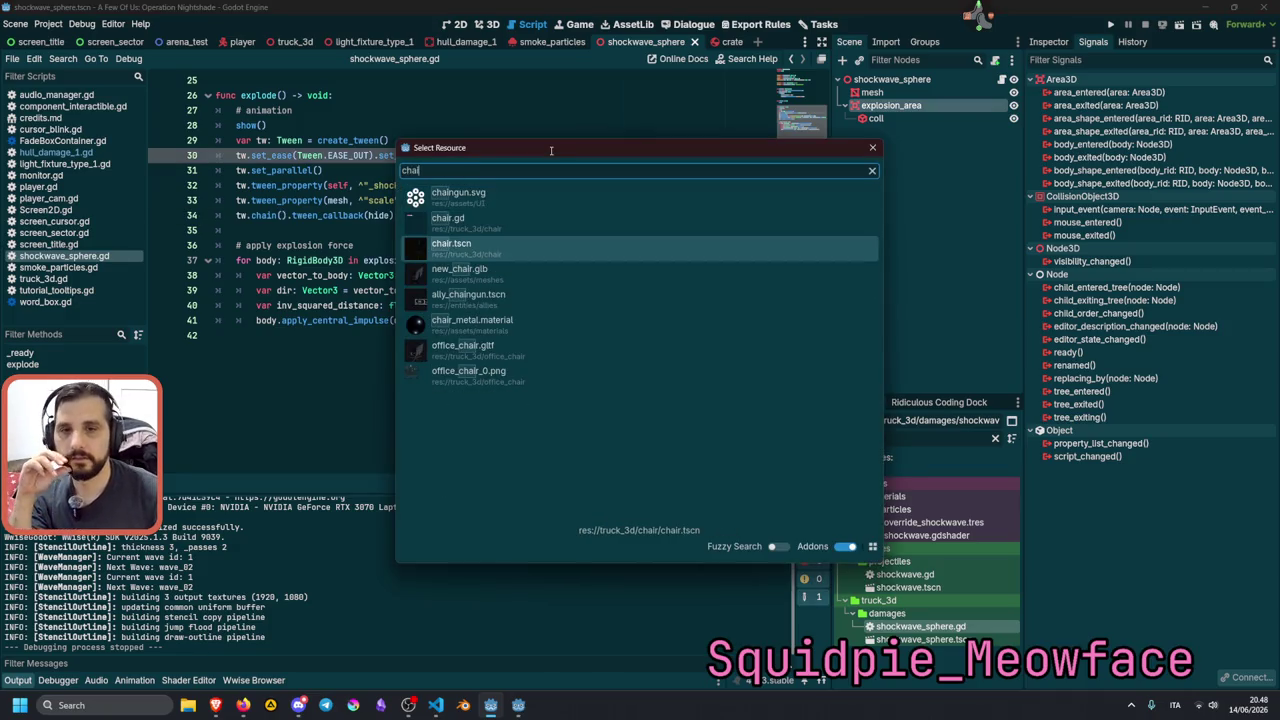
pyautogui.press('Return')
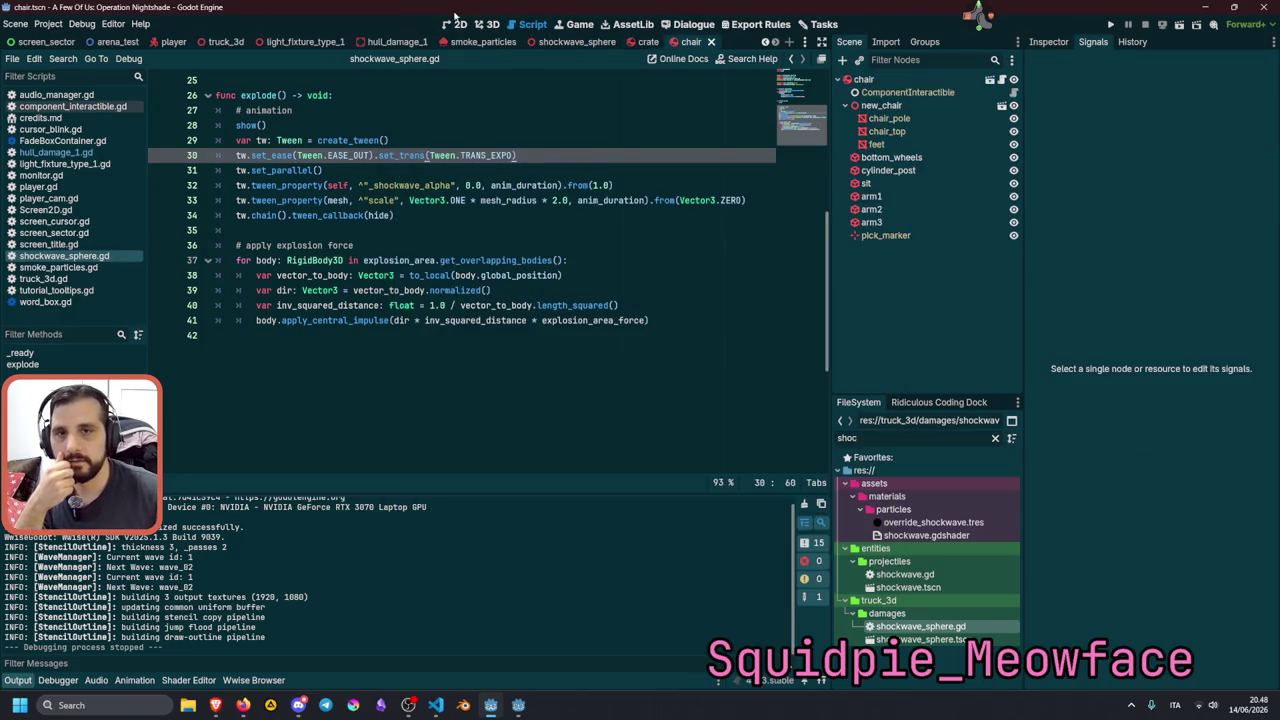
# View the chair in 3D and check its root node's 10 kg mass in the Inspector.
pyautogui.click(487, 24)
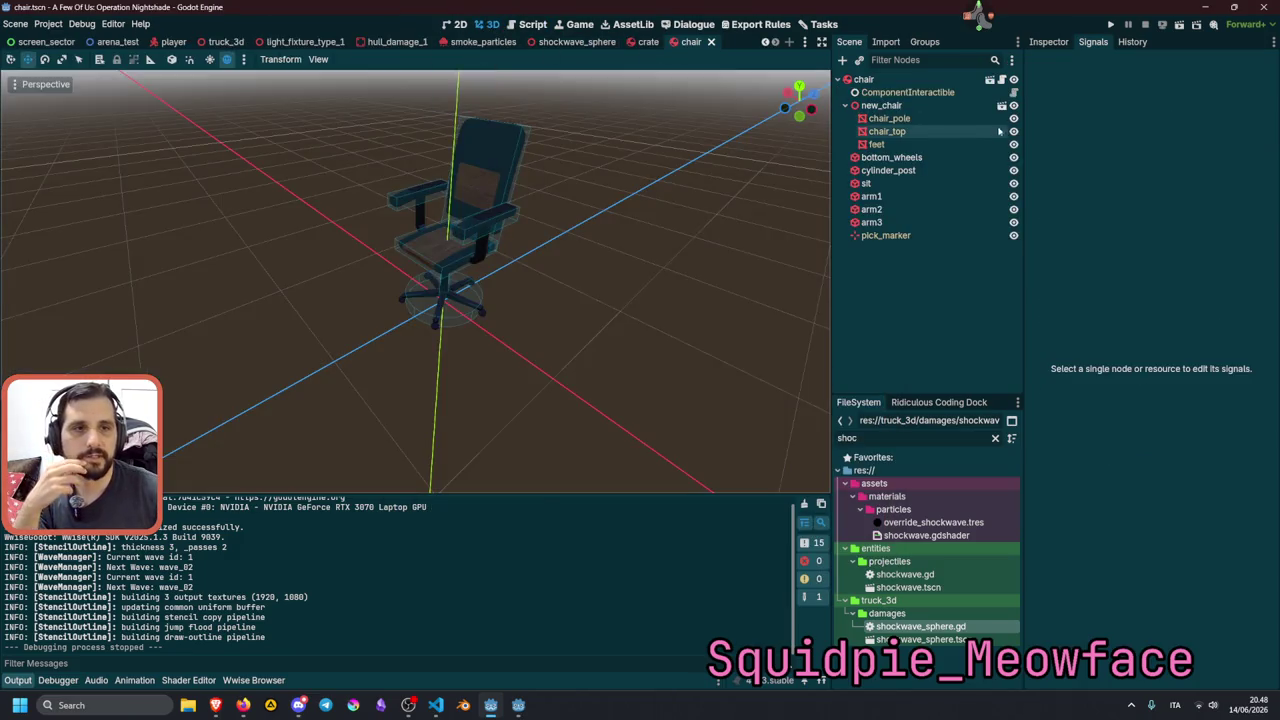
pyautogui.click(864, 79)
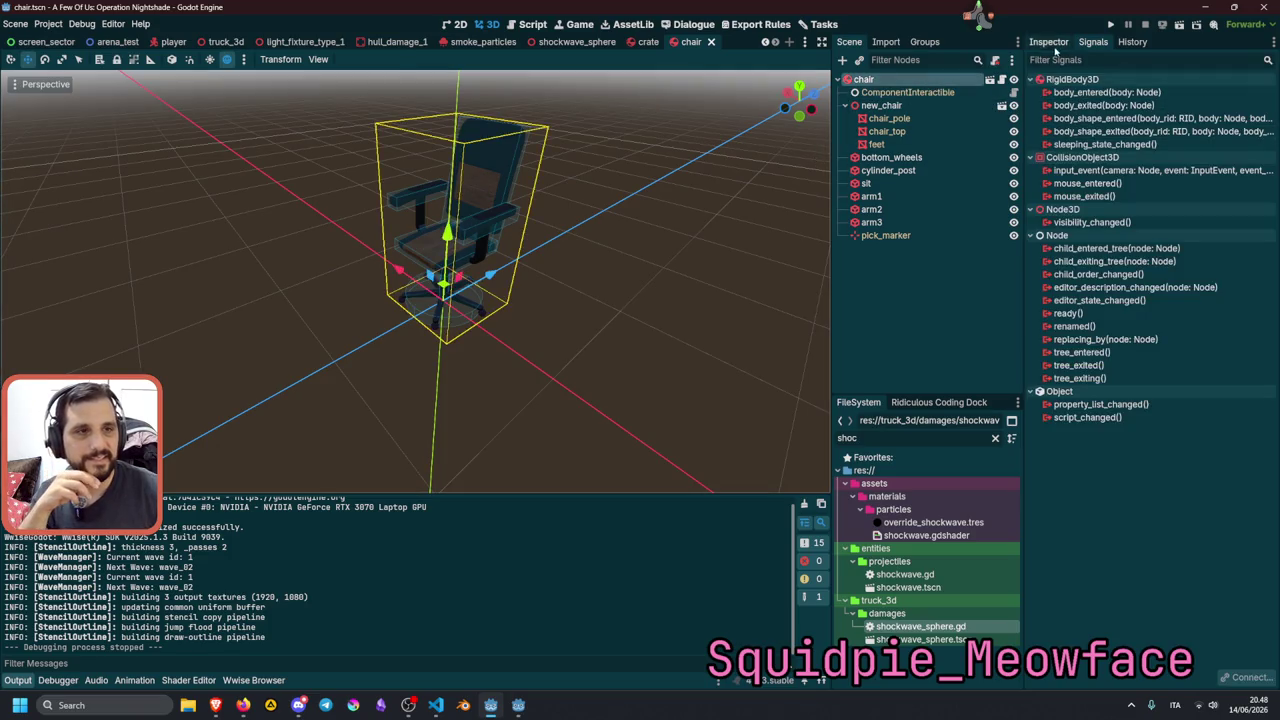
pyautogui.click(1050, 42)
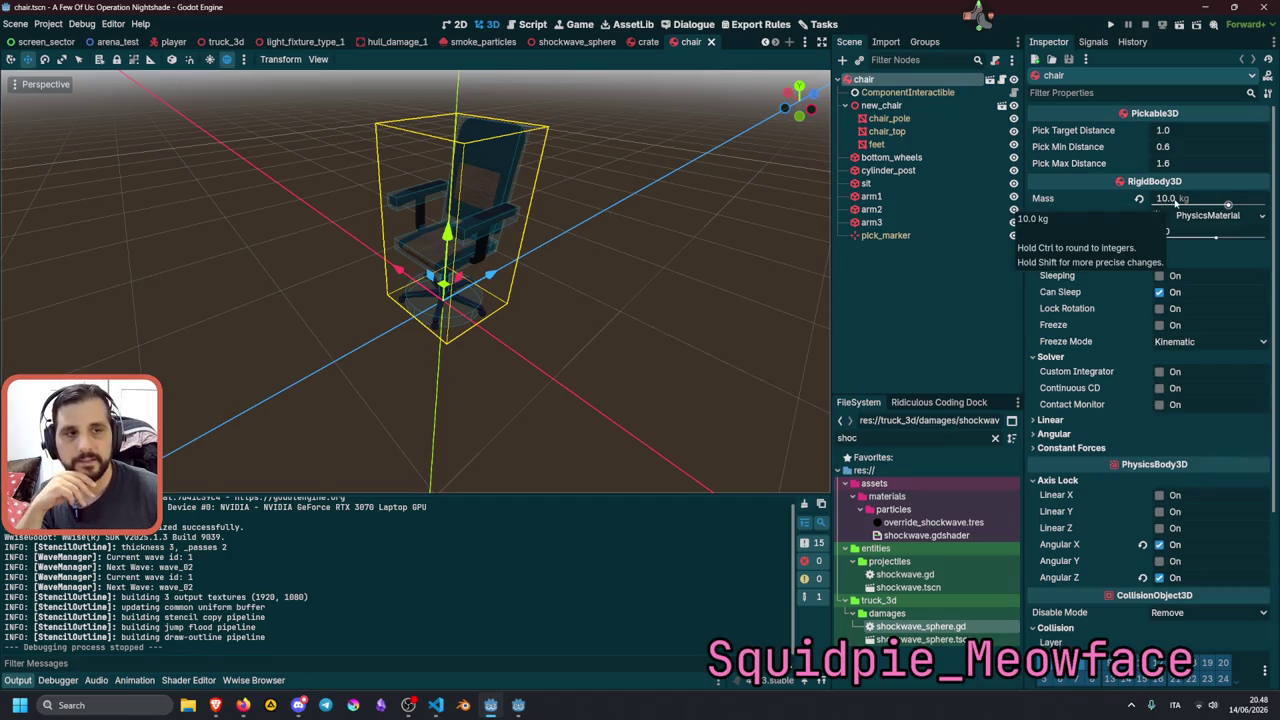
pyautogui.click(625, 192)
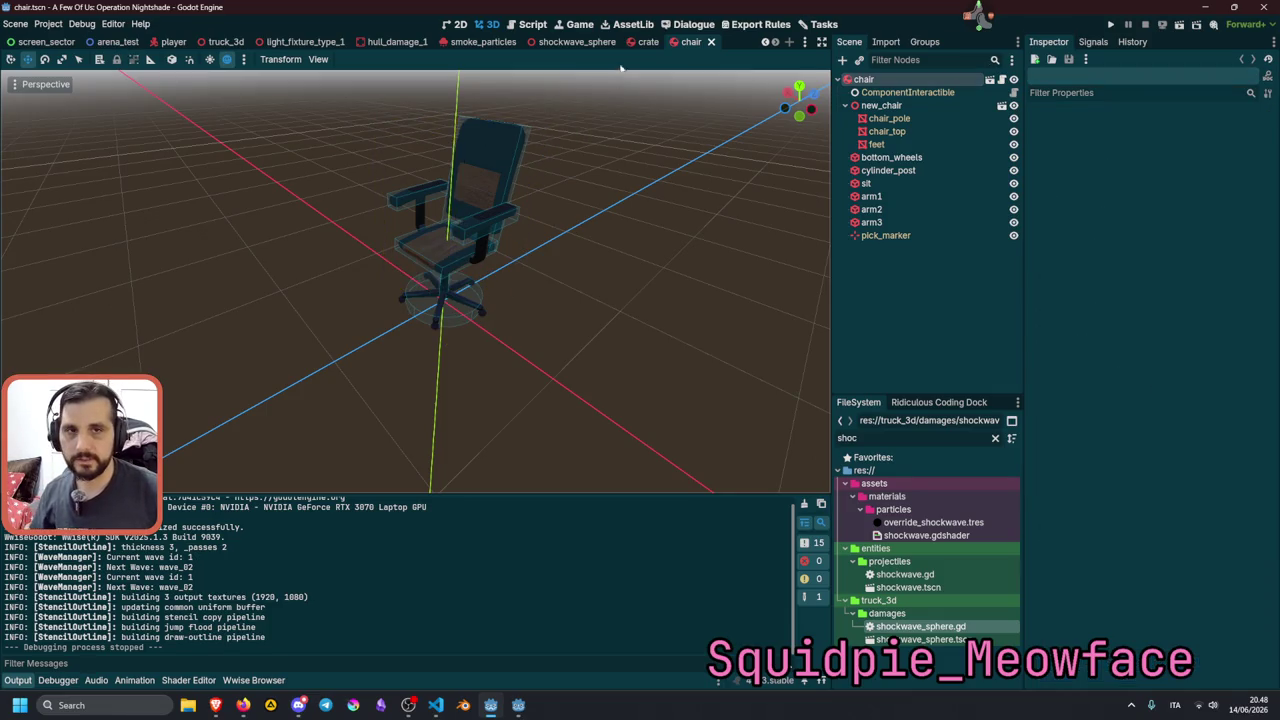
# Compare with the crate's 1.0 kg Mass, then return to the chair tab.
pyautogui.click(645, 41)
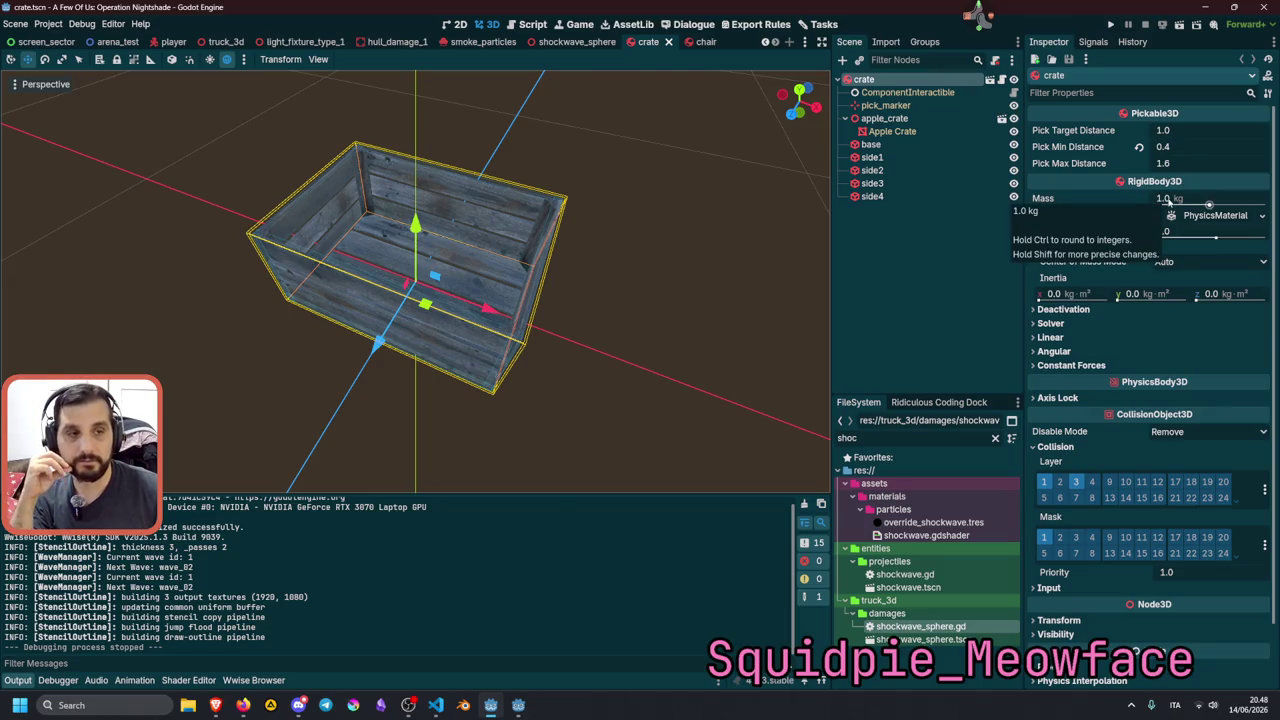
pyautogui.click(1168, 199)
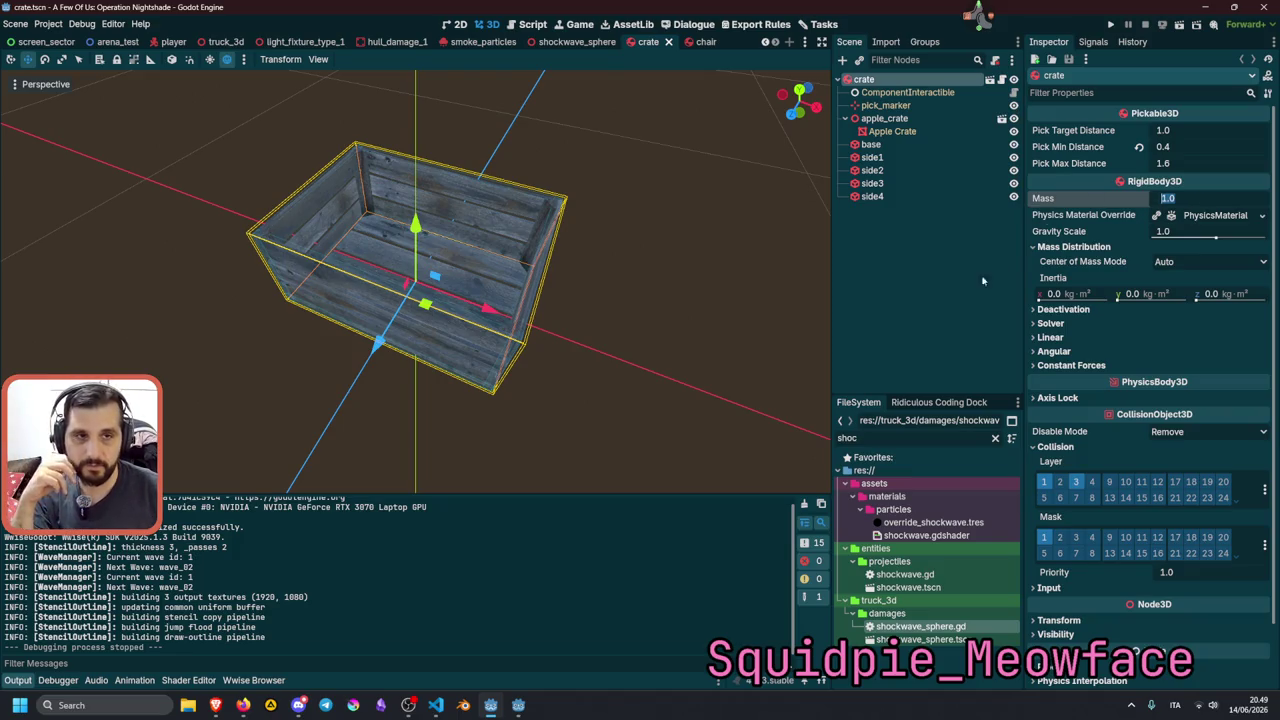
pyautogui.click(629, 229)
pyautogui.click(691, 42)
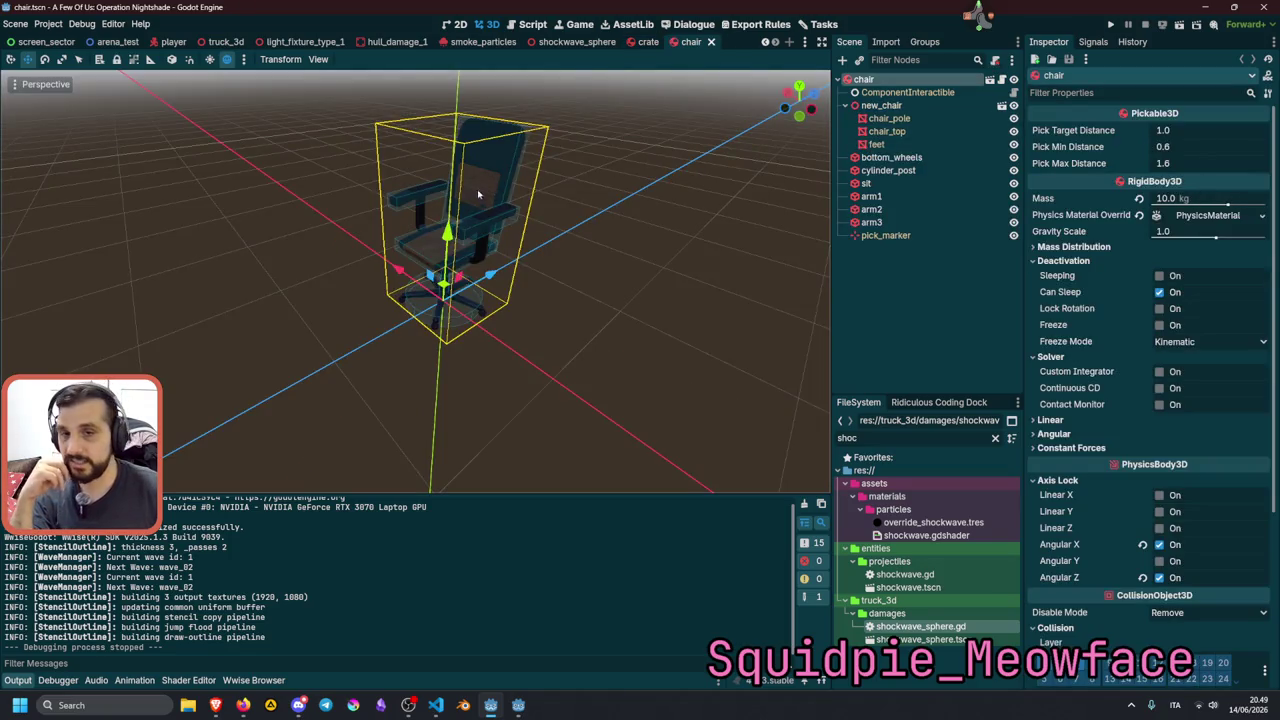
pyautogui.click(707, 177)
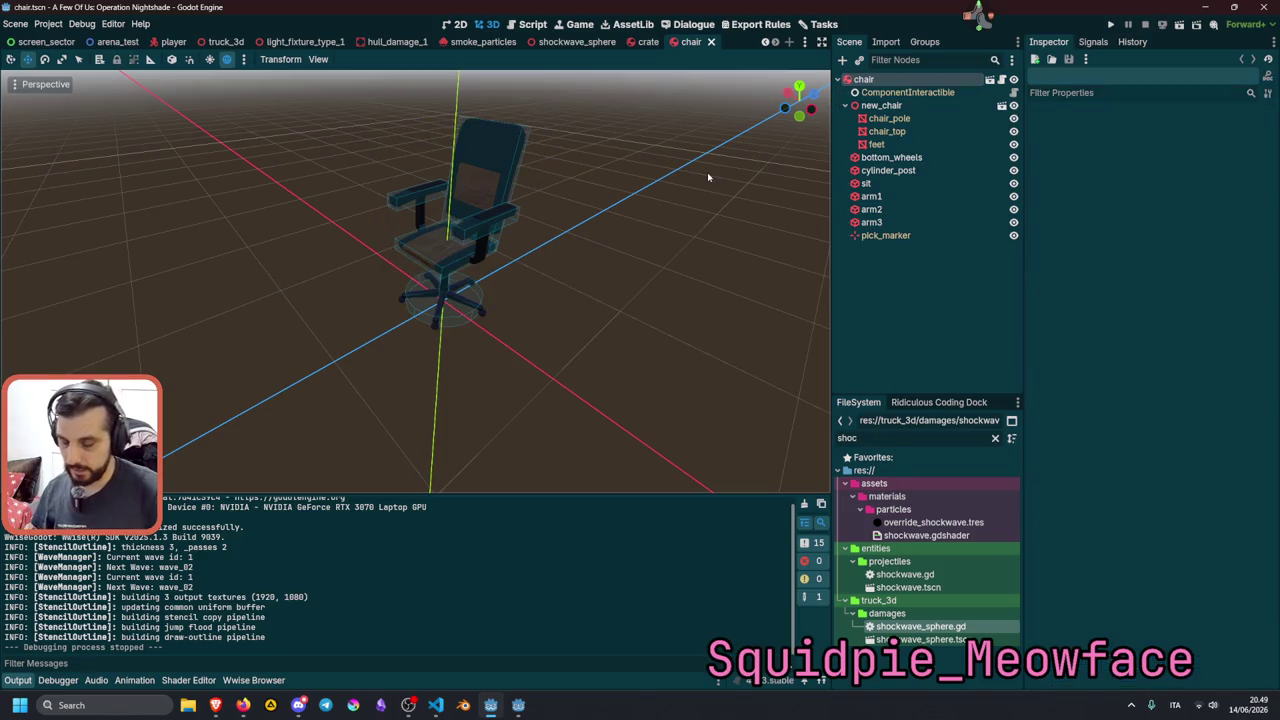
# Quick-open sentry_capsule.tscn by searching 'capsule'.
pyautogui.hotkey('alt', 'shift', 'o')
pyautogui.write('capsule')
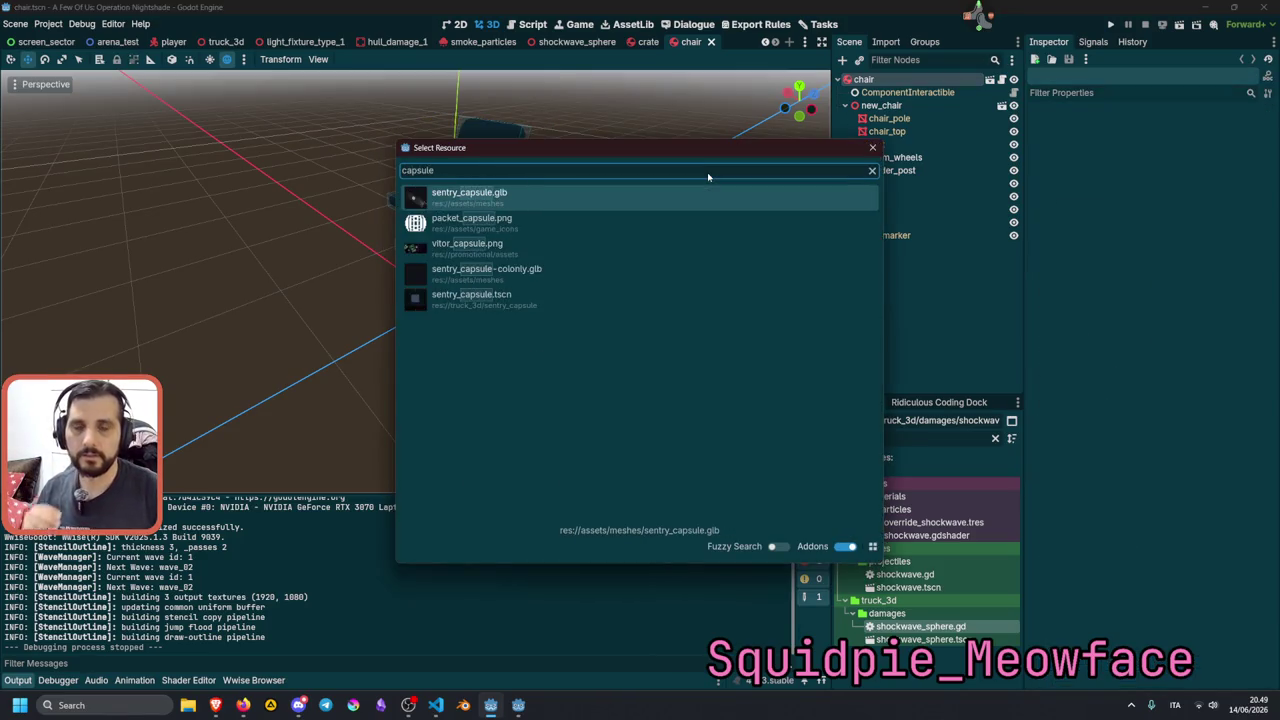
pyautogui.press('Down')
pyautogui.press('Down')
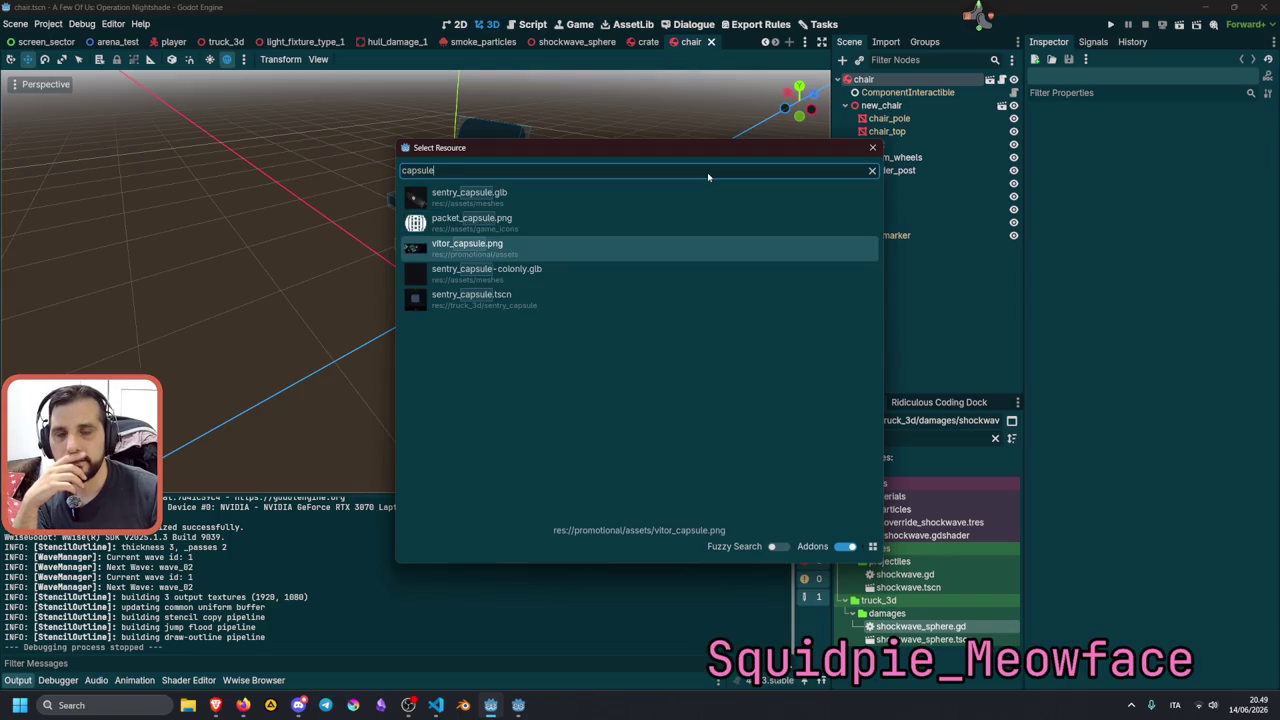
pyautogui.press('Down')
pyautogui.press('Down')
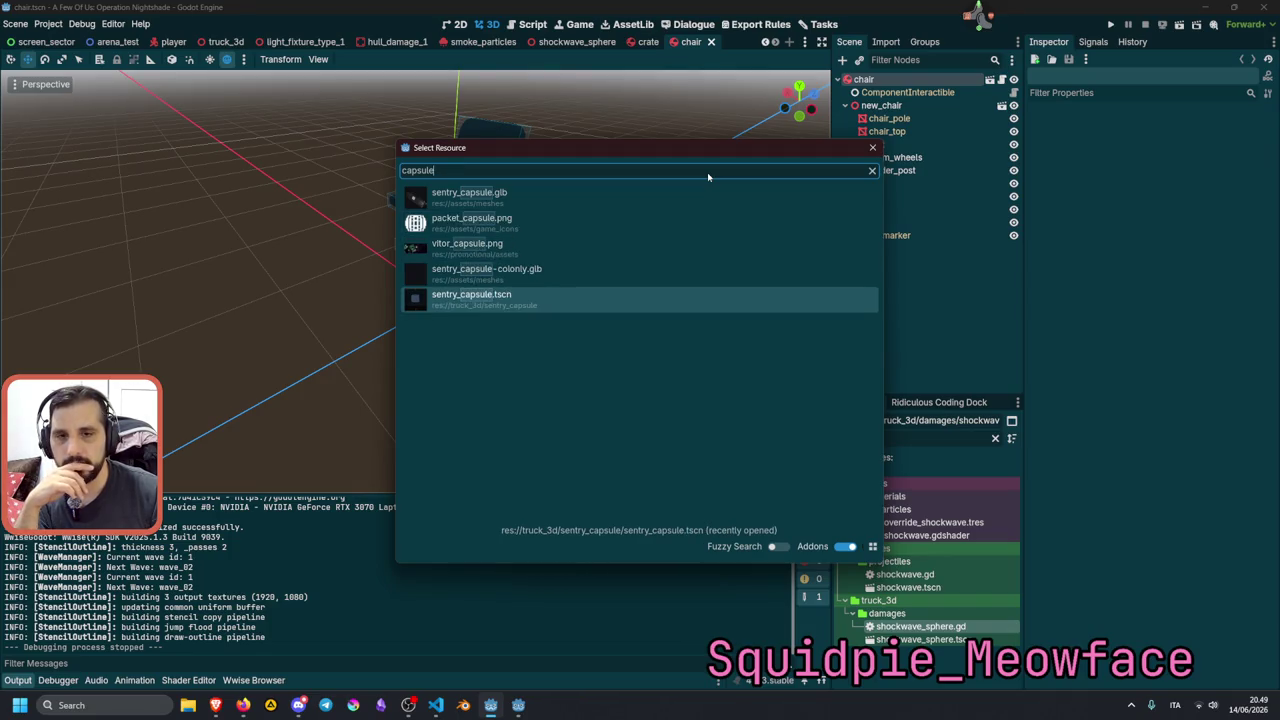
pyautogui.press('Return')
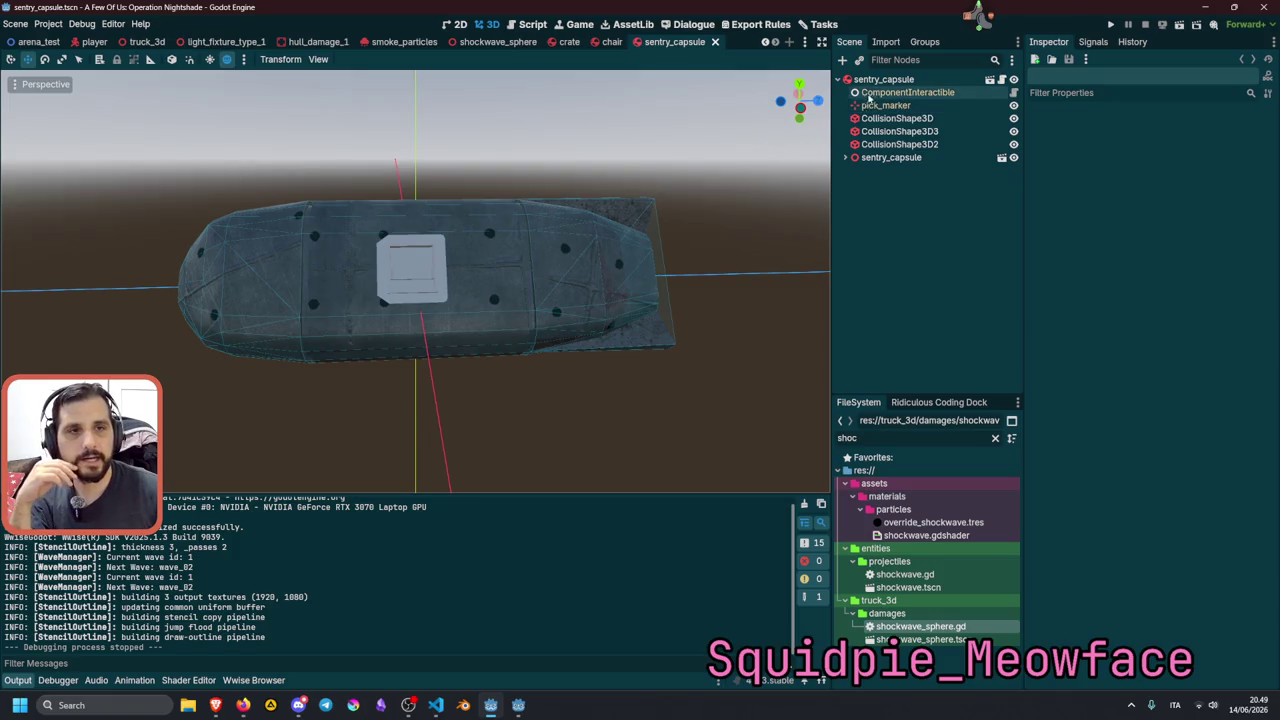
# Set the sentry capsule's RigidBody3D Mass to 8 in the Inspector.
pyautogui.click(878, 82)
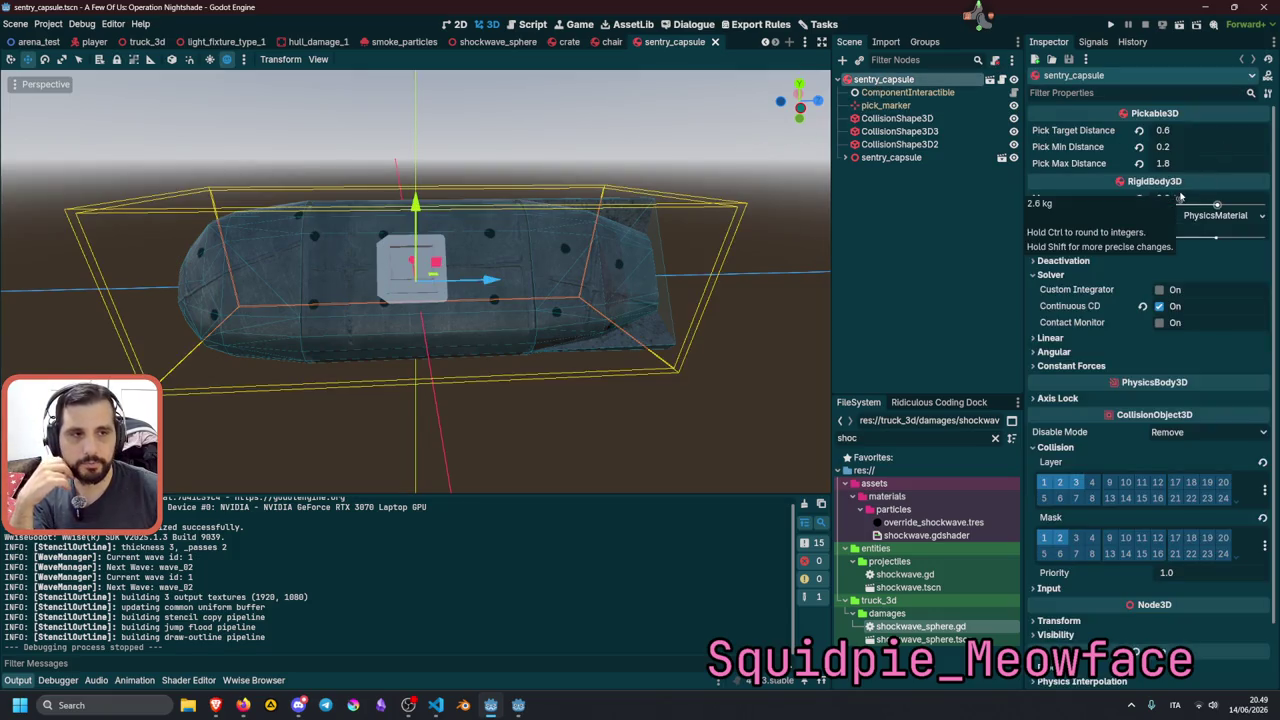
pyautogui.click(925, 248)
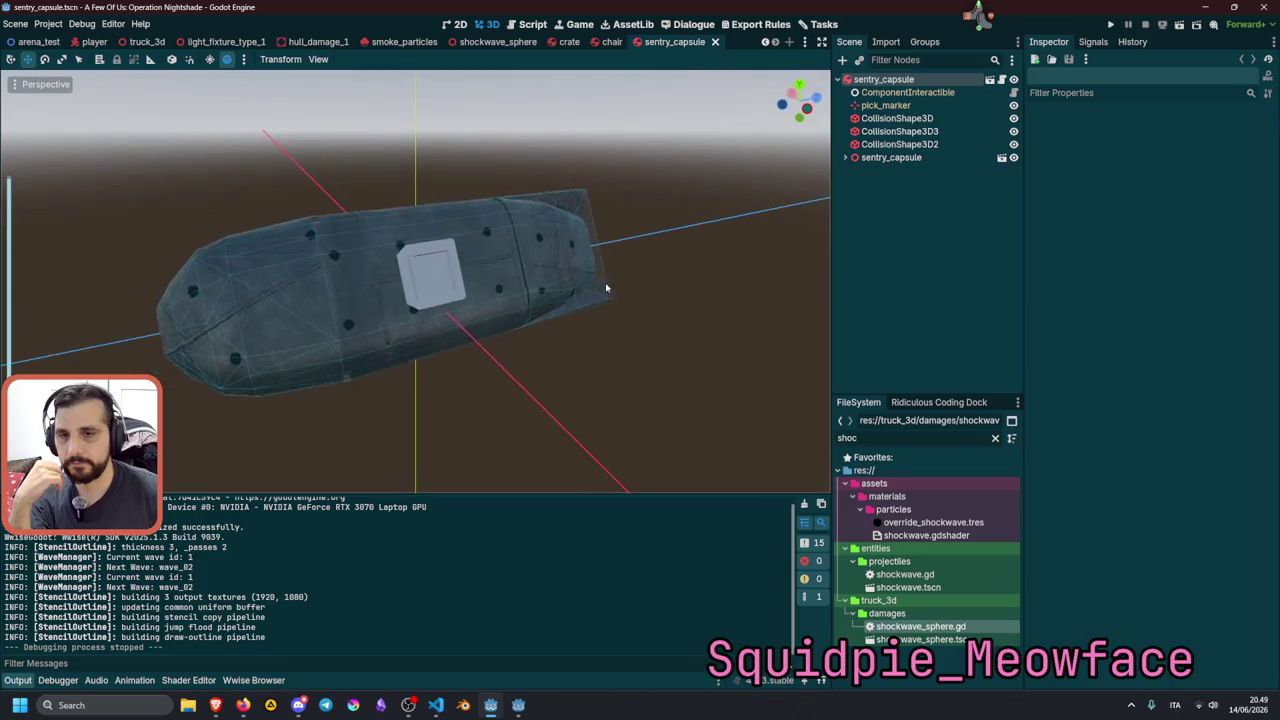
pyautogui.scroll(-3, 605, 282)
pyautogui.moveTo(605, 282)
pyautogui.mouseDown()
pyautogui.moveTo(528, 305)
pyautogui.moveTo(501, 258)
pyautogui.mouseUp()
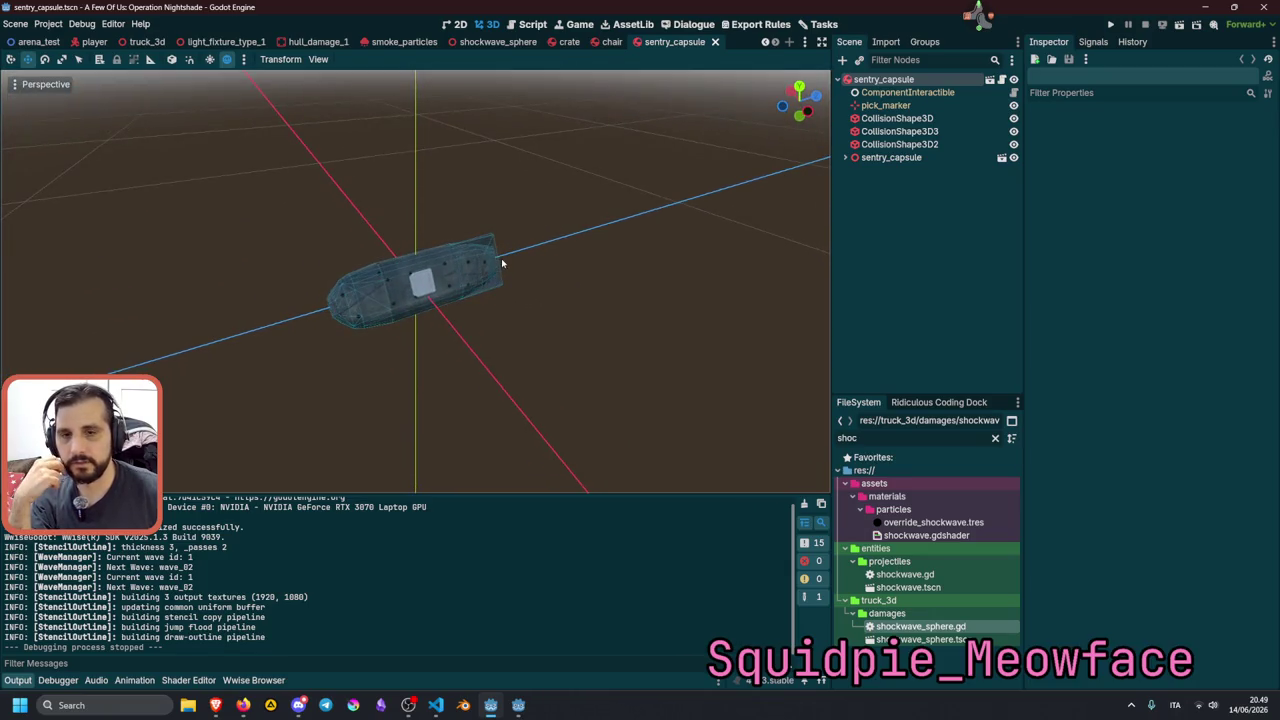
pyautogui.click(883, 79)
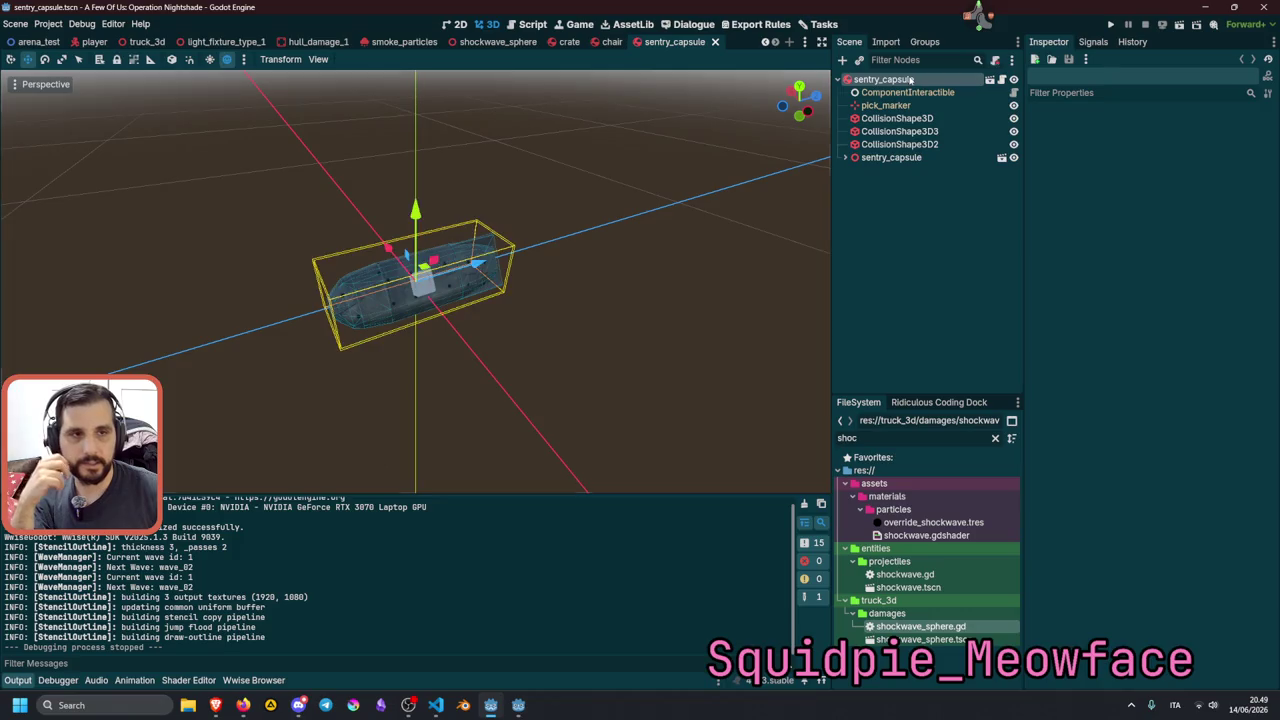
pyautogui.click(1167, 199)
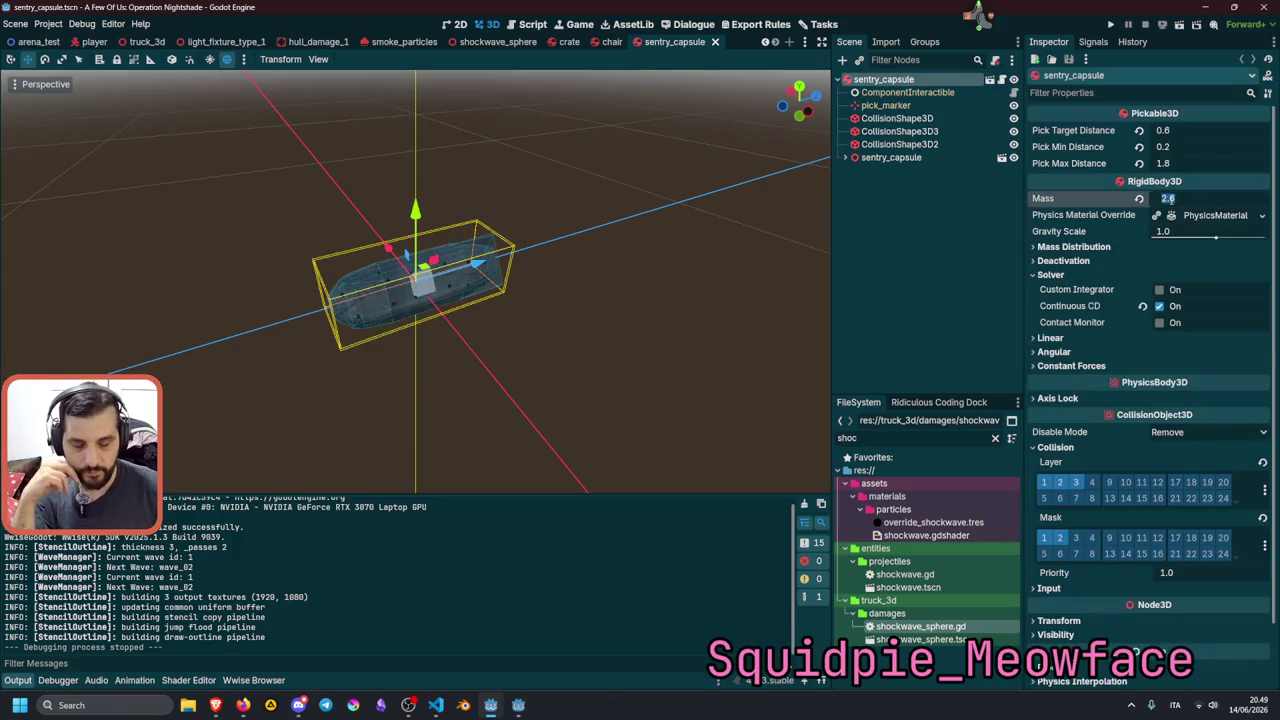
pyautogui.write('1')
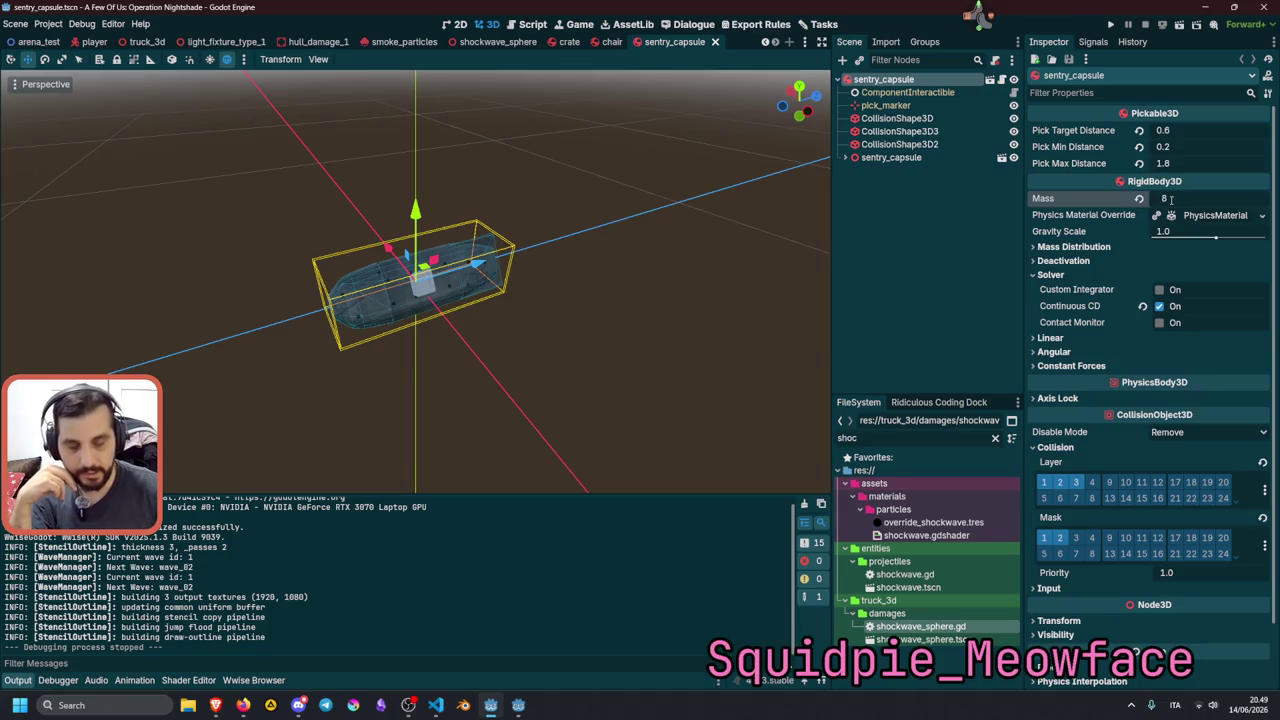
pyautogui.click(477, 320)
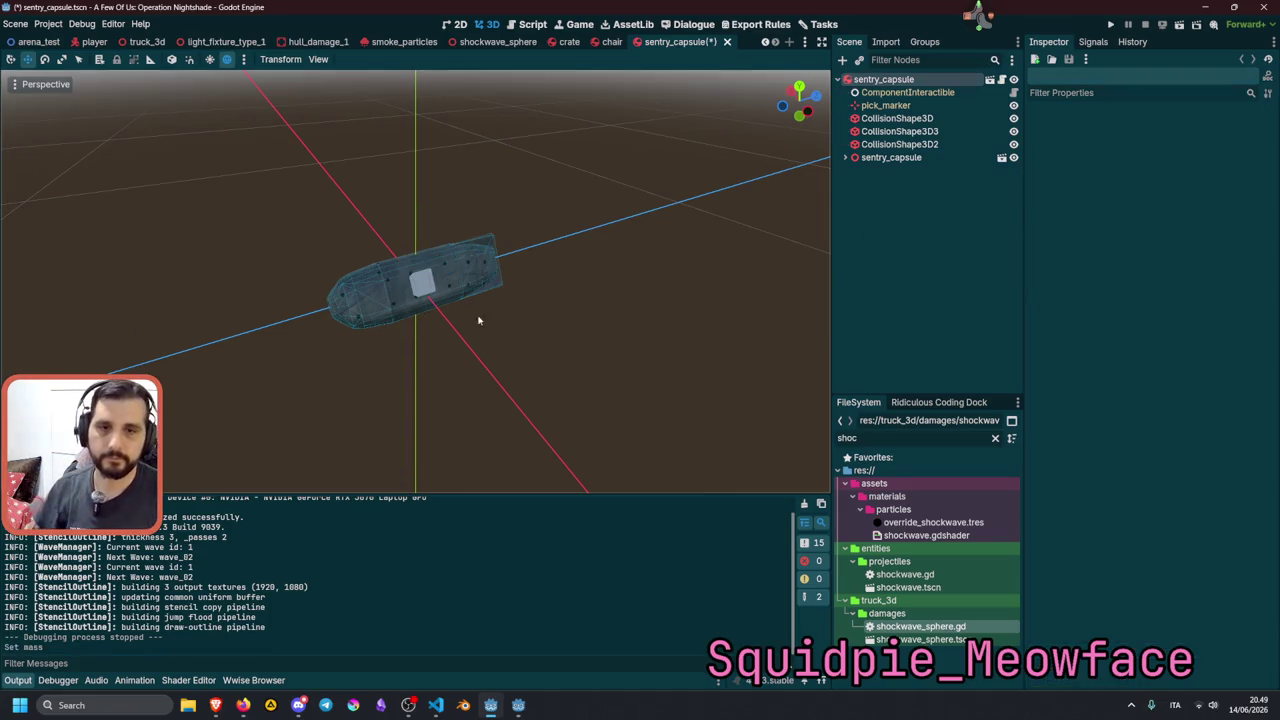
pyautogui.moveTo(400, 298)
pyautogui.mouseDown()
pyautogui.moveTo(470, 300)
pyautogui.moveTo(380, 306)
pyautogui.mouseUp()
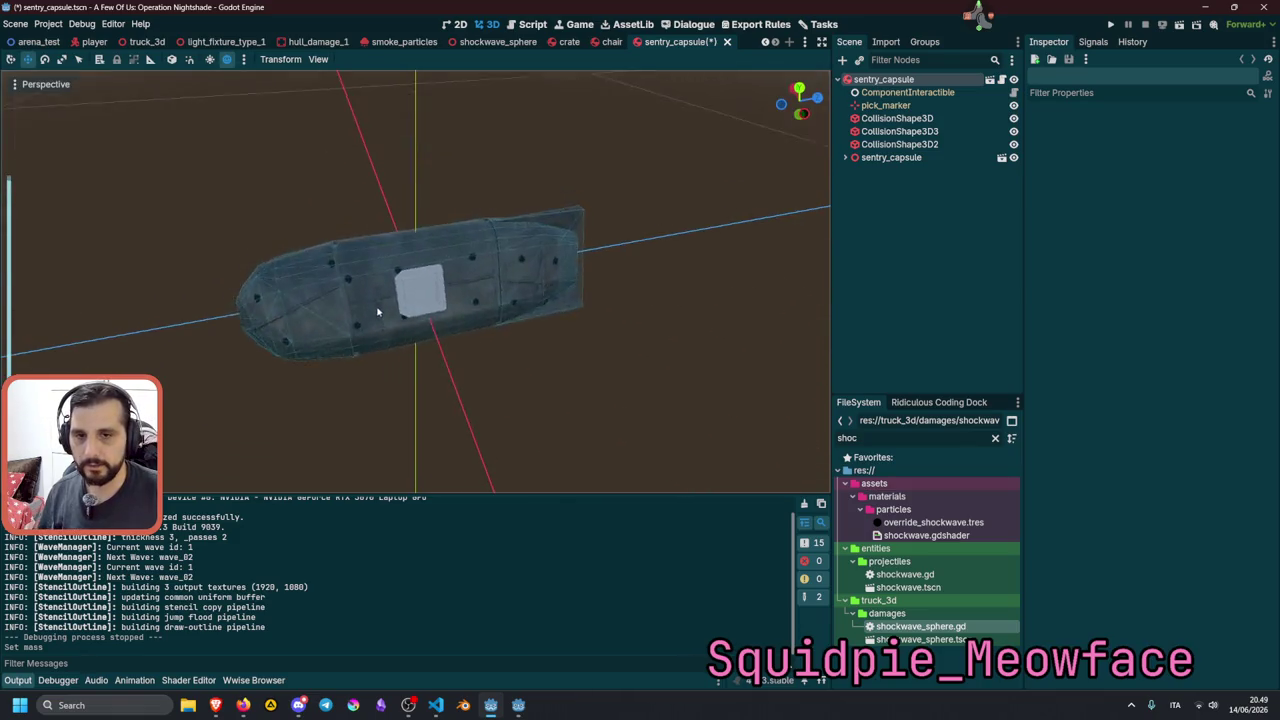
pyautogui.scroll(-3, 420, 260)
# Save sentry_capsule.tscn and briefly check VS Code before returning to Godot.
pyautogui.hotkey('ctrl', 's')
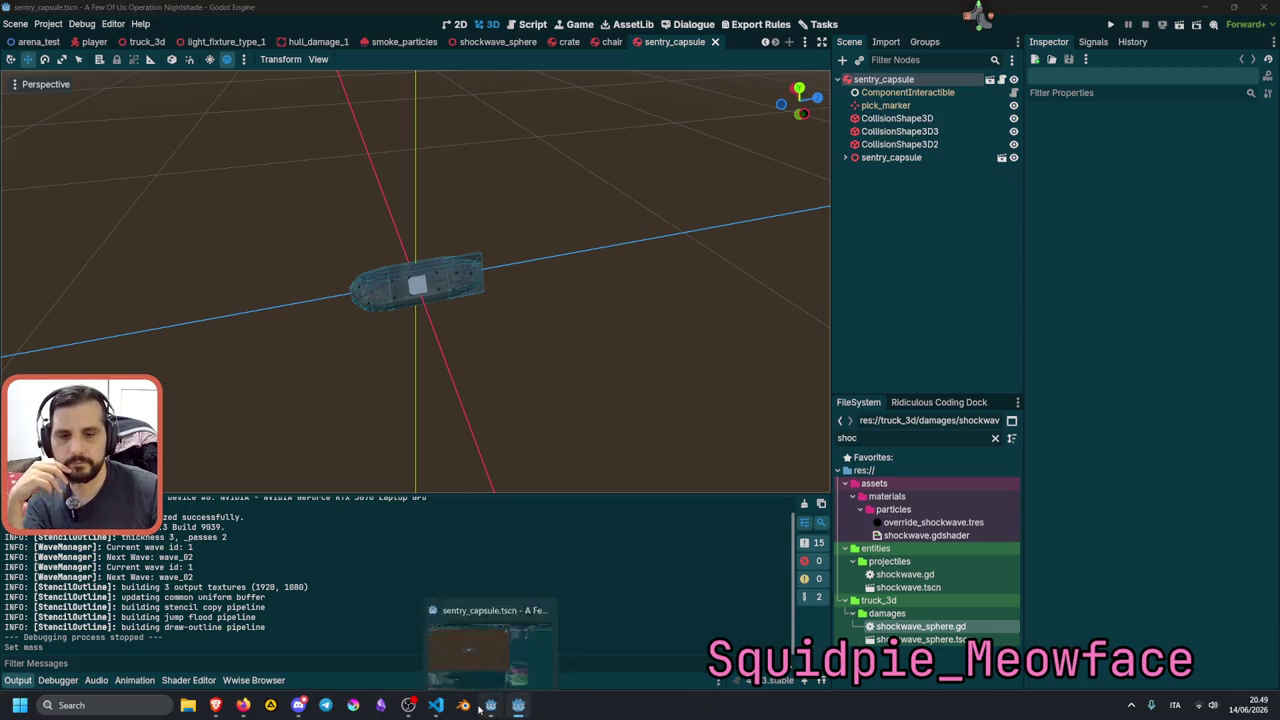
pyautogui.click(436, 705)
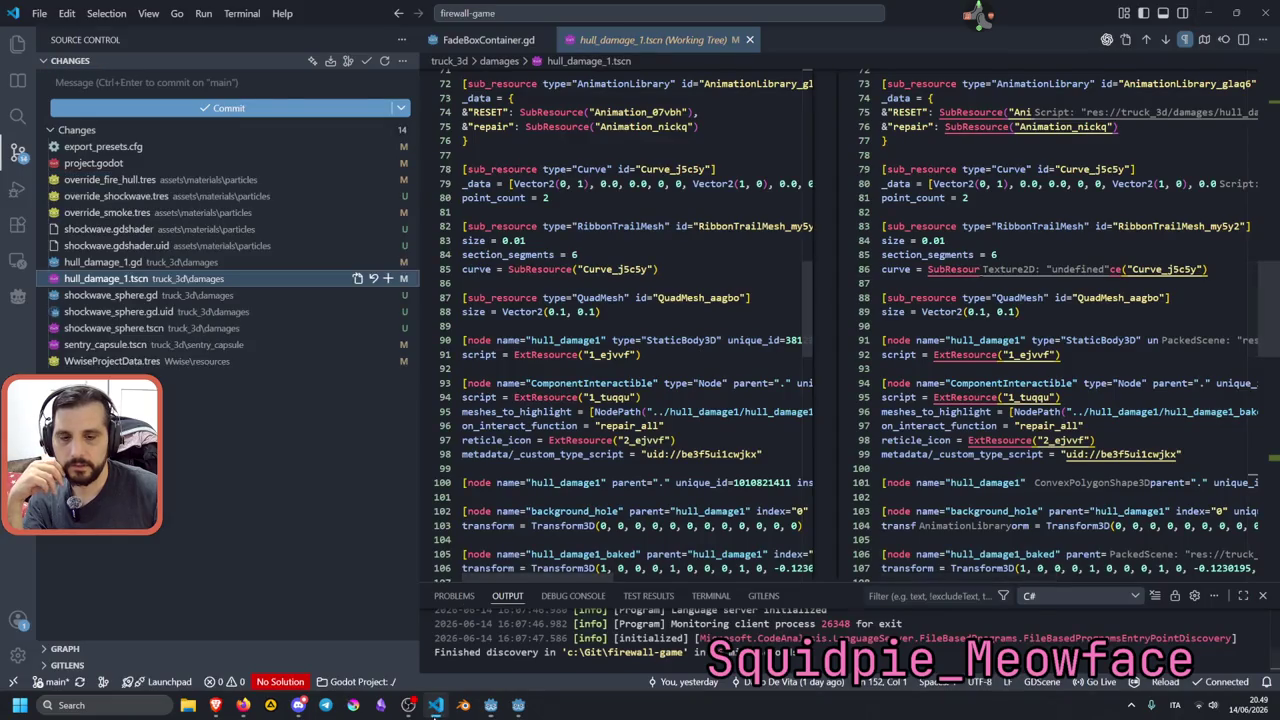
pyautogui.click(490, 705)
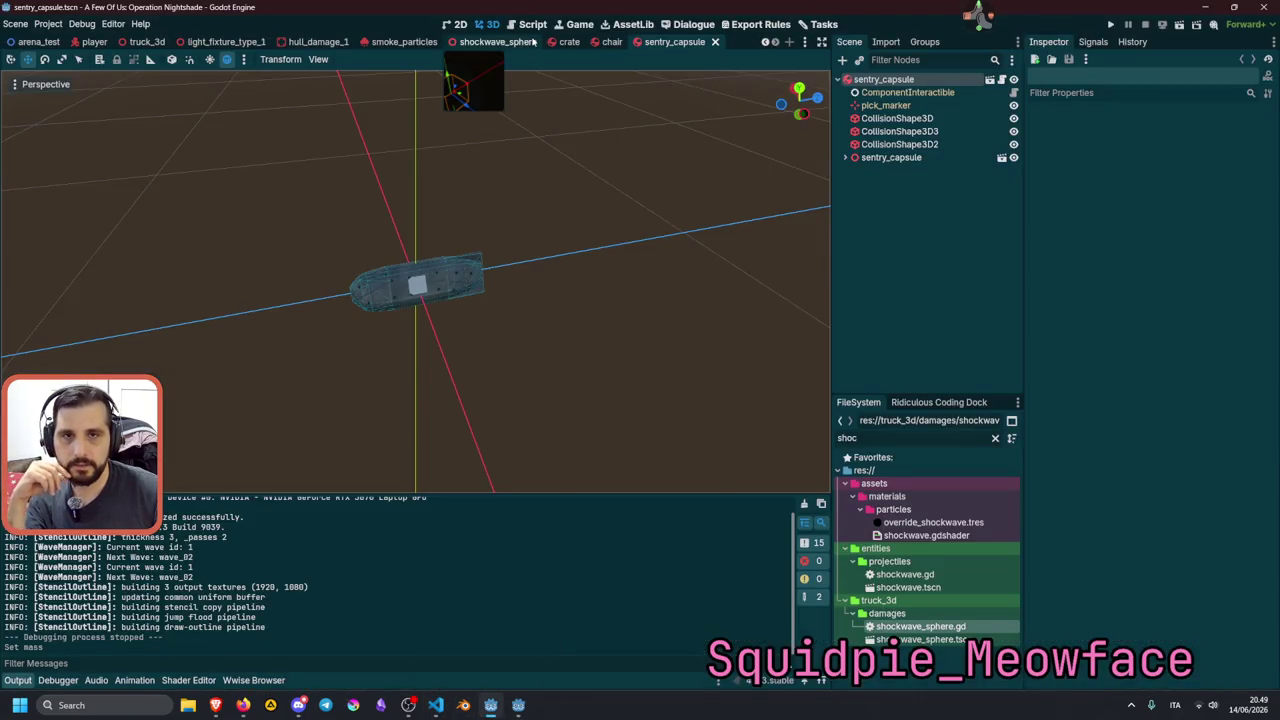
# Raise the shockwave_sphere's Explosion Area Force from 2.5 to 7.4, then save and run.
pyautogui.click(498, 42)
pyautogui.scroll(-5, 520, 145)
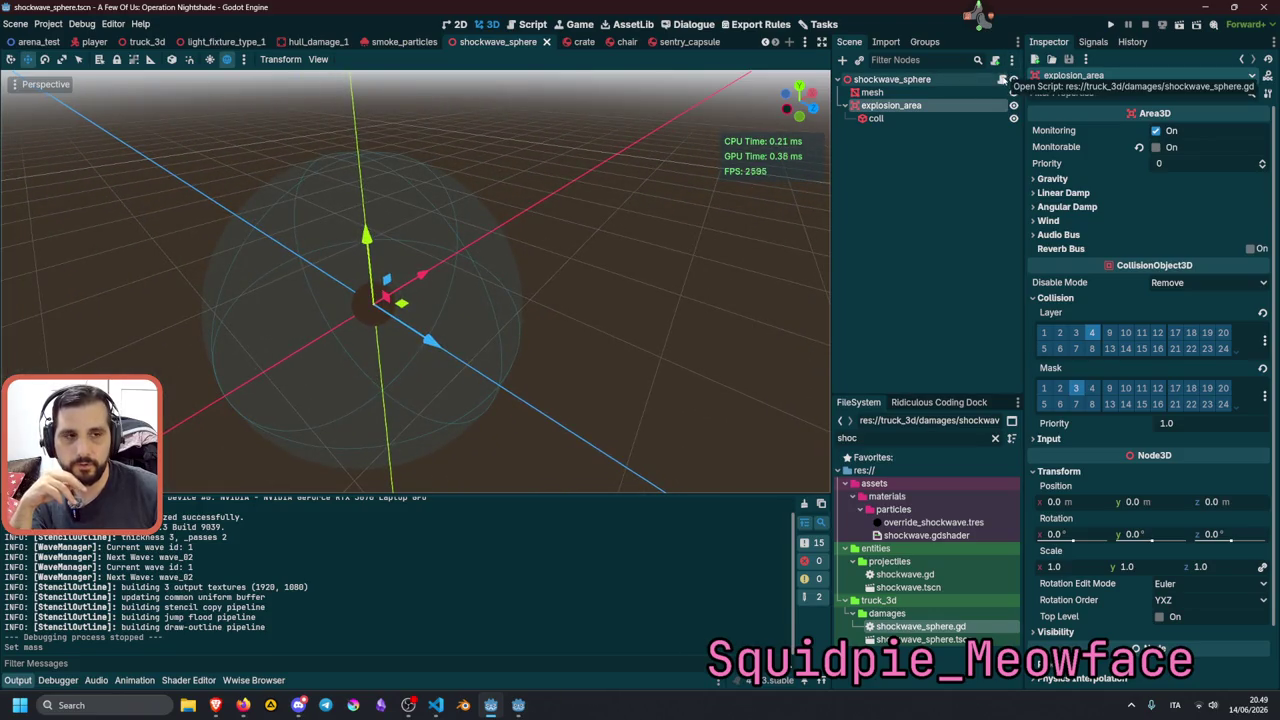
pyautogui.click(928, 80)
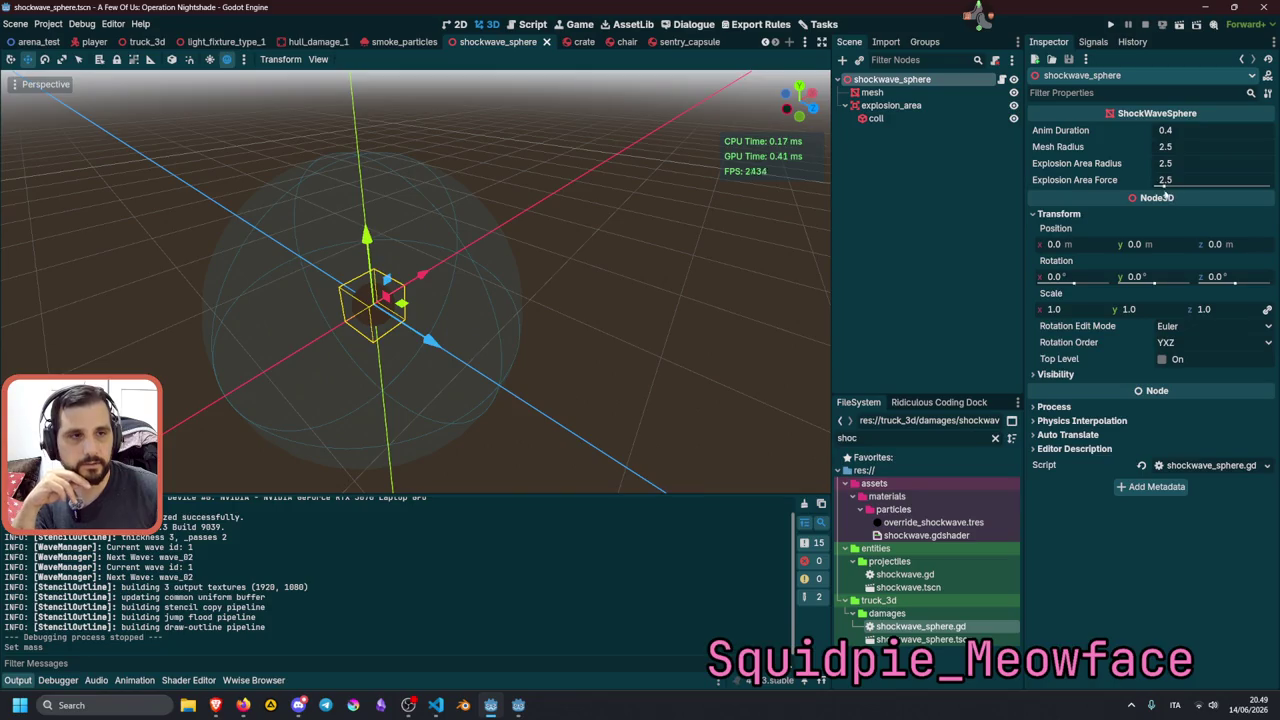
pyautogui.moveTo(1166, 186); pyautogui.dragTo(1194, 186)
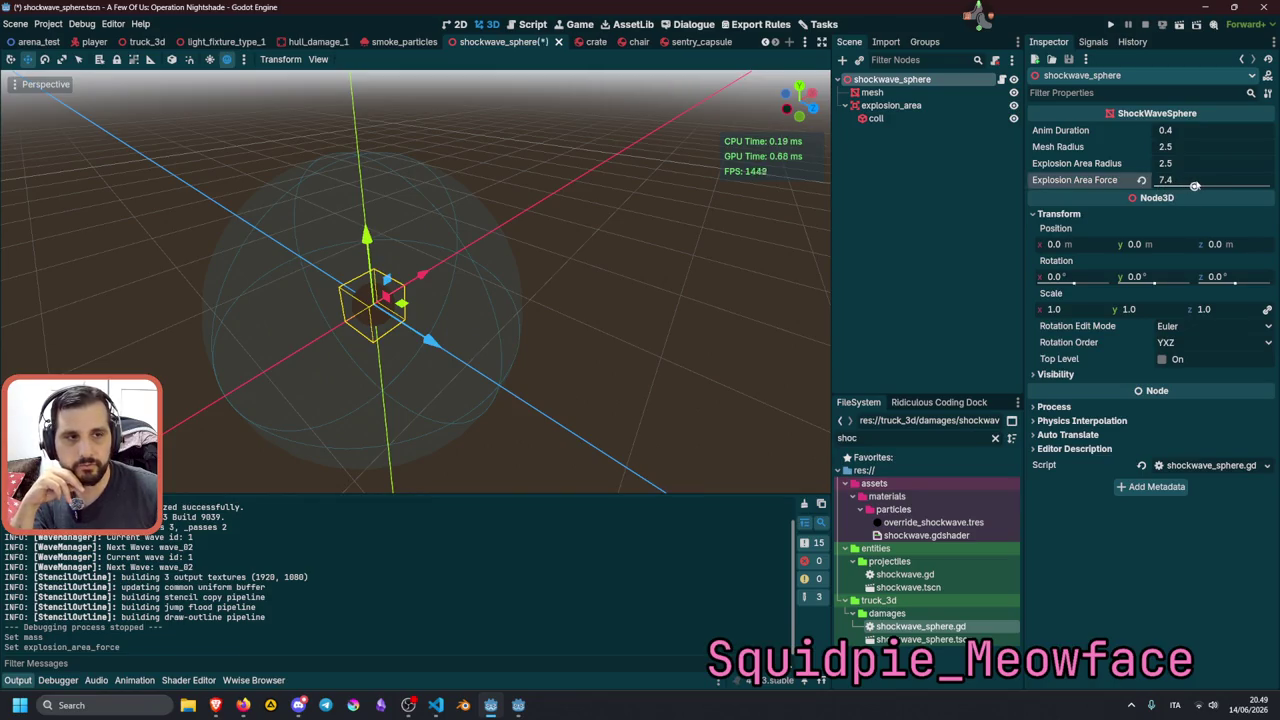
pyautogui.click(656, 204)
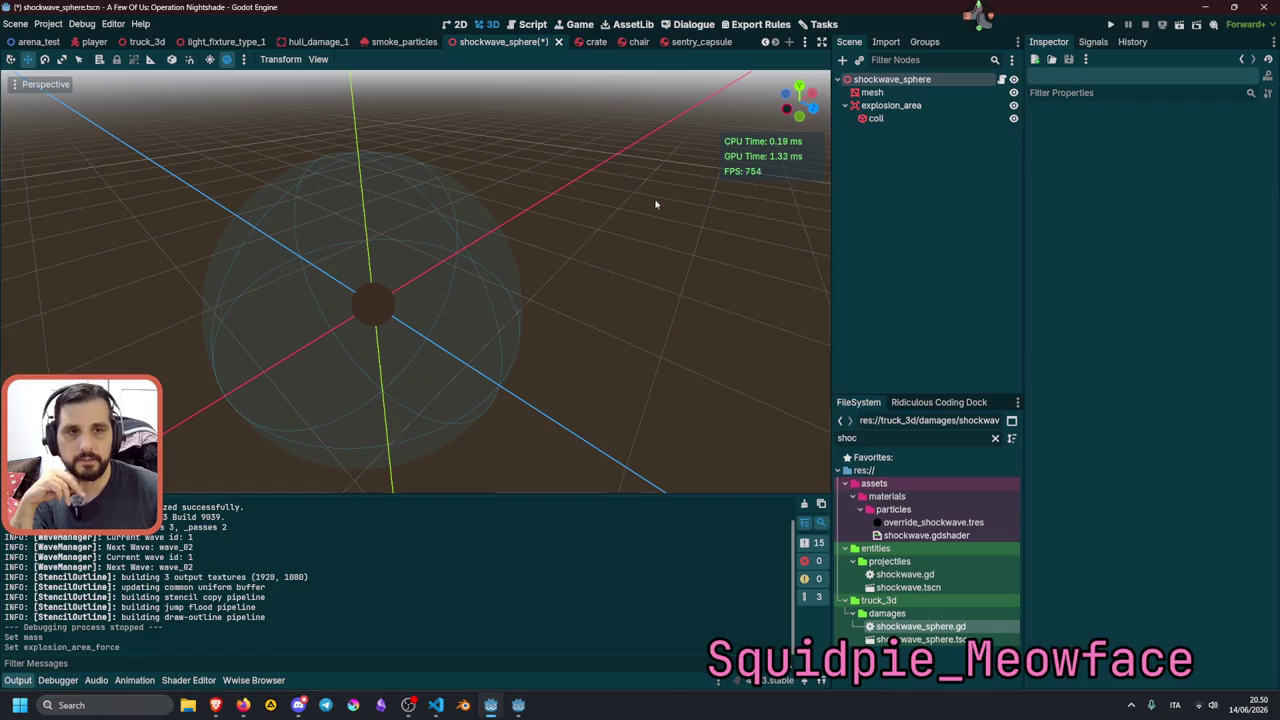
pyautogui.press('F5')
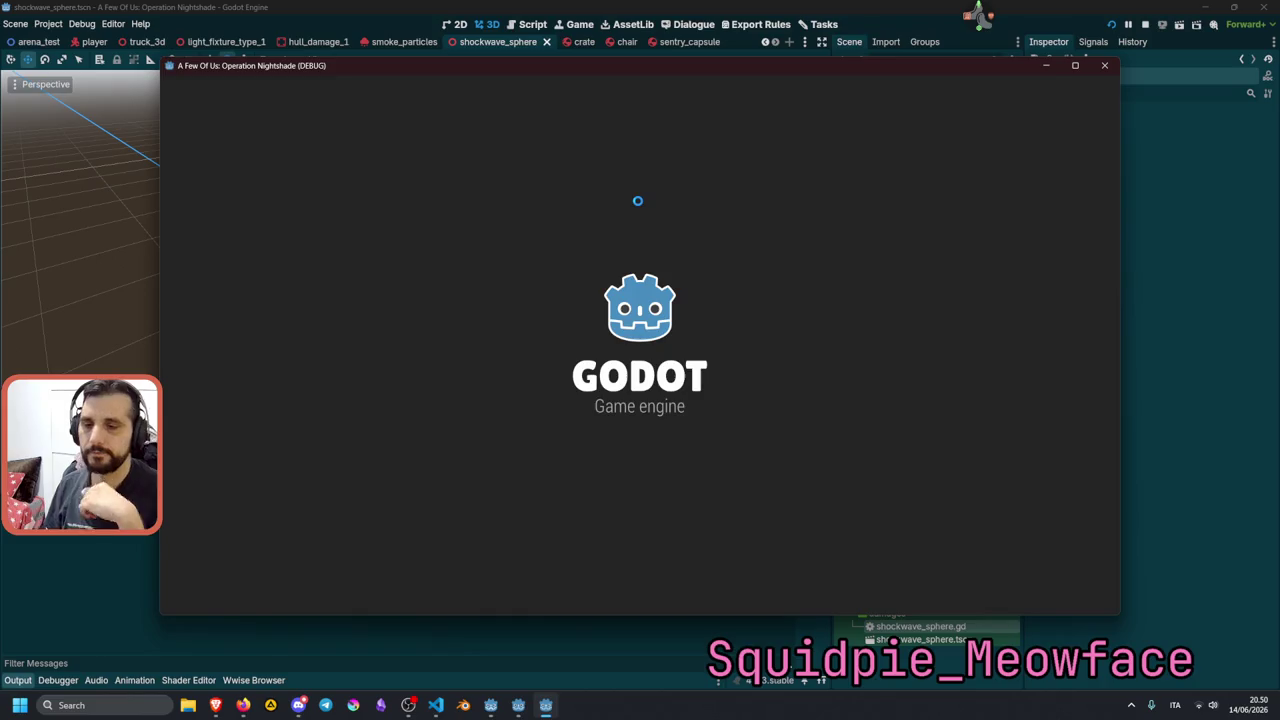
# Start the prototype with 'test' and walk around the room to the office chair.
pyautogui.write('tes')
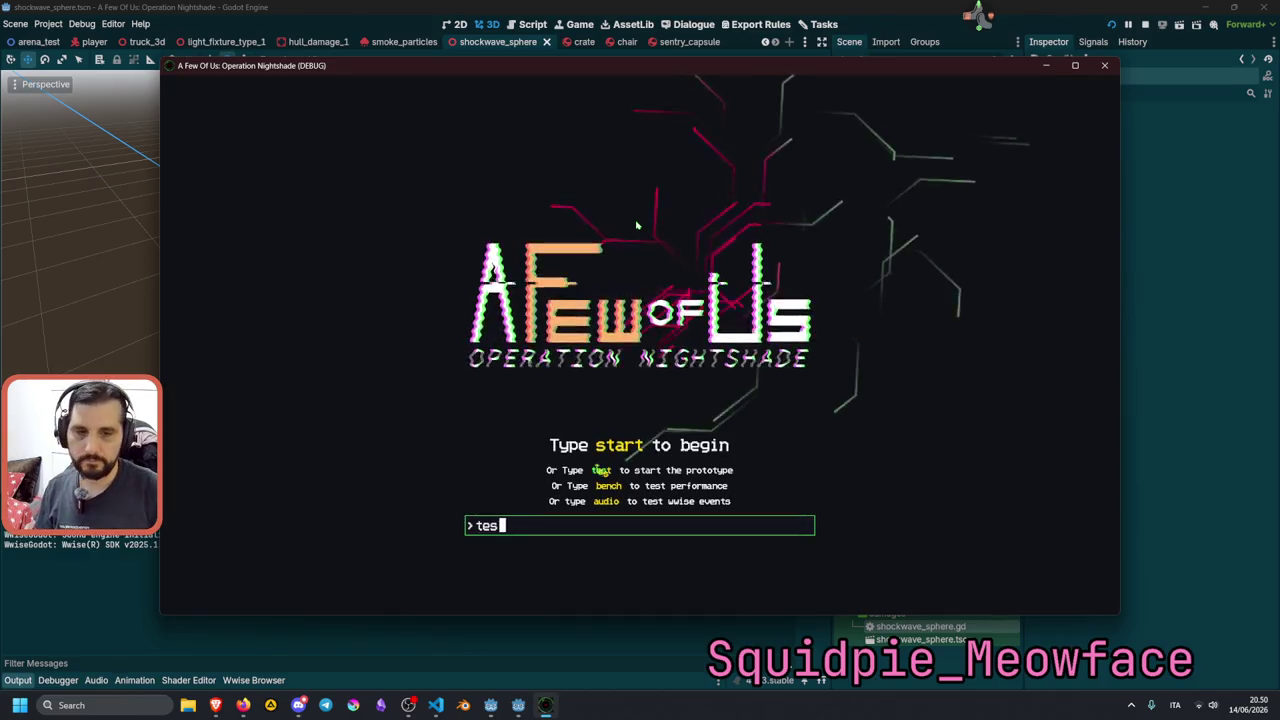
pyautogui.write('t')
pyautogui.press('Return')
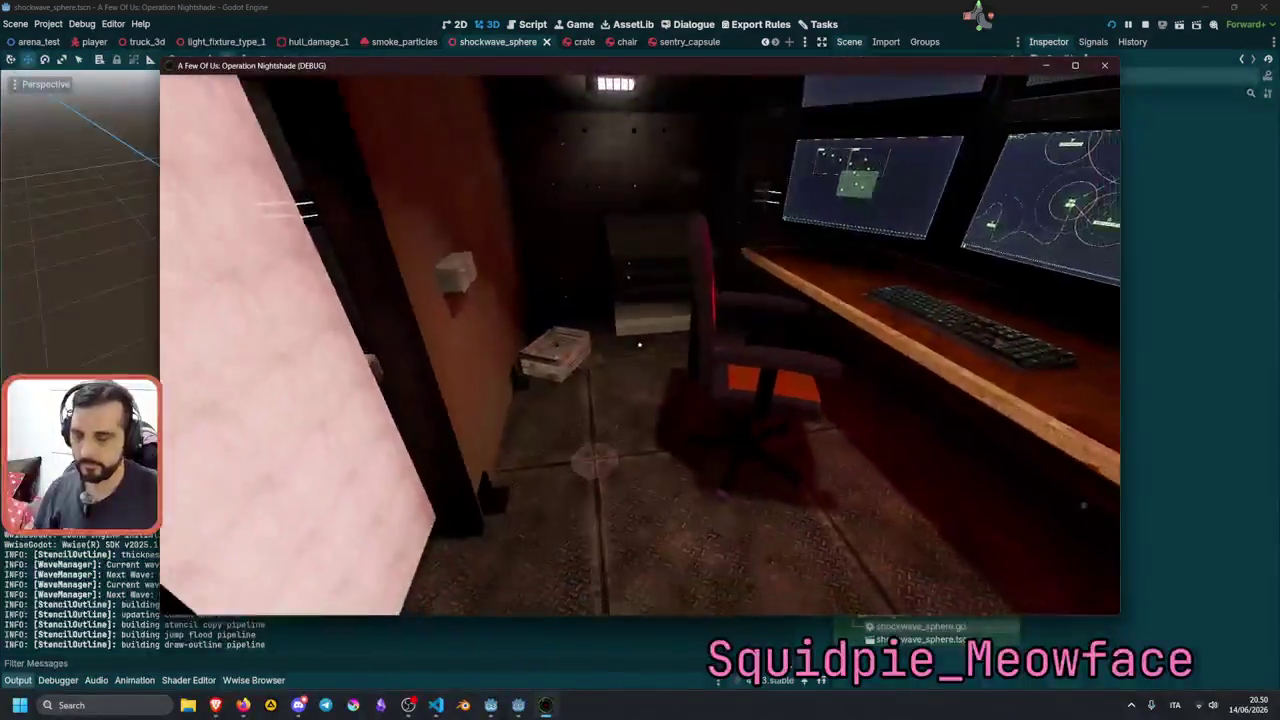
pyautogui.press('s')
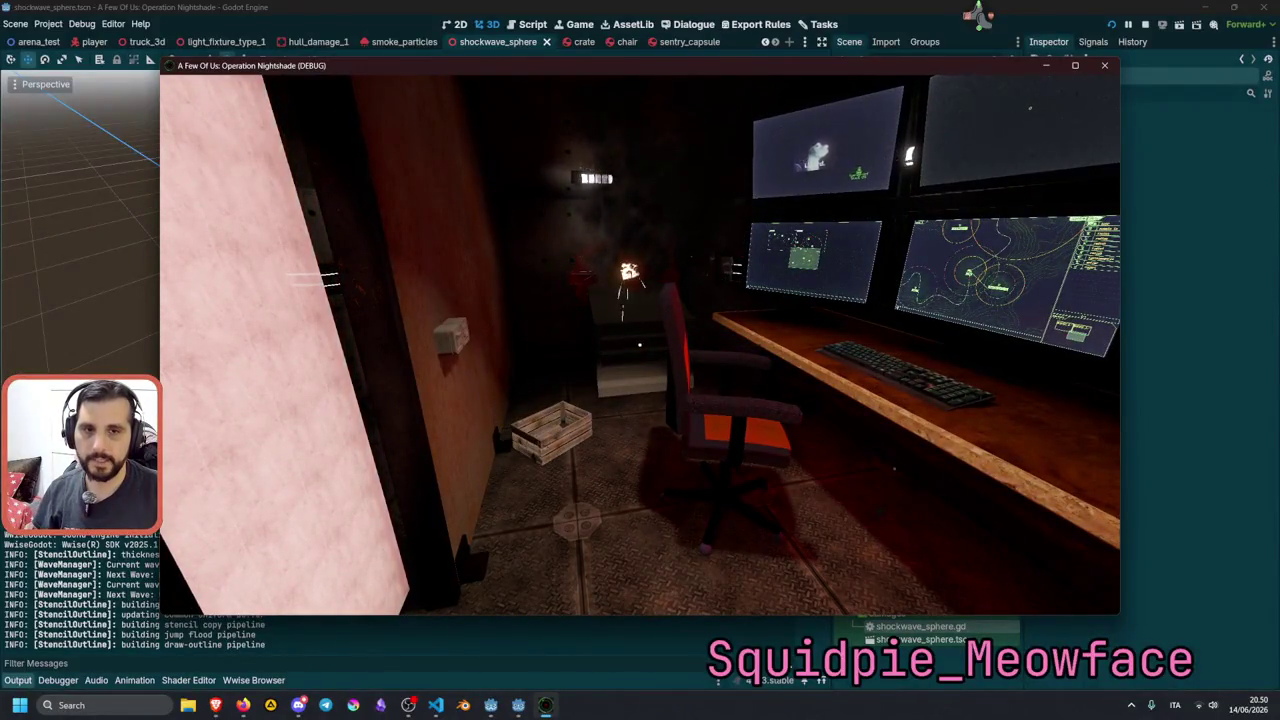
pyautogui.press('w')
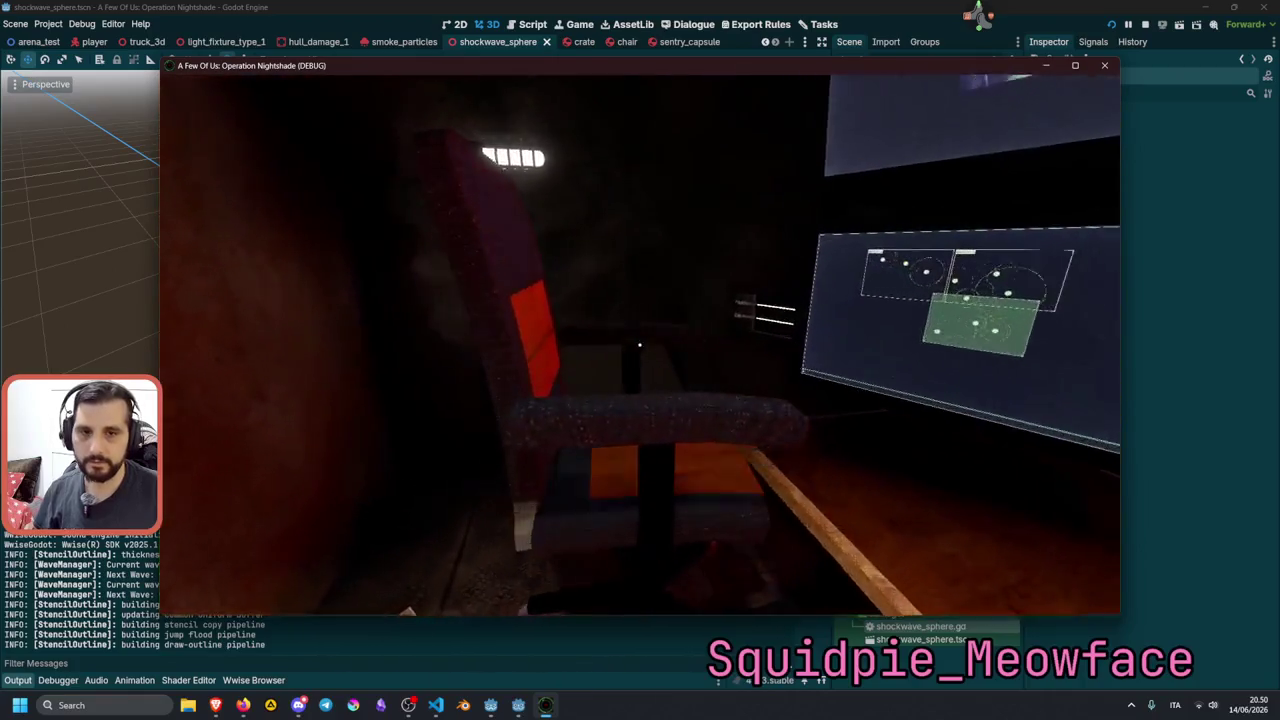
pyautogui.press('s')
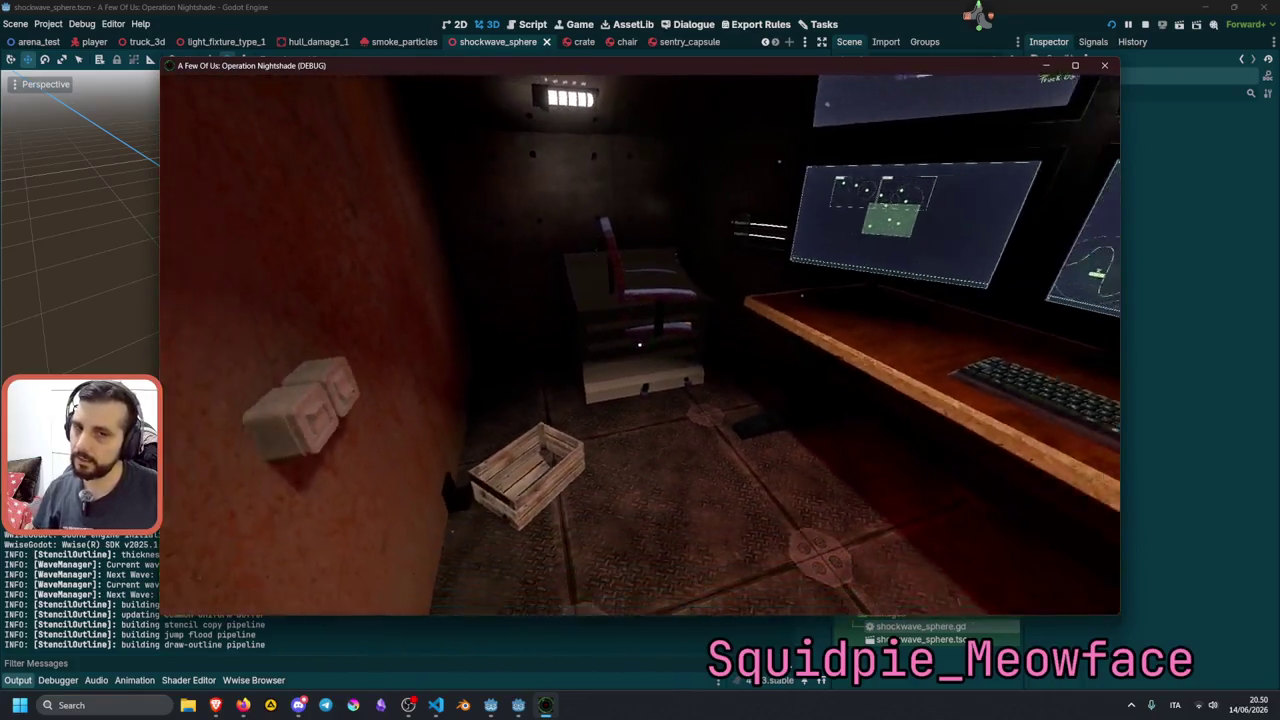
pyautogui.press('s')
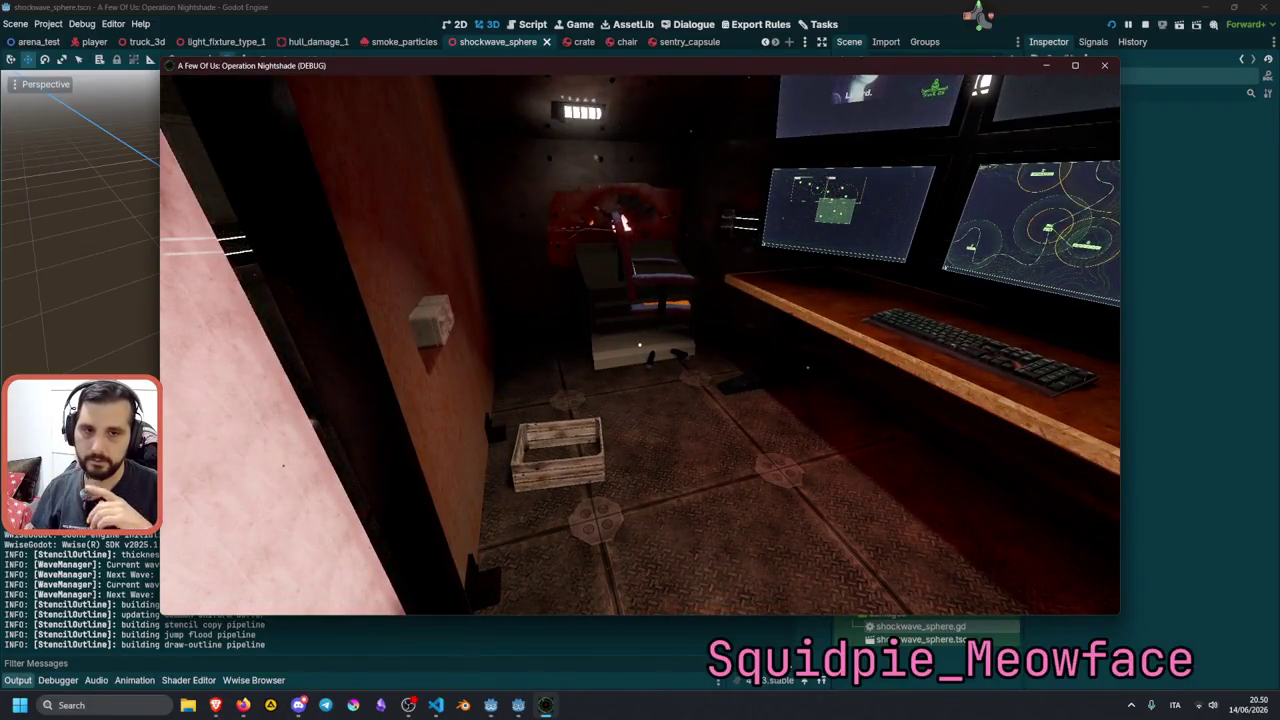
pyautogui.press('w')
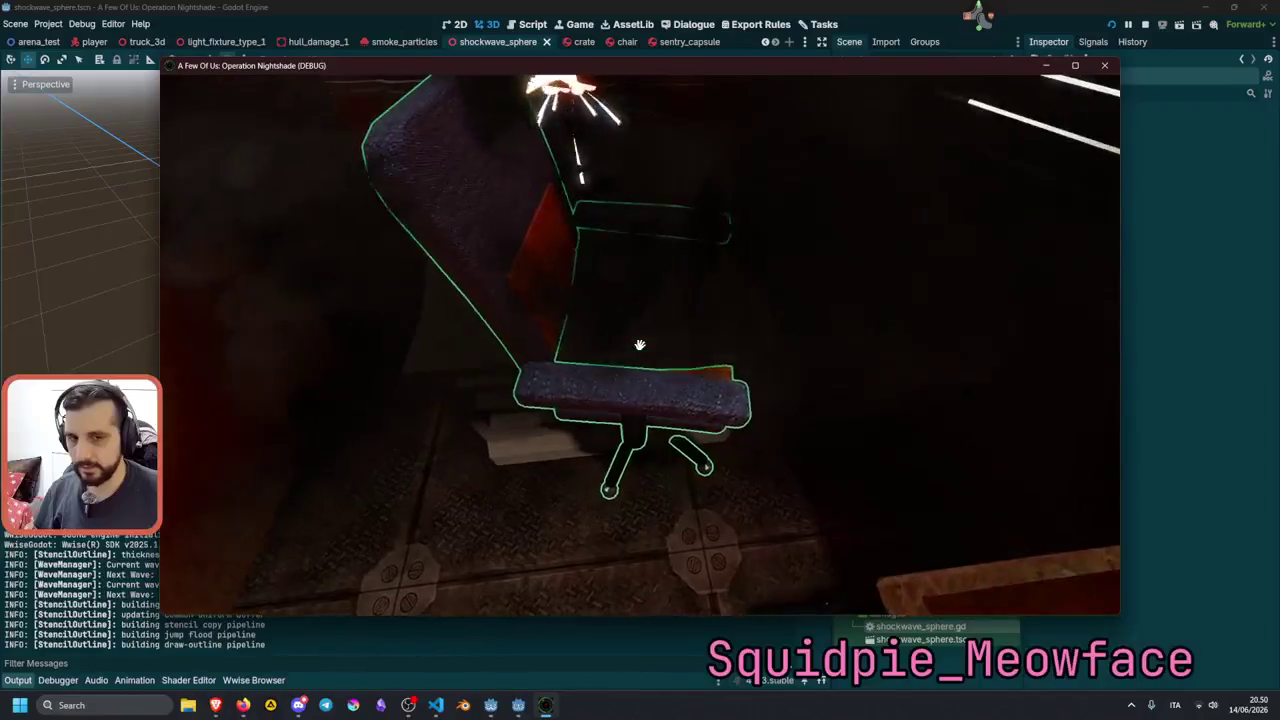
# Trigger the explosion next to the chair, back away to watch, then stop the game.
pyautogui.click(640, 345)
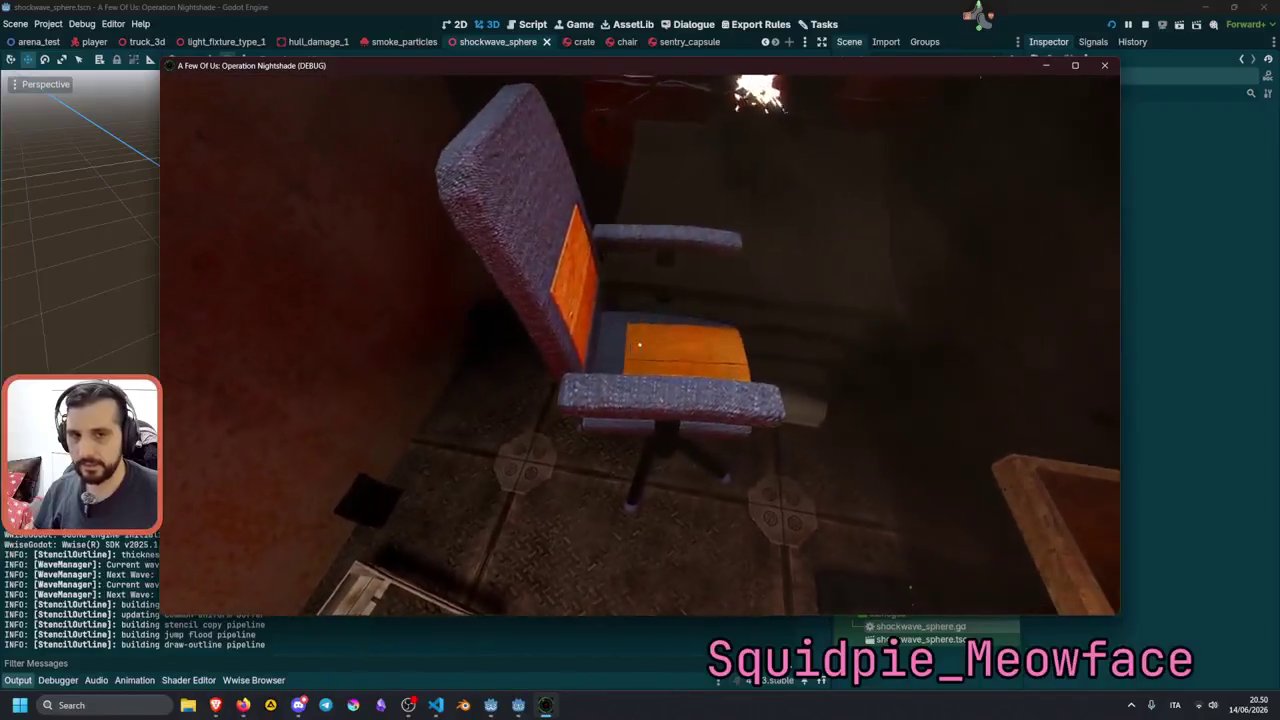
pyautogui.press('s')
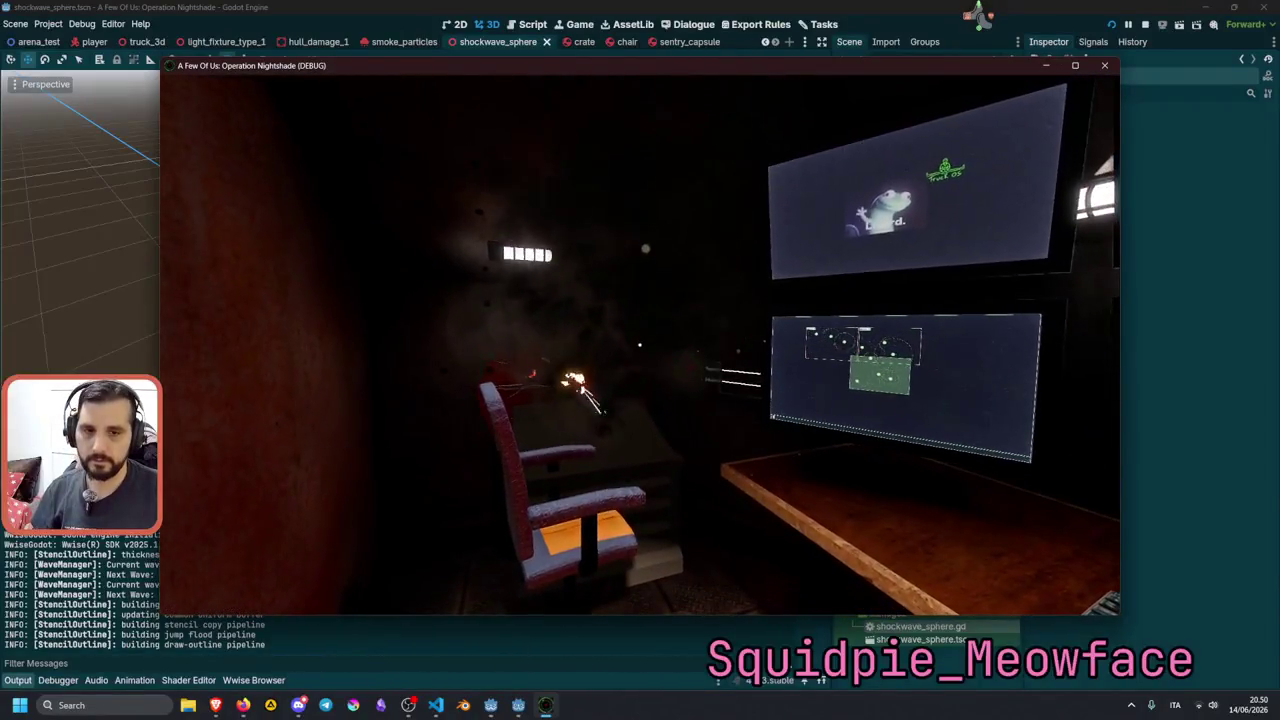
pyautogui.press('s')
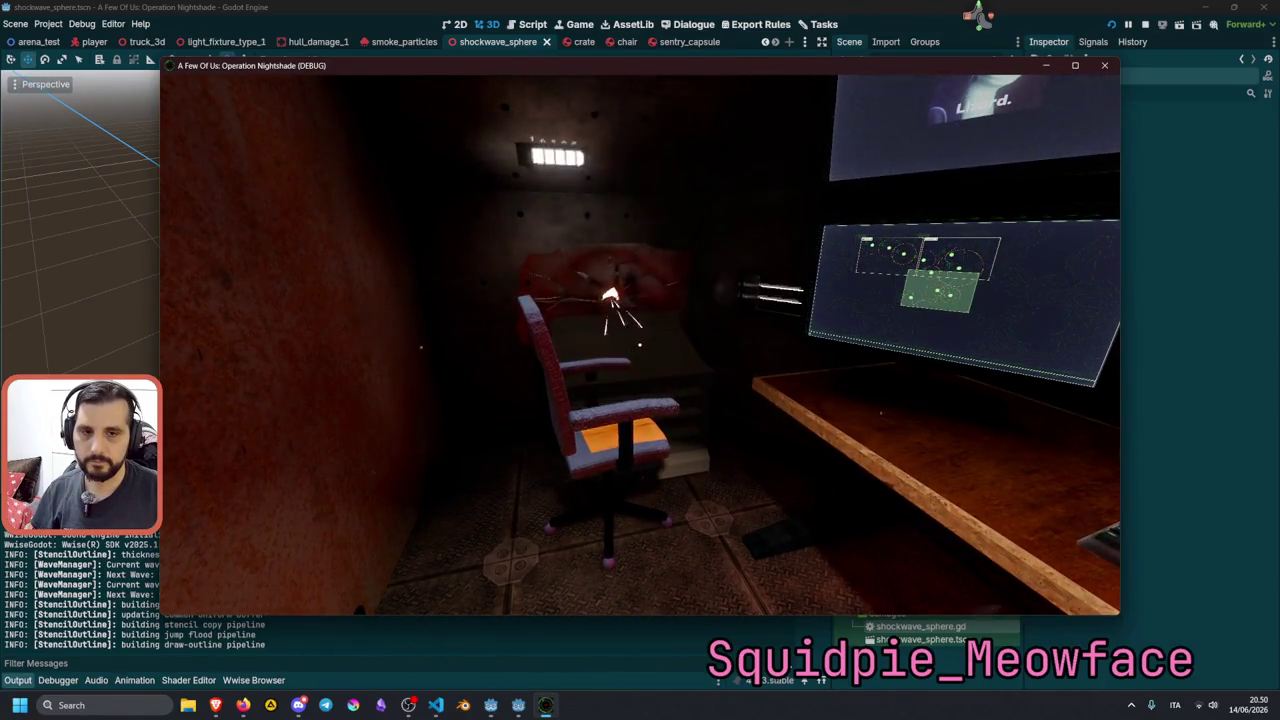
pyautogui.moveTo(640, 345)
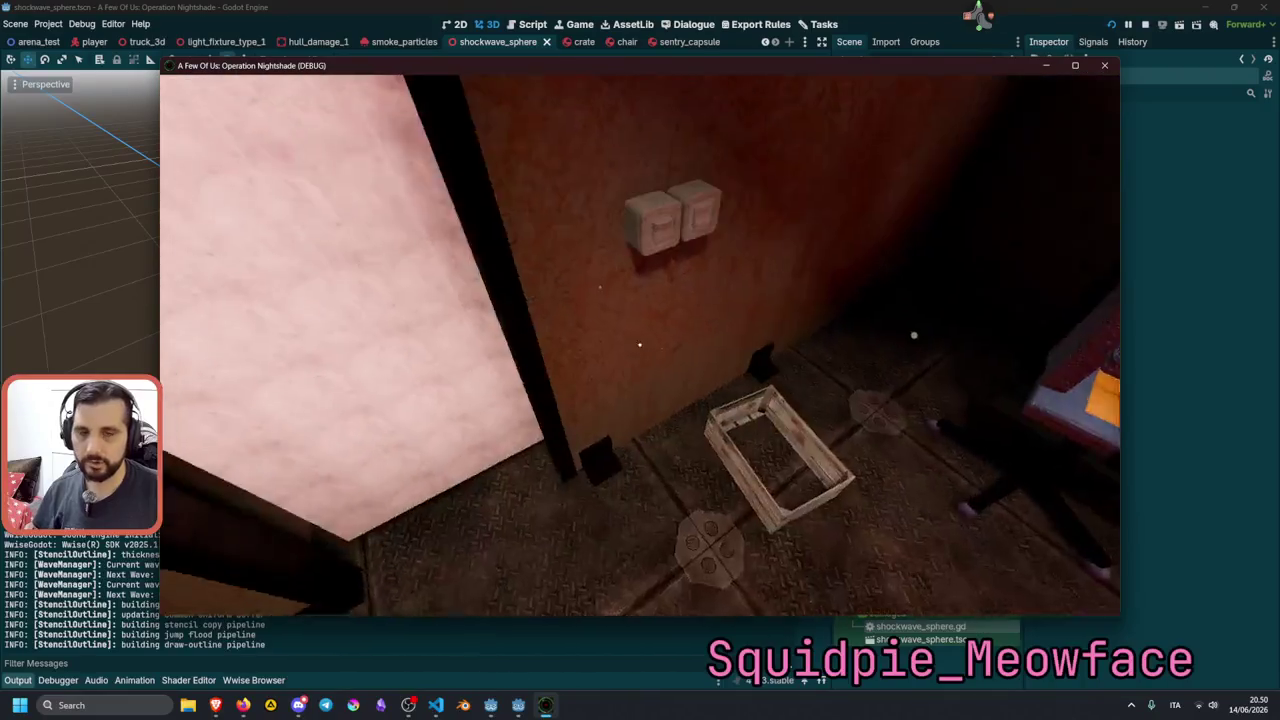
pyautogui.press('F8')
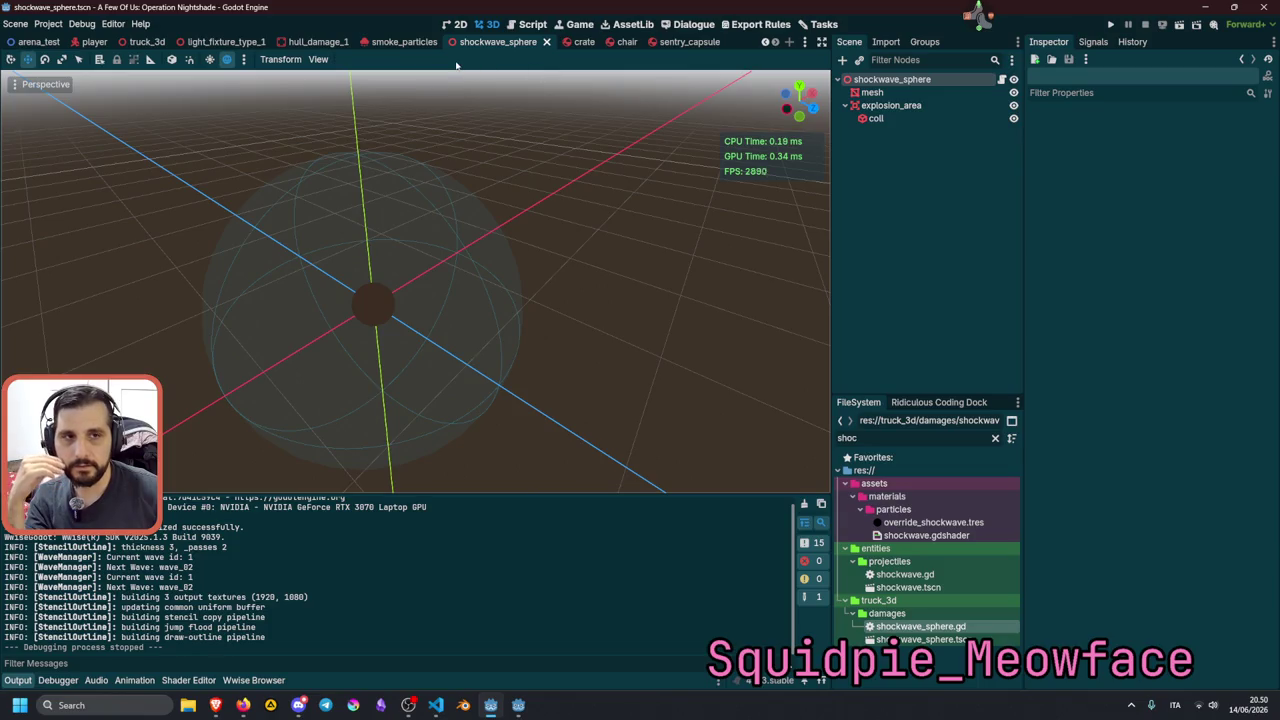
# Open shockwave_sphere from hull_damage_1 and reset Explosion Area Force to its default 2.5.
pyautogui.click(404, 41)
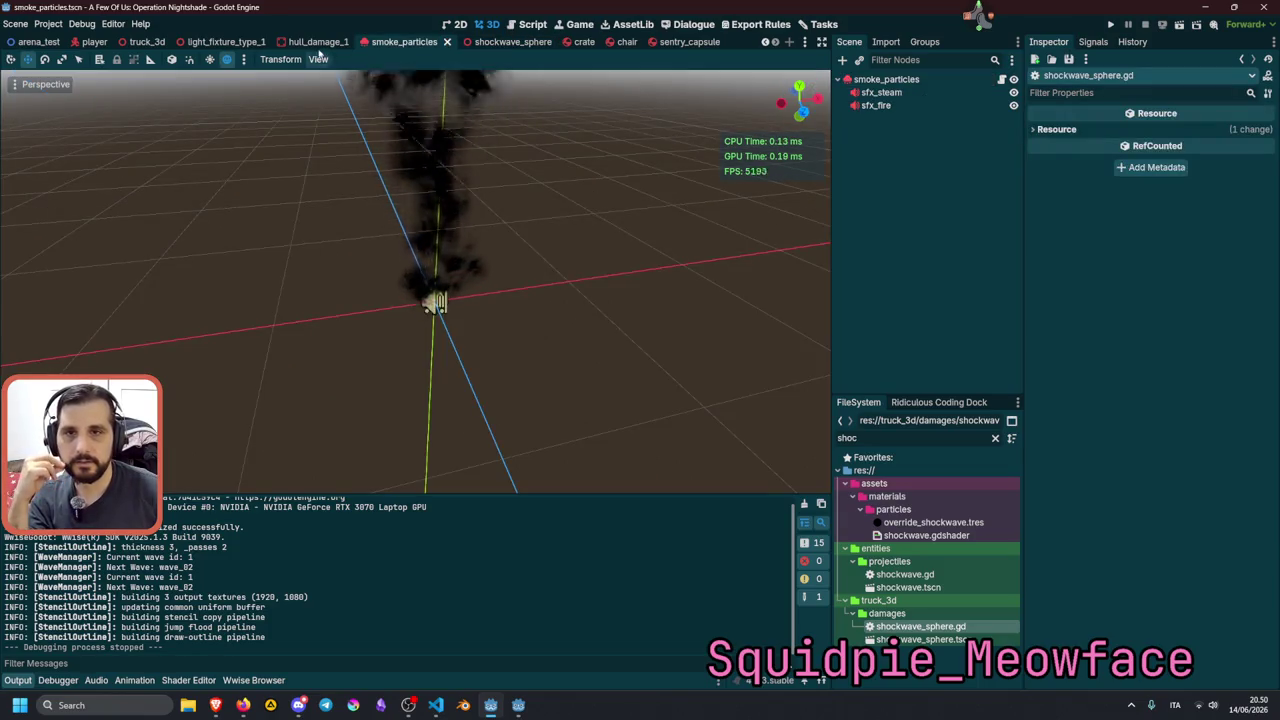
pyautogui.click(318, 43)
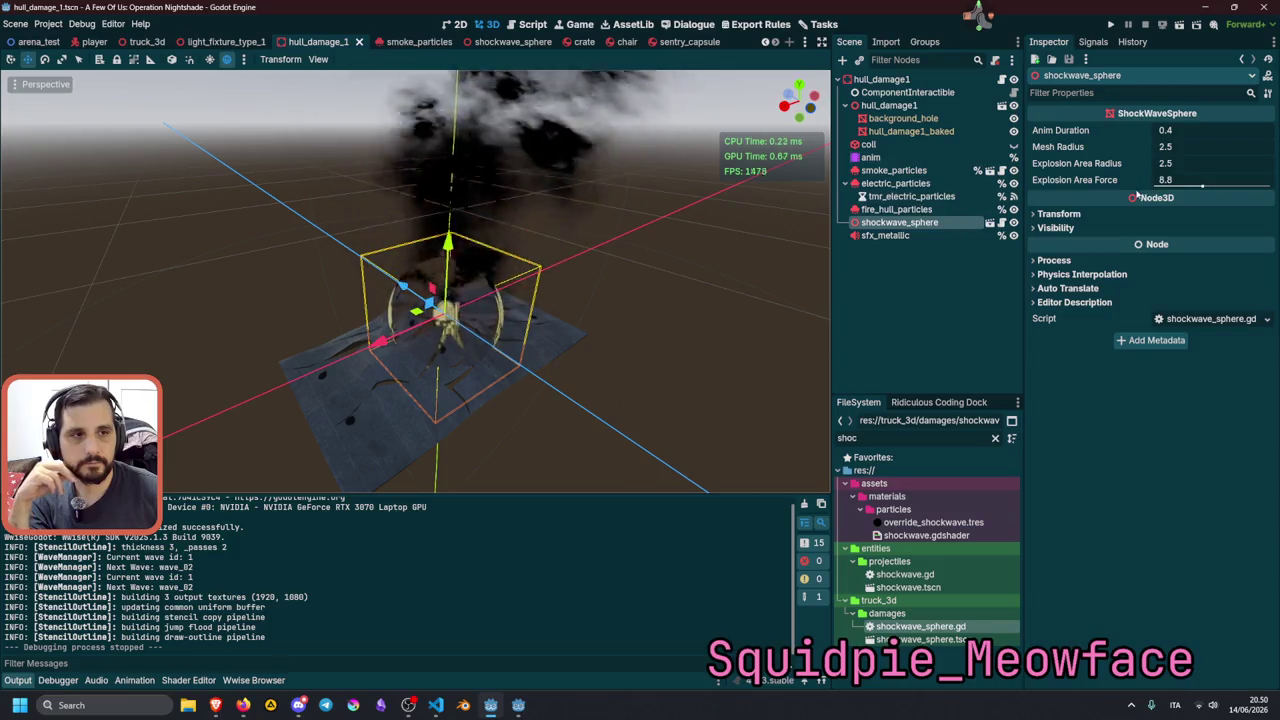
pyautogui.click(897, 210)
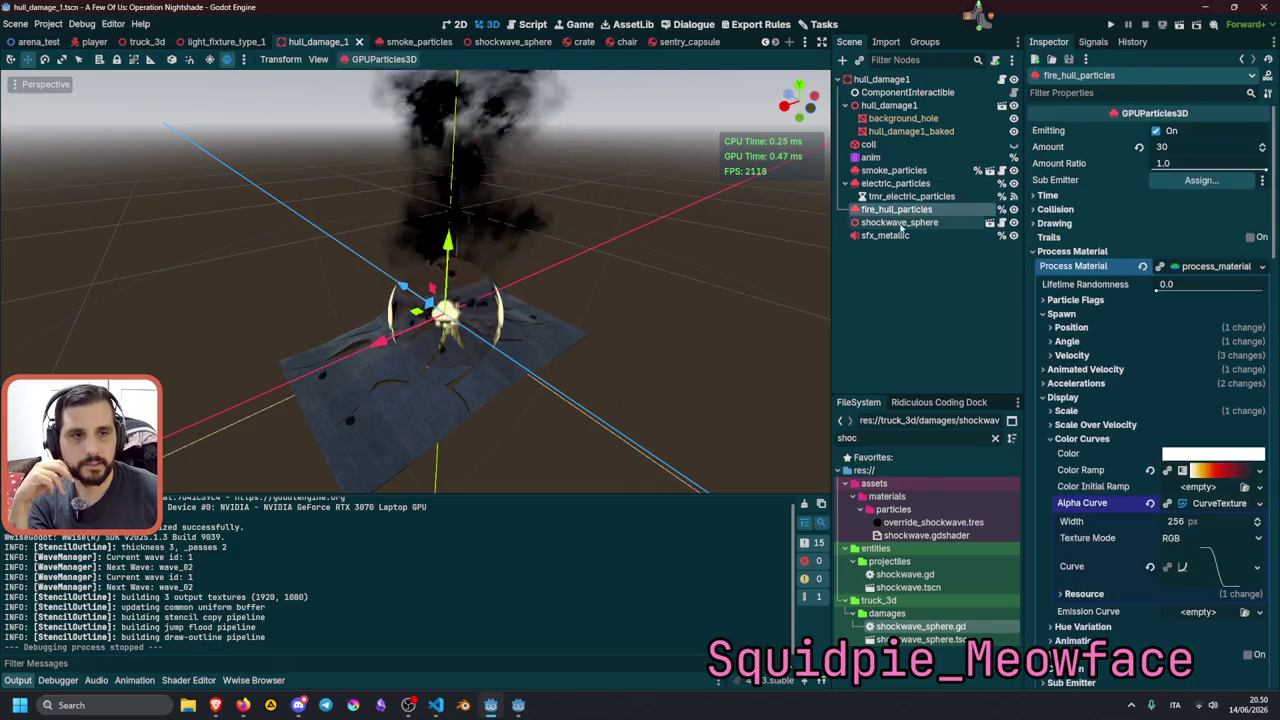
pyautogui.click(900, 222)
pyautogui.click(990, 222)
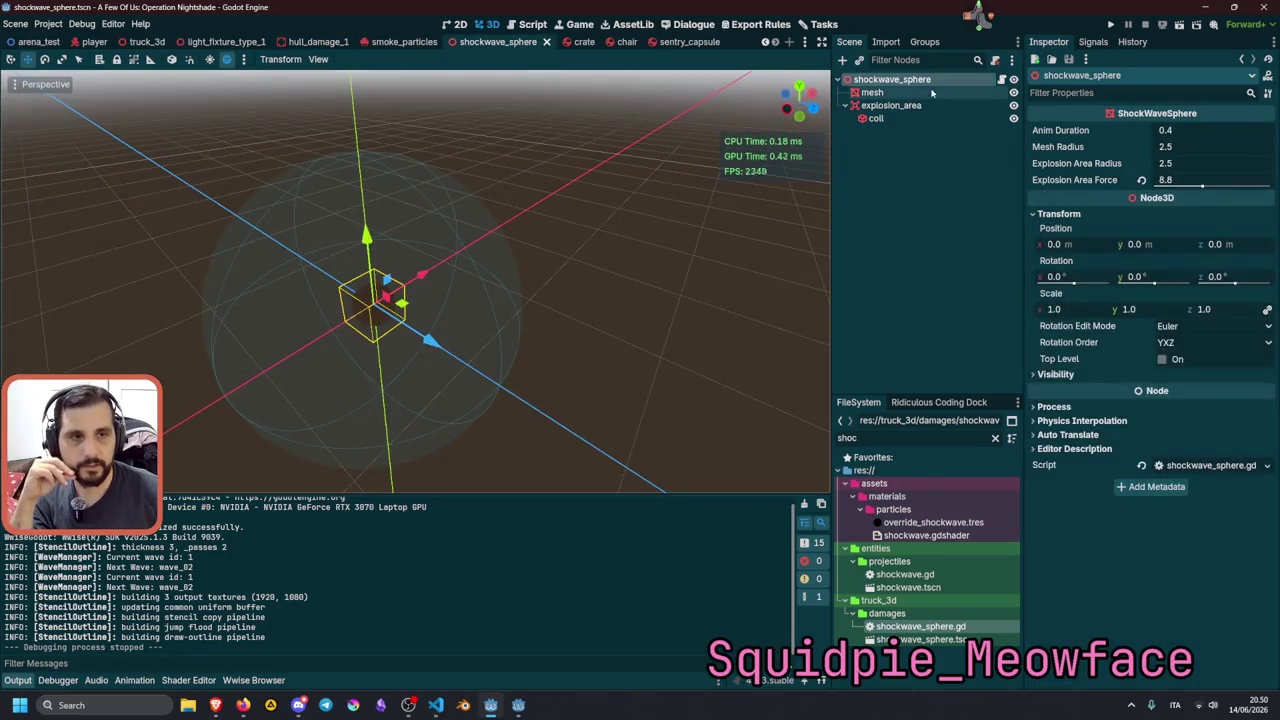
pyautogui.click(1143, 180)
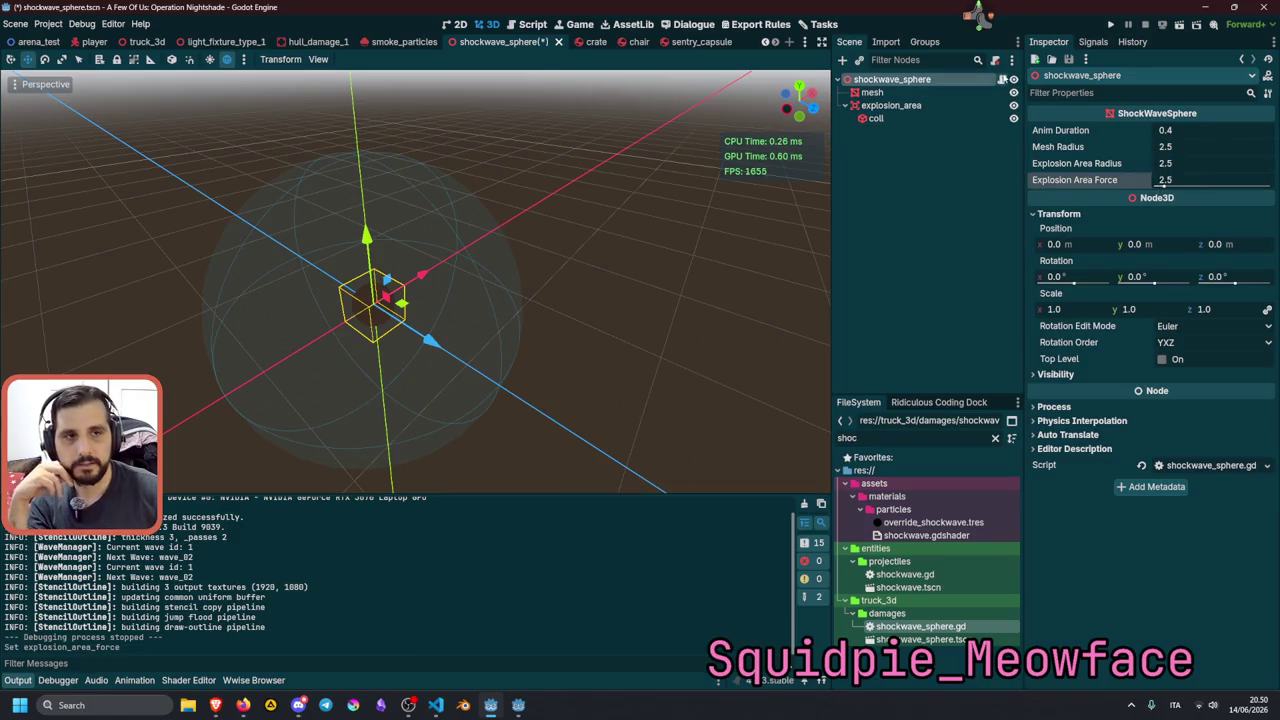
# In shockwave_sphere.gd, set the force range max to 50.0 and default to 20.0, save, and run.
pyautogui.click(1002, 79)
pyautogui.press('Up')
pyautogui.press('Up')
pyautogui.press('Up')
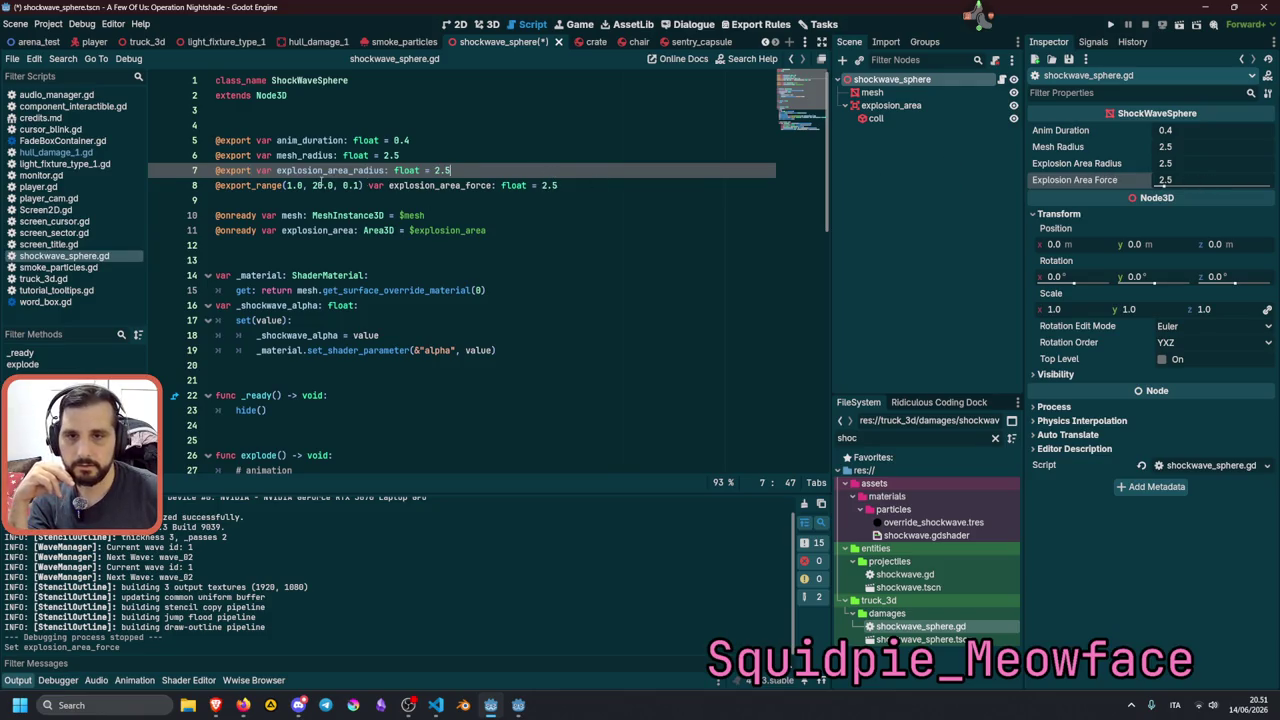
pyautogui.click(316, 185)
pyautogui.press('BackSpace')
pyautogui.write('5')
pyautogui.click(430, 157)
pyautogui.moveTo(542, 185)
pyautogui.mouseDown()
pyautogui.moveTo(563, 184)
pyautogui.moveTo(549, 186)
pyautogui.mouseUp()
pyautogui.click(592, 142)
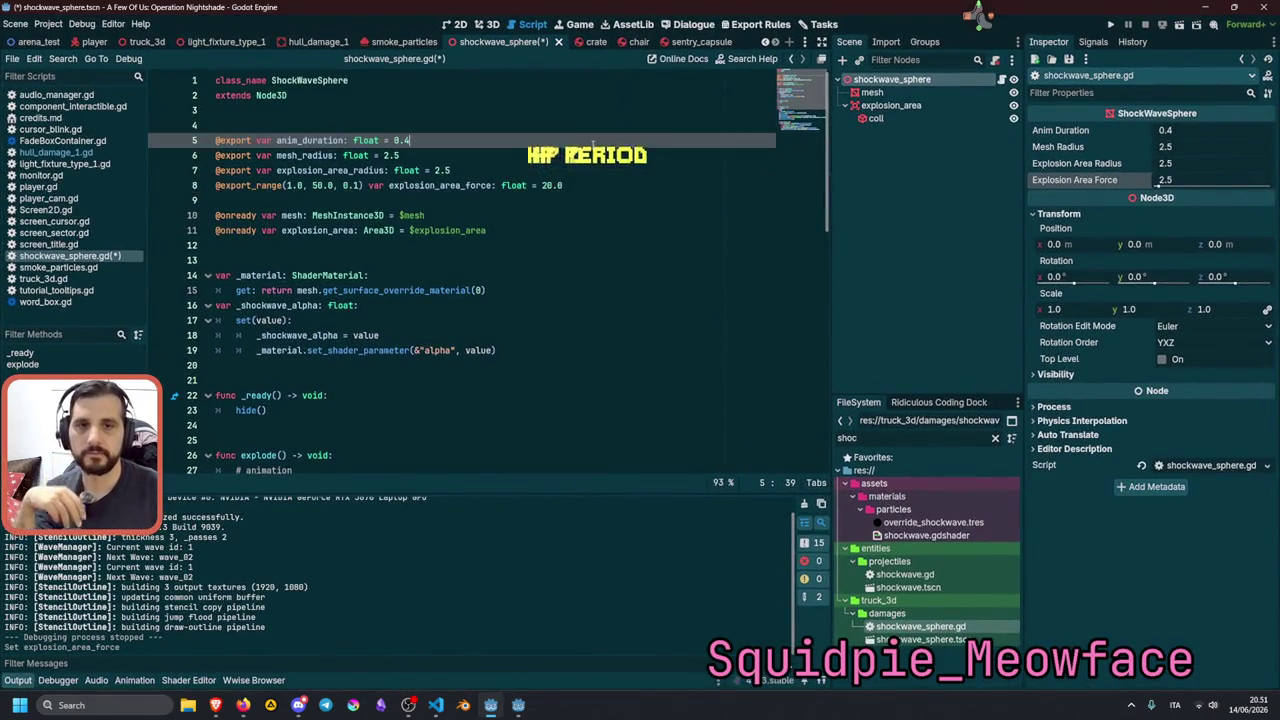
pyautogui.hotkey('ctrl', 's')
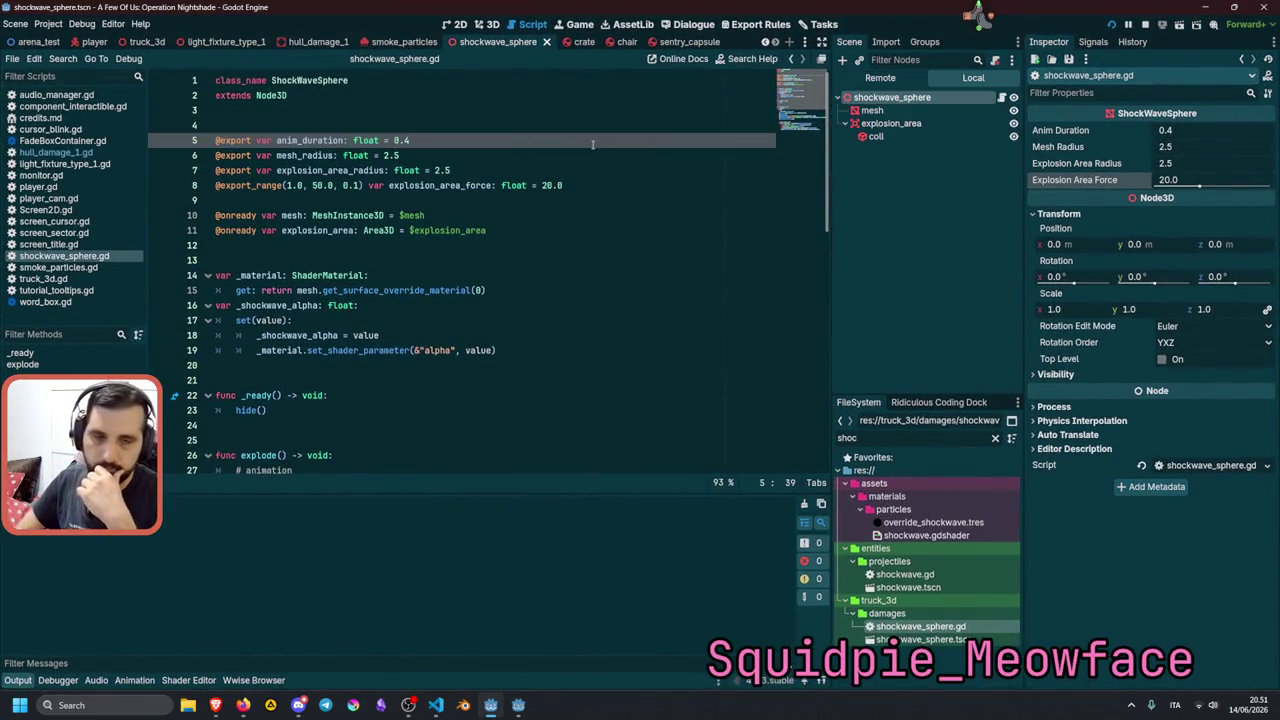
pyautogui.press('F5')
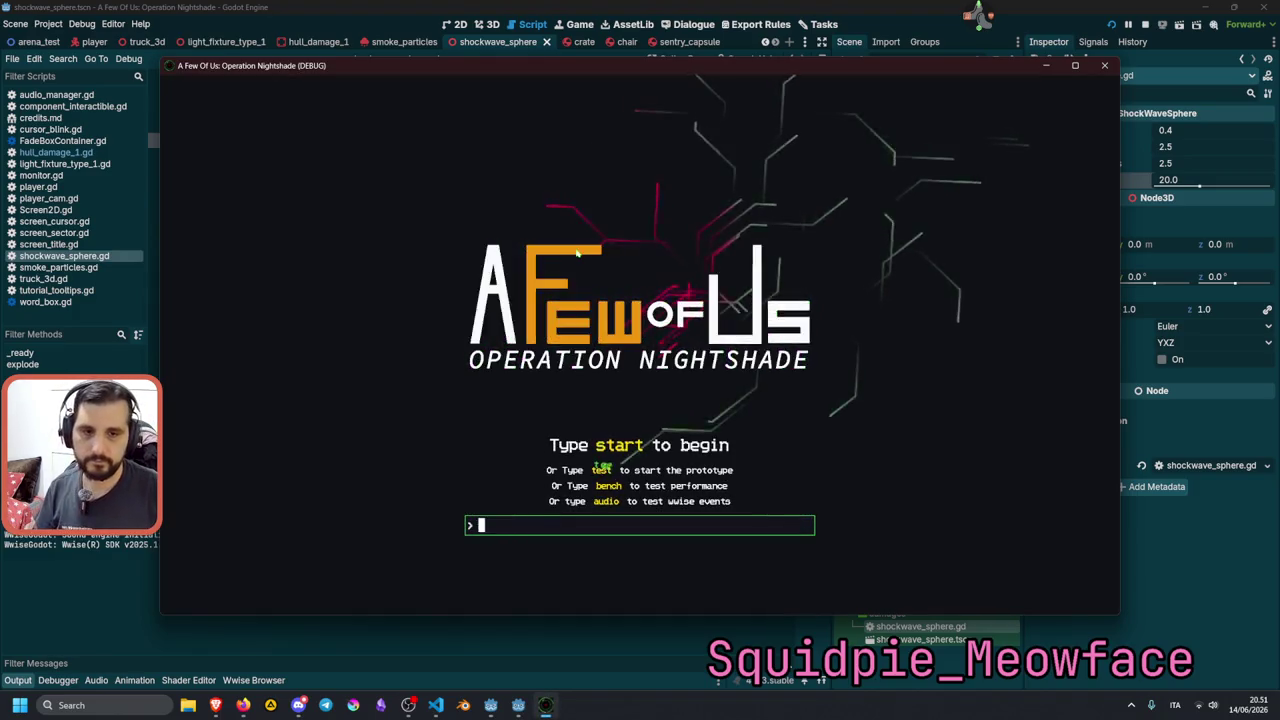
# Start the game with 'start' and walk around to view the crate and chair.
pyautogui.write('start')
pyautogui.press('Return')
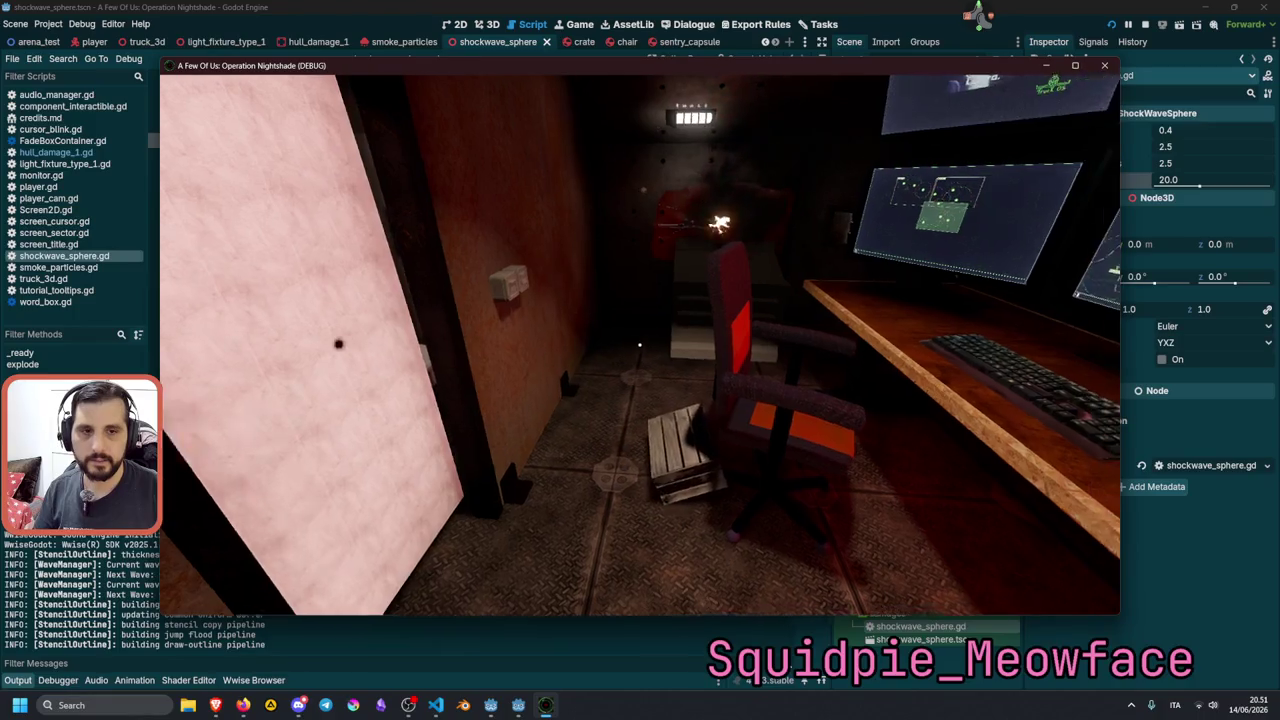
pyautogui.press('w')
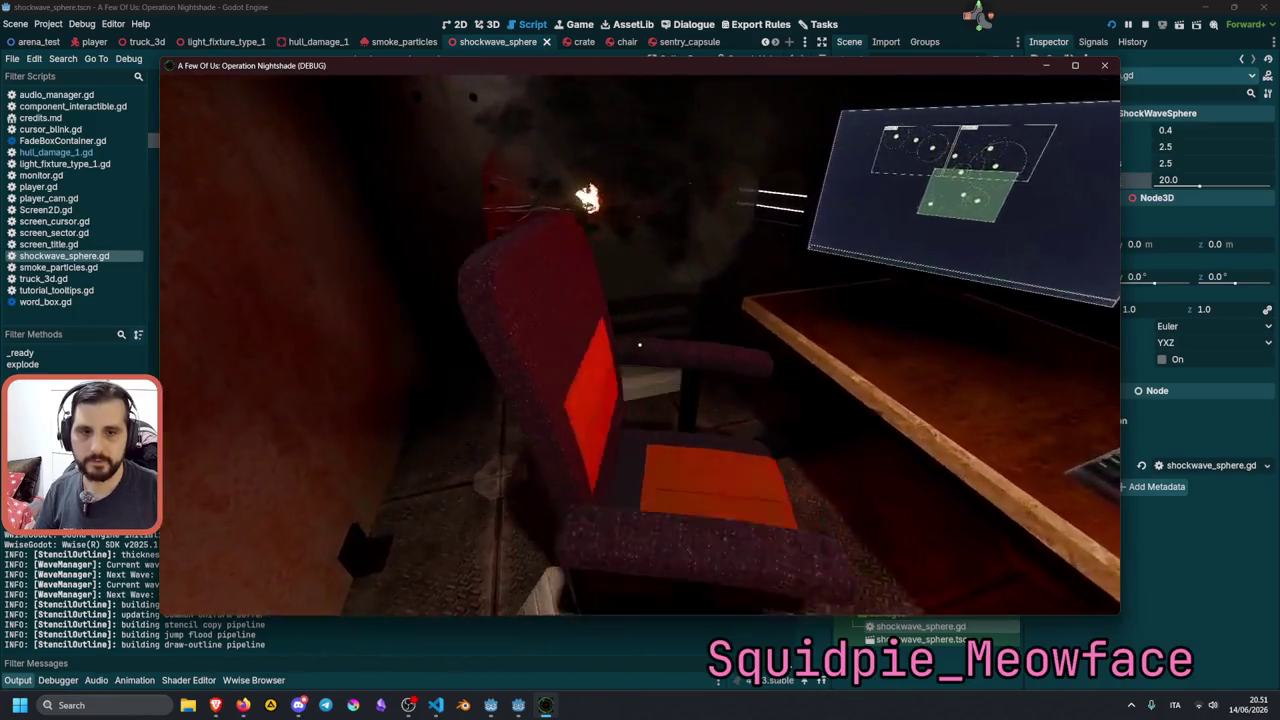
pyautogui.press('s')
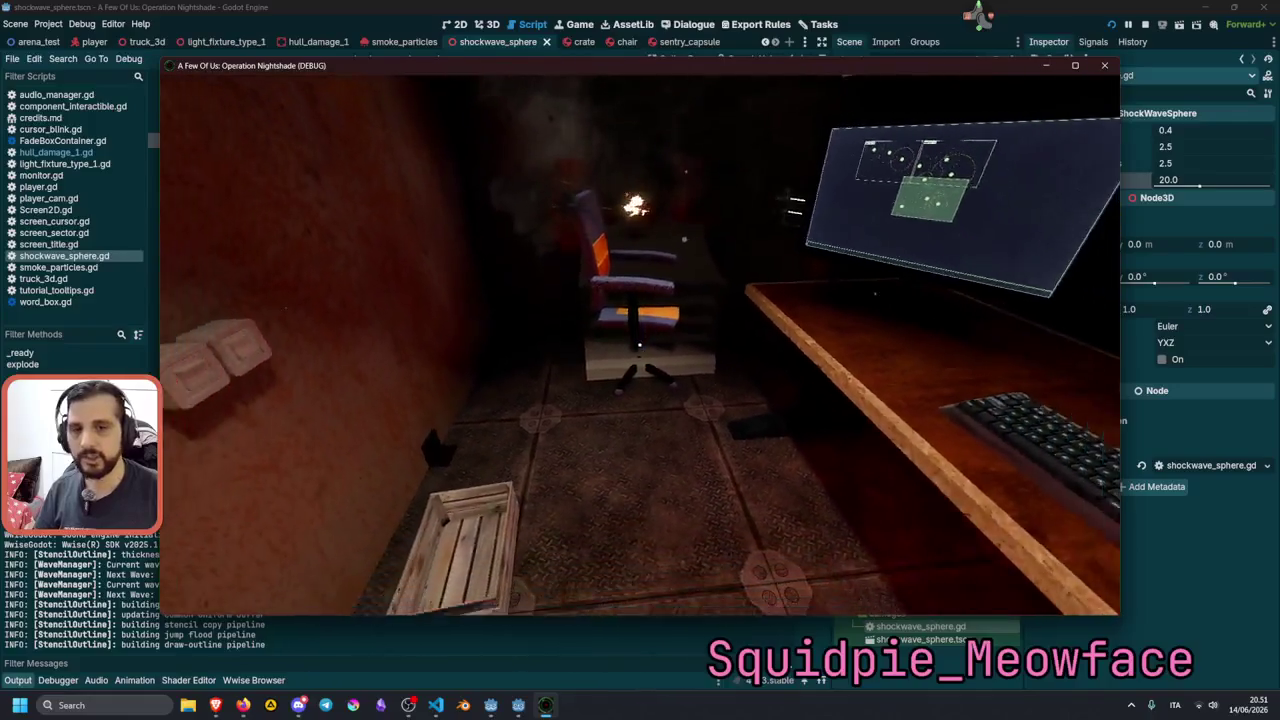
pyautogui.press('s')
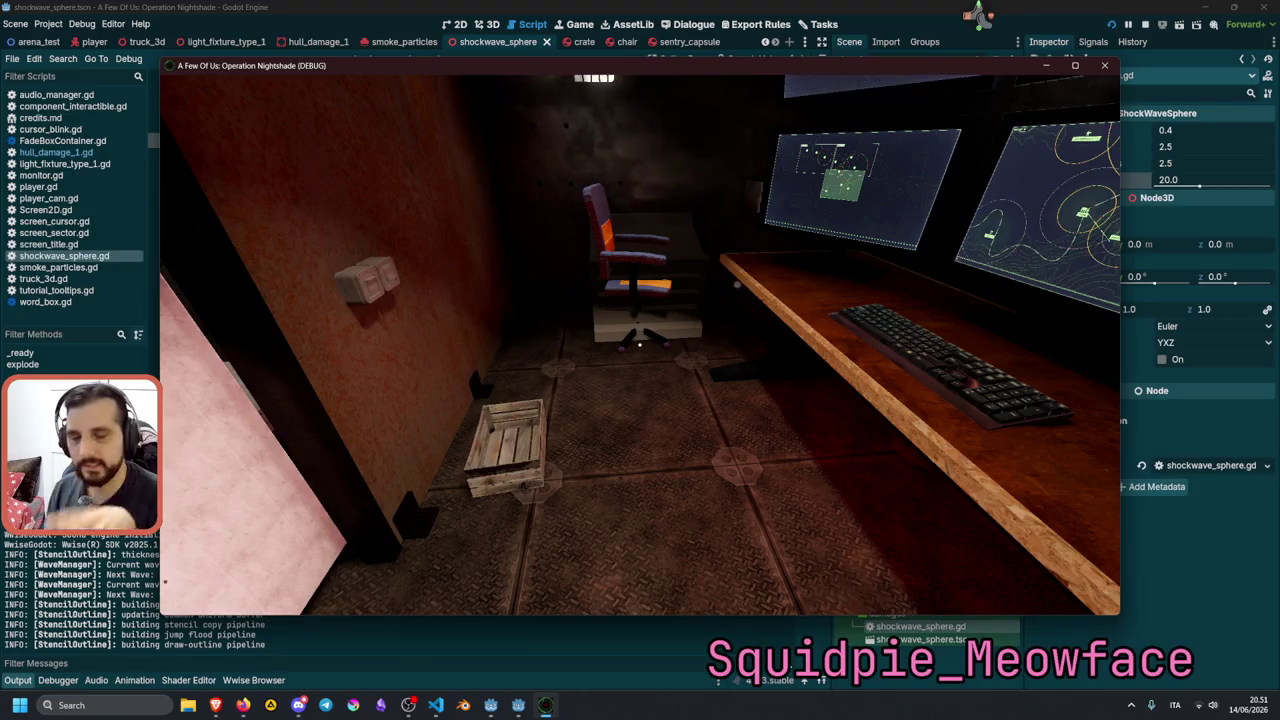
# Set off the 20.0-force explosion behind the chair, approach the desk, then stop the game.
pyautogui.click(640, 344)
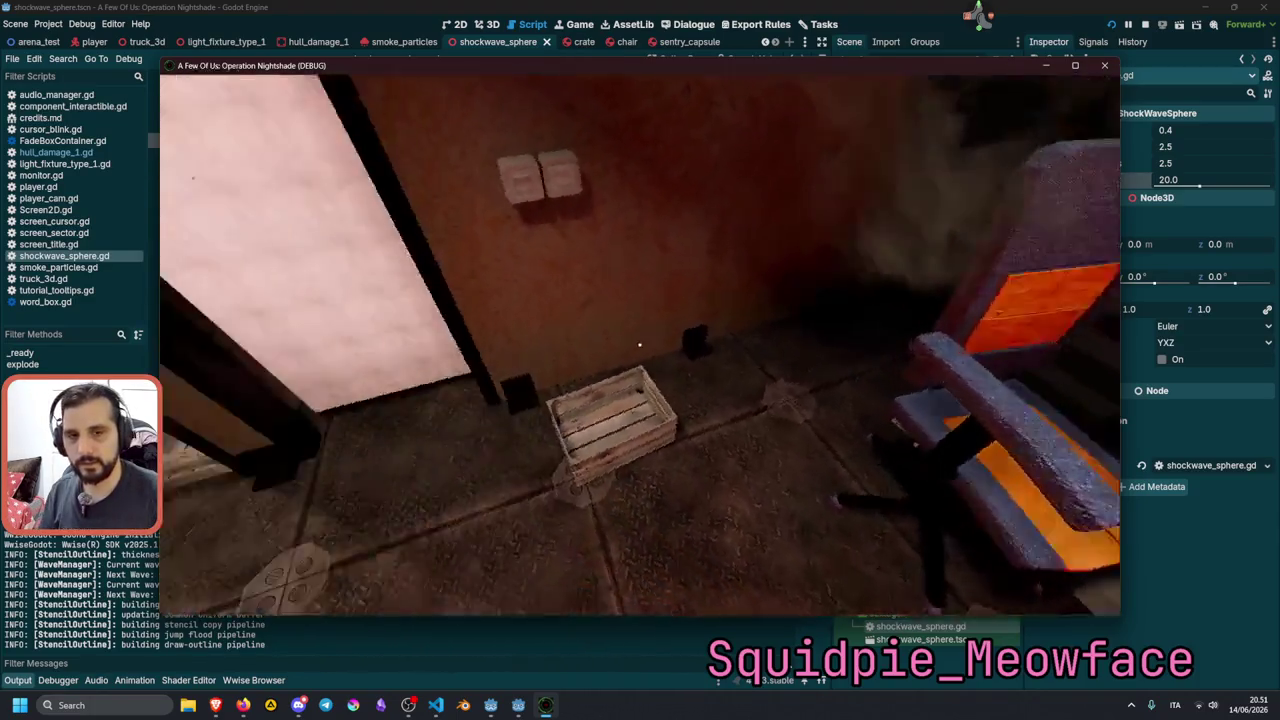
pyautogui.press('w')
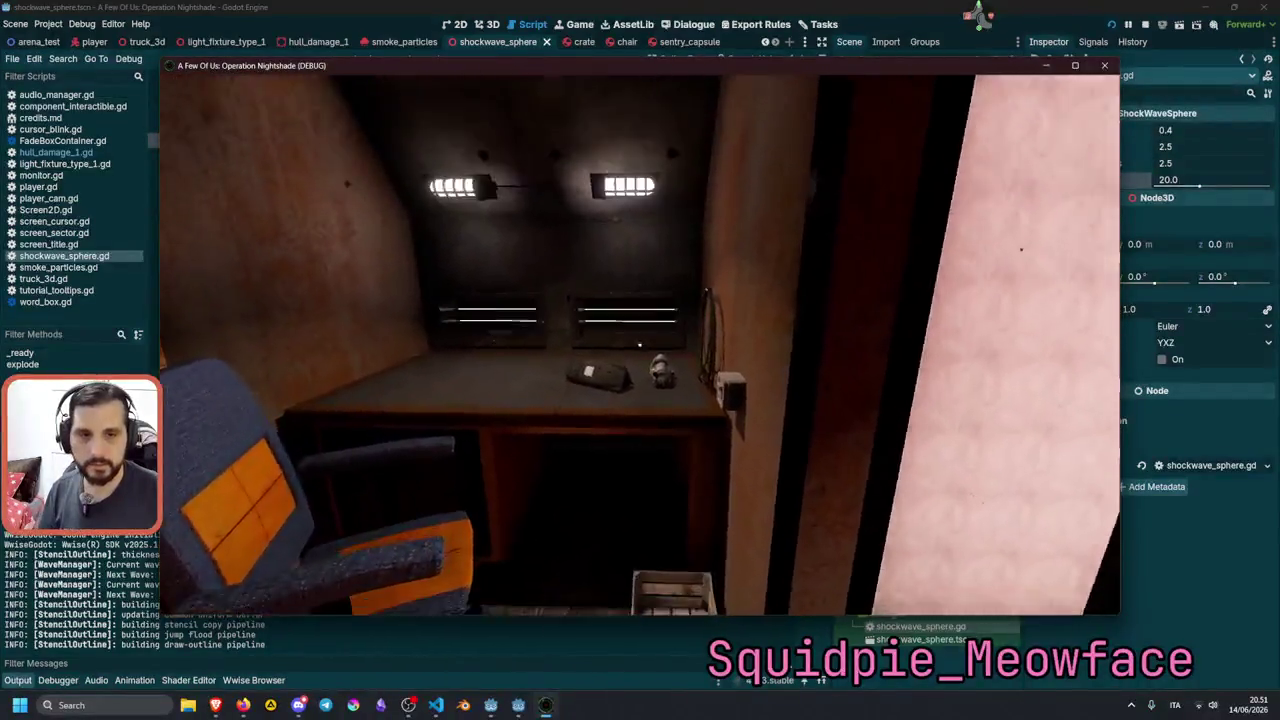
pyautogui.press('w')
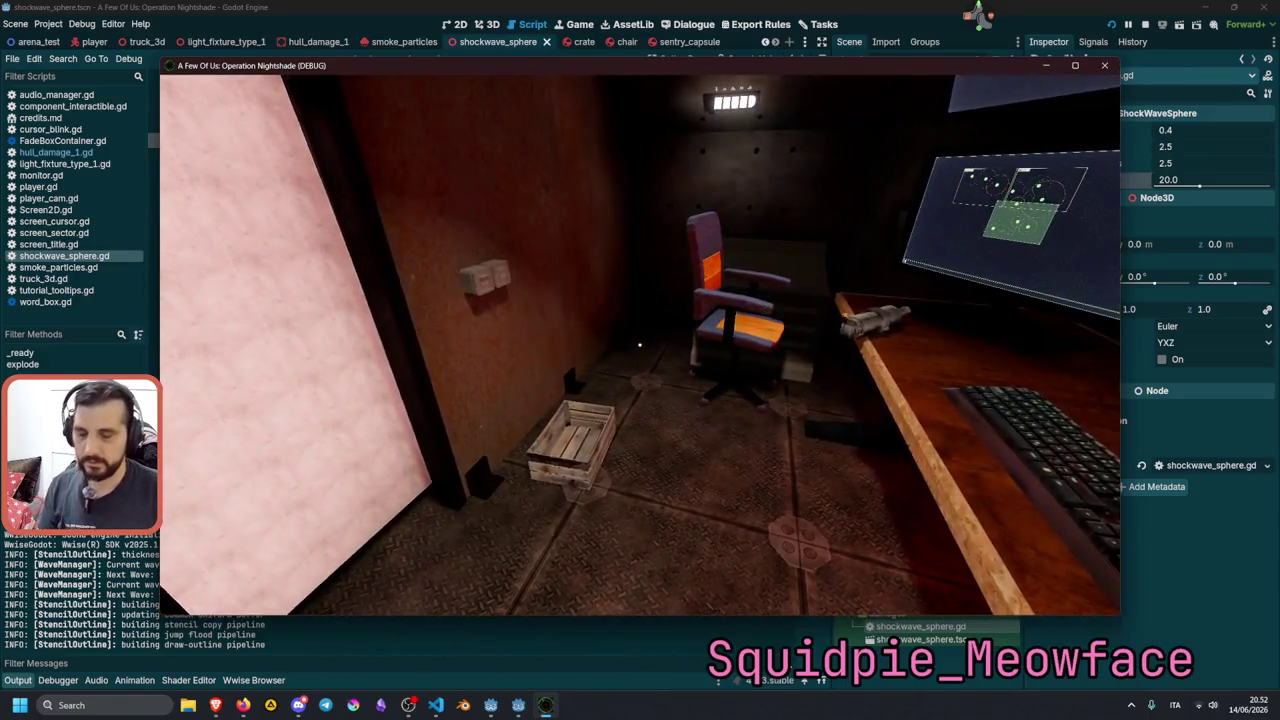
pyautogui.press('F8')
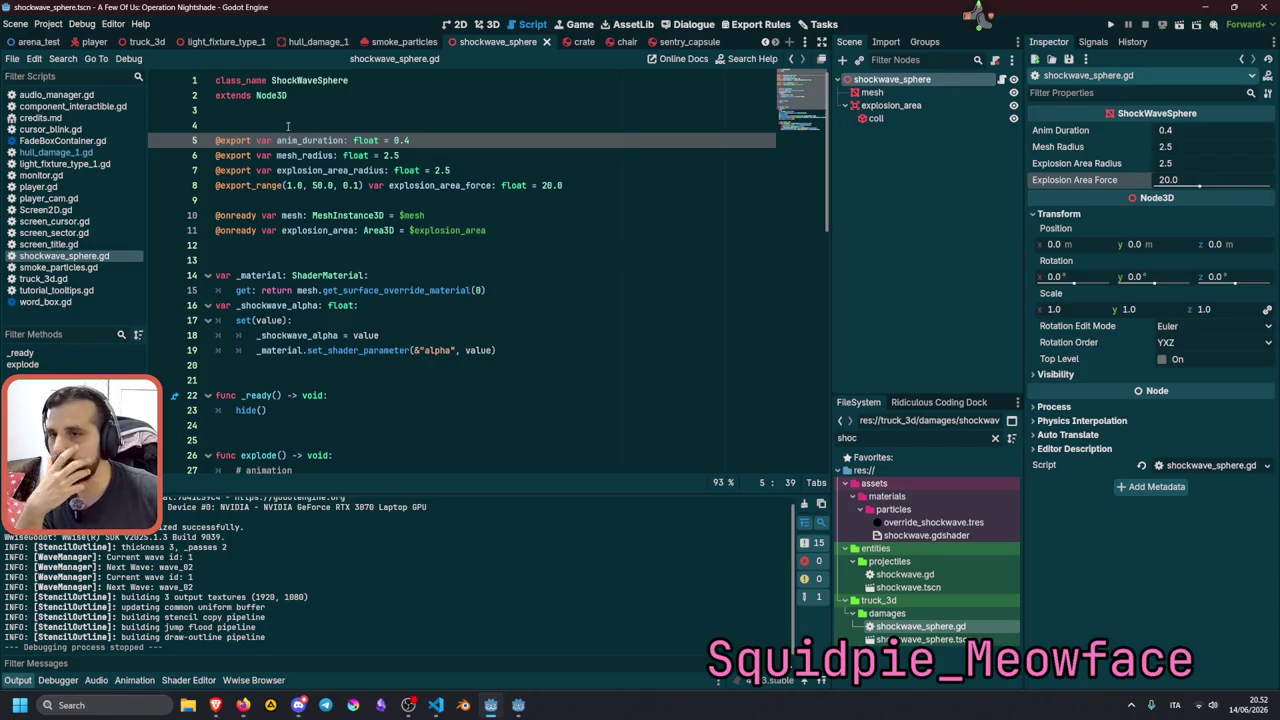
# Show truck_3d in 3D, collapse entities, floor and graybox, and select hull_damage1 under truck_placeholders.
pyautogui.click(147, 41)
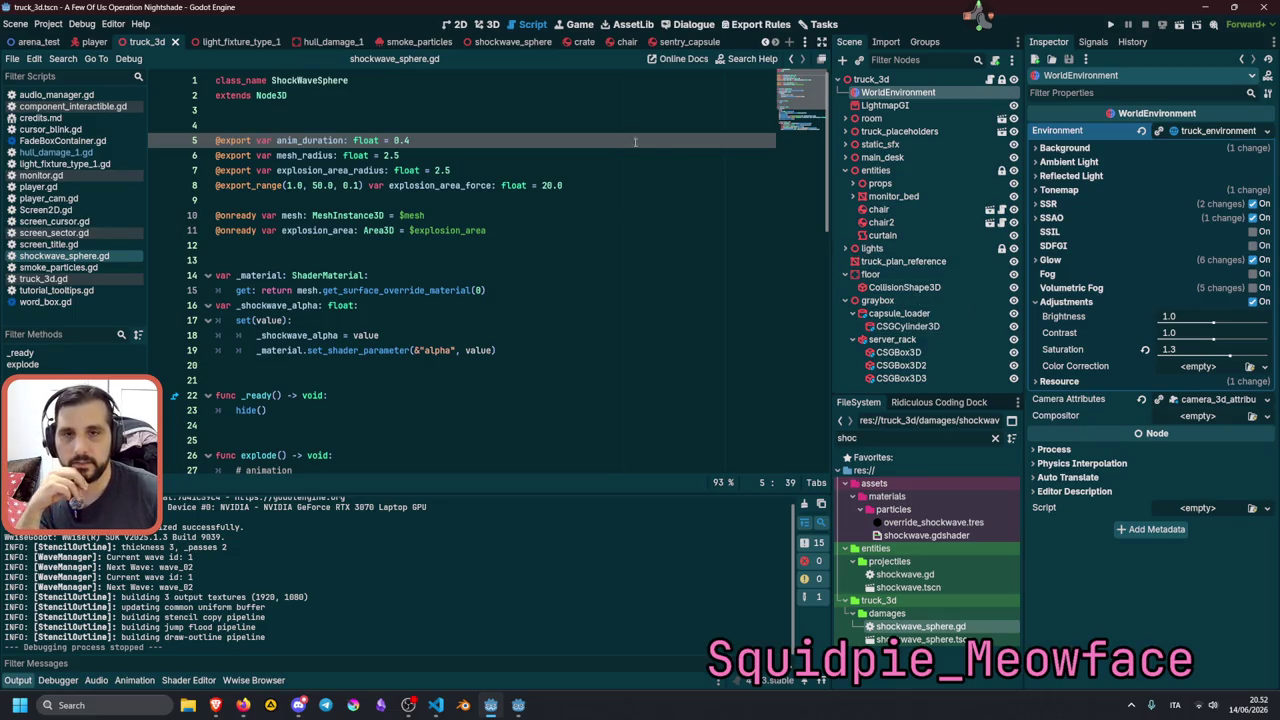
pyautogui.click(488, 24)
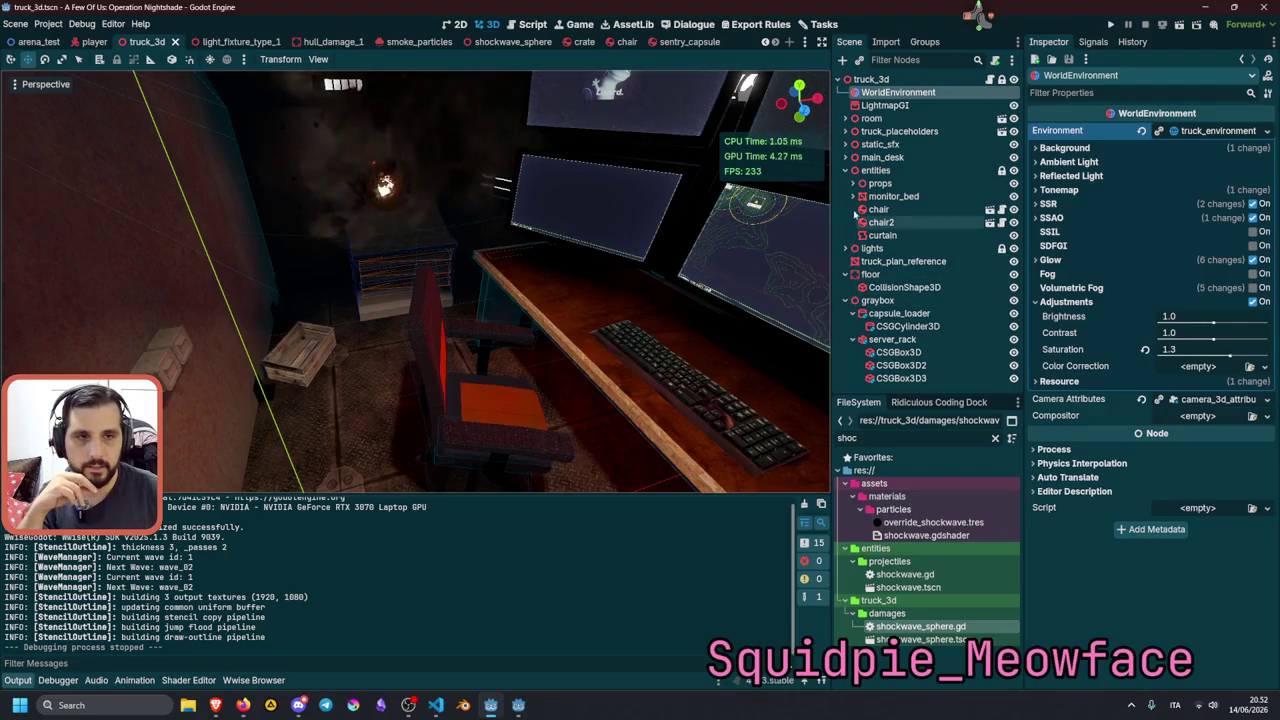
pyautogui.click(846, 170)
pyautogui.click(846, 209)
pyautogui.click(846, 222)
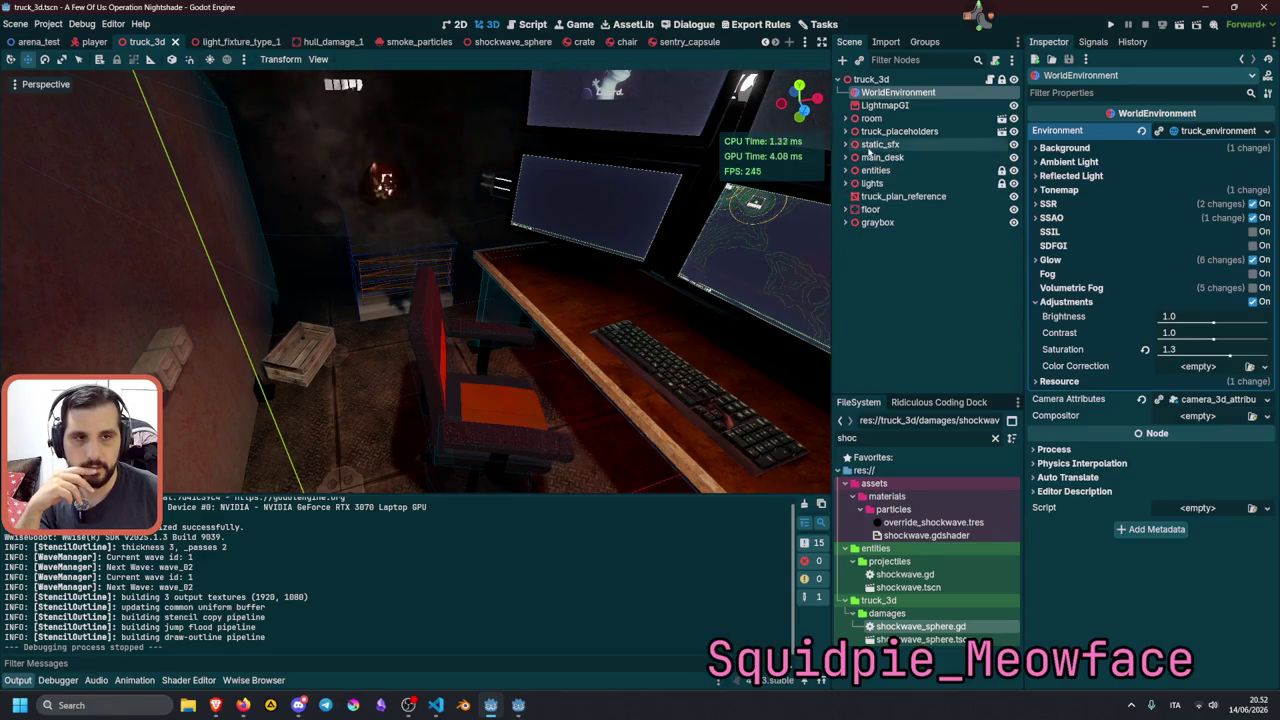
pyautogui.click(855, 131)
pyautogui.click(846, 131)
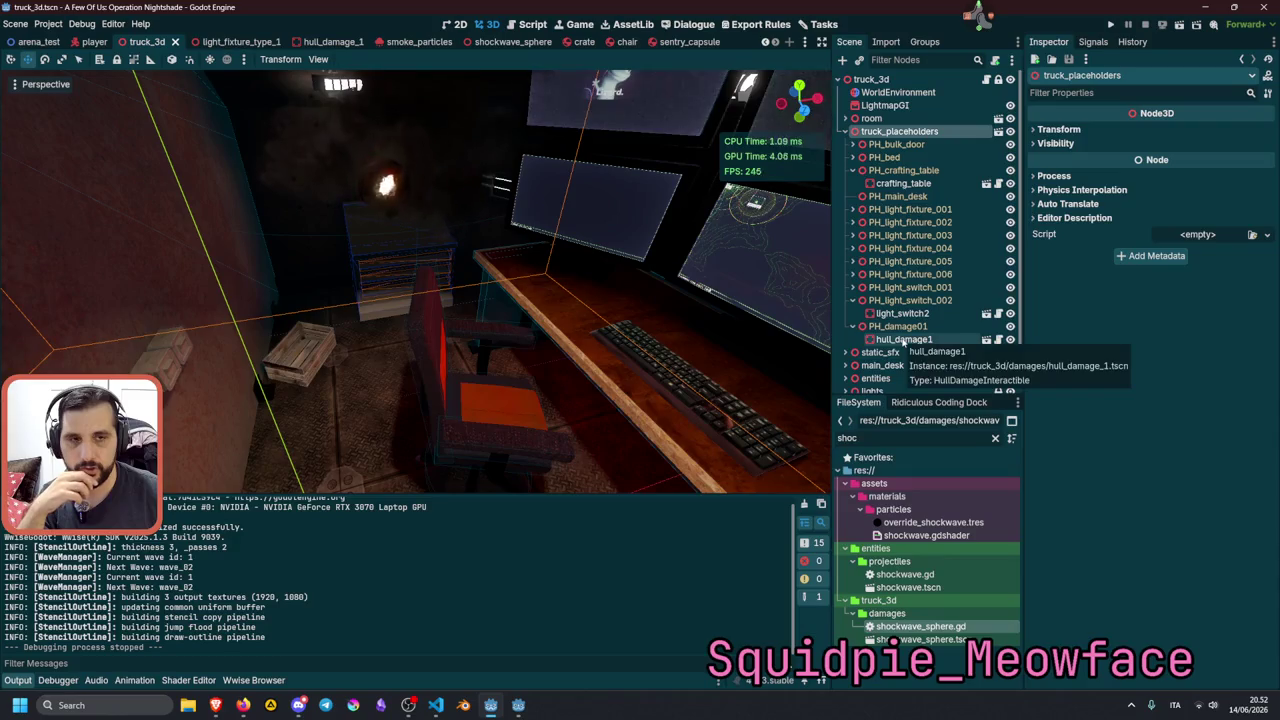
pyautogui.click(905, 340)
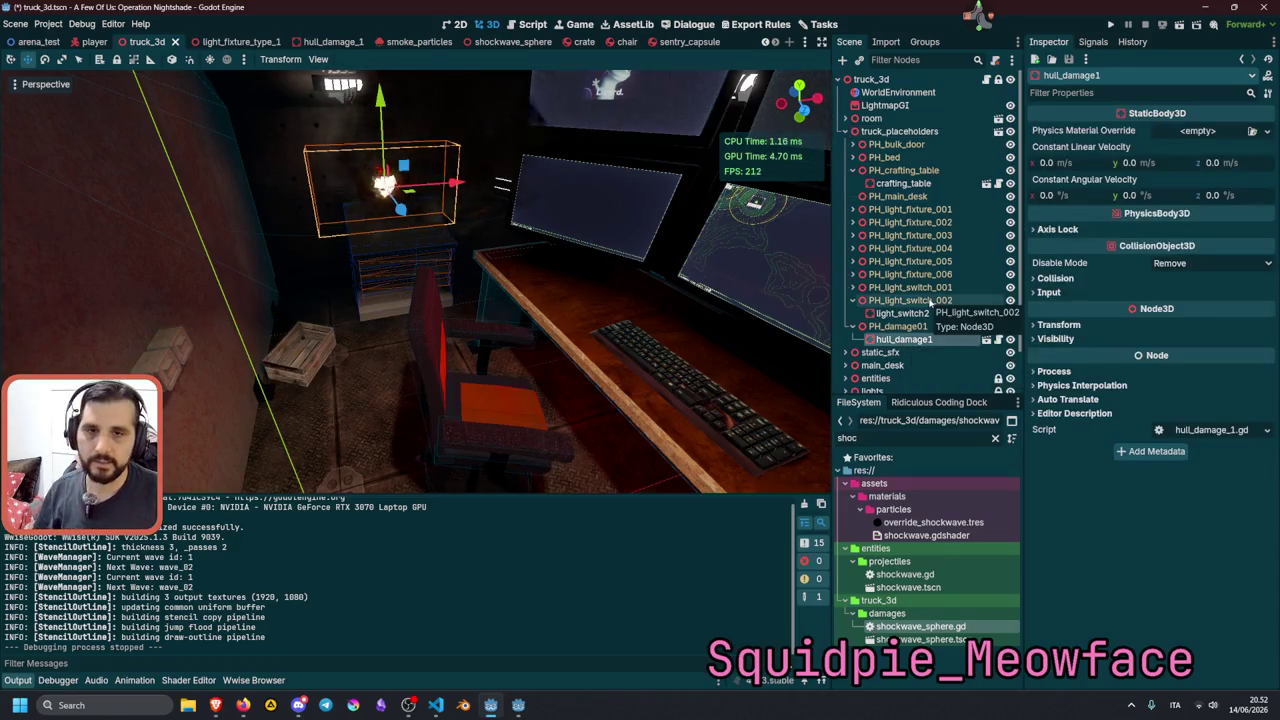
# Duplicate hull_damage1 into hull_damage2 and move it along the truck wall.
pyautogui.hotkey('ctrl', 'd')
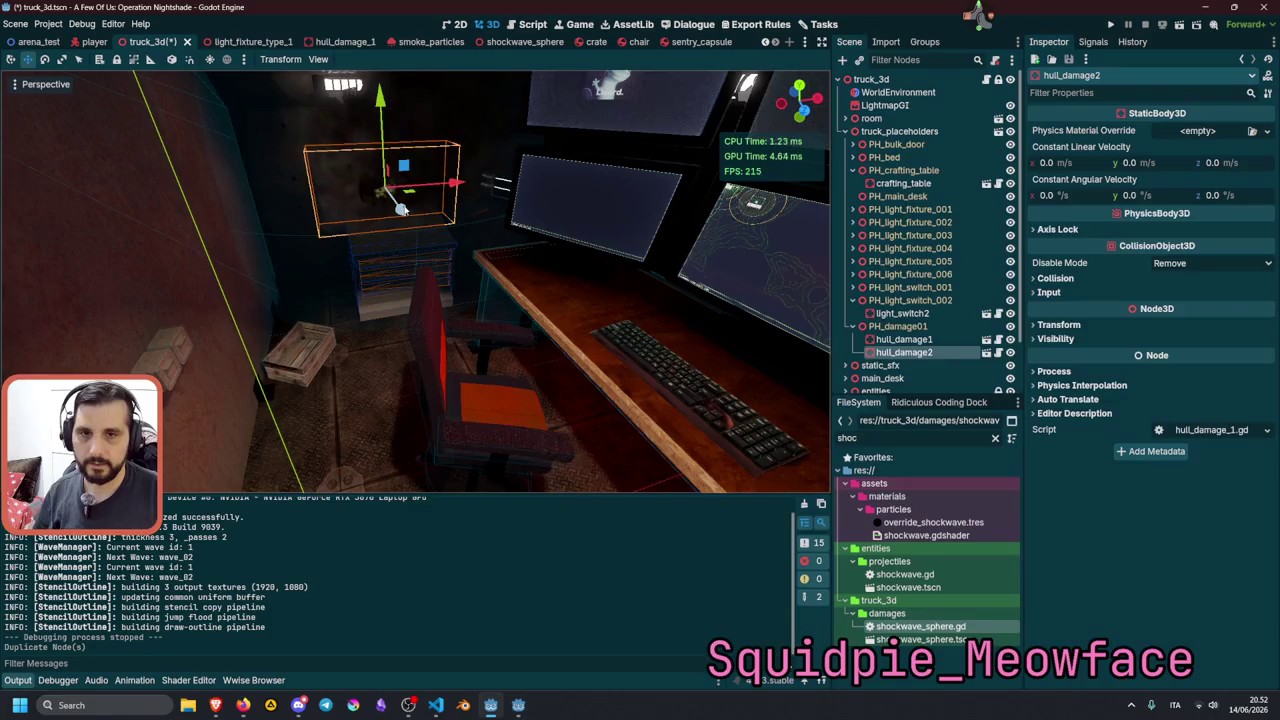
pyautogui.moveTo(458, 285); pyautogui.dragTo(452, 262)
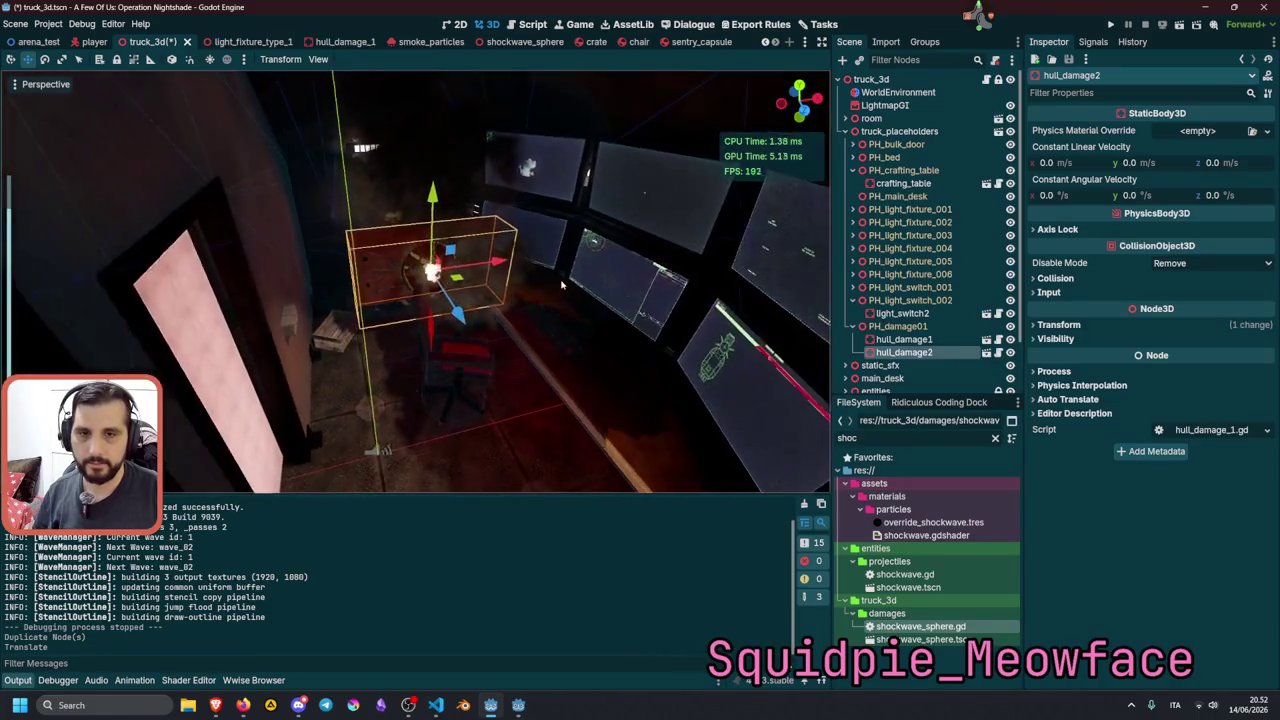
pyautogui.moveTo(472, 316)
pyautogui.mouseDown()
pyautogui.moveTo(590, 340)
pyautogui.moveTo(385, 368)
pyautogui.moveTo(183, 316)
pyautogui.mouseUp()
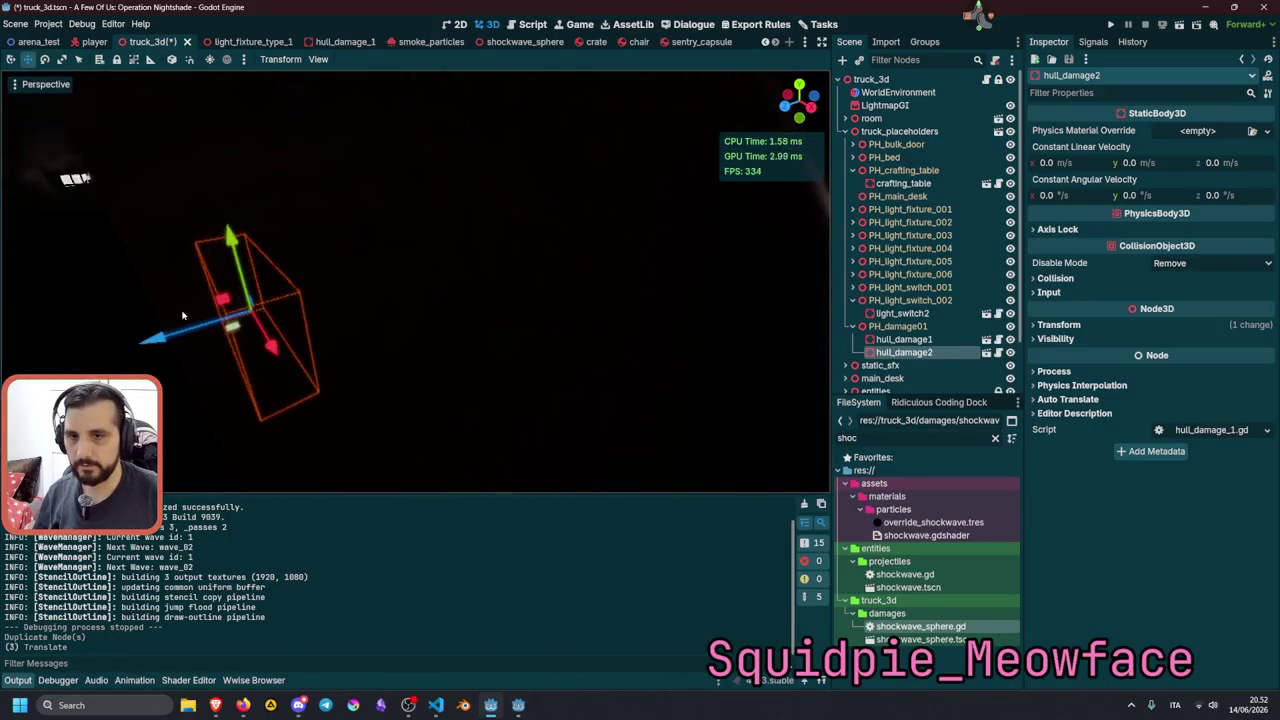
pyautogui.press('f')
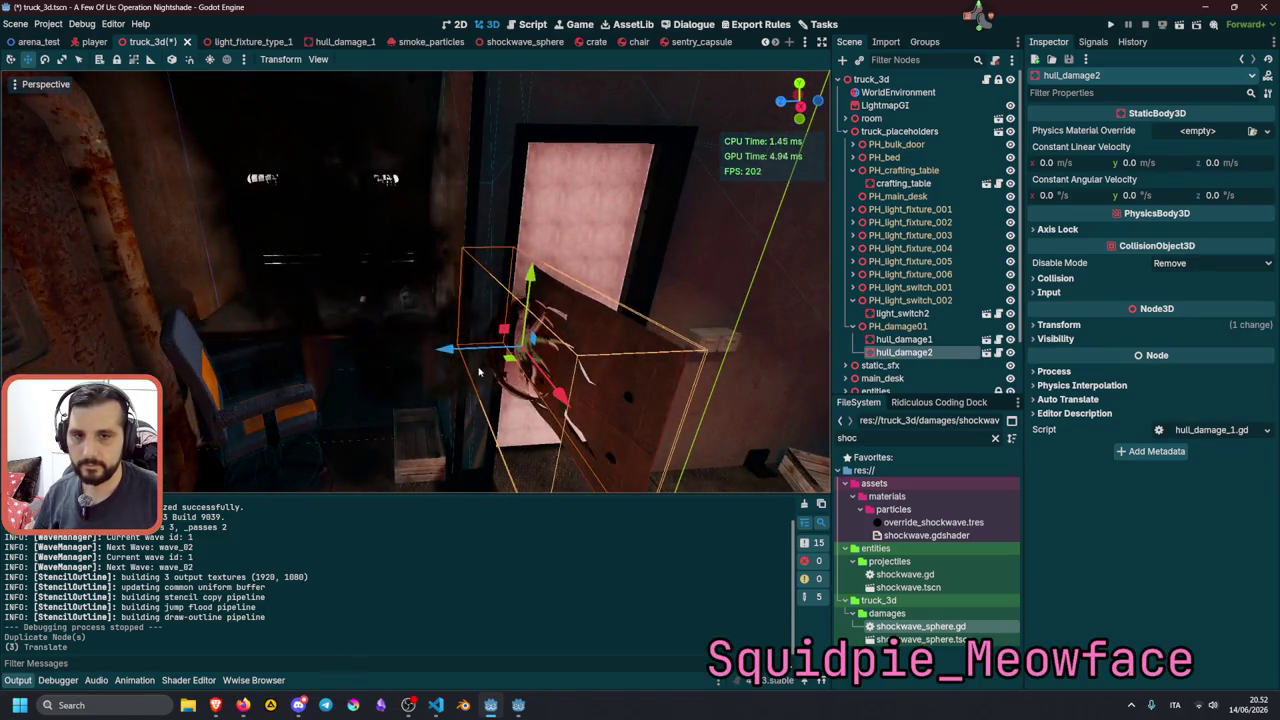
pyautogui.click(475, 350)
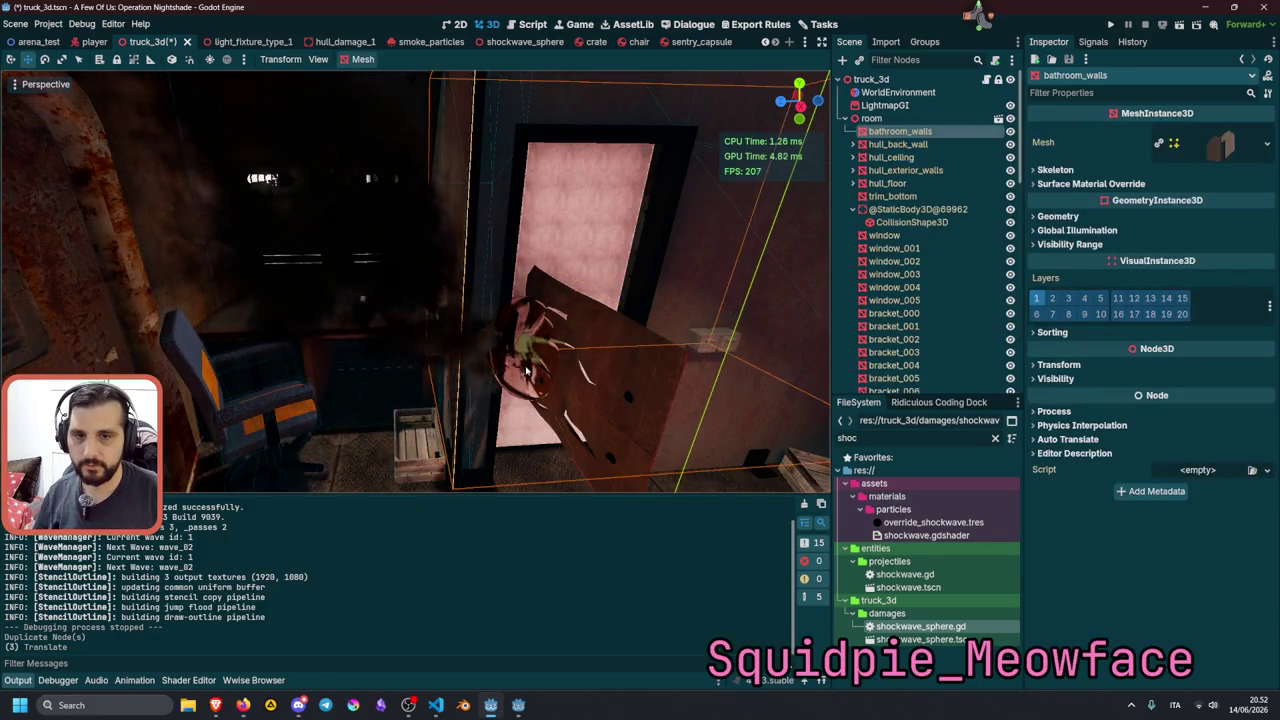
pyautogui.click(519, 388)
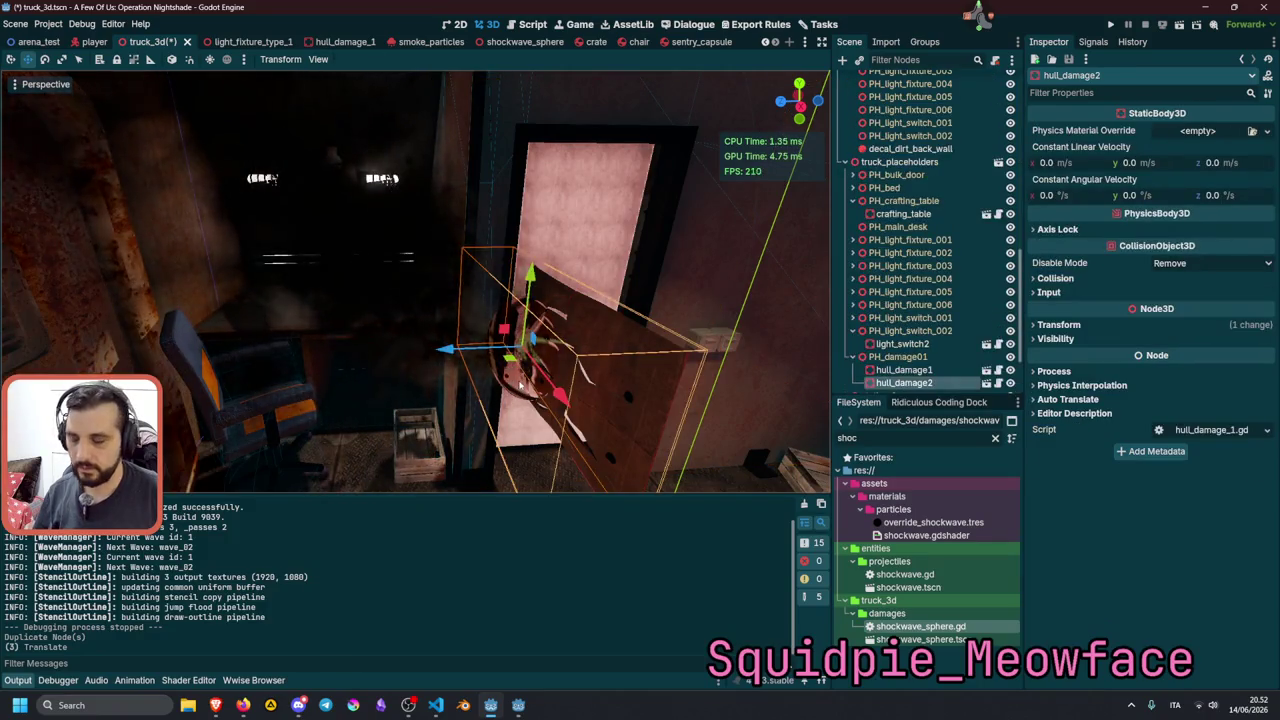
pyautogui.press('KP_1')
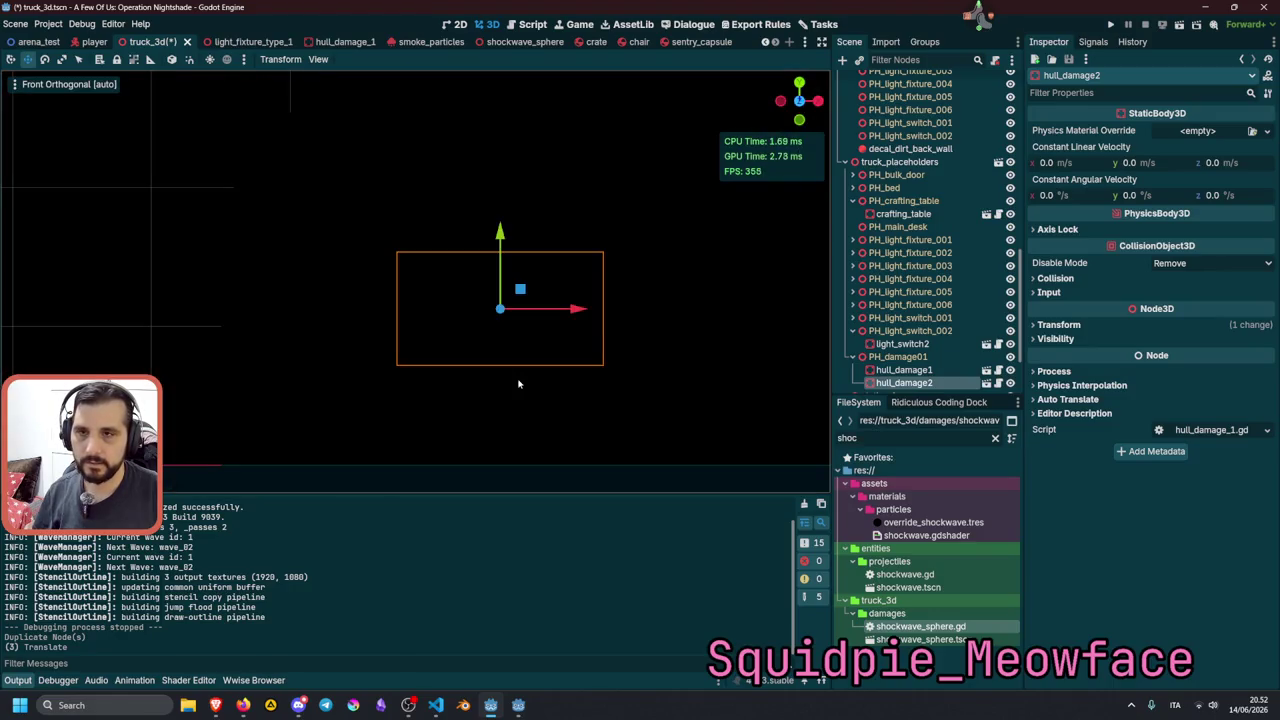
pyautogui.press('KP_3')
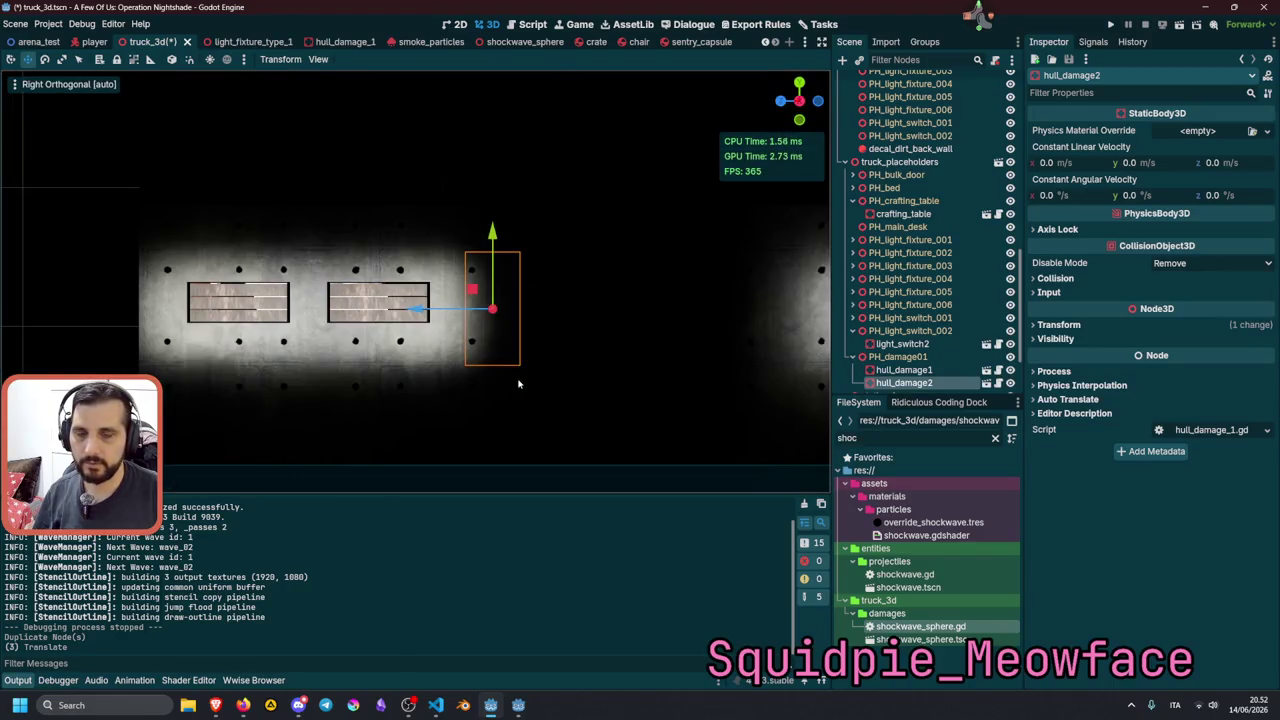
pyautogui.moveTo(512, 356); pyautogui.dragTo(430, 335)
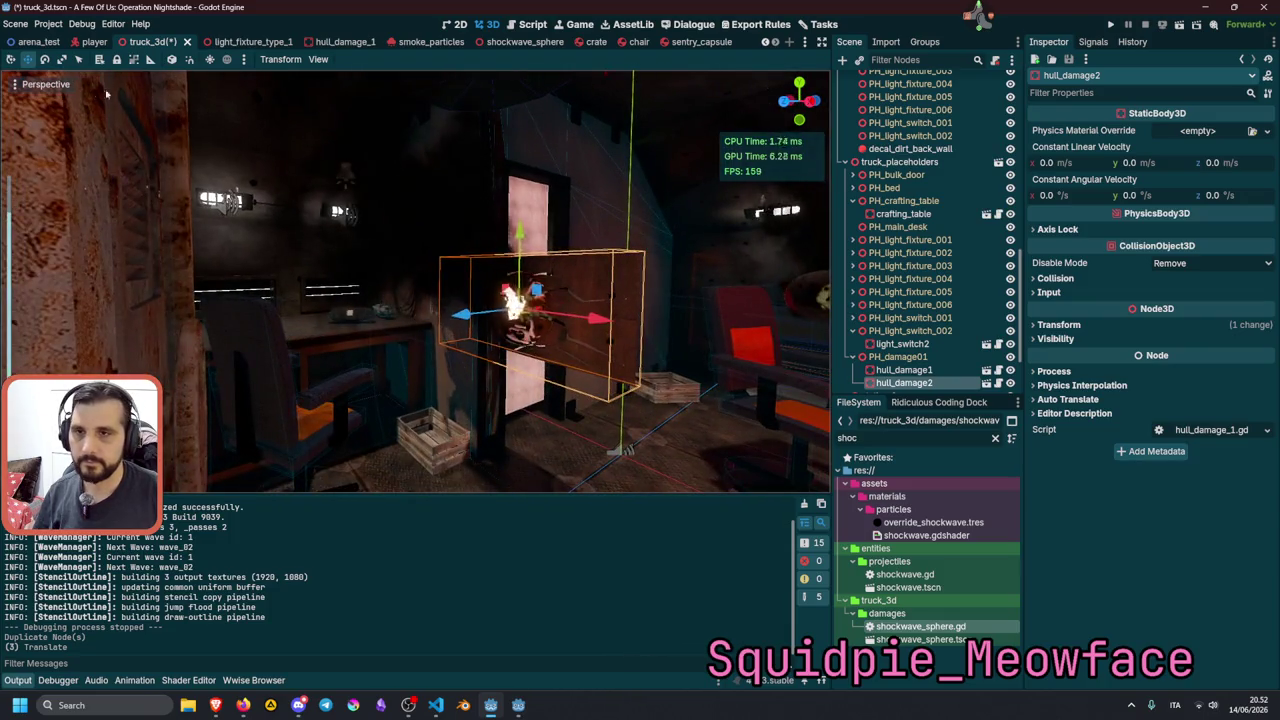
# Rotate hull_damage2 to face into the room and save the truck_3d scene.
pyautogui.click(11, 59)
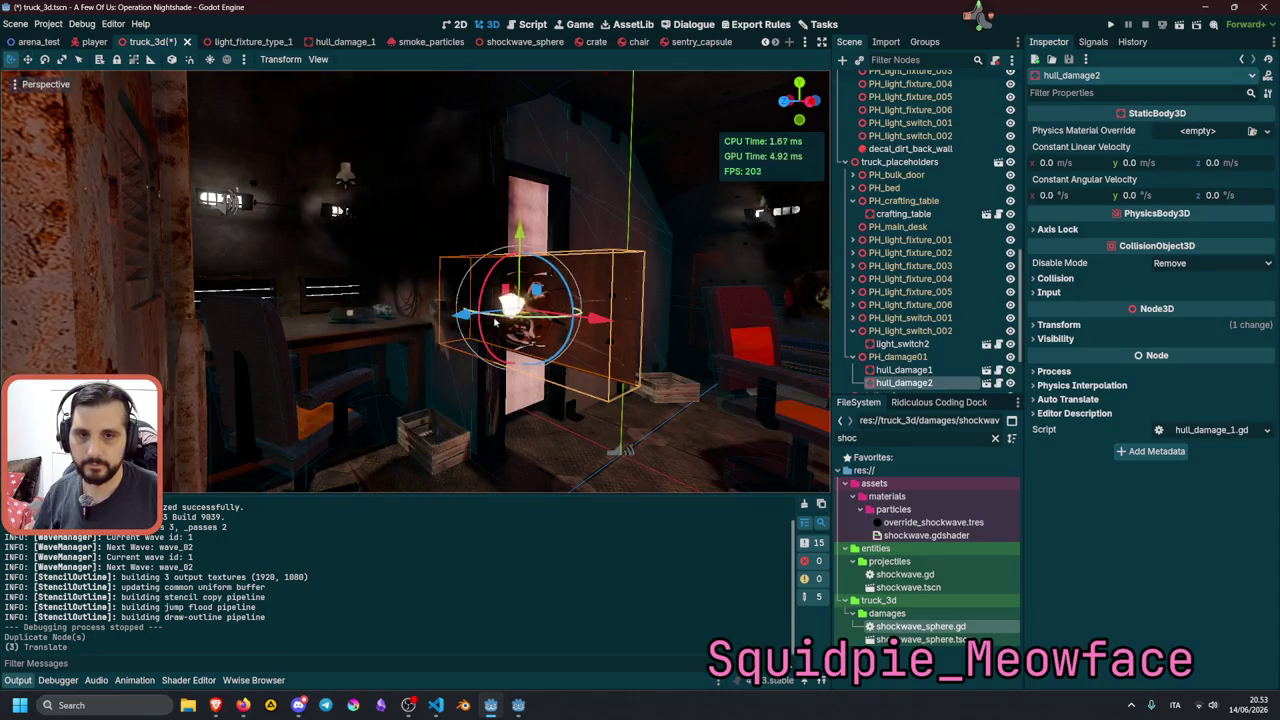
pyautogui.moveTo(498, 320)
pyautogui.mouseDown()
pyautogui.moveTo(523, 333)
pyautogui.moveTo(527, 421)
pyautogui.moveTo(445, 368)
pyautogui.moveTo(328, 374)
pyautogui.moveTo(320, 210)
pyautogui.moveTo(314, 232)
pyautogui.moveTo(337, 196)
pyautogui.moveTo(357, 282)
pyautogui.moveTo(355, 232)
pyautogui.moveTo(361, 265)
pyautogui.mouseUp()
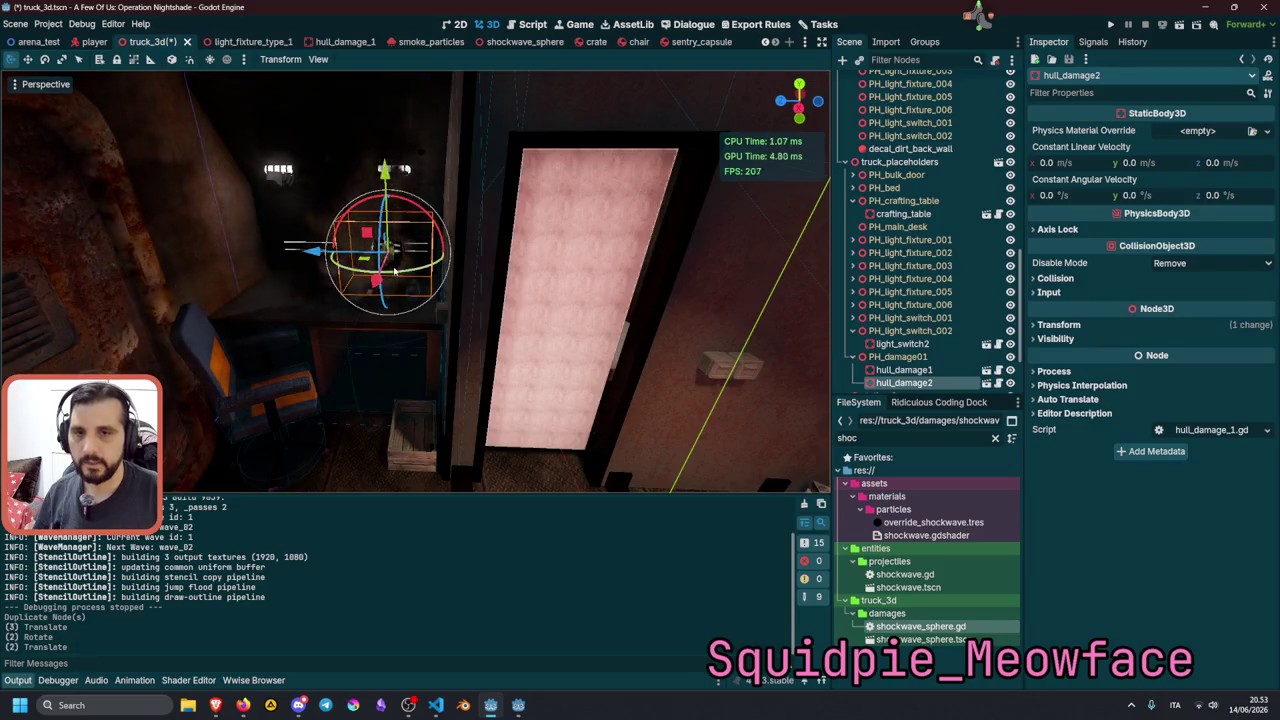
pyautogui.moveTo(450, 323); pyautogui.dragTo(478, 381)
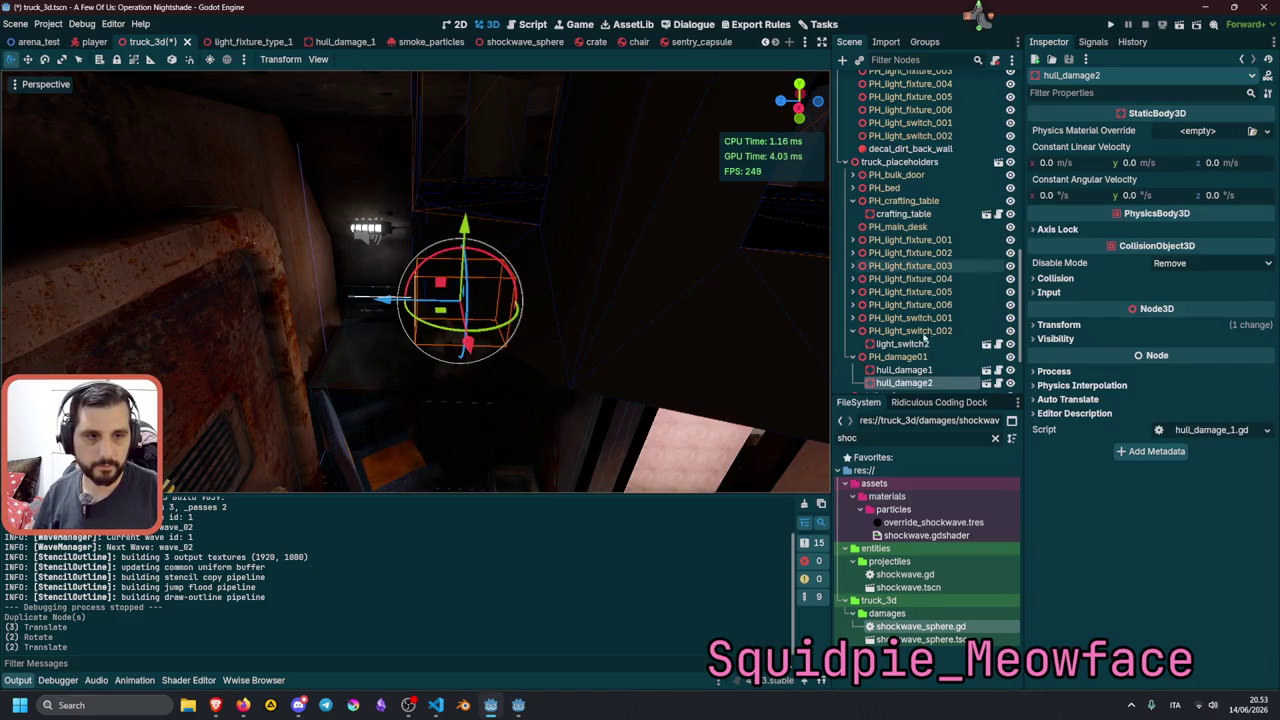
pyautogui.press('f')
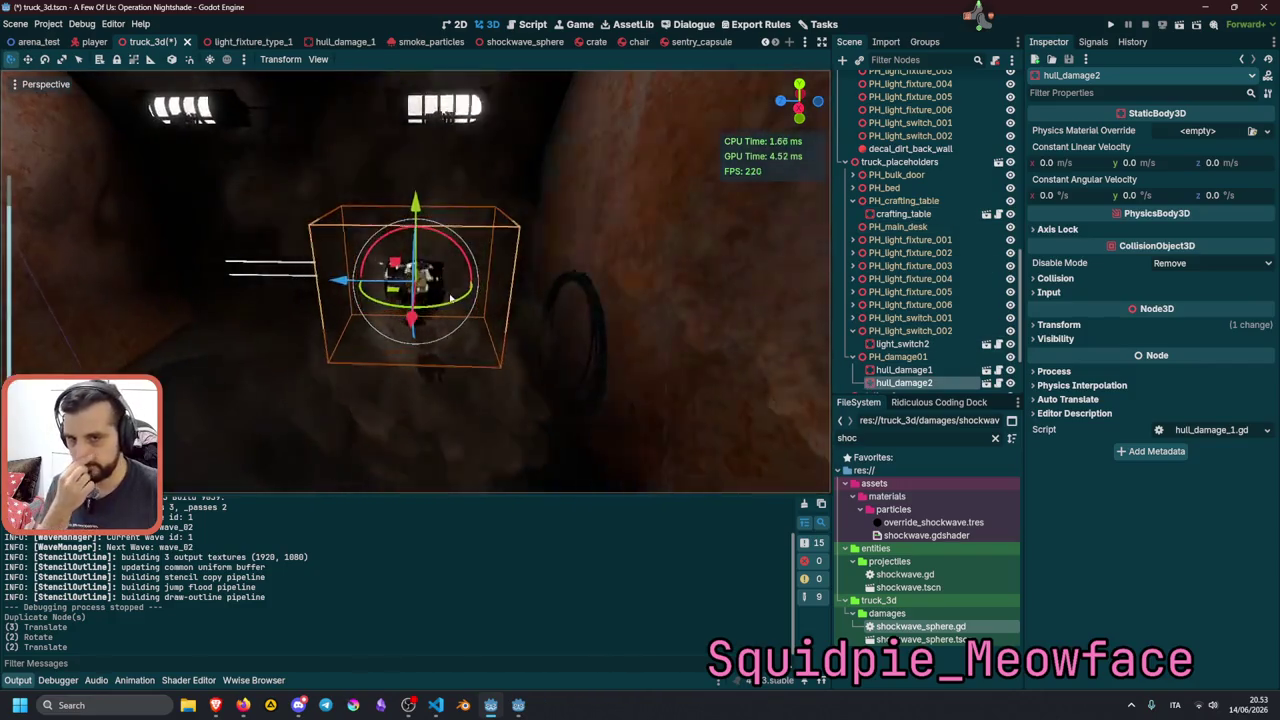
pyautogui.moveTo(425, 263); pyautogui.dragTo(372, 195)
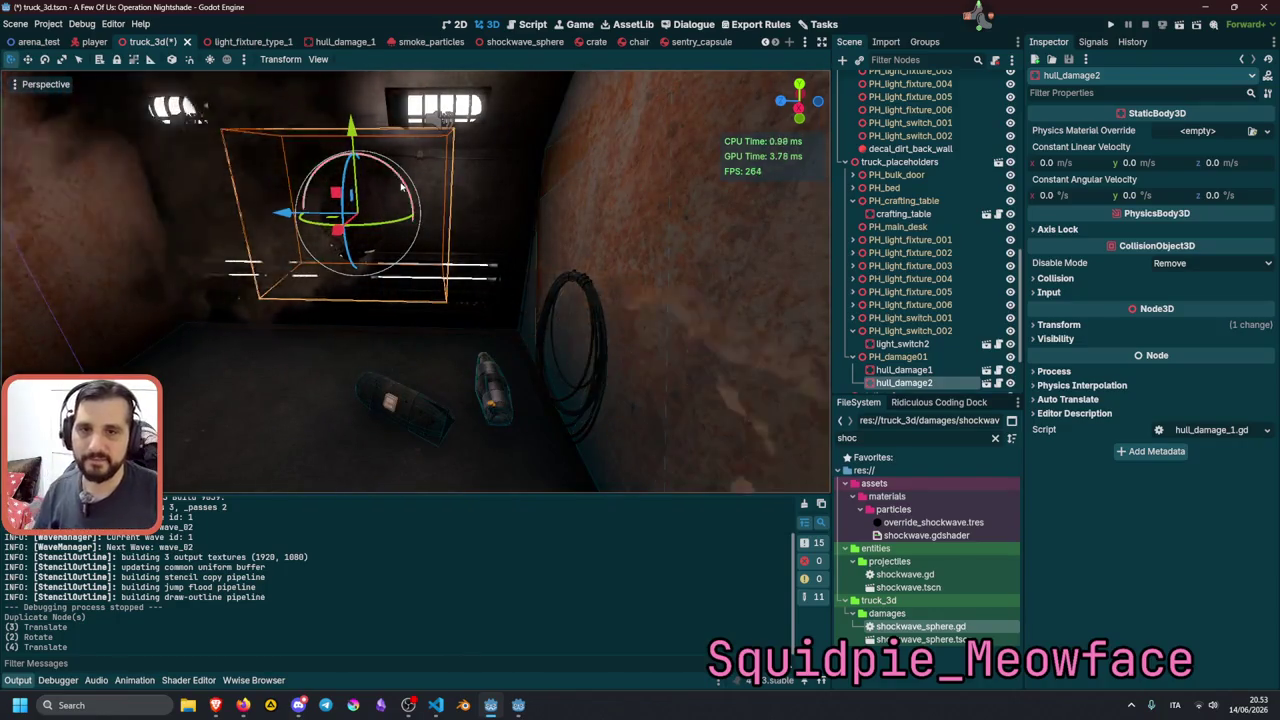
pyautogui.moveTo(328, 212); pyautogui.dragTo(338, 242)
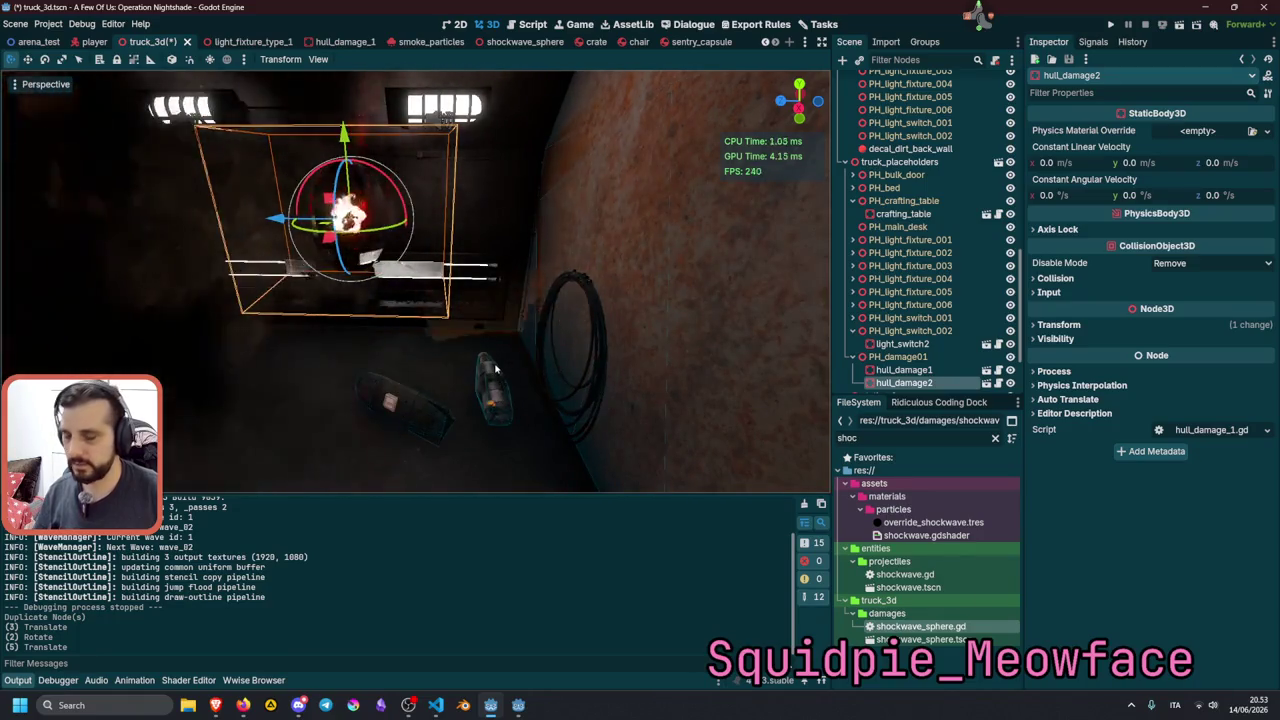
pyautogui.hotkey('ctrl', 's')
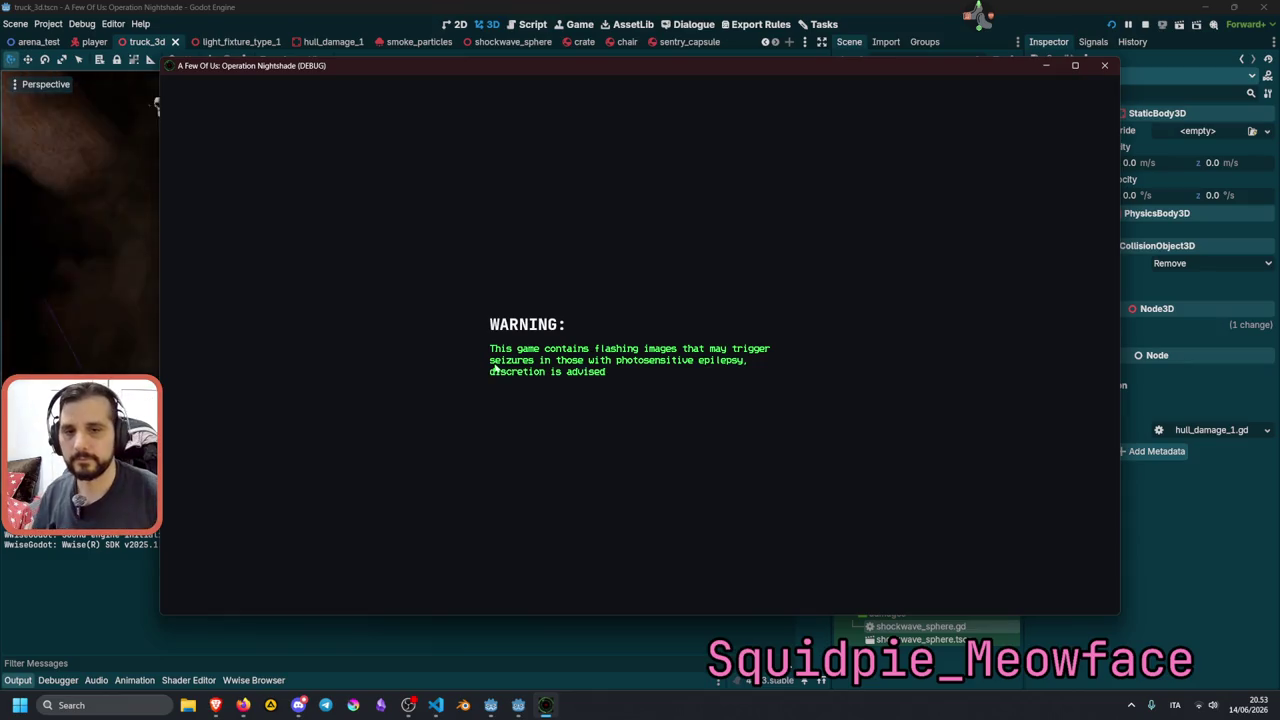
pyautogui.write('te')
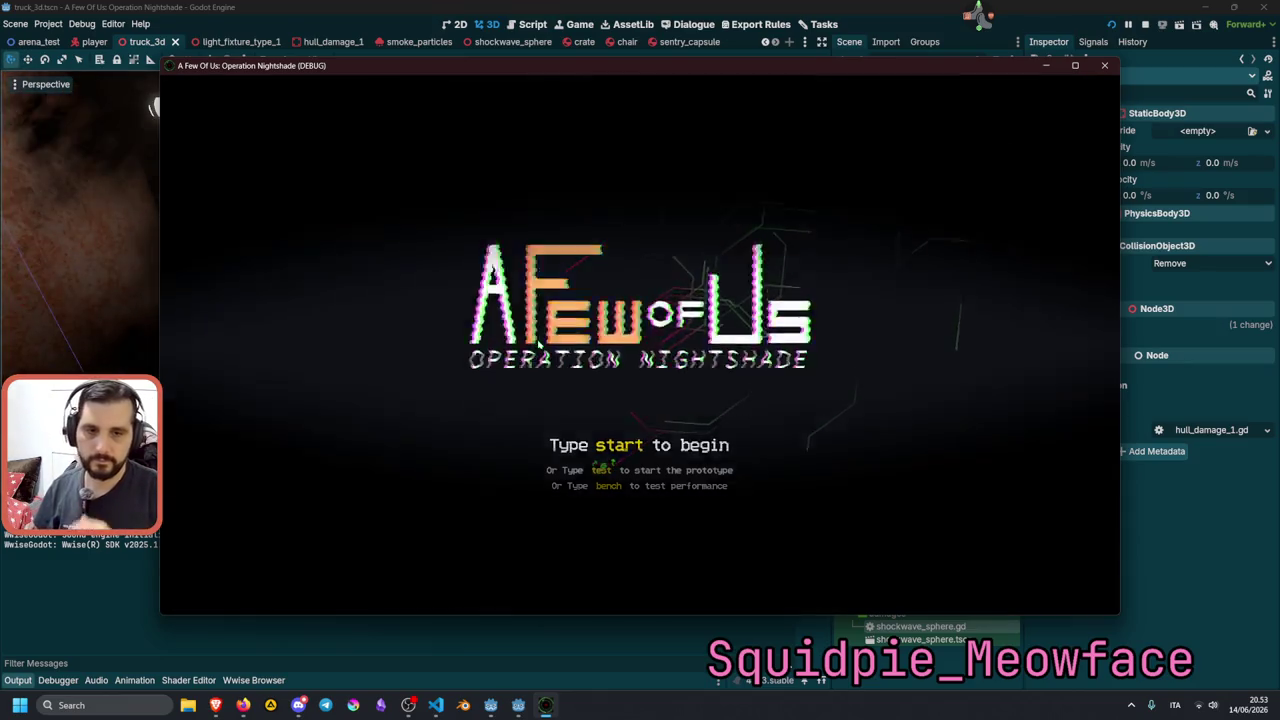
pyautogui.write('st')
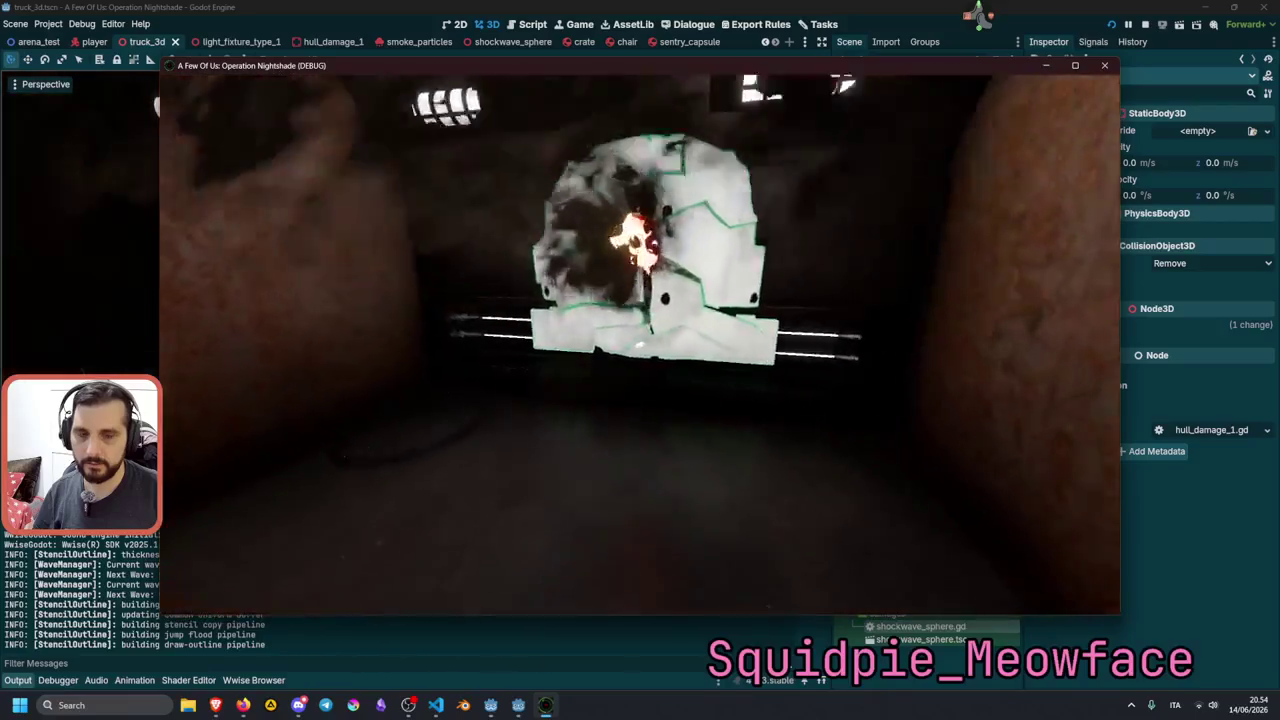
pyautogui.press('F8')
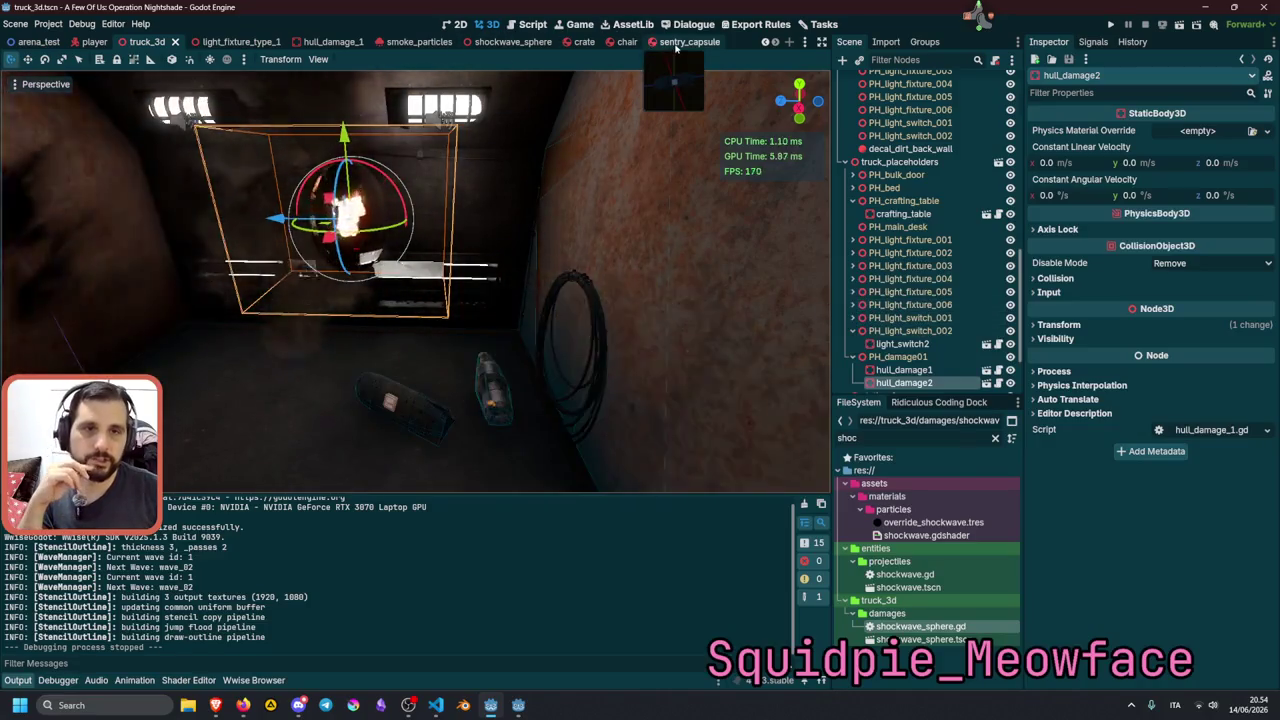
# In hull_damage_1, toggle Emitting on the electric, smoke and fire particles to preview them.
pyautogui.click(432, 42)
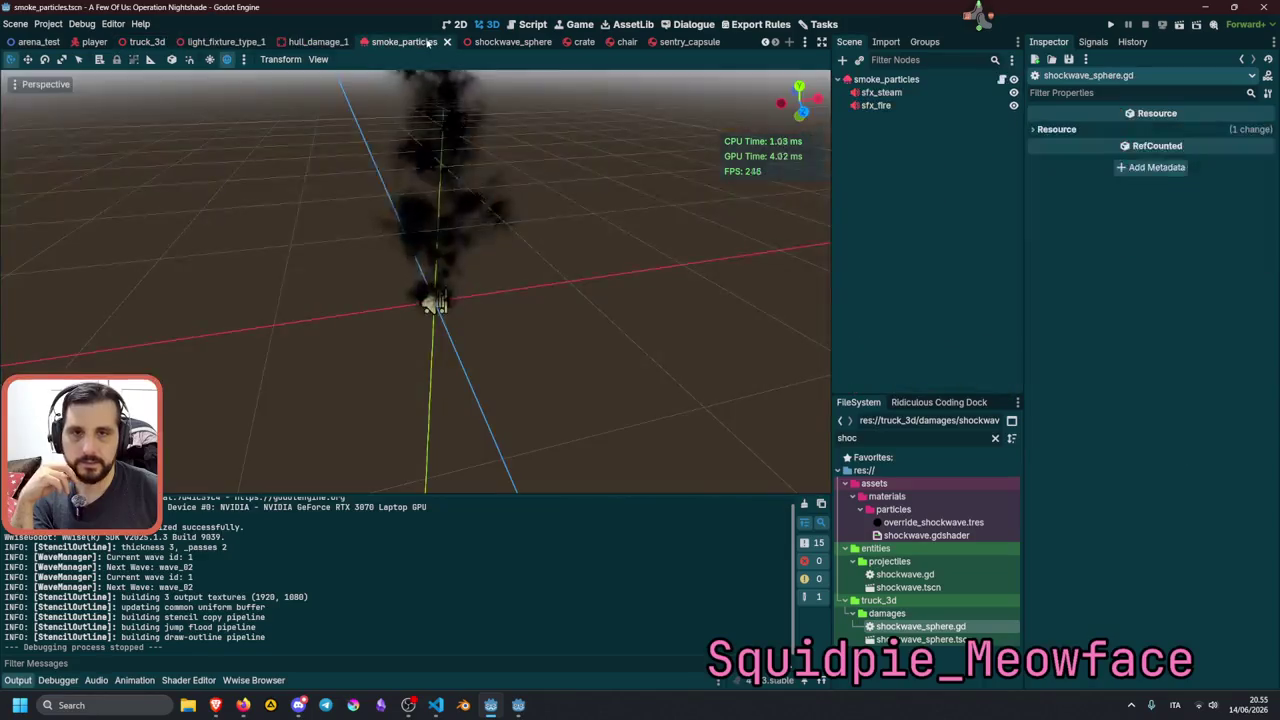
pyautogui.click(312, 42)
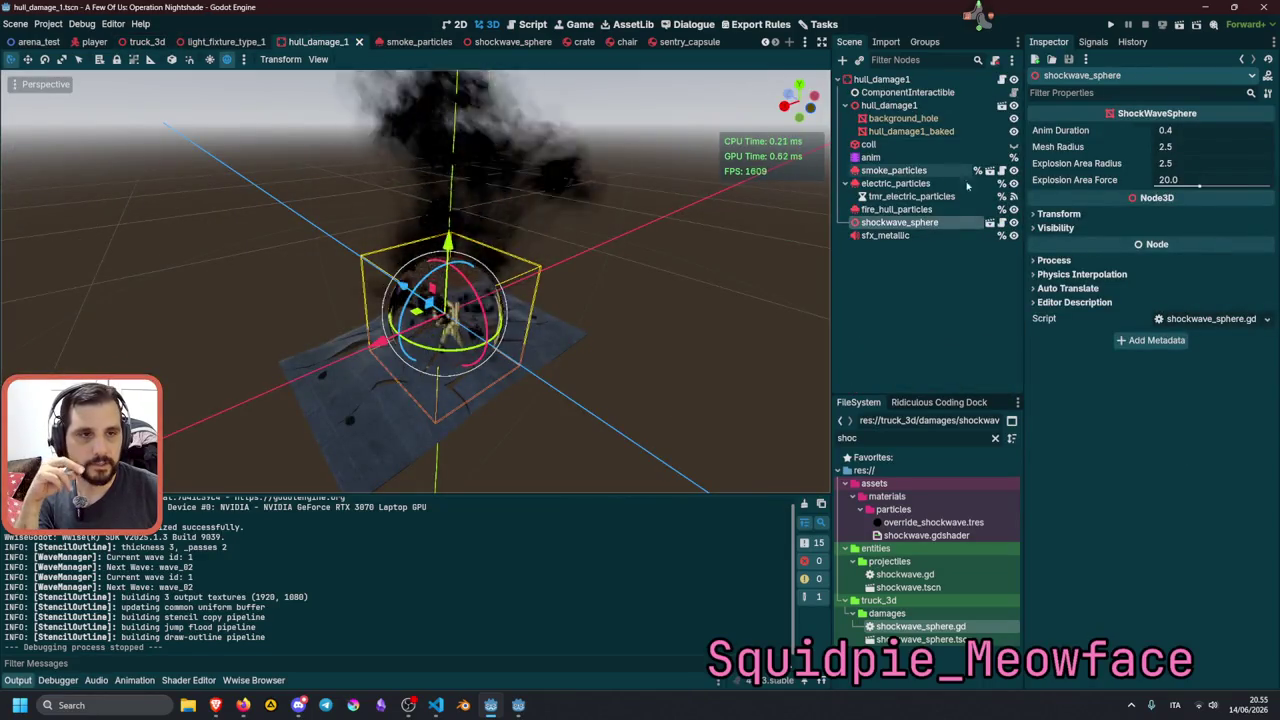
pyautogui.click(895, 183)
pyautogui.click(1050, 131)
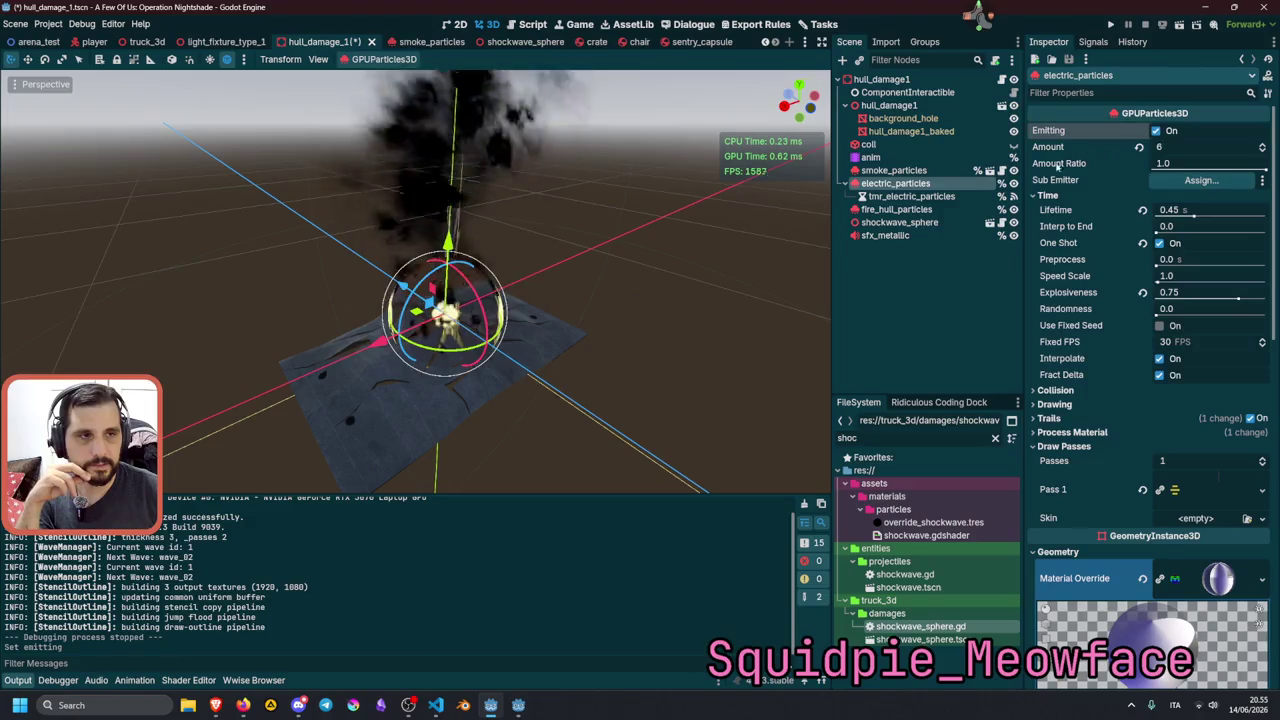
pyautogui.click(893, 170)
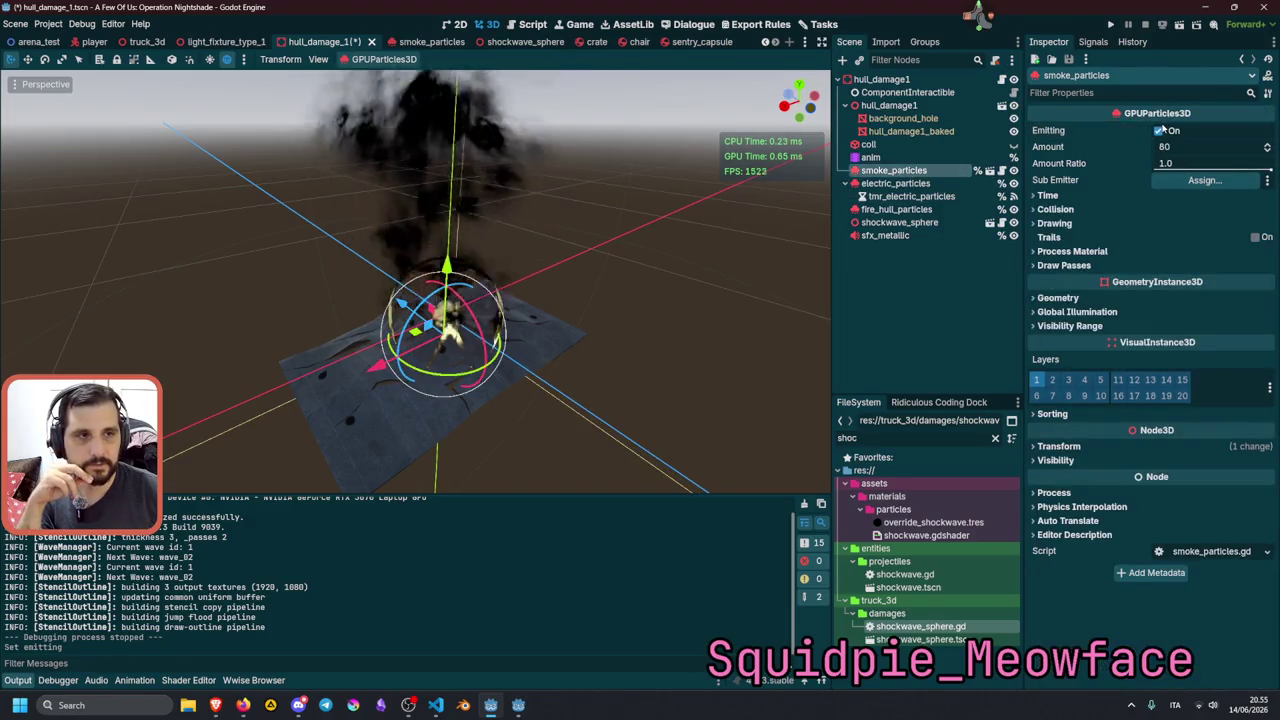
pyautogui.click(1160, 131)
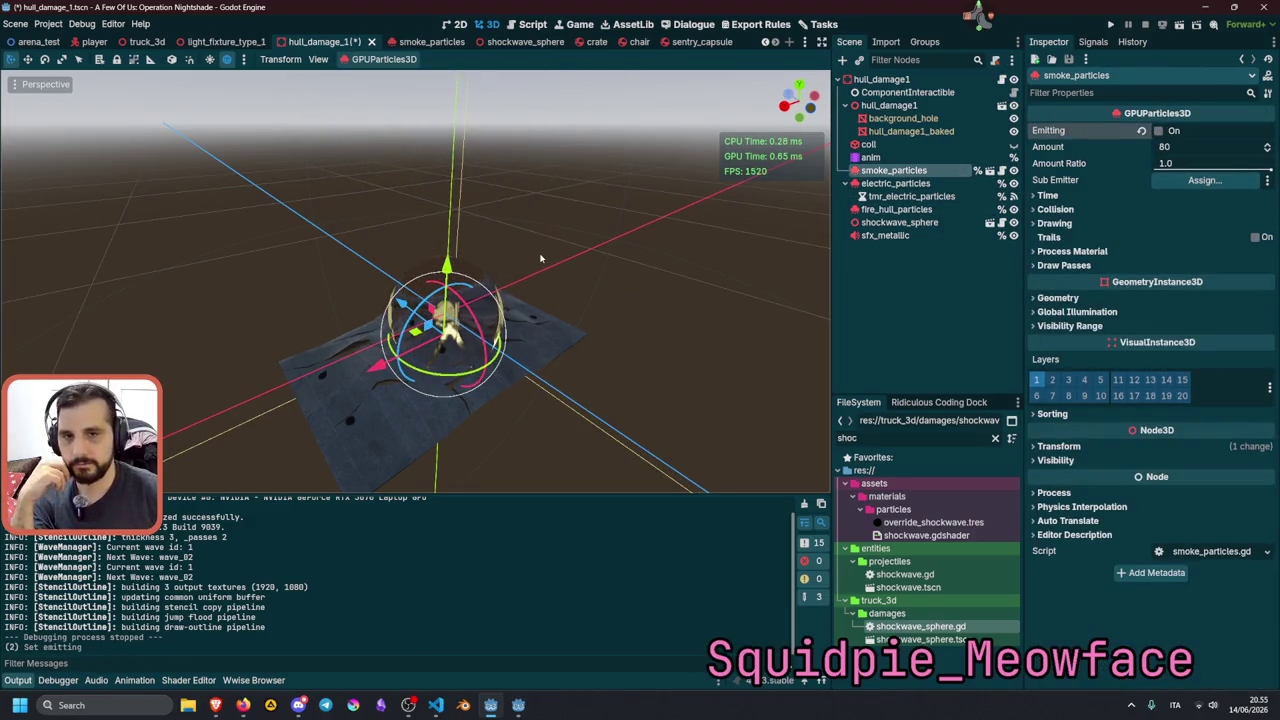
pyautogui.click(895, 209)
pyautogui.click(1157, 131)
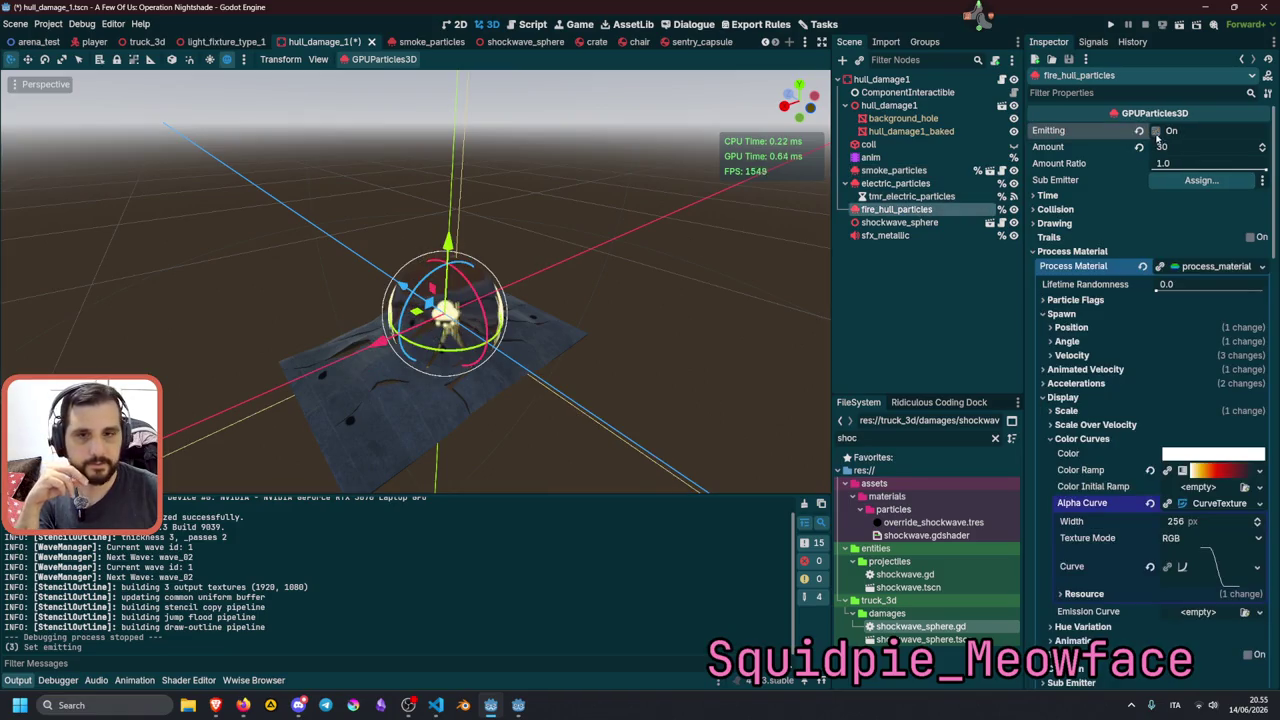
# Check the shockwave_sphere, save hull_damage_1, and return to the truck_3d scene.
pyautogui.click(548, 255)
pyautogui.click(475, 285)
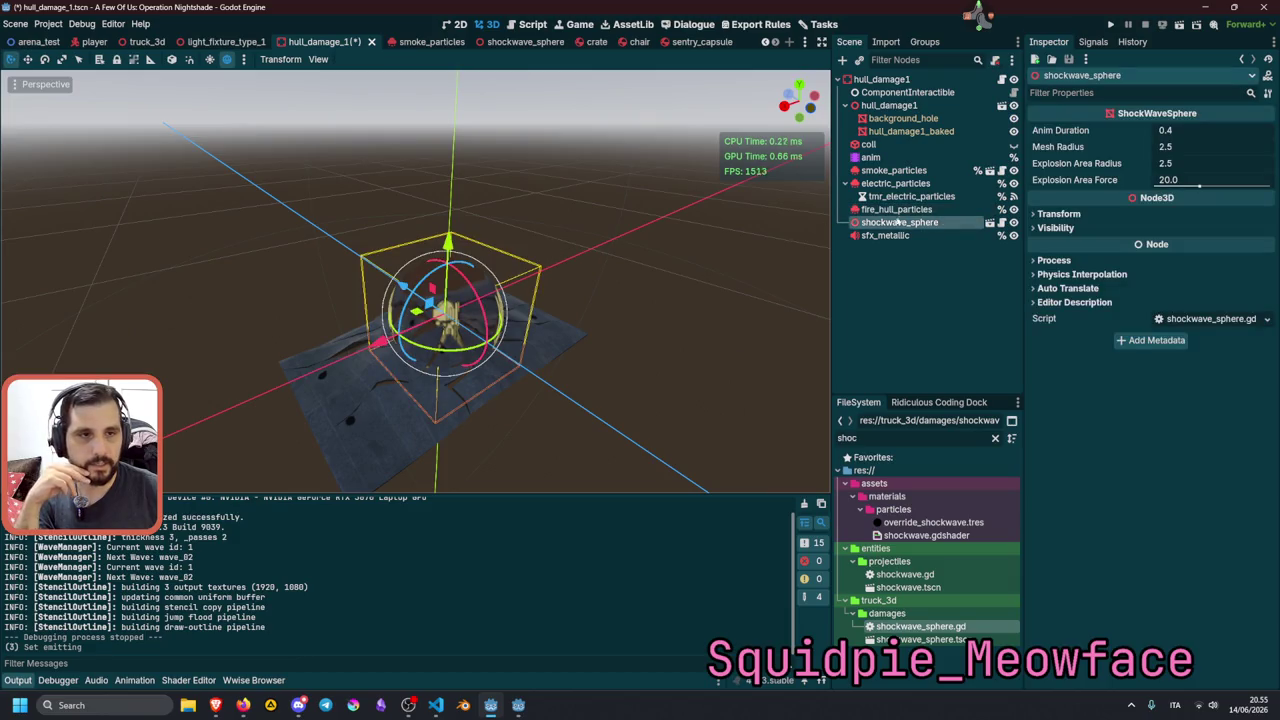
pyautogui.click(609, 217)
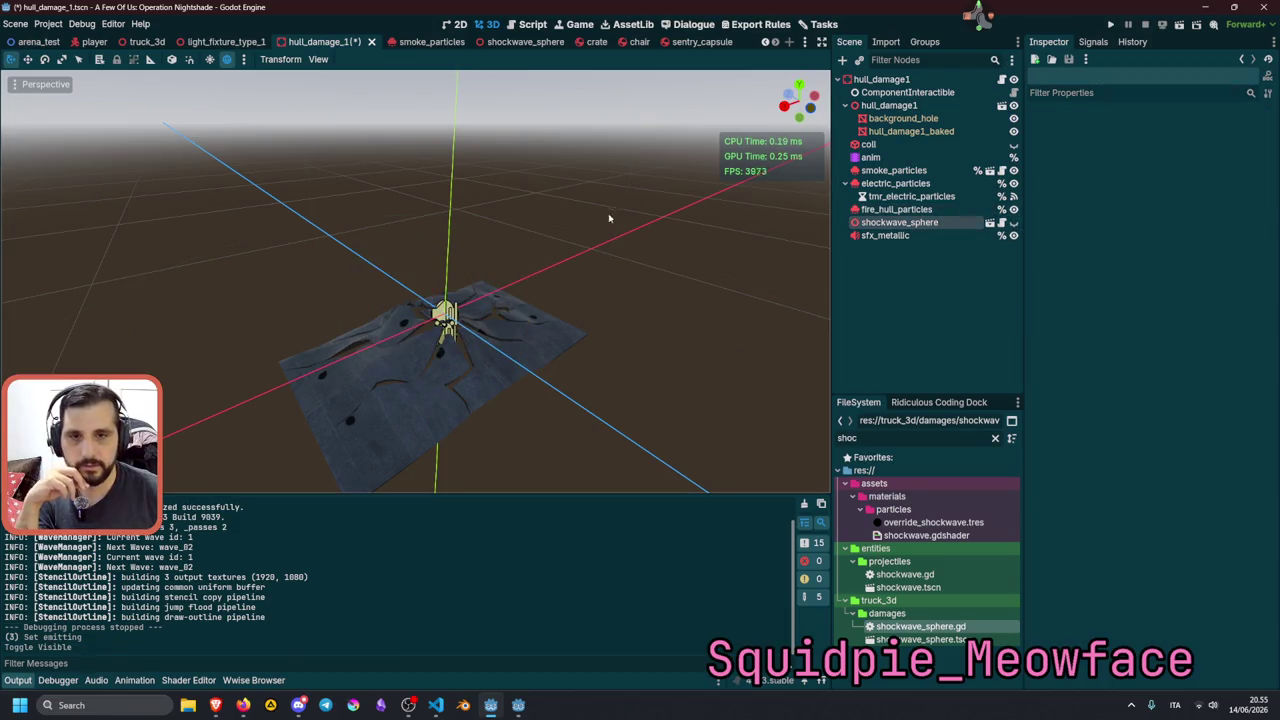
pyautogui.hotkey('ctrl', 's')
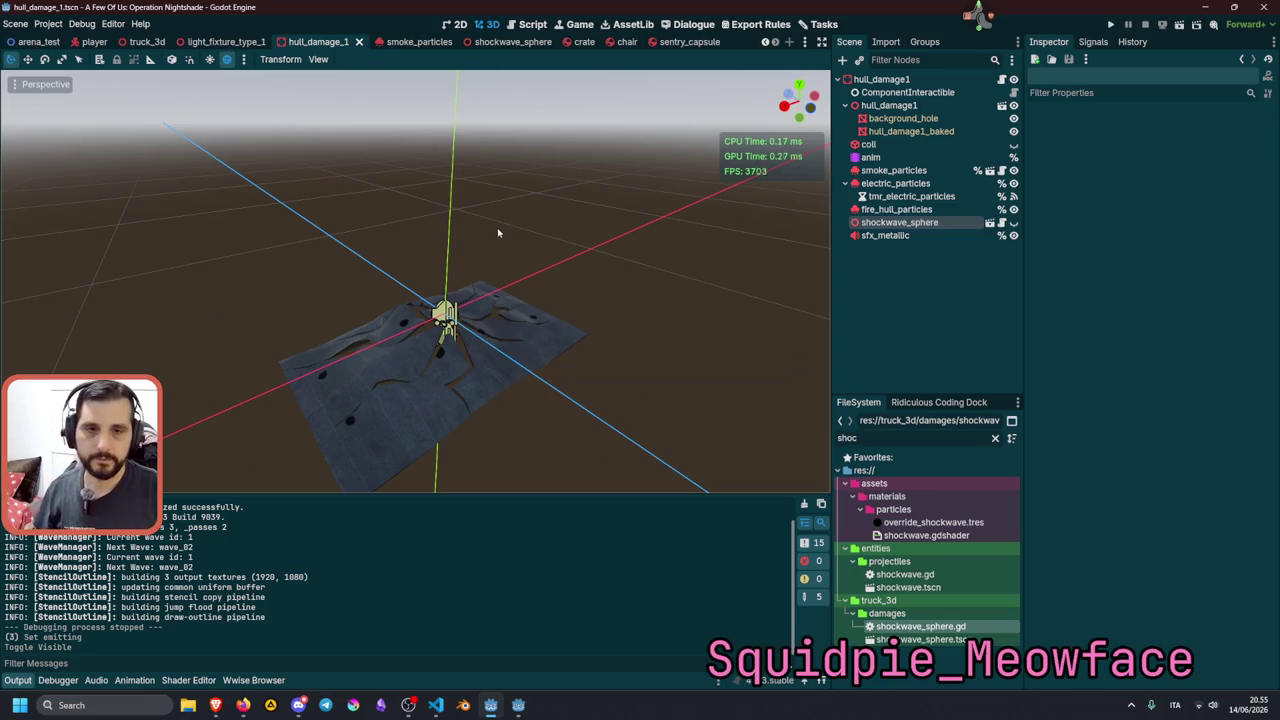
pyautogui.moveTo(529, 708)
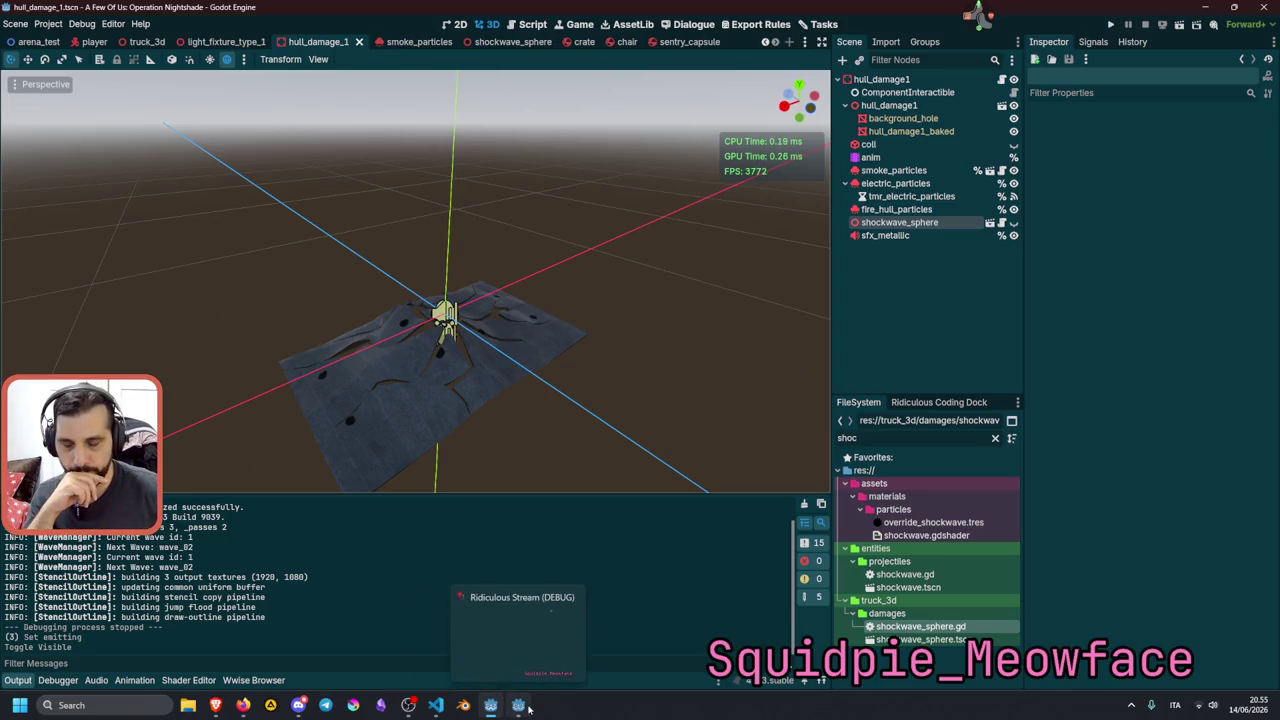
pyautogui.click(524, 357)
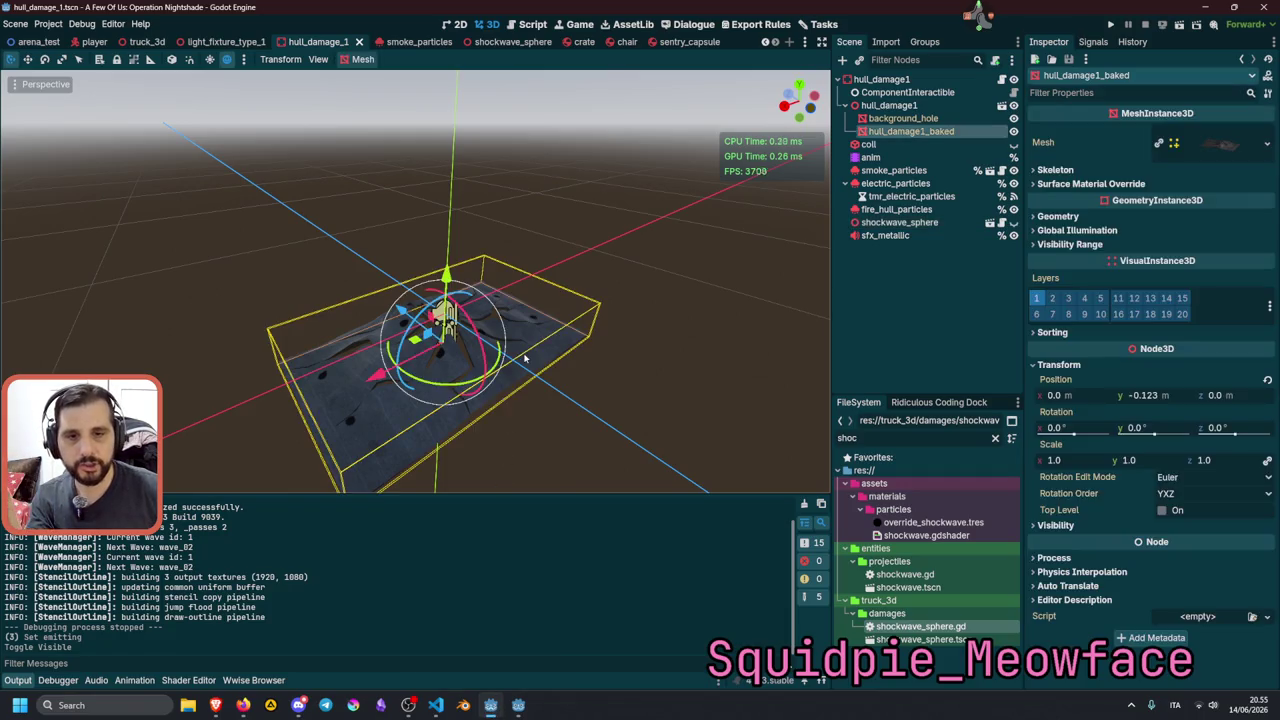
pyautogui.click(658, 359)
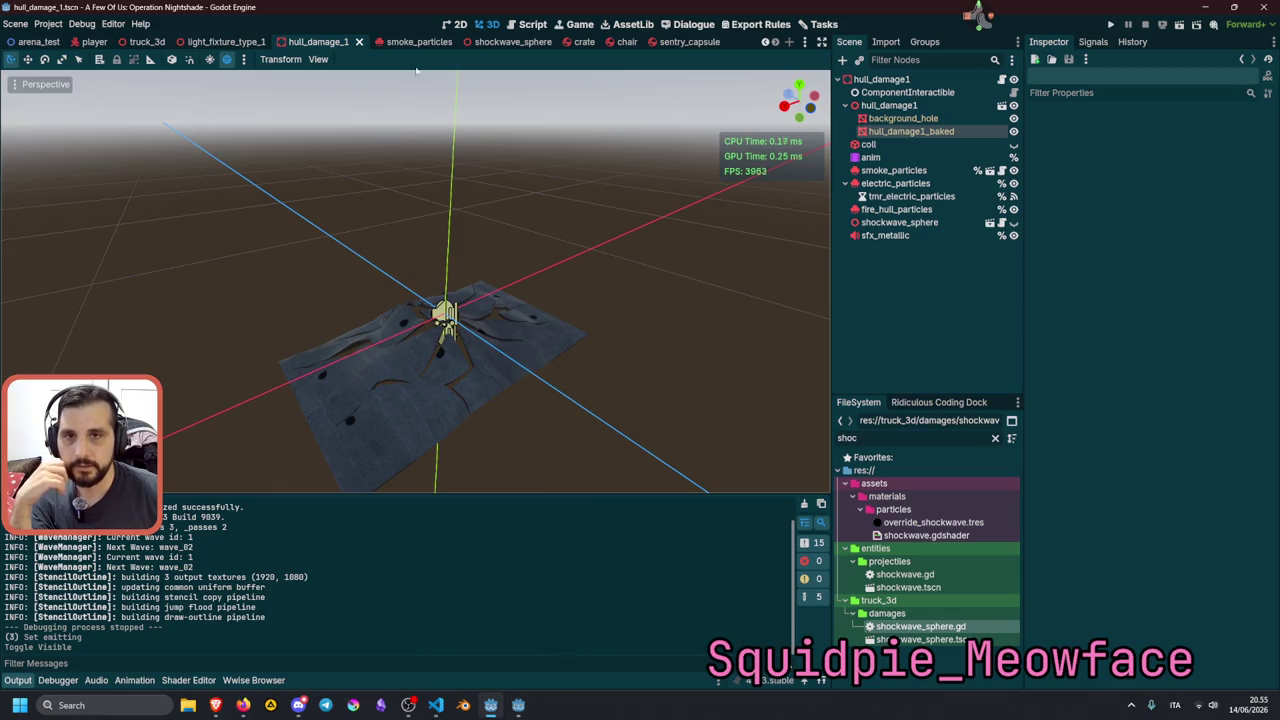
pyautogui.click(147, 41)
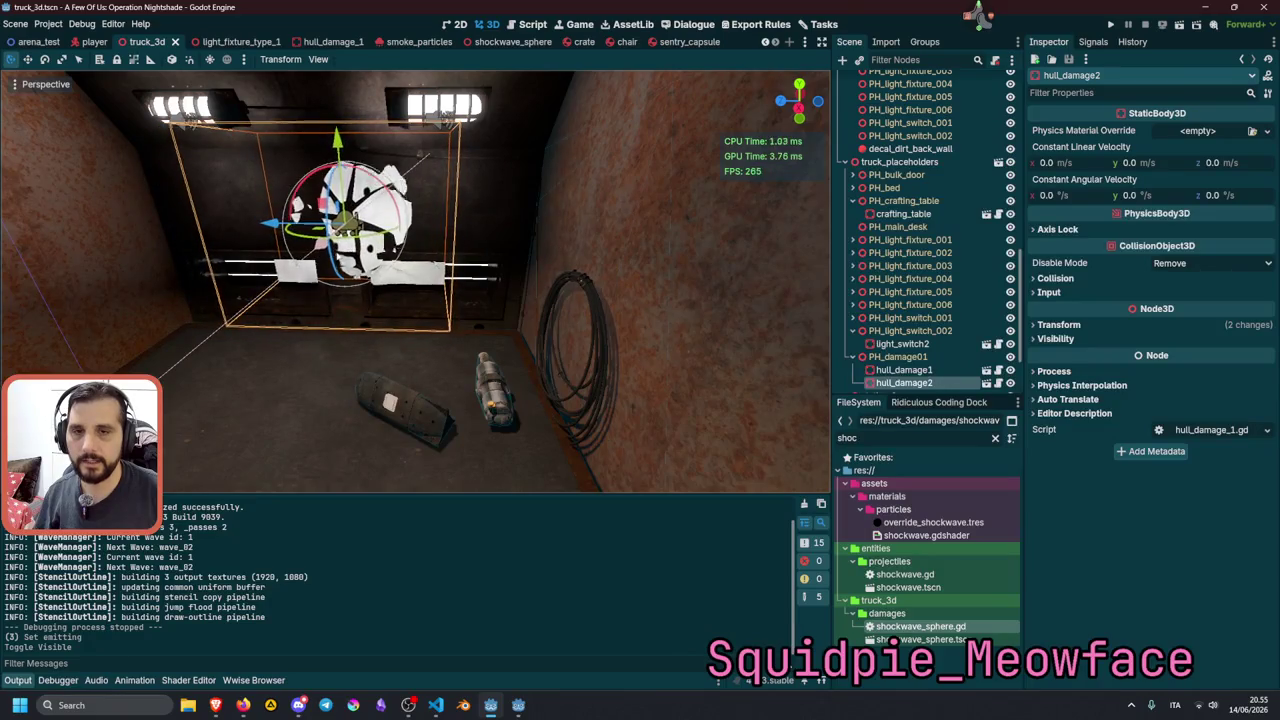
# Drag hull_damage2 up the Y axis and left along X on the wall, then save truck_3d.
pyautogui.click(345, 222)
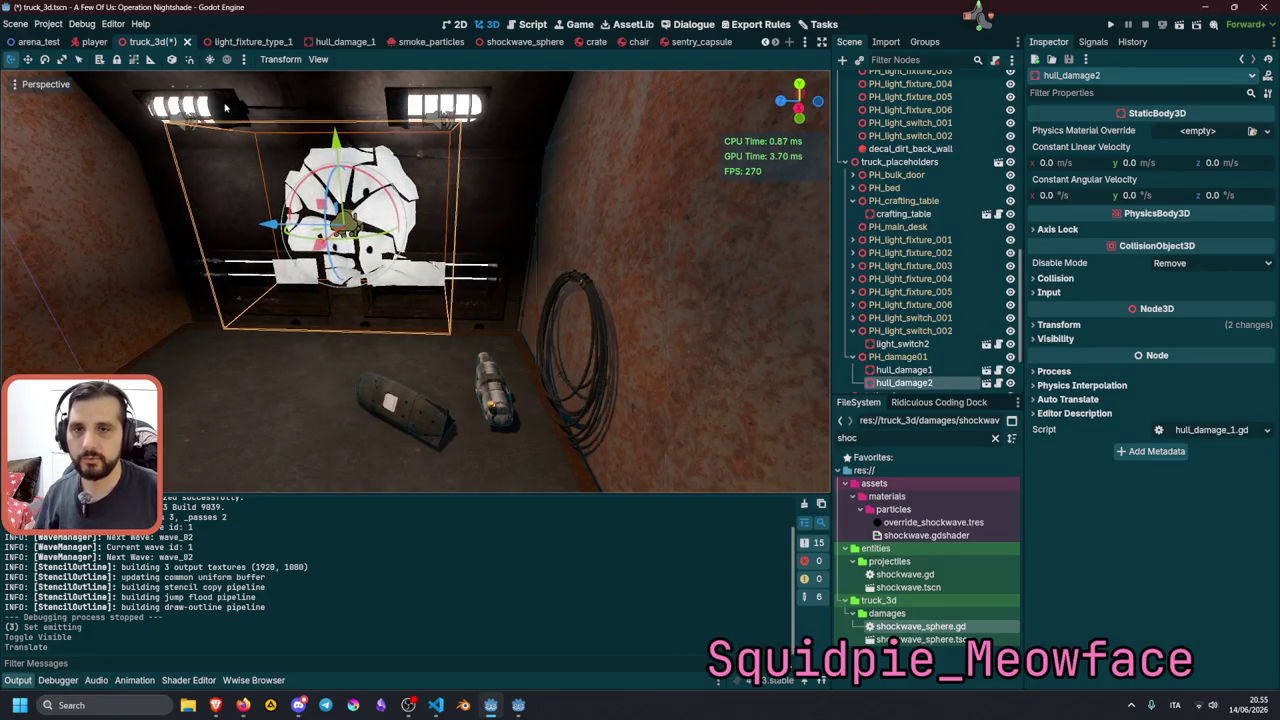
pyautogui.moveTo(338, 152); pyautogui.dragTo(332, 97)
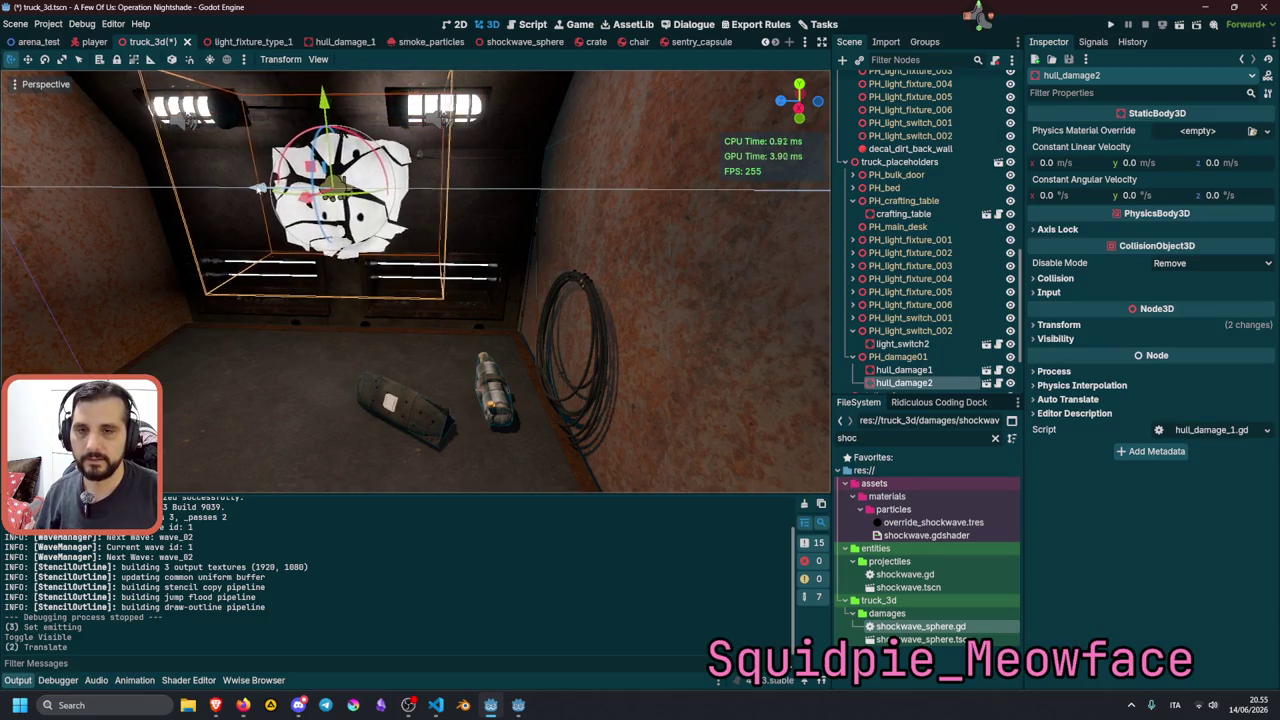
pyautogui.moveTo(268, 190); pyautogui.dragTo(310, 196)
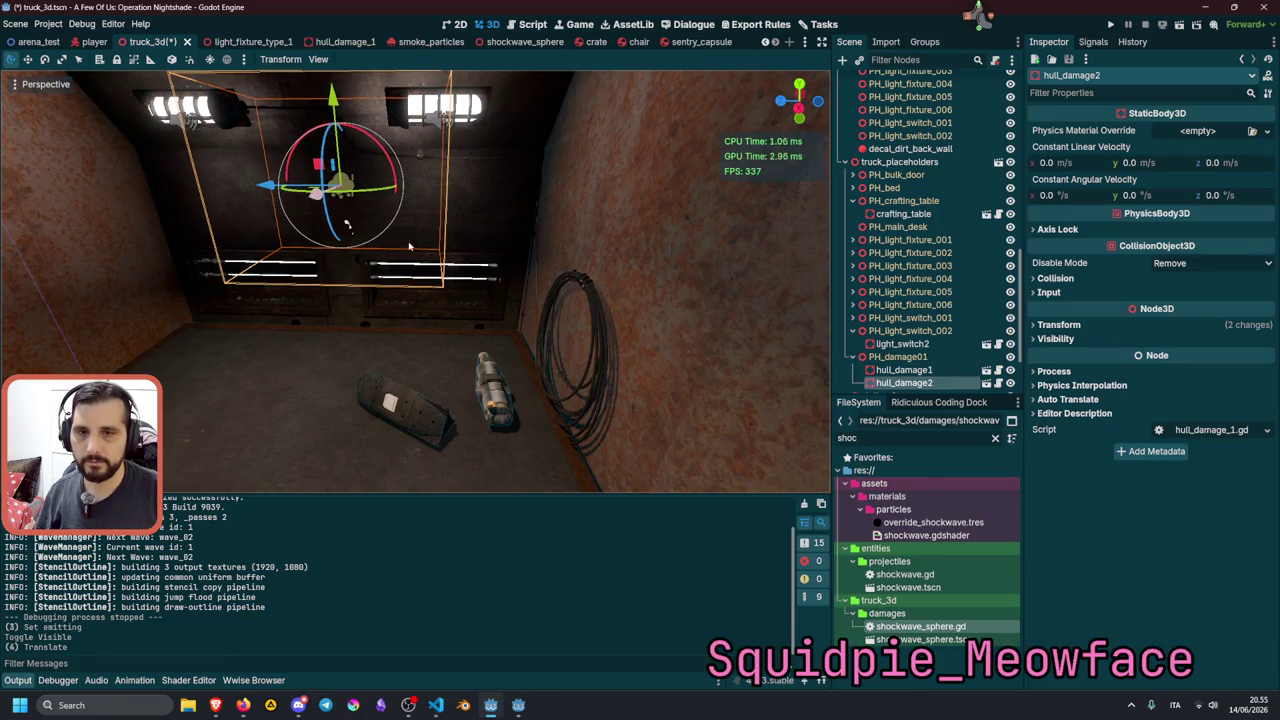
pyautogui.press('f')
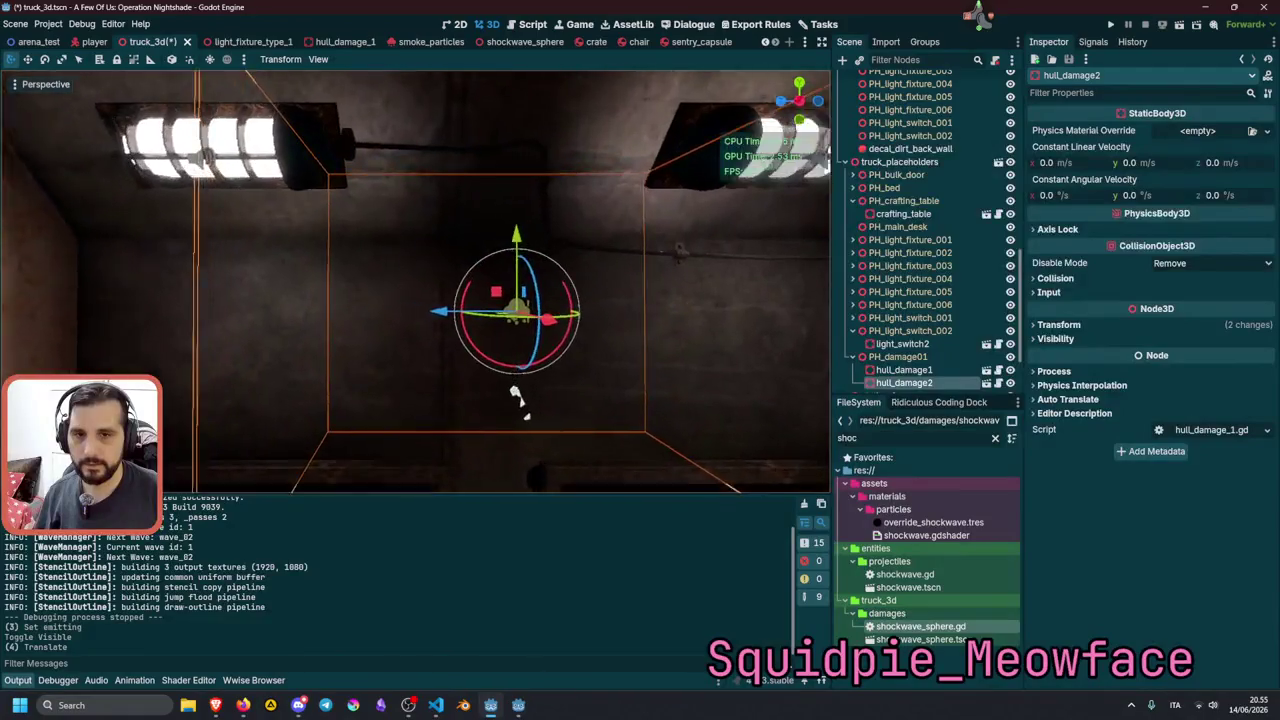
pyautogui.moveTo(443, 310)
pyautogui.mouseDown()
pyautogui.moveTo(368, 308)
pyautogui.moveTo(479, 320)
pyautogui.moveTo(488, 307)
pyautogui.moveTo(502, 322)
pyautogui.mouseUp()
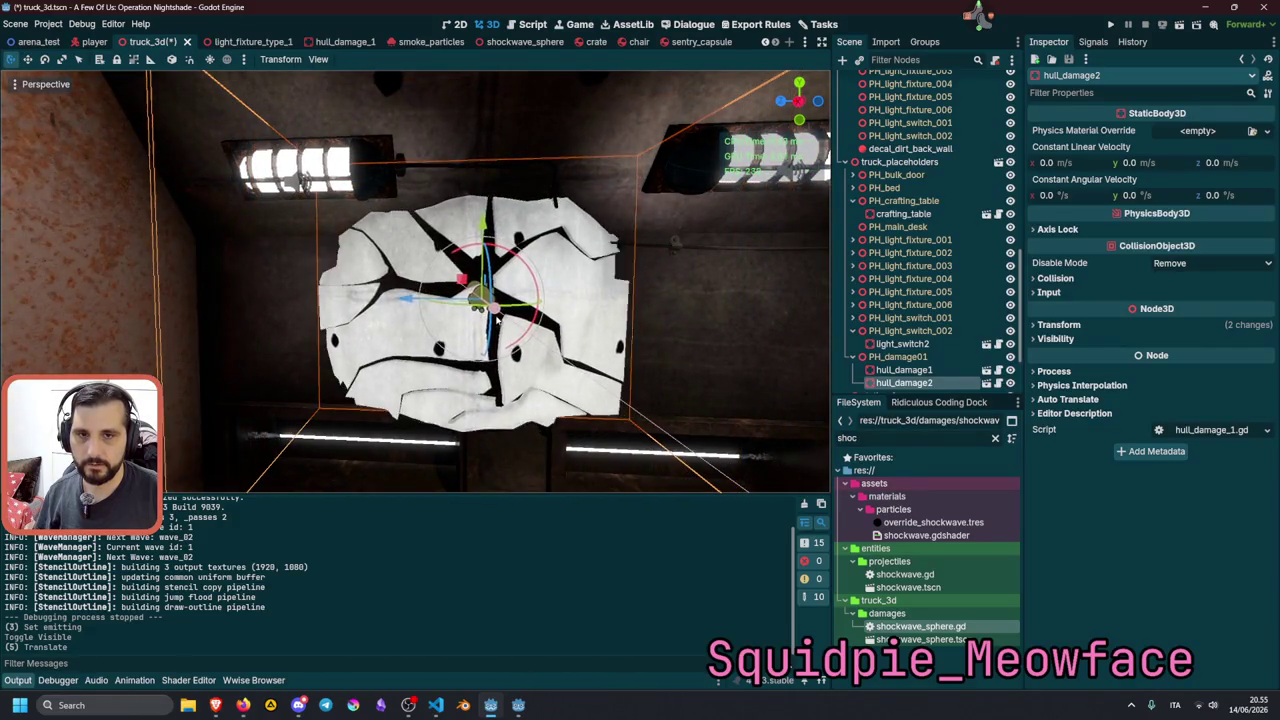
pyautogui.moveTo(498, 322); pyautogui.dragTo(485, 313)
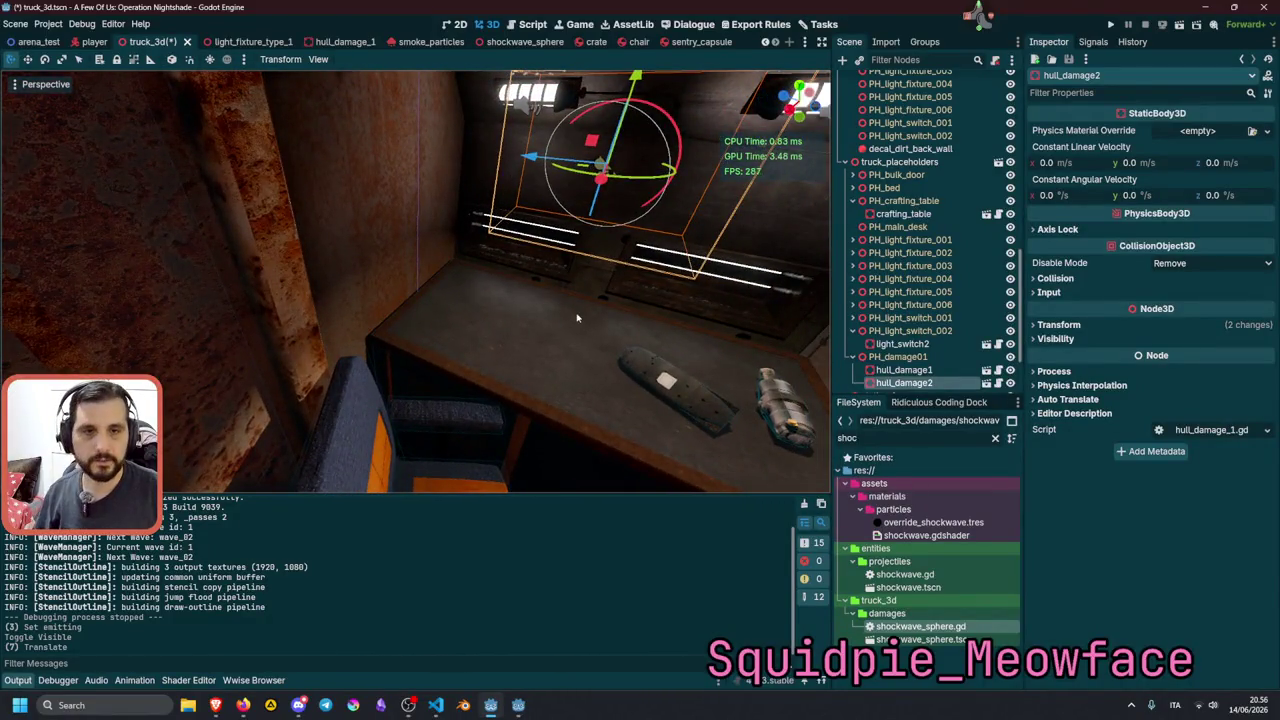
pyautogui.hotkey('ctrl', 's')
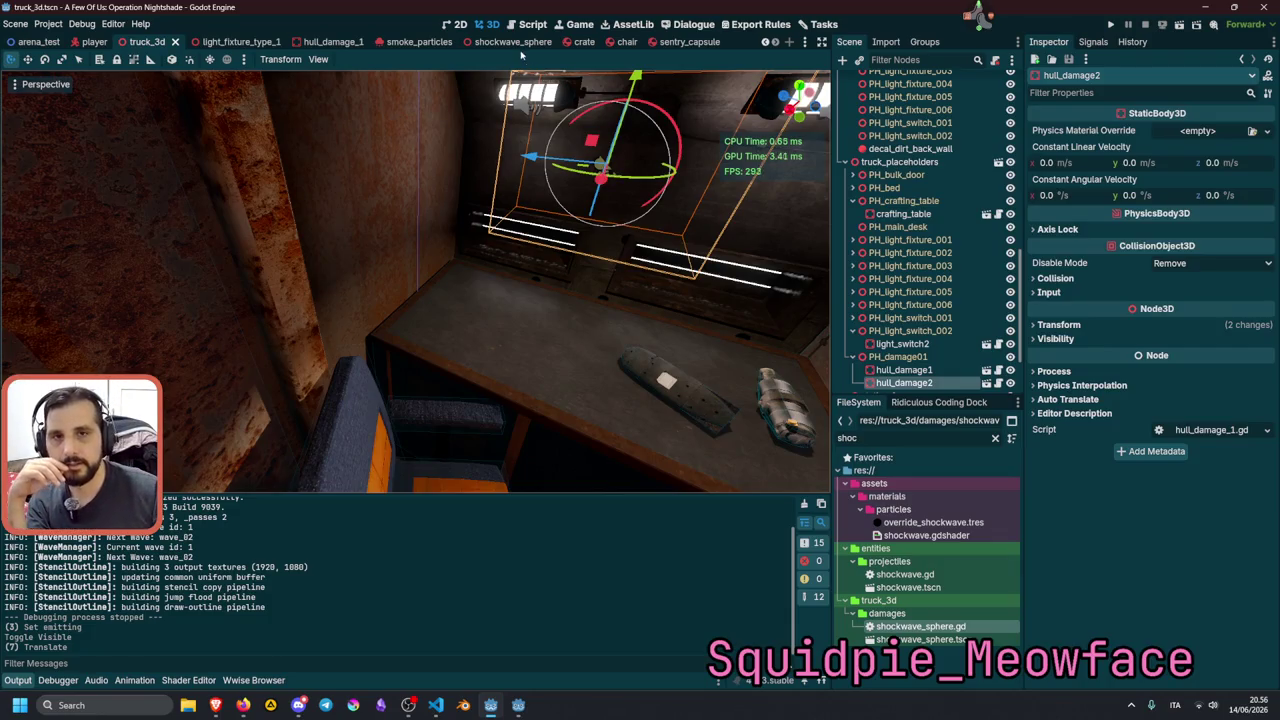
# Set Explosion Area Force to 100 on the shockwave_sphere node.
pyautogui.click(514, 42)
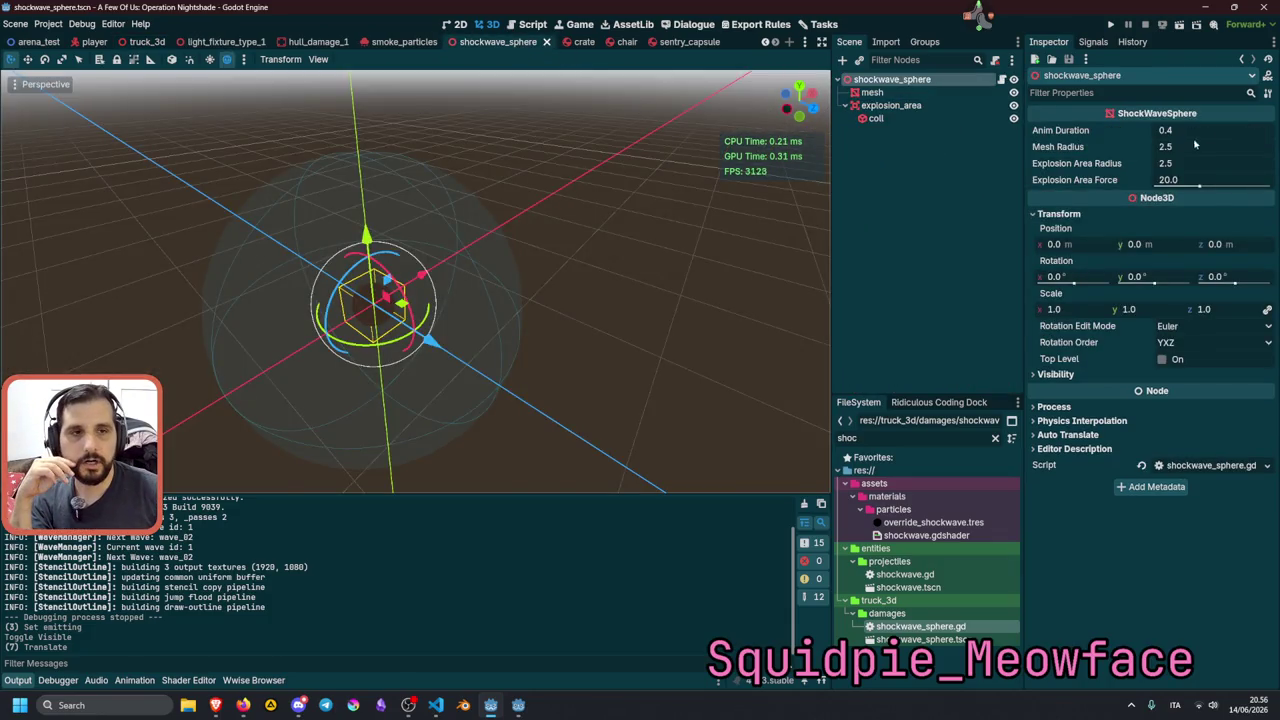
pyautogui.click(1172, 182)
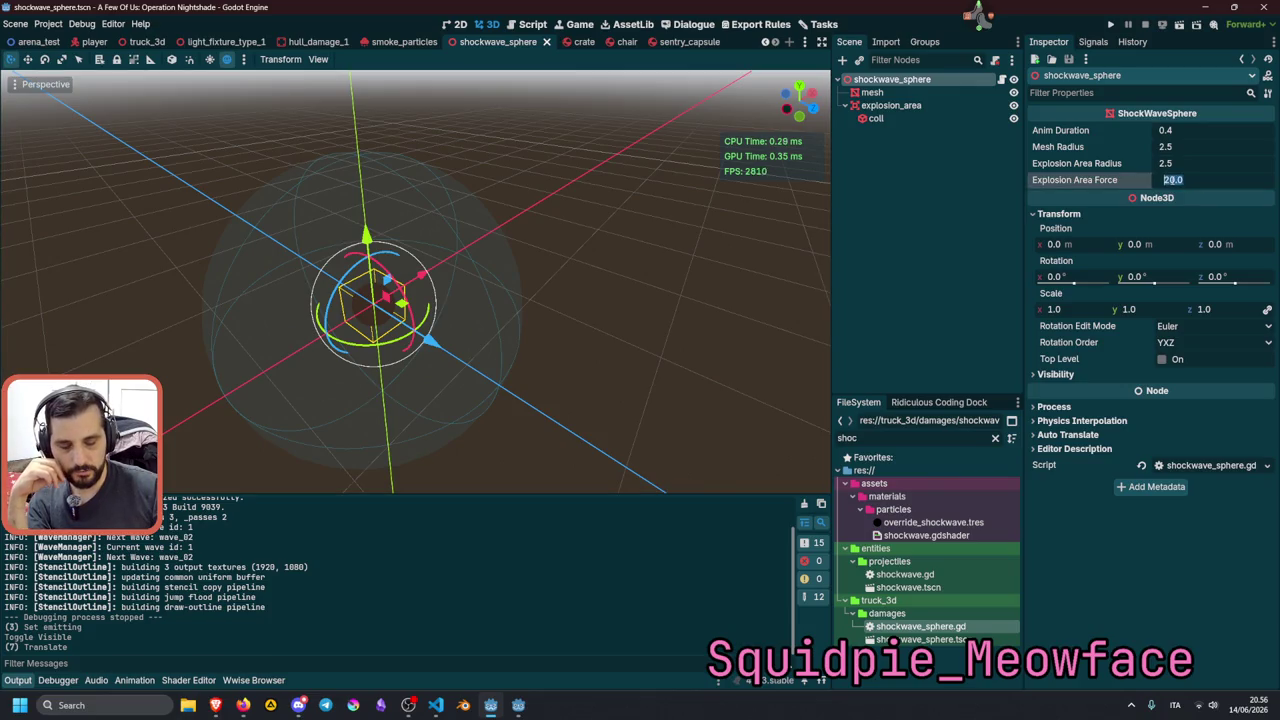
pyautogui.write('100')
pyautogui.click(976, 249)
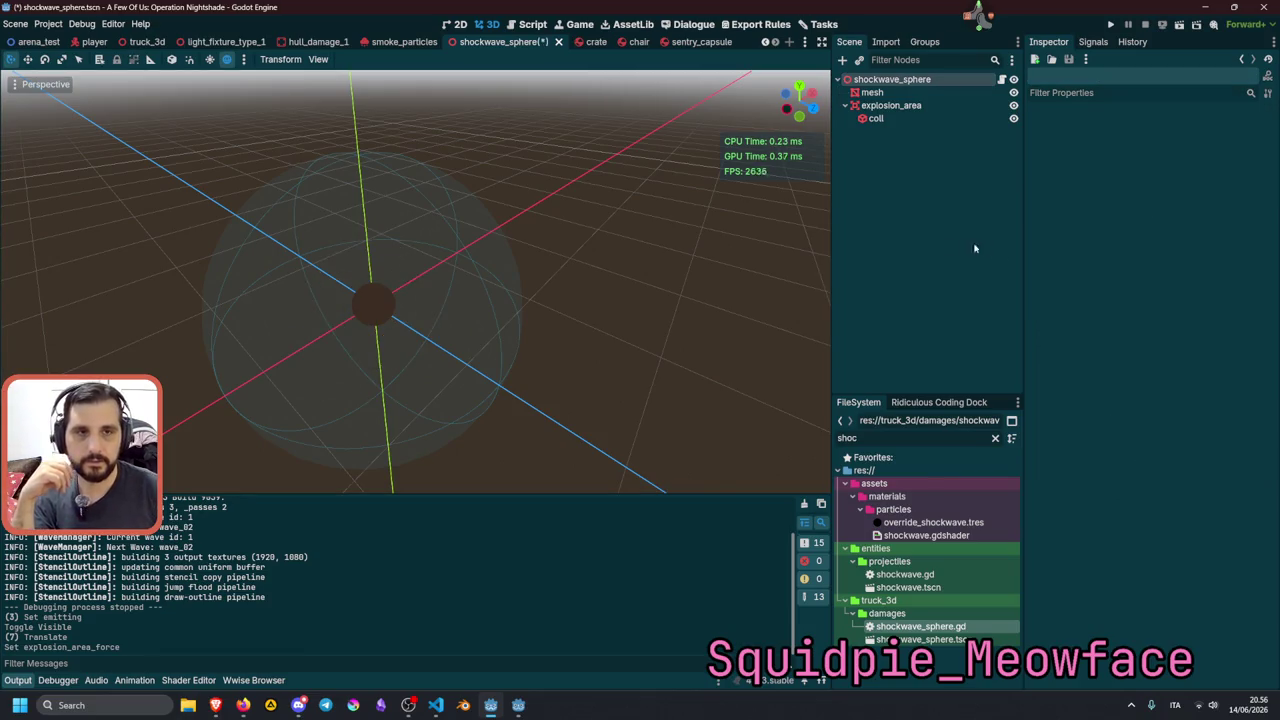
# Save the shockwave_sphere scene and launch the game with F5.
pyautogui.moveTo(518, 705)
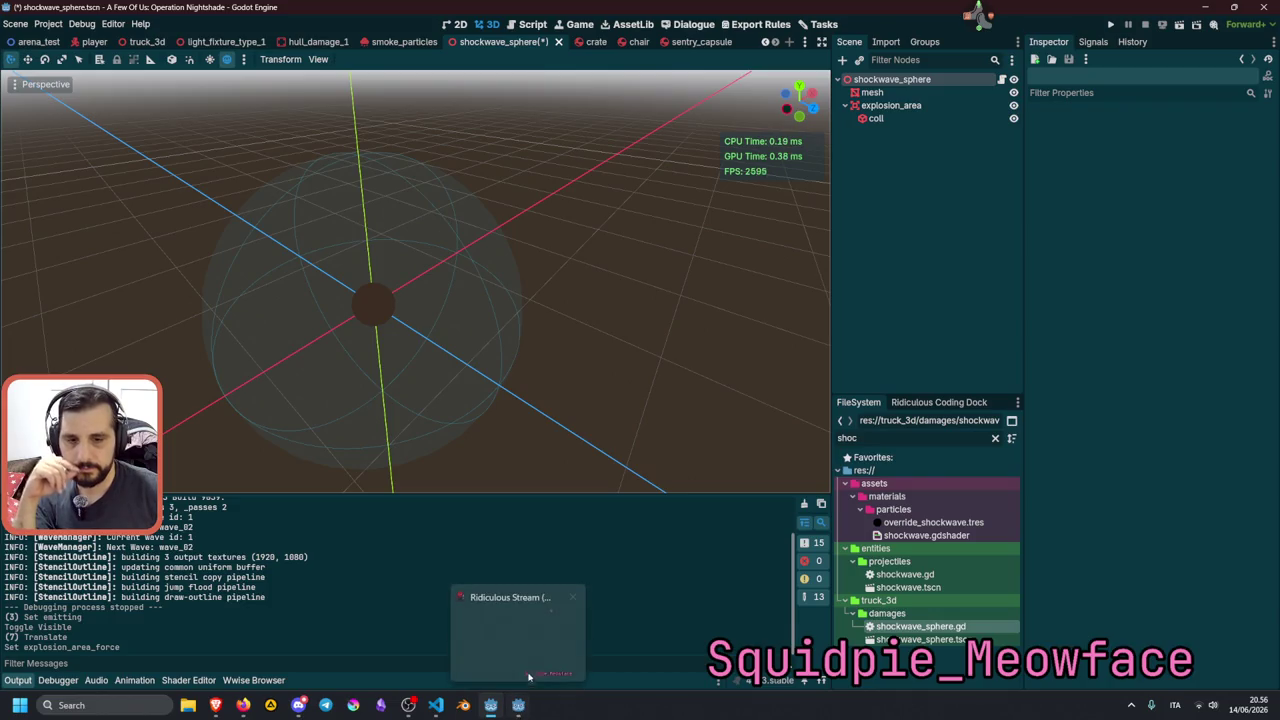
pyautogui.moveTo(533, 668)
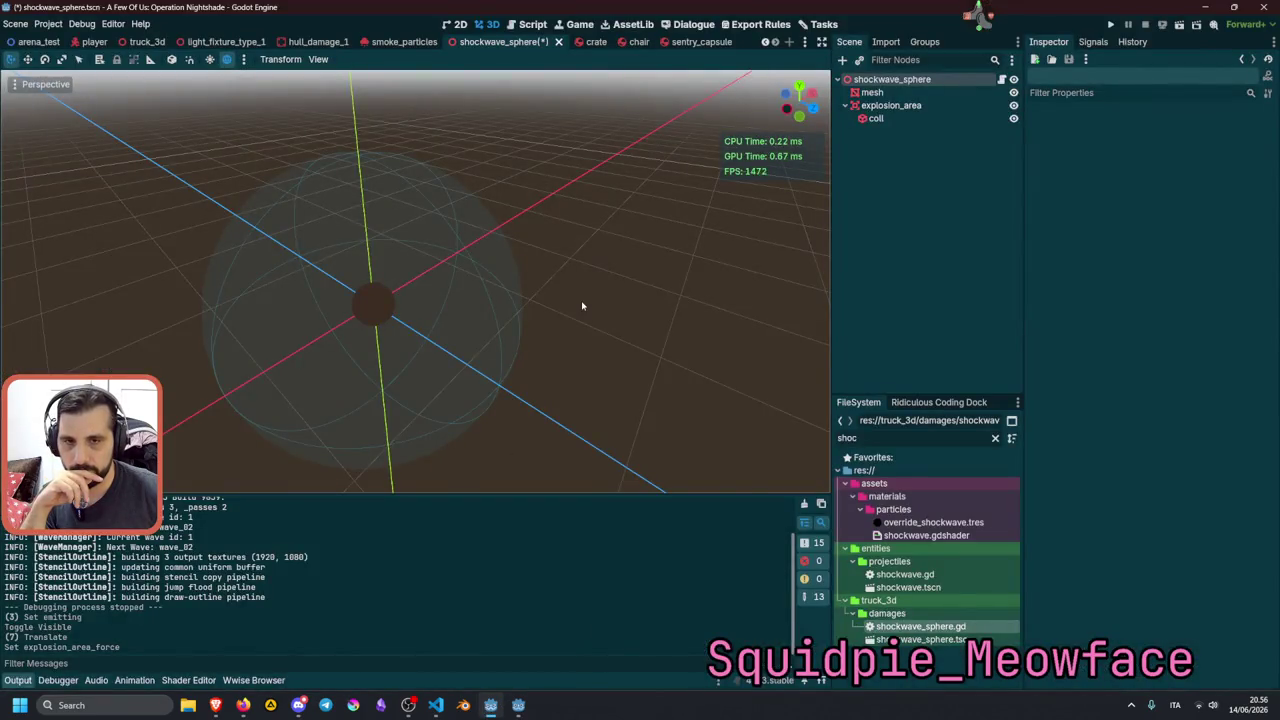
pyautogui.hotkey('ctrl', 's')
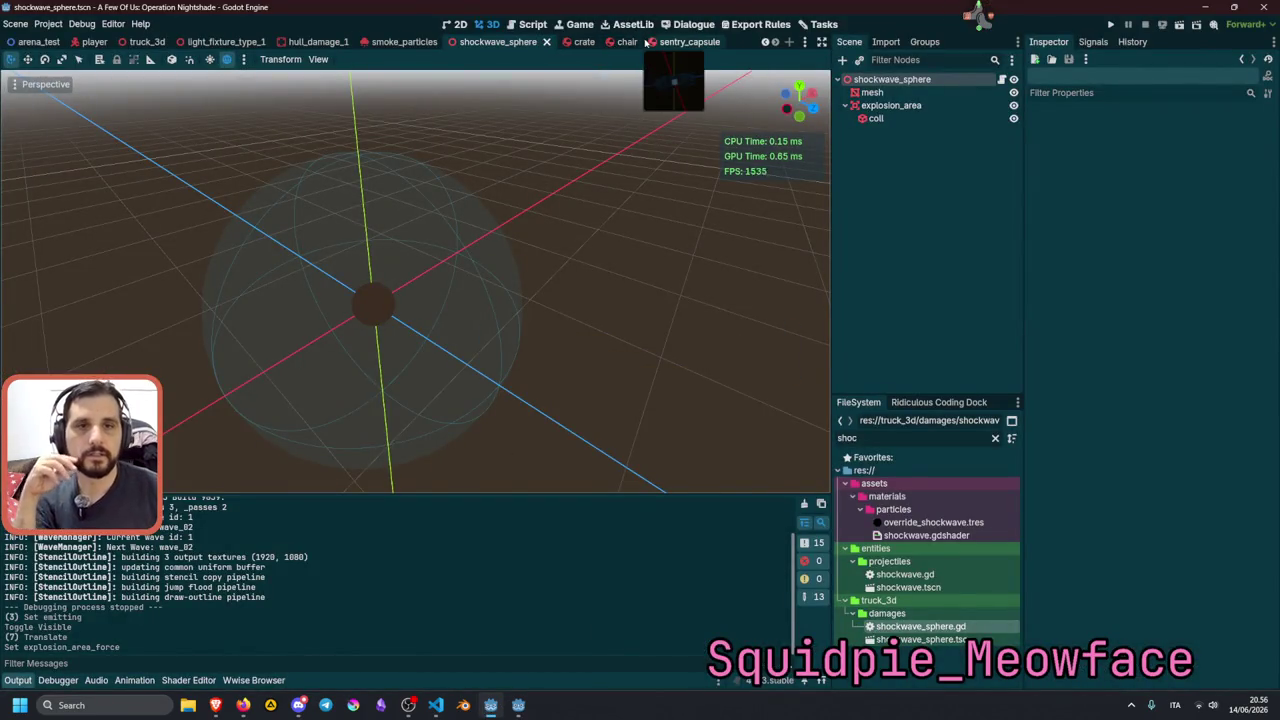
pyautogui.press('F5')
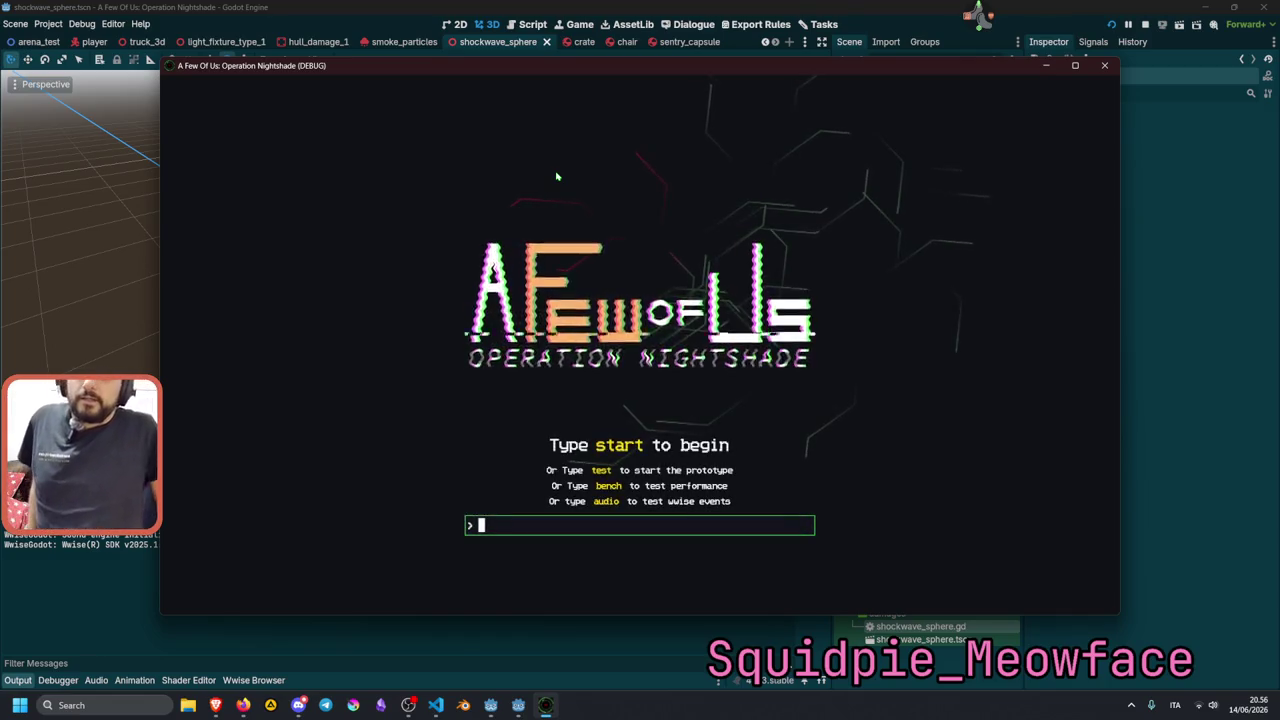
# Enter 'test' to start the prototype and walk toward the desk and damaged hull wall.
pyautogui.write('test')
pyautogui.press('Return')
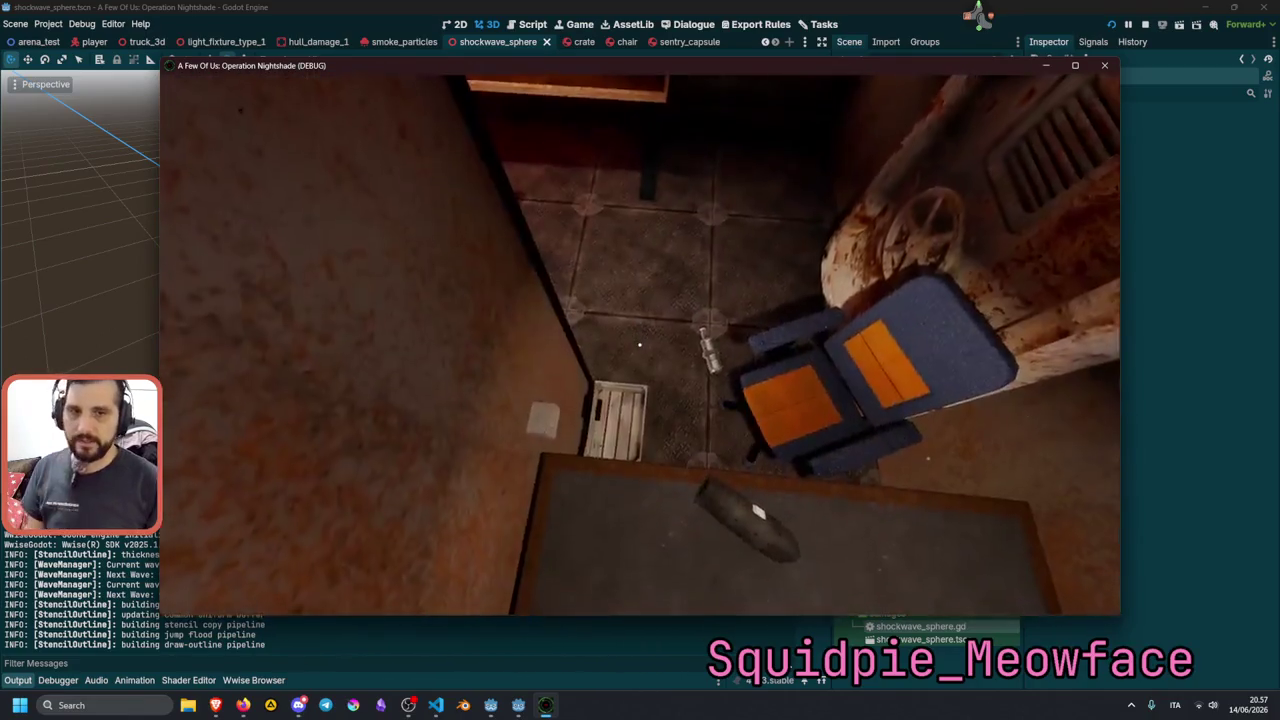
pyautogui.press('w')
pyautogui.press('w')
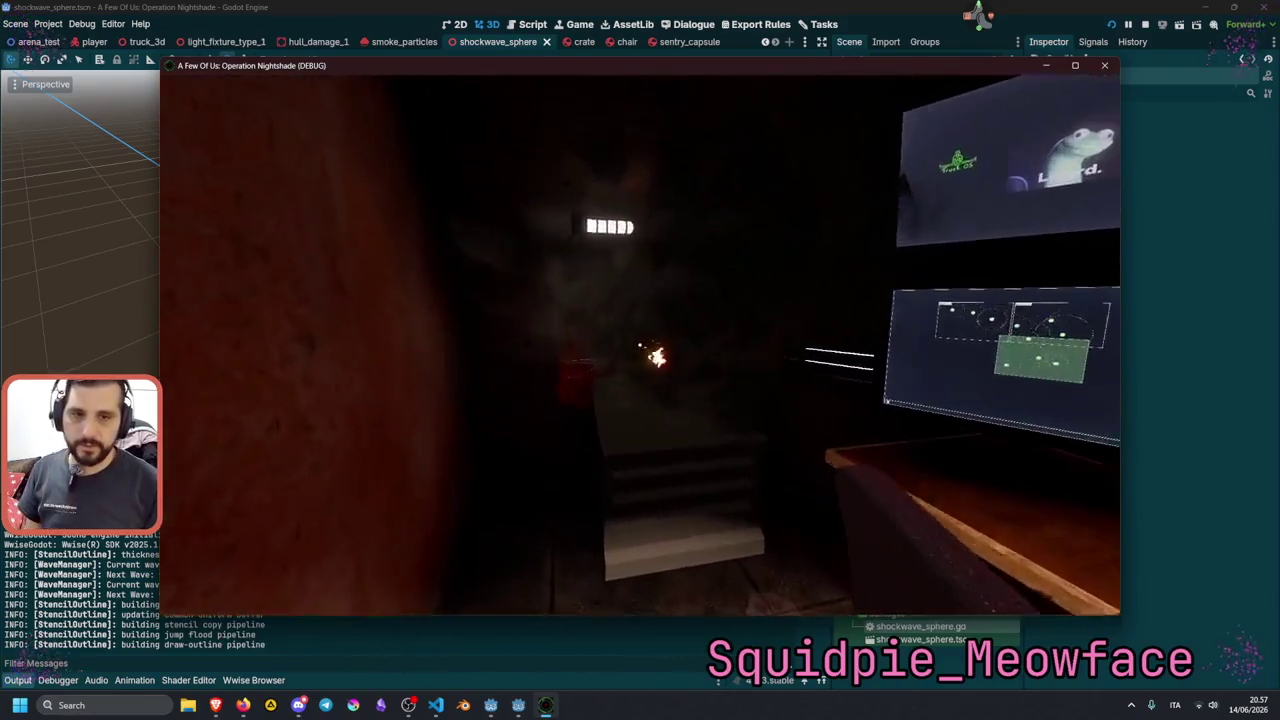
# Move into the booth facing the desk, pick up the object in front, and stop the game.
pyautogui.press('w')
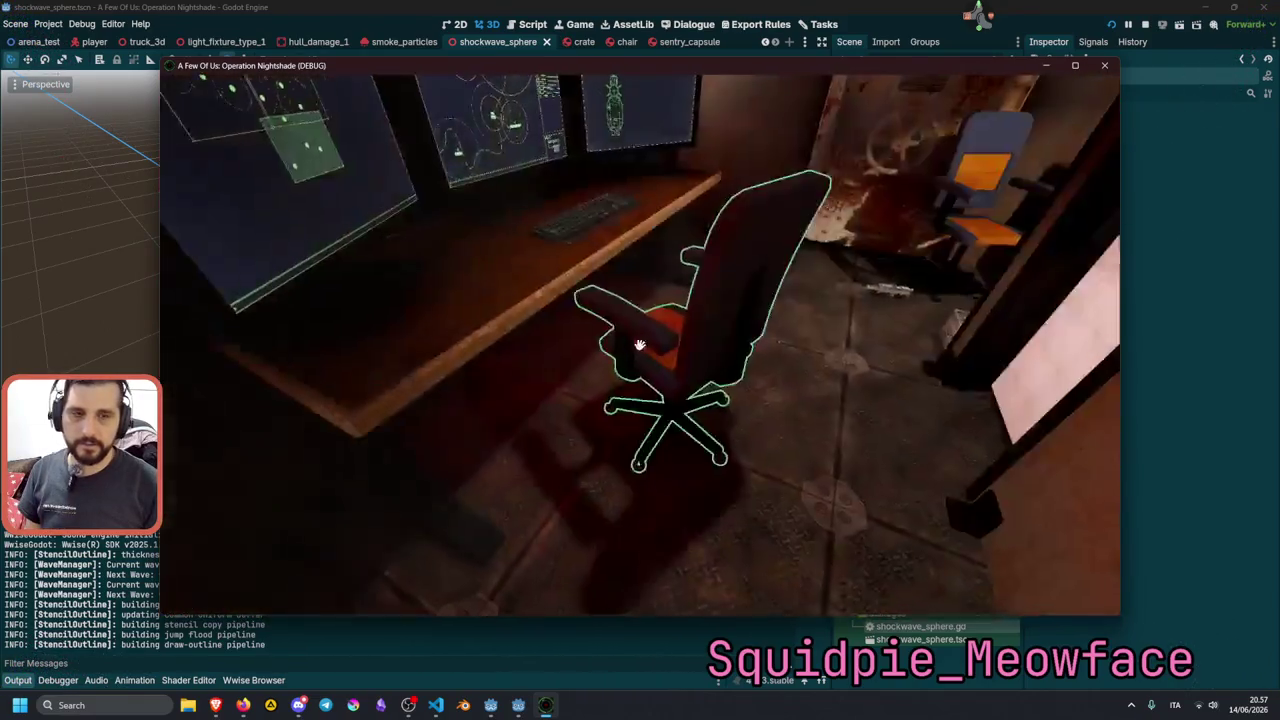
pyautogui.press('w')
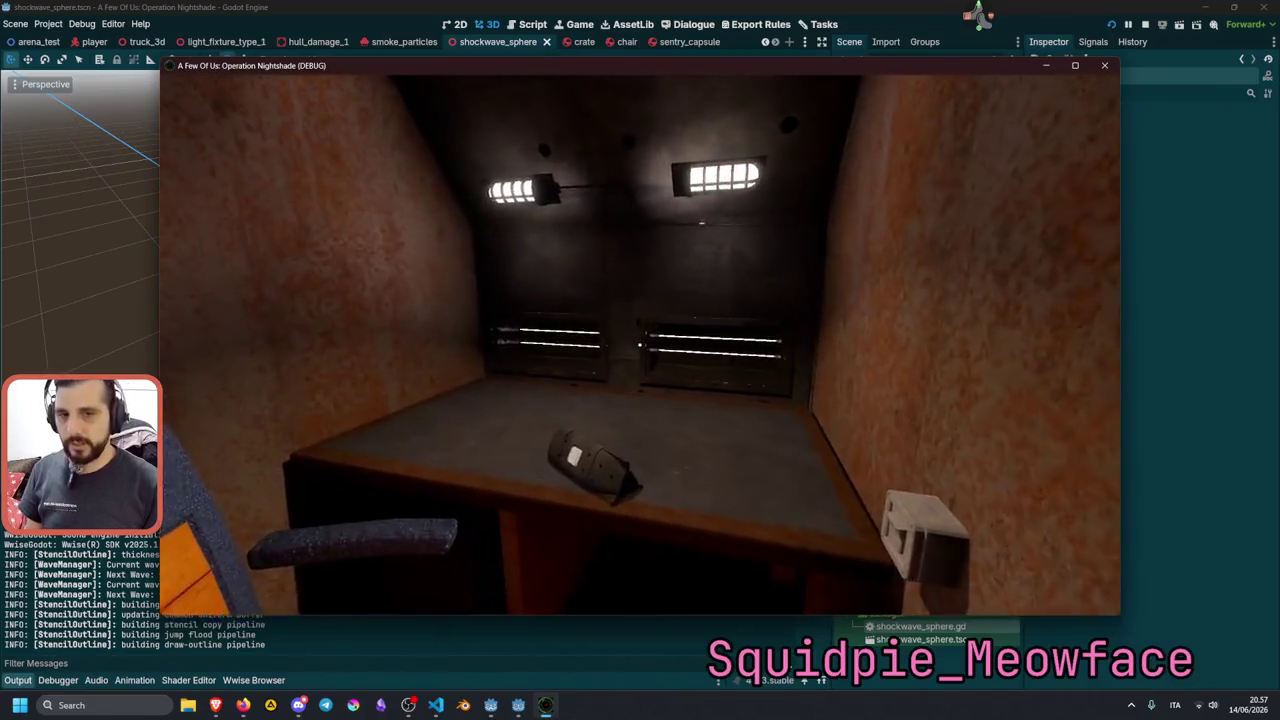
pyautogui.press('w')
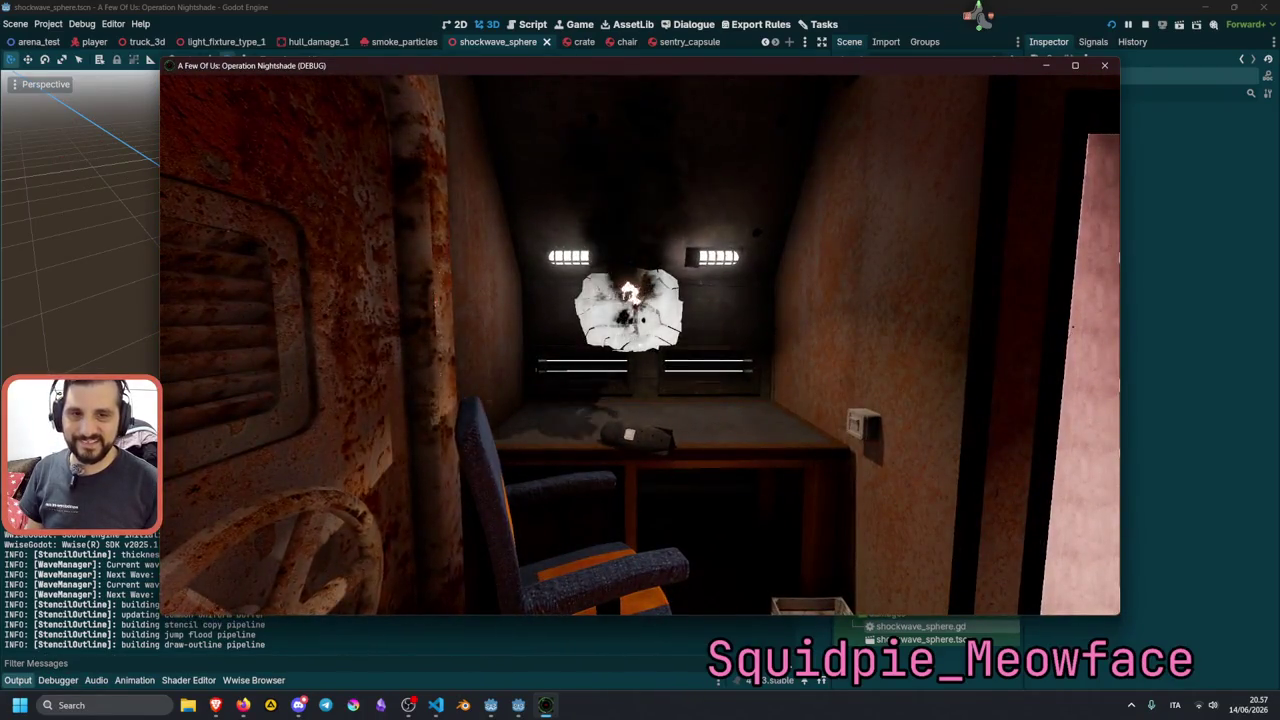
pyautogui.press('e')
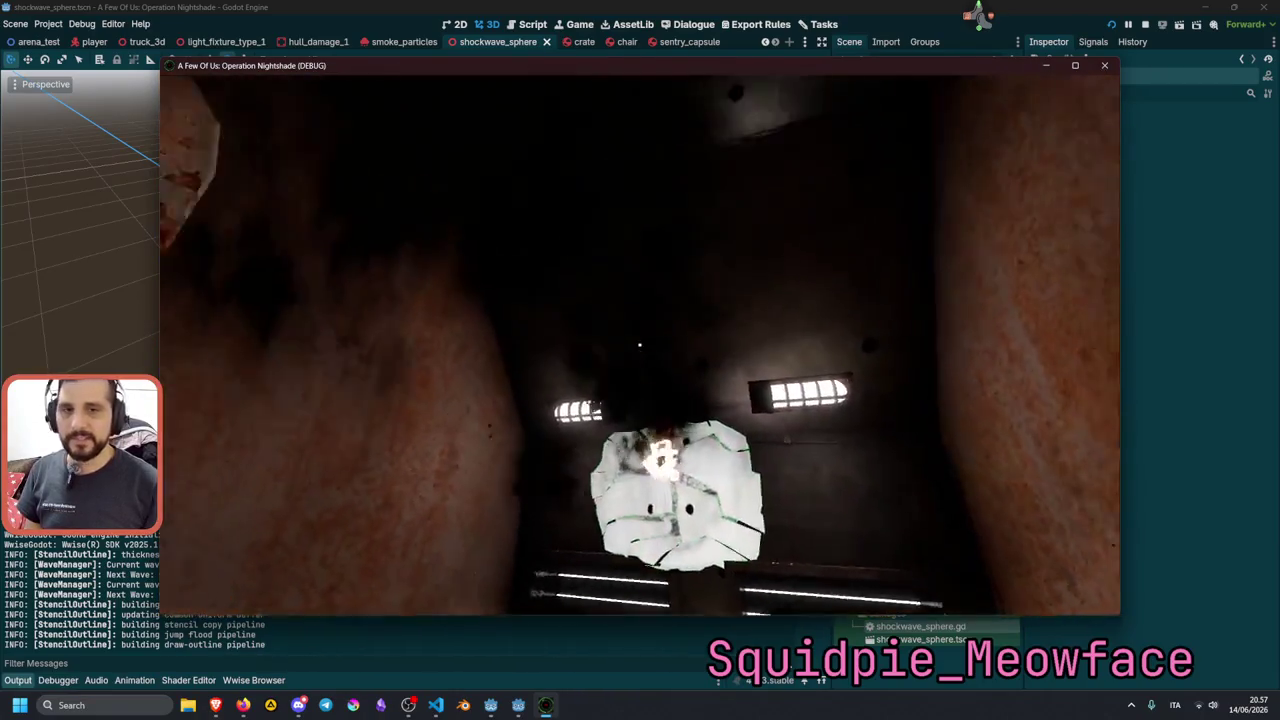
pyautogui.press('F8')
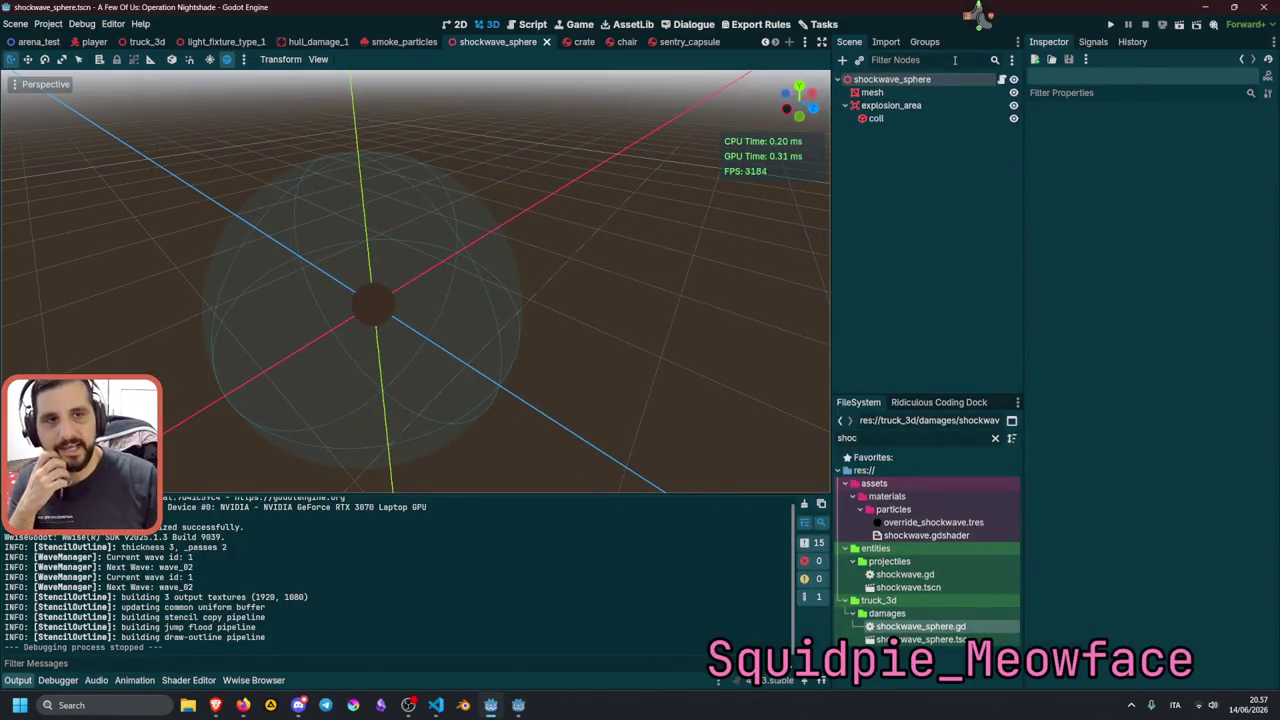
# Reset the shockwave_sphere's Explosion Area Force override back to its default 20.0.
pyautogui.click(936, 81)
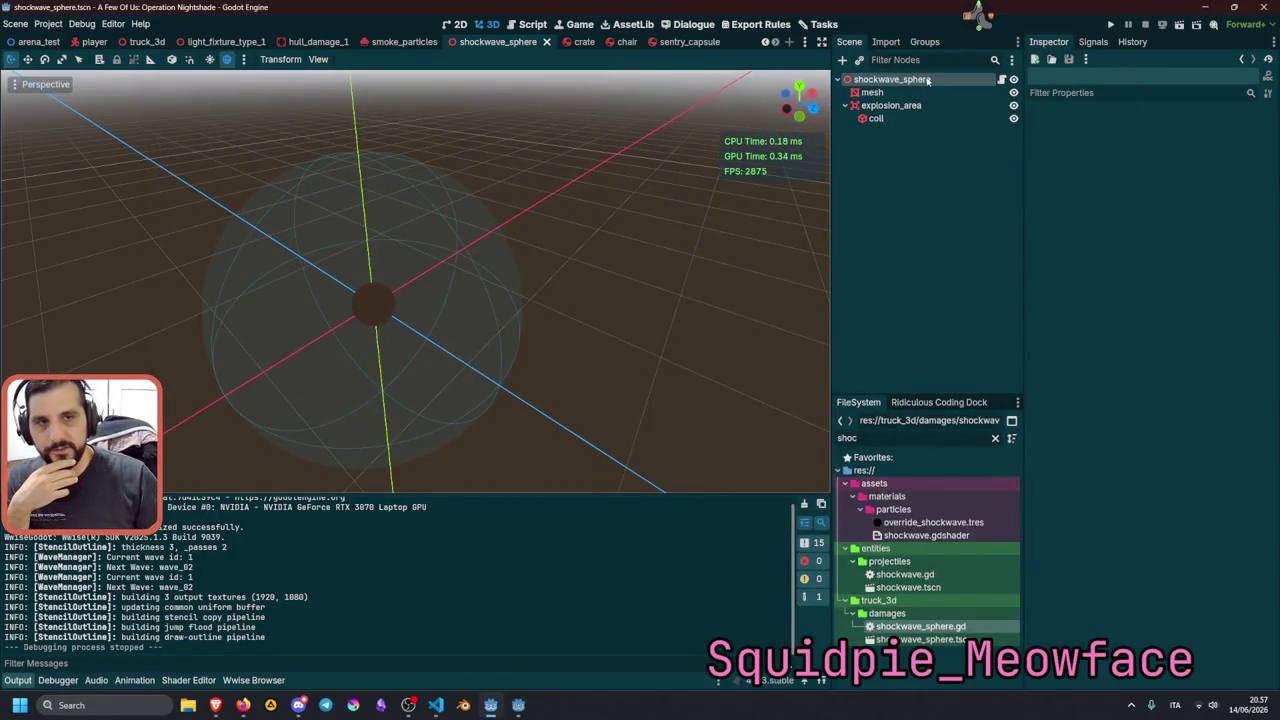
pyautogui.click(1140, 180)
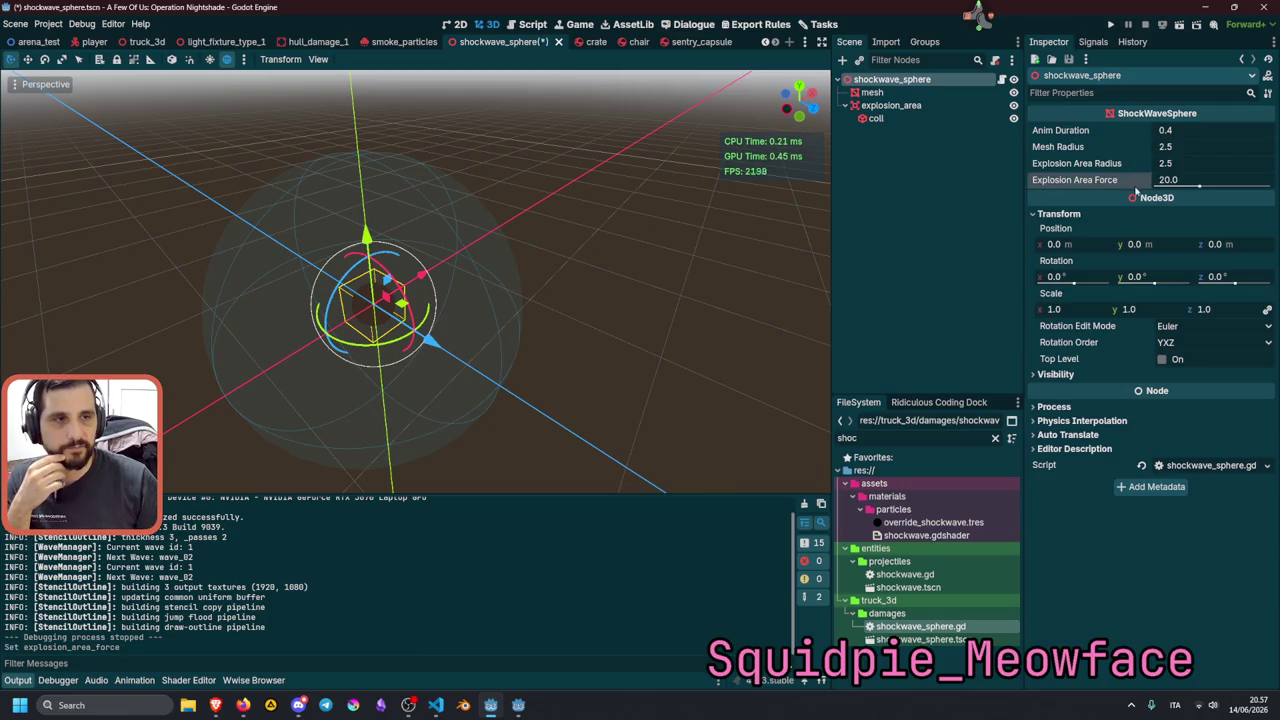
pyautogui.click(1001, 80)
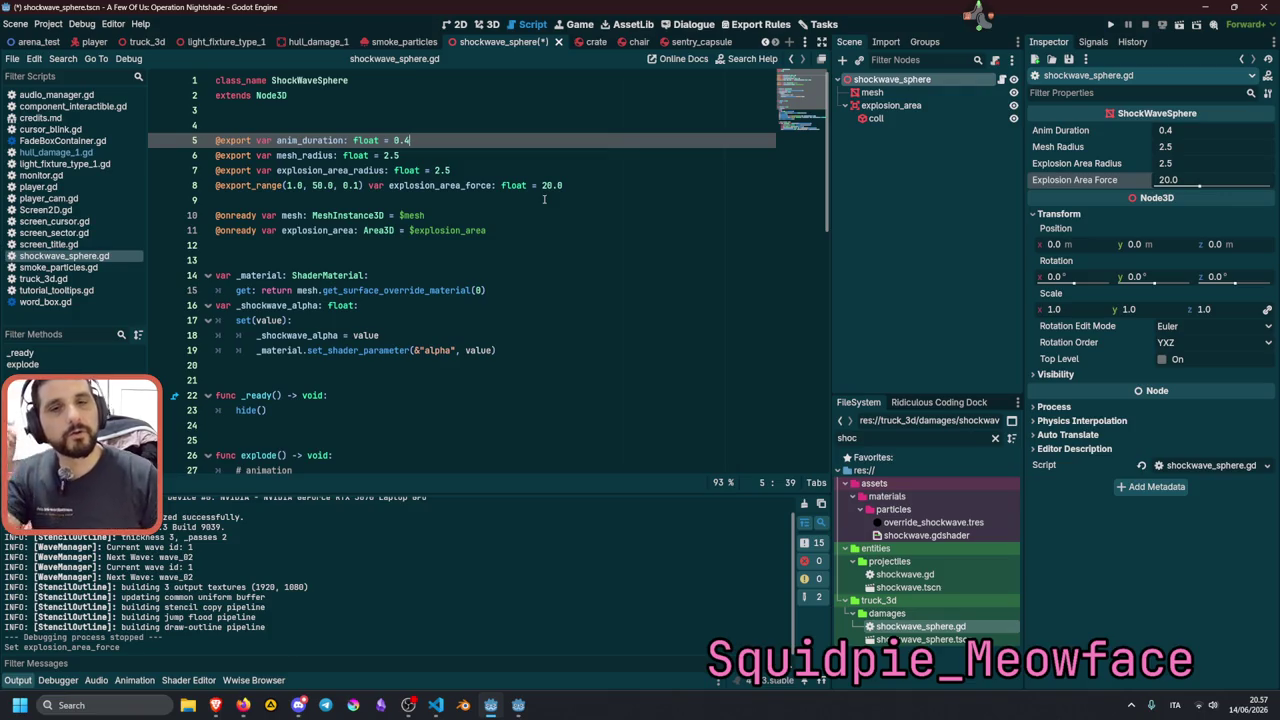
# Change the script's default explosion area force on line 8 from 20 to 8 and save.
pyautogui.click(542, 186)
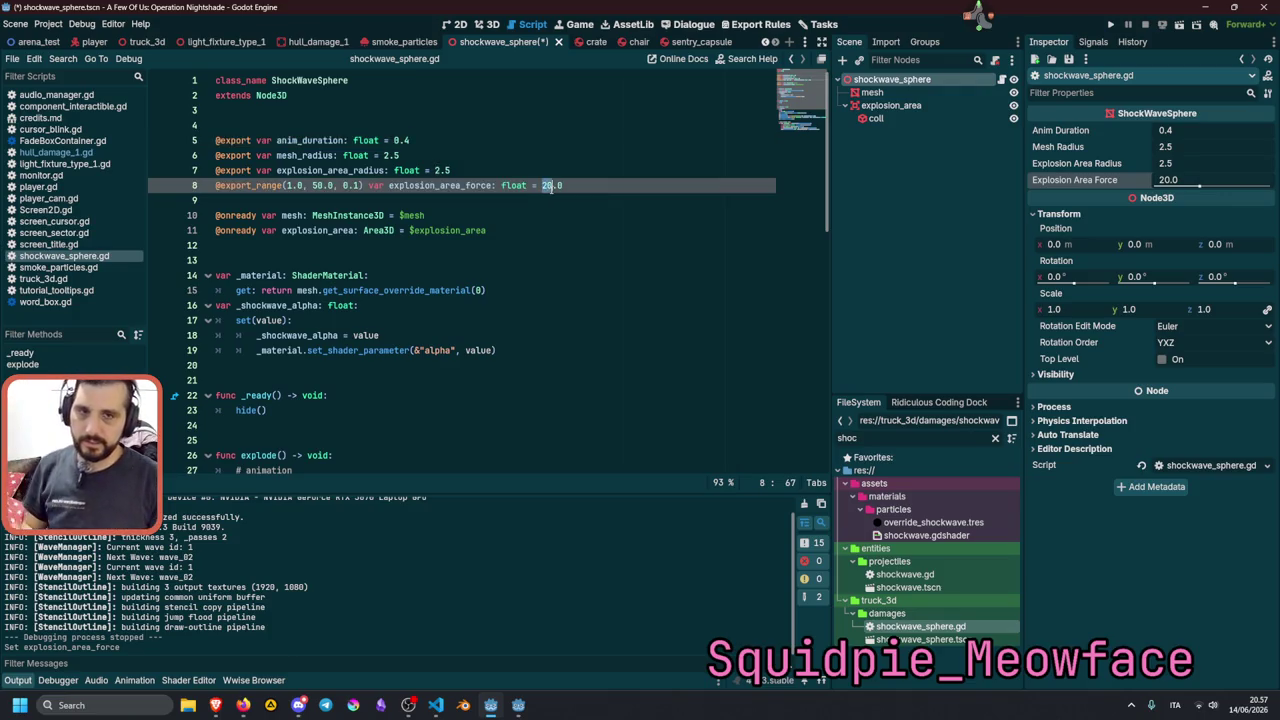
pyautogui.write('8')
pyautogui.click(564, 170)
pyautogui.hotkey('ctrl', 's')
pyautogui.press('Up')
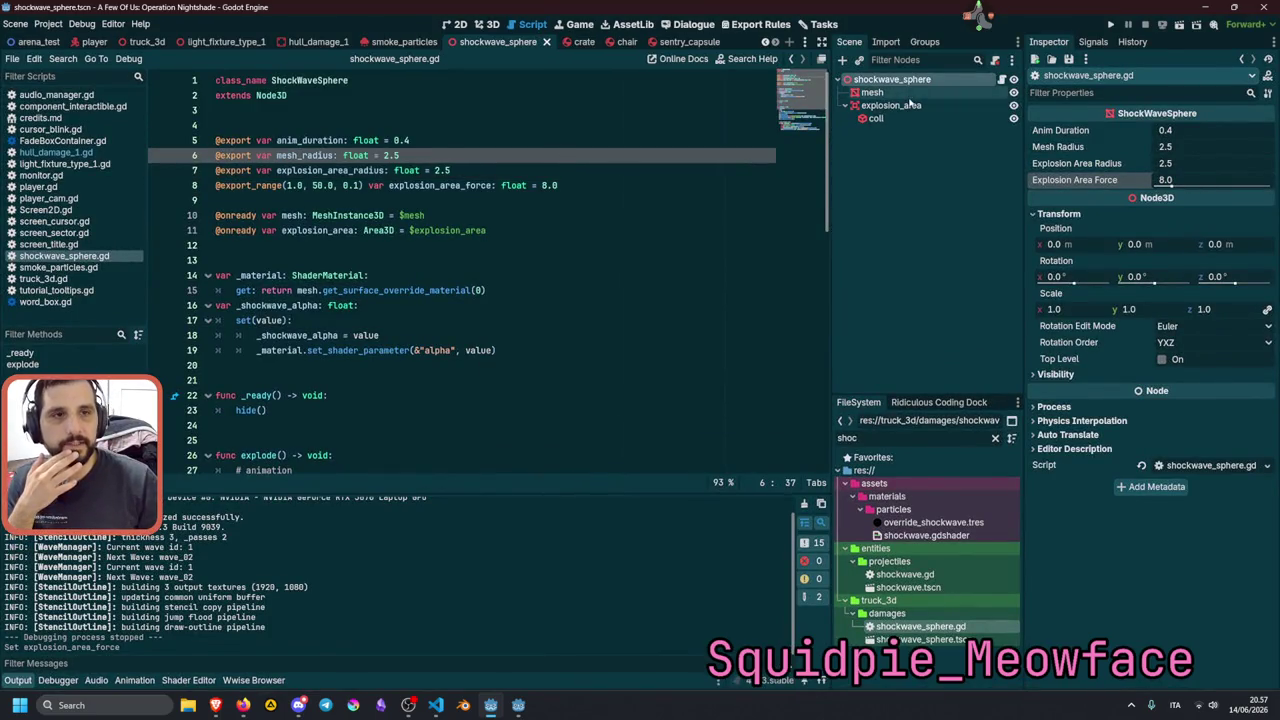
# Reselect the shockwave_sphere root node and launch the game with F5.
pyautogui.click(908, 88)
pyautogui.click(906, 84)
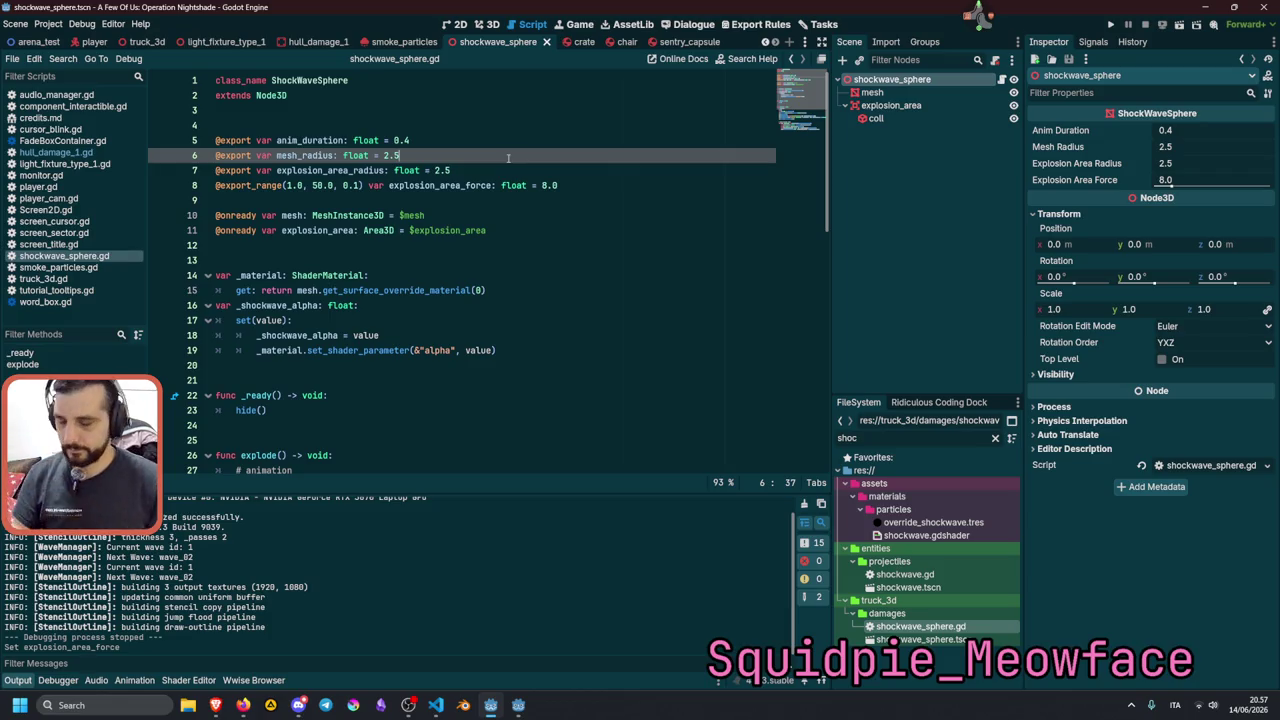
pyautogui.press('F5')
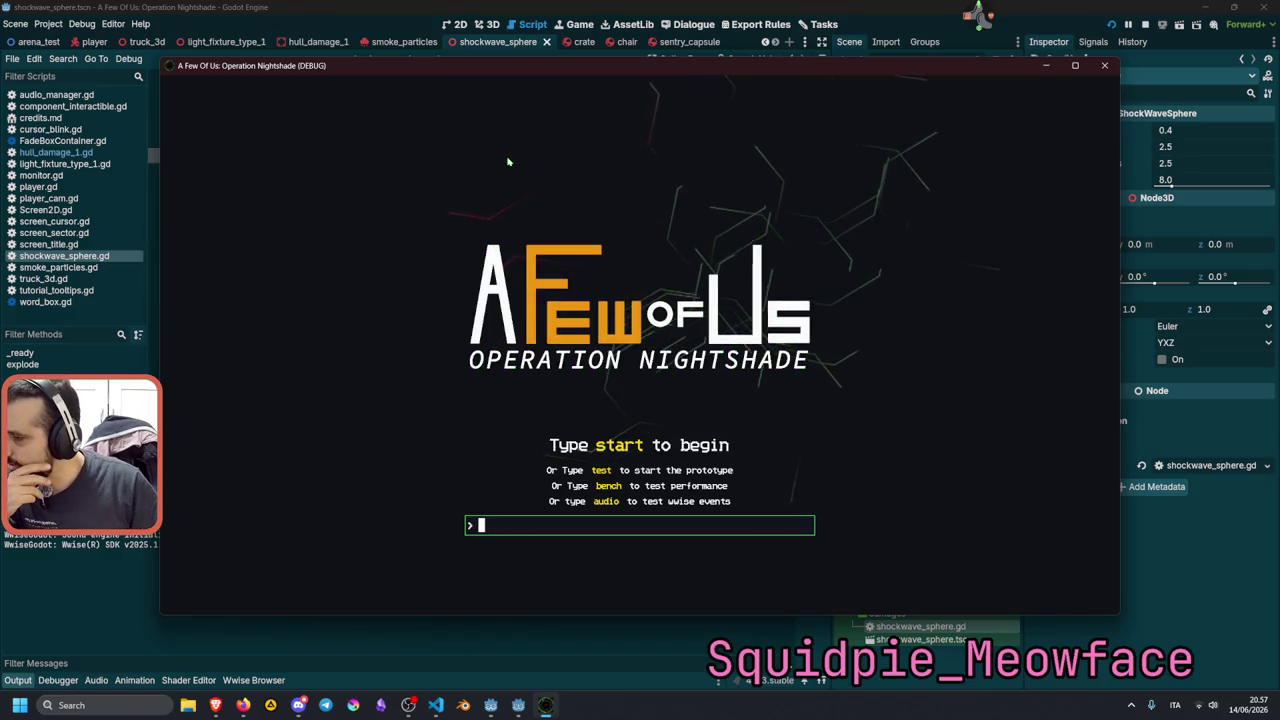
# Enter the 'test' command at the game's title prompt to load the prototype.
pyautogui.write('tes')
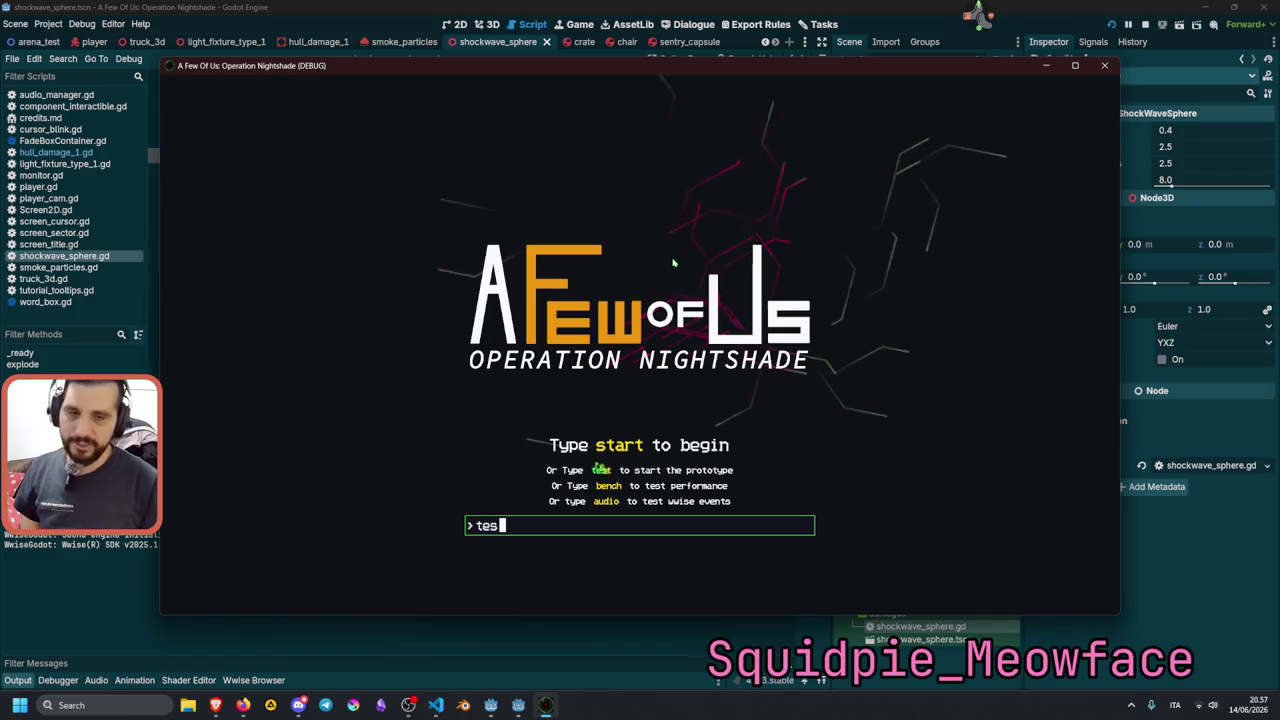
pyautogui.write('t')
pyautogui.press('Return')
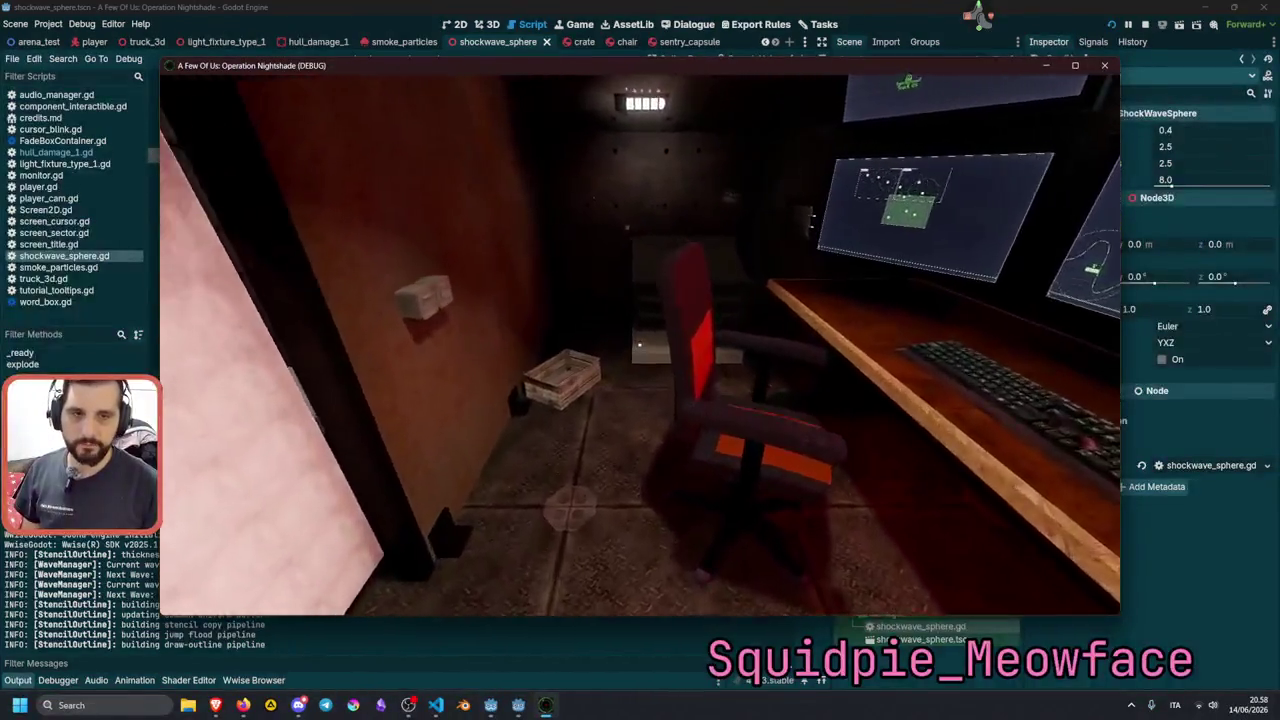
# Pick up the floor crate, set it on the desk, then lift it off again.
pyautogui.press('e')
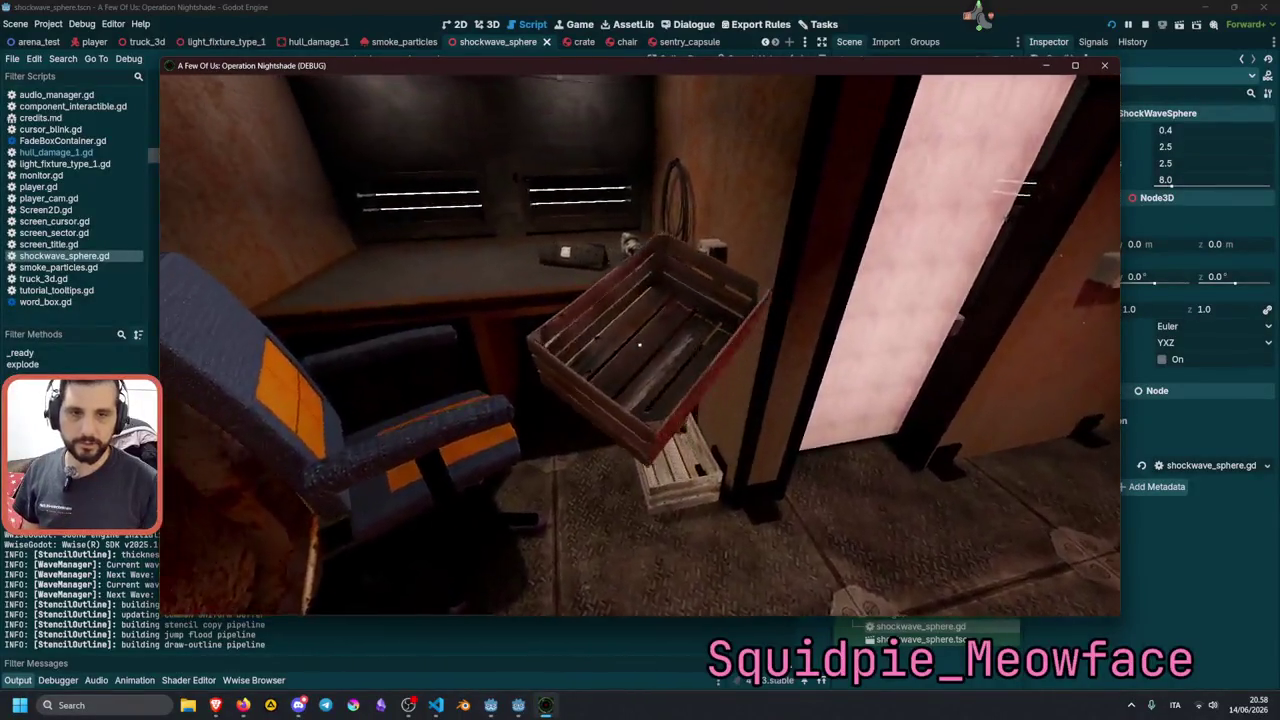
pyautogui.press('e')
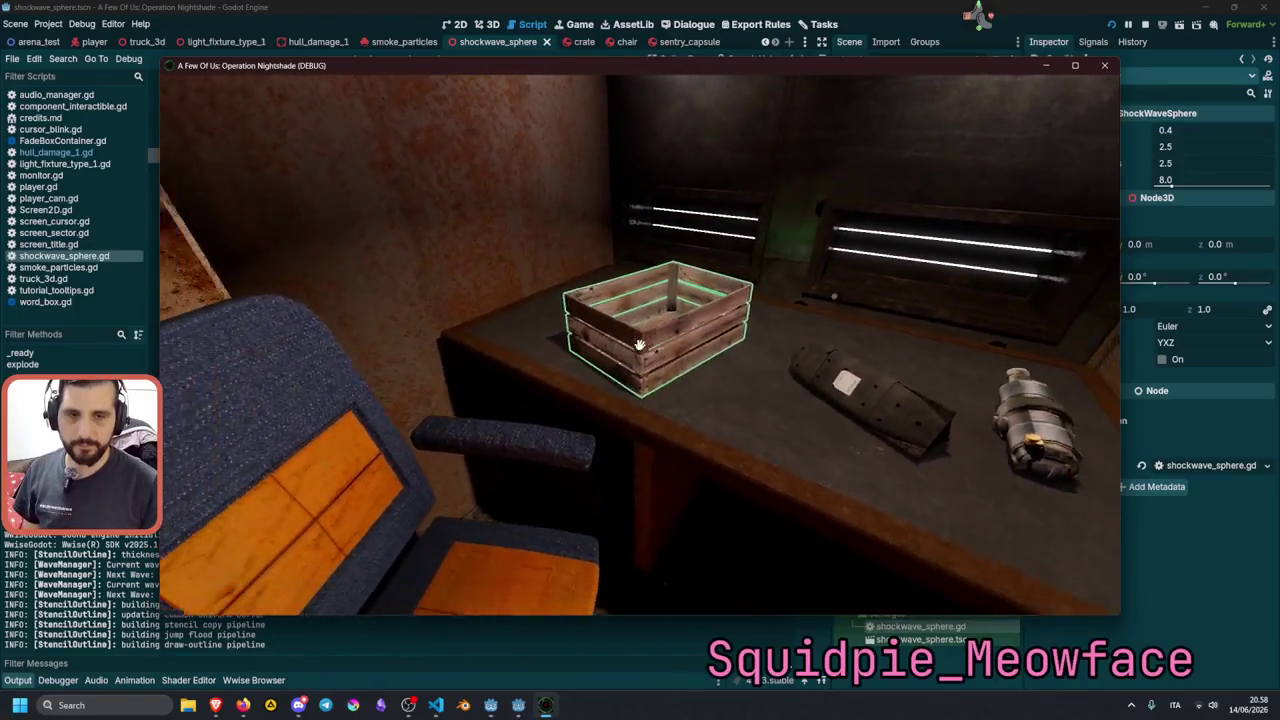
pyautogui.press('e')
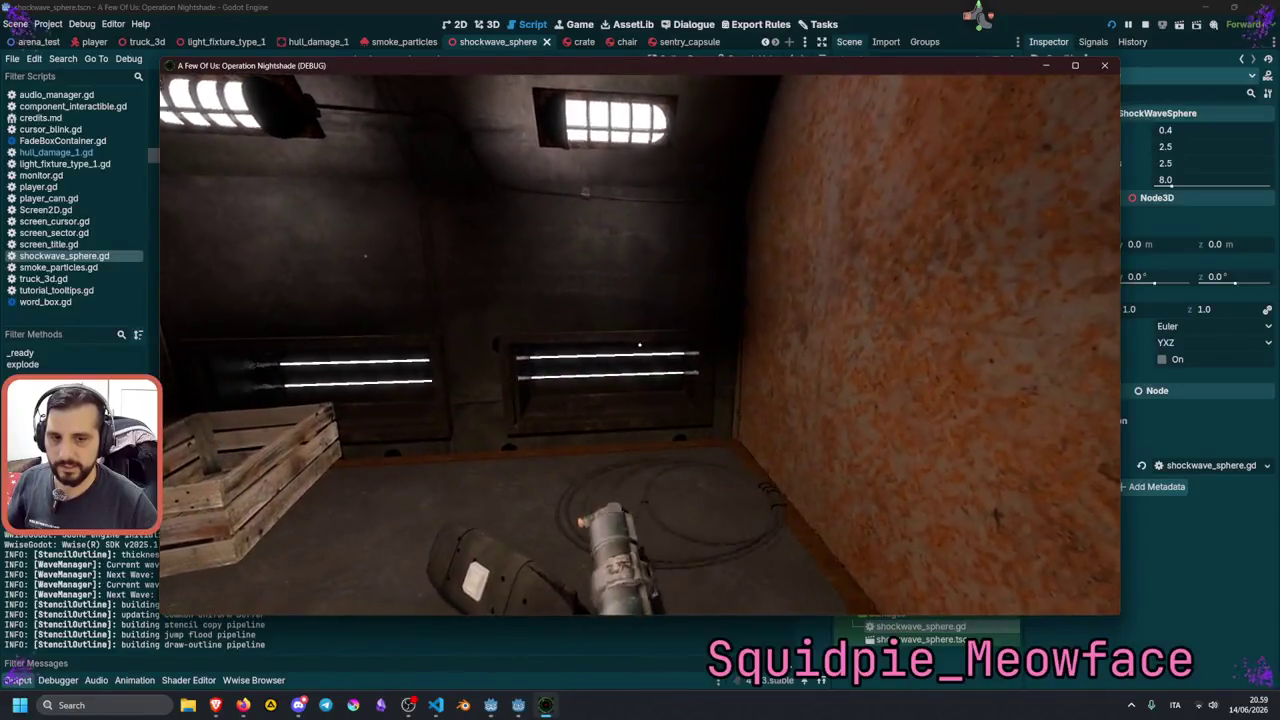
# Throw the canister, then pick it up and stand it upright on the table.
pyautogui.click(639, 345)
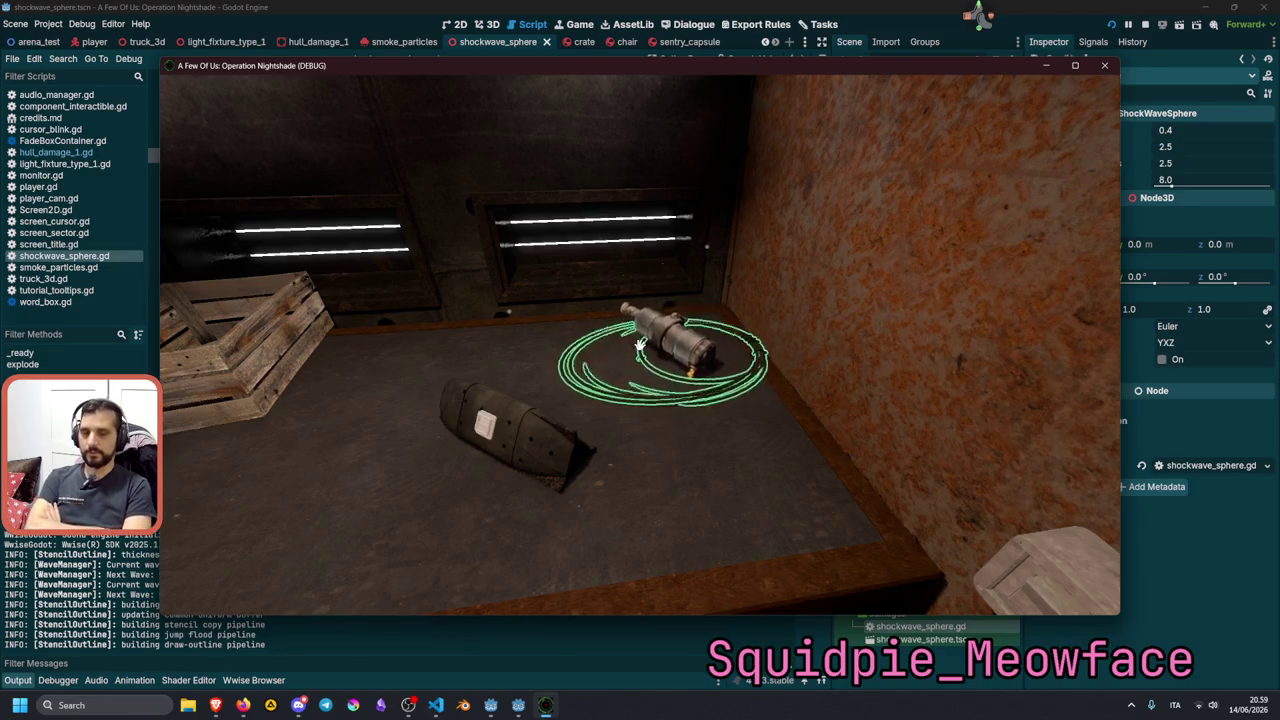
pyautogui.click(640, 345)
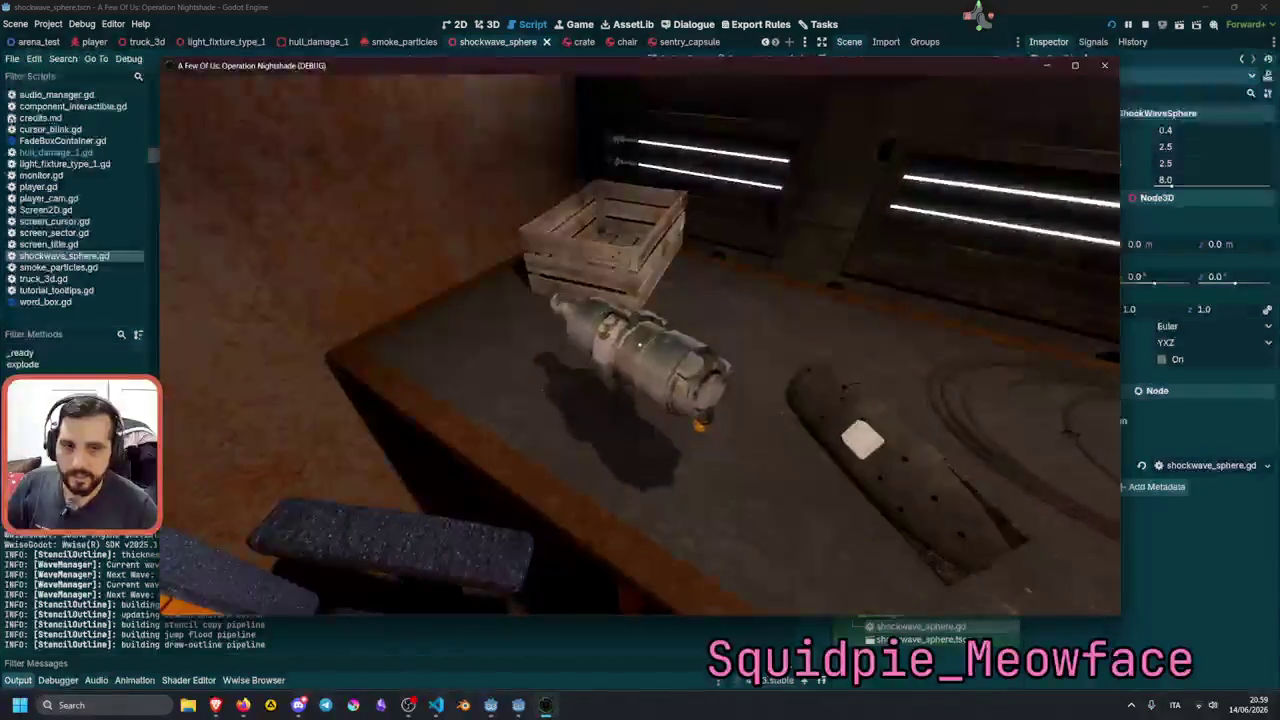
pyautogui.click(640, 345)
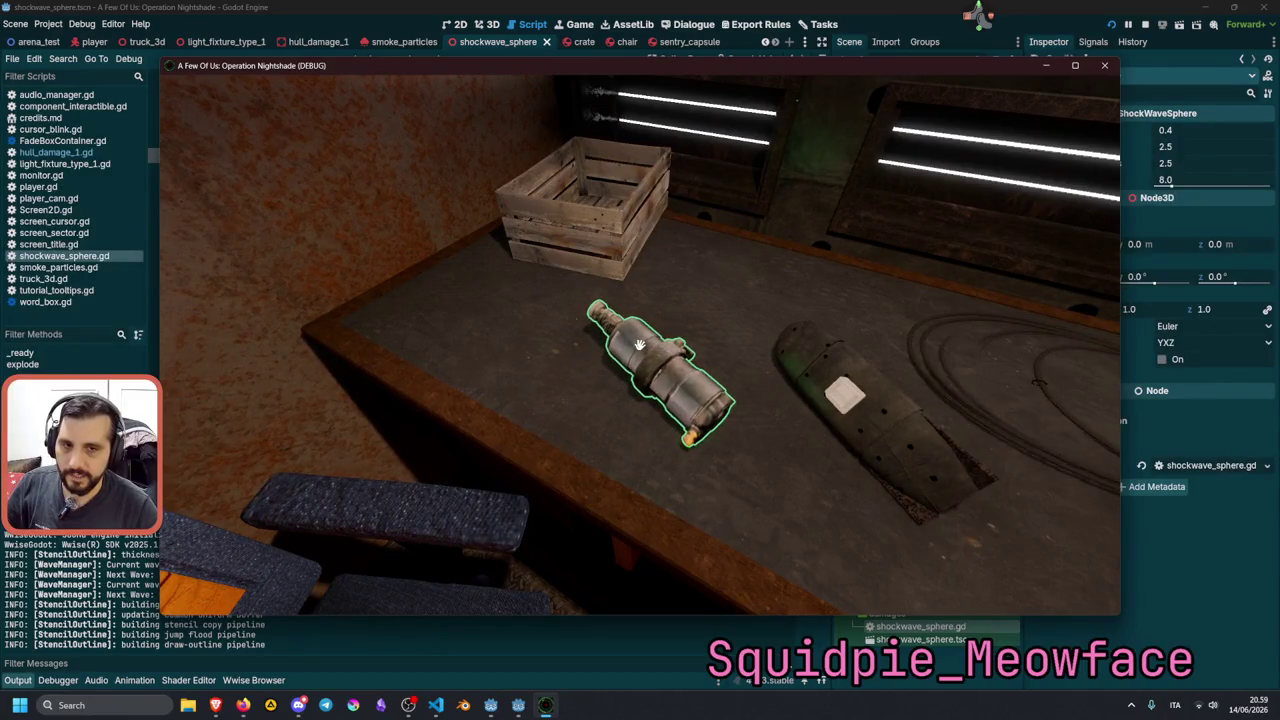
pyautogui.click(640, 345)
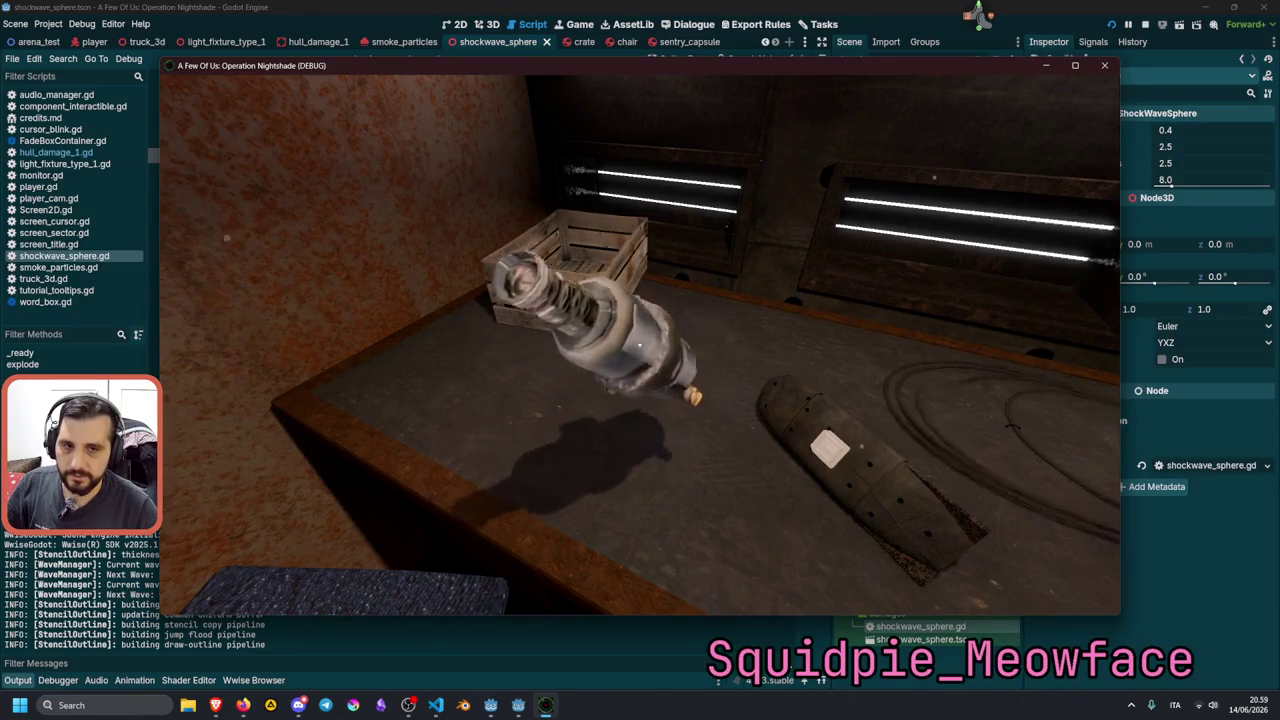
pyautogui.click(640, 345)
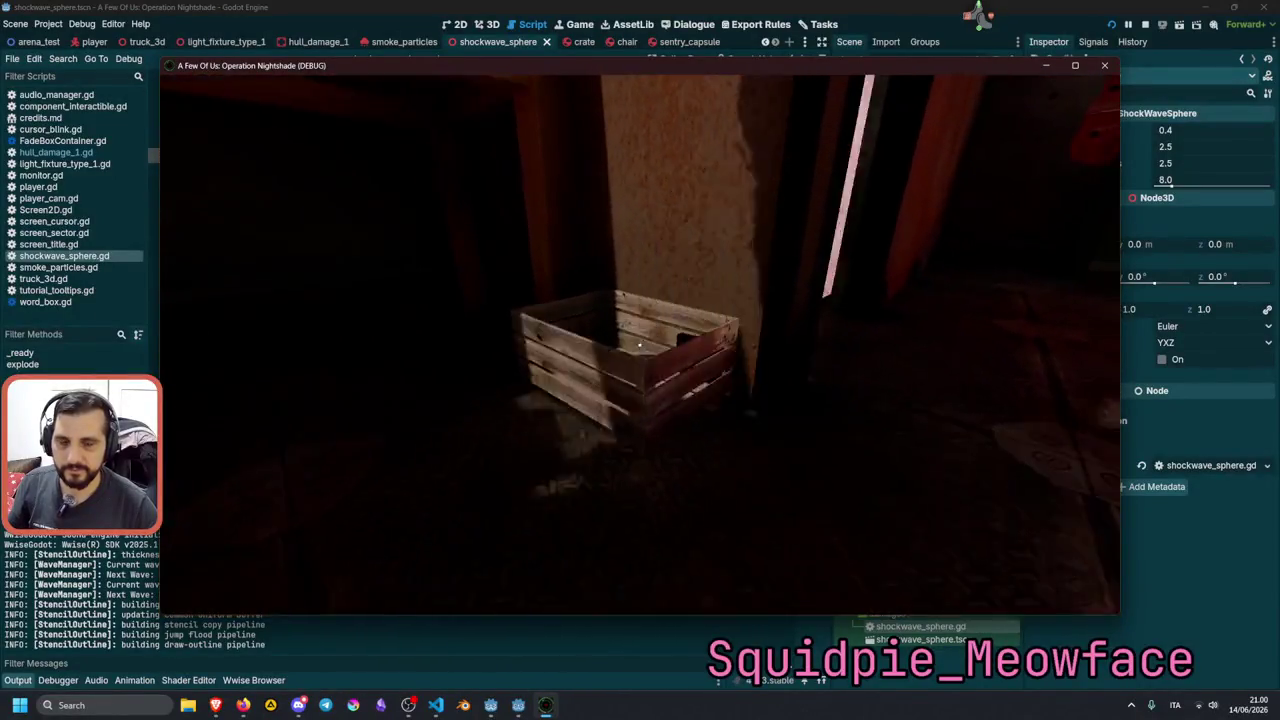
# Pick up and drop the floor crate, walk to the desk and back, then stop the game.
pyautogui.click(640, 345)
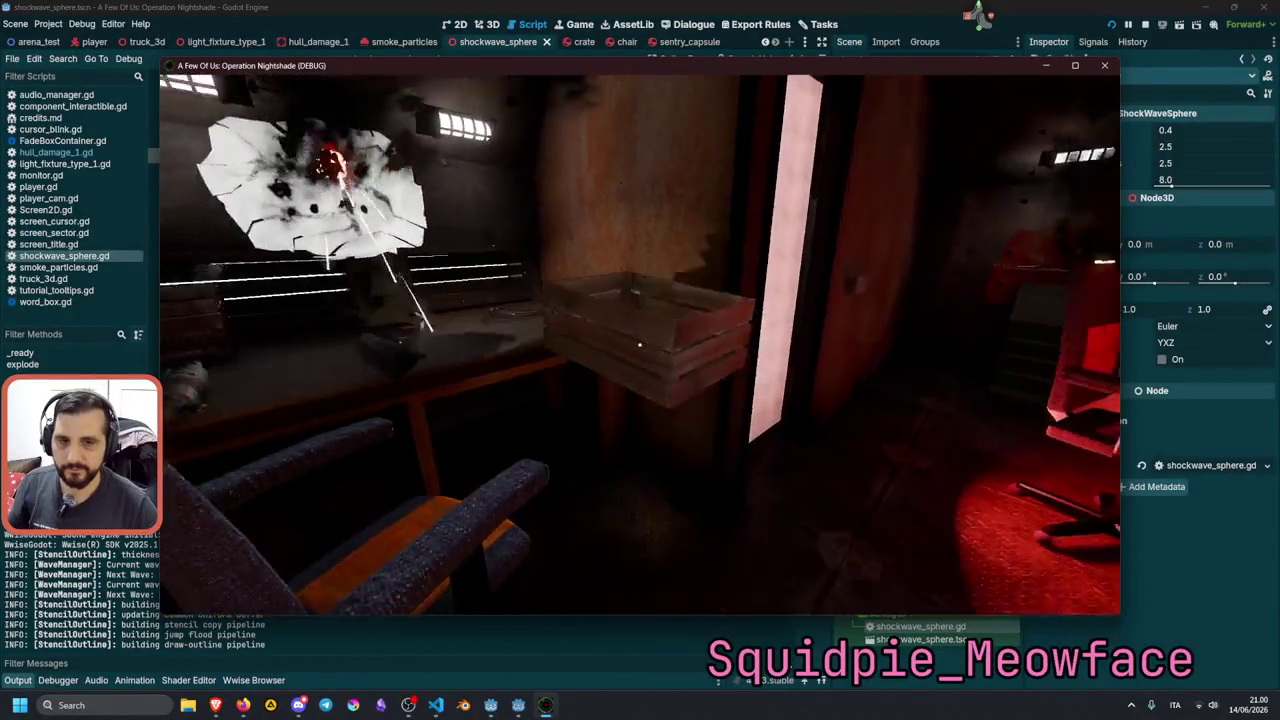
pyautogui.click(640, 345)
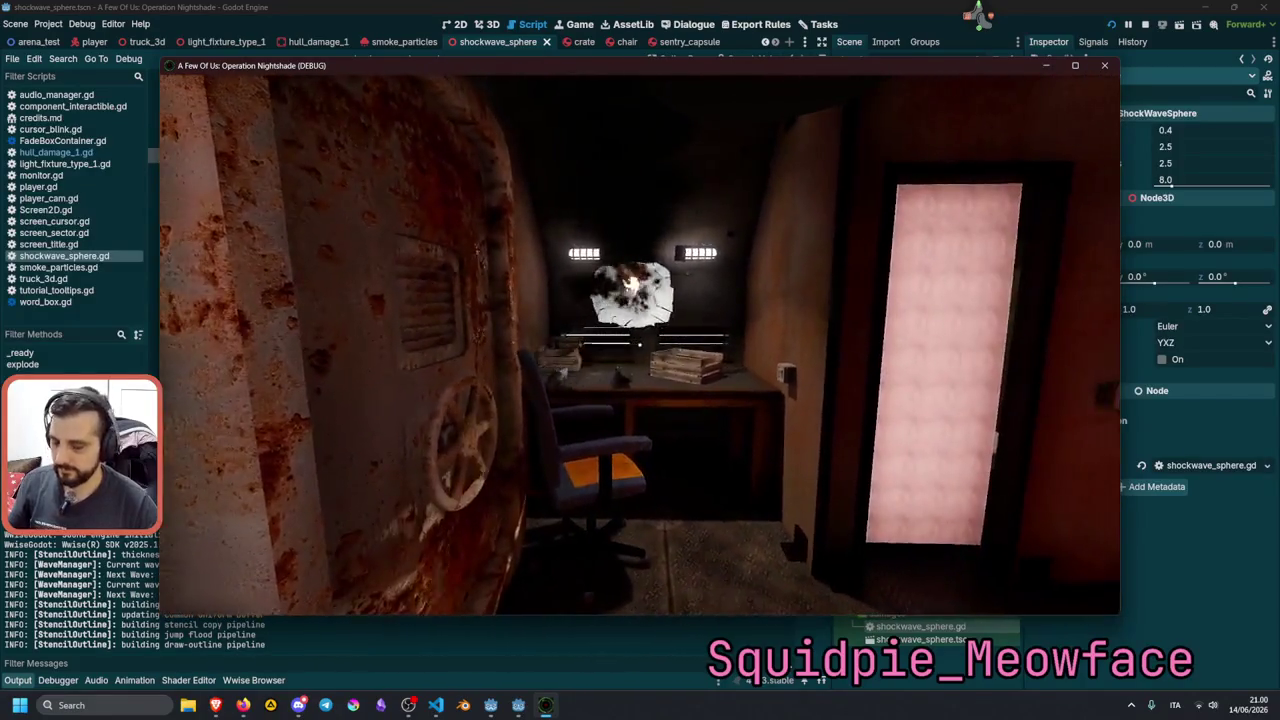
pyautogui.press('w')
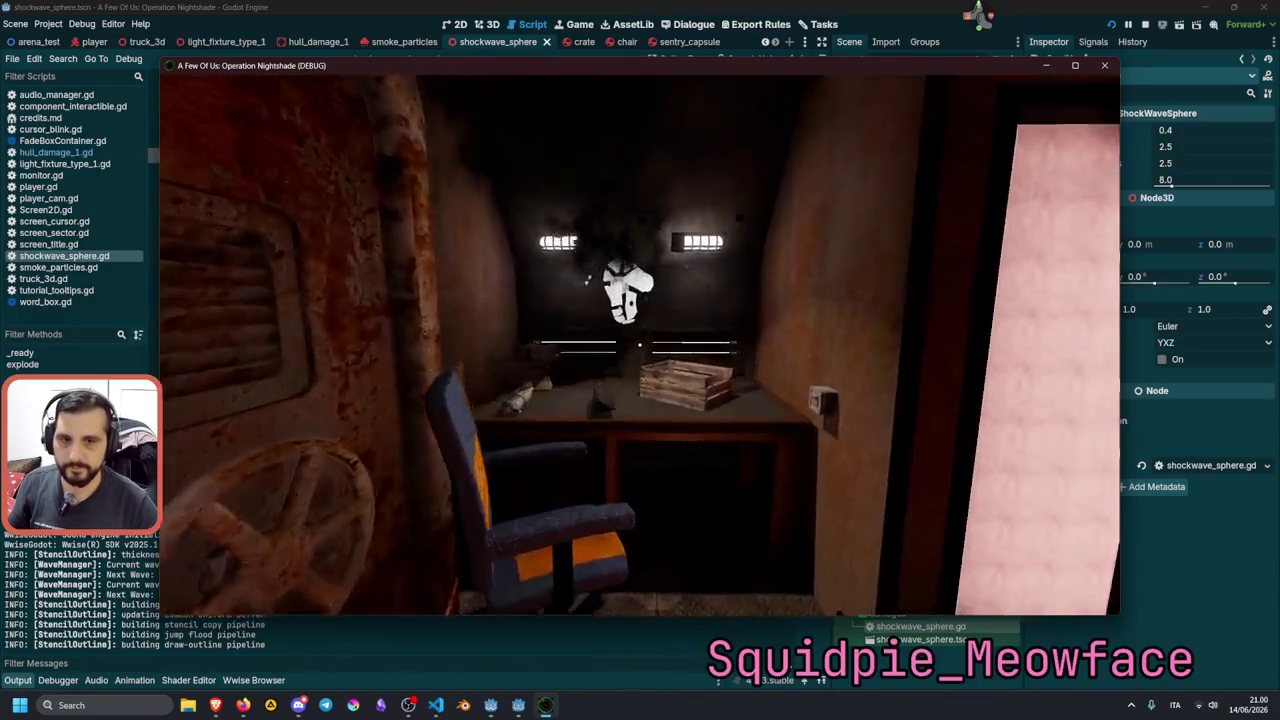
pyautogui.press('s')
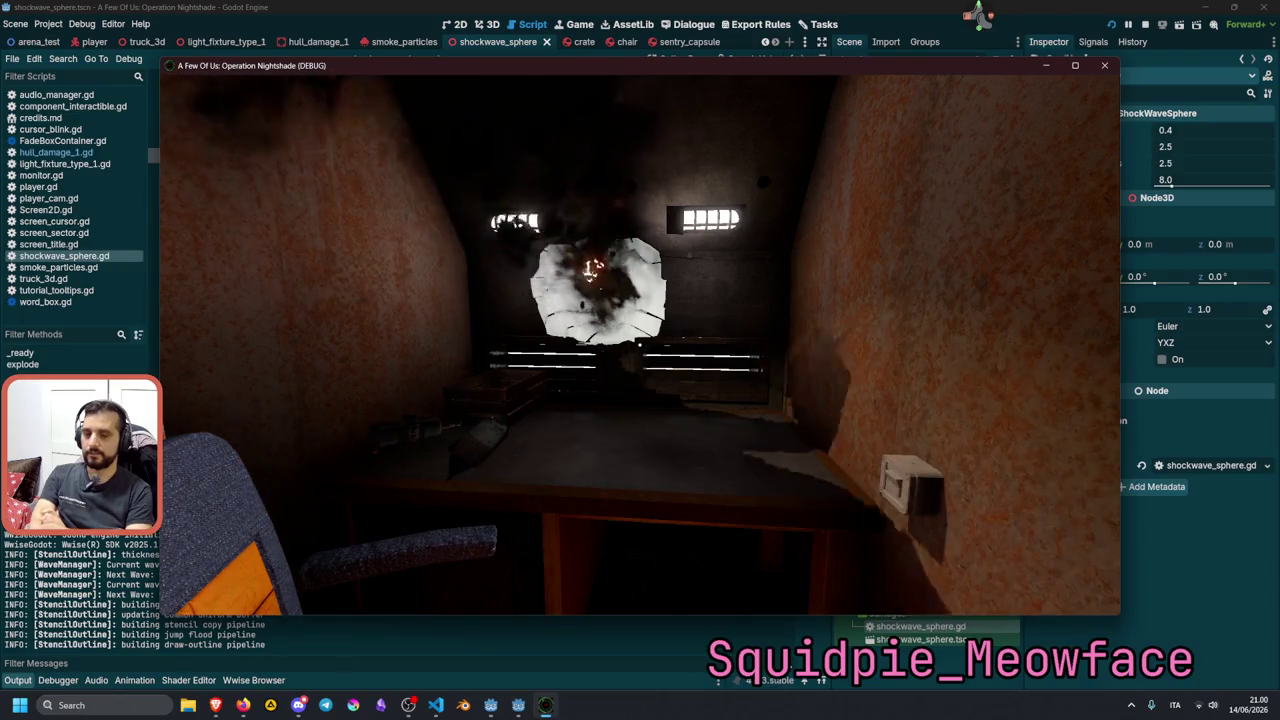
pyautogui.press('F8')
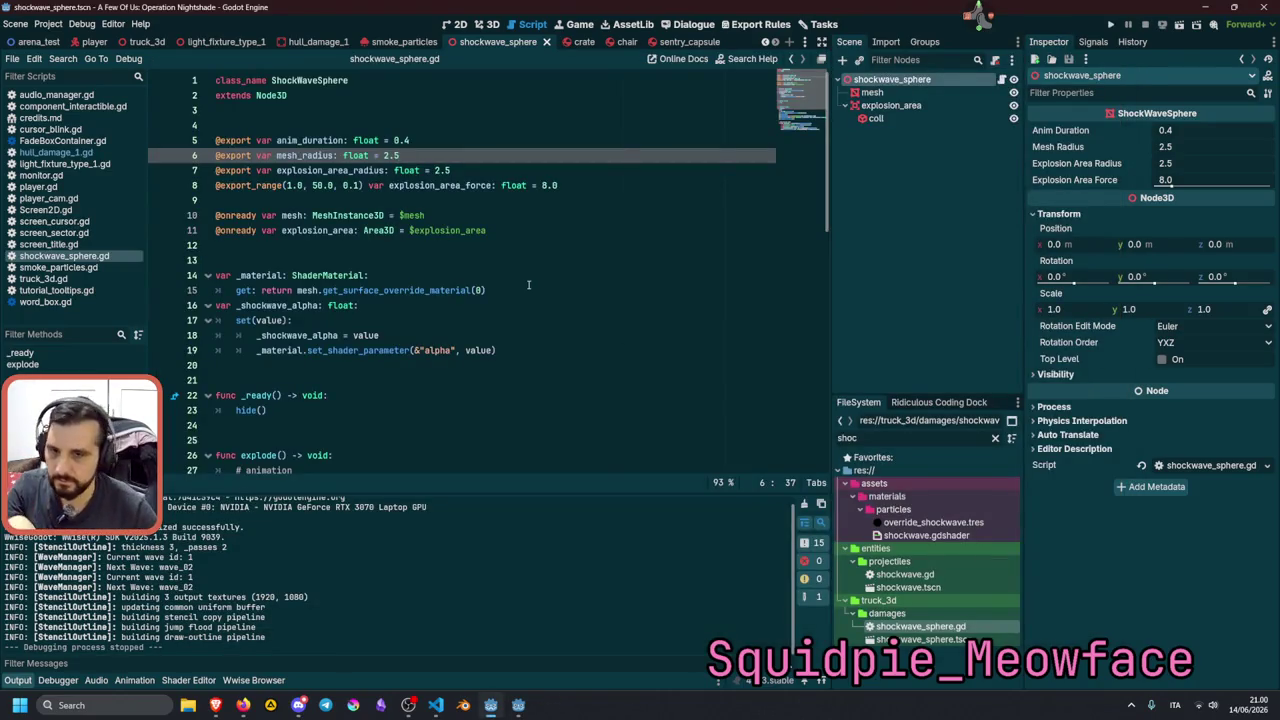
# Remove the to_local( ) wrapper around body.global_position on line 38.
pyautogui.scroll(-7, 528, 285)
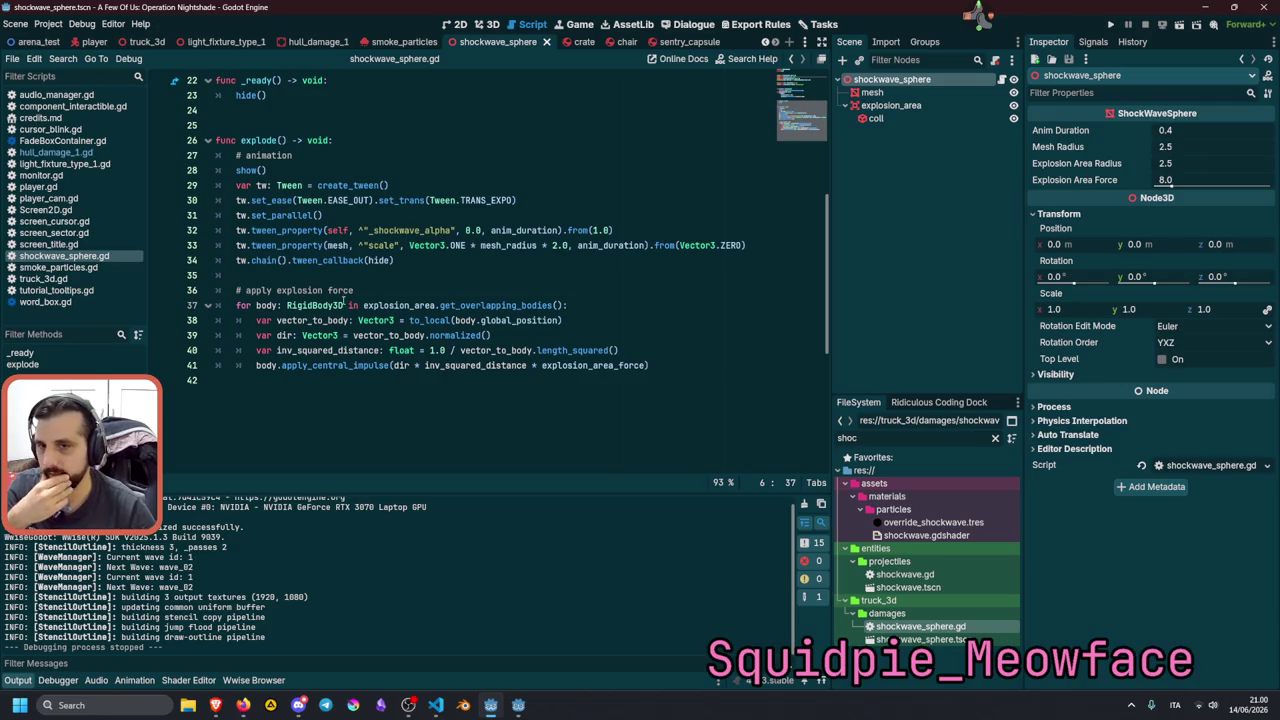
pyautogui.doubleClick(412, 320)
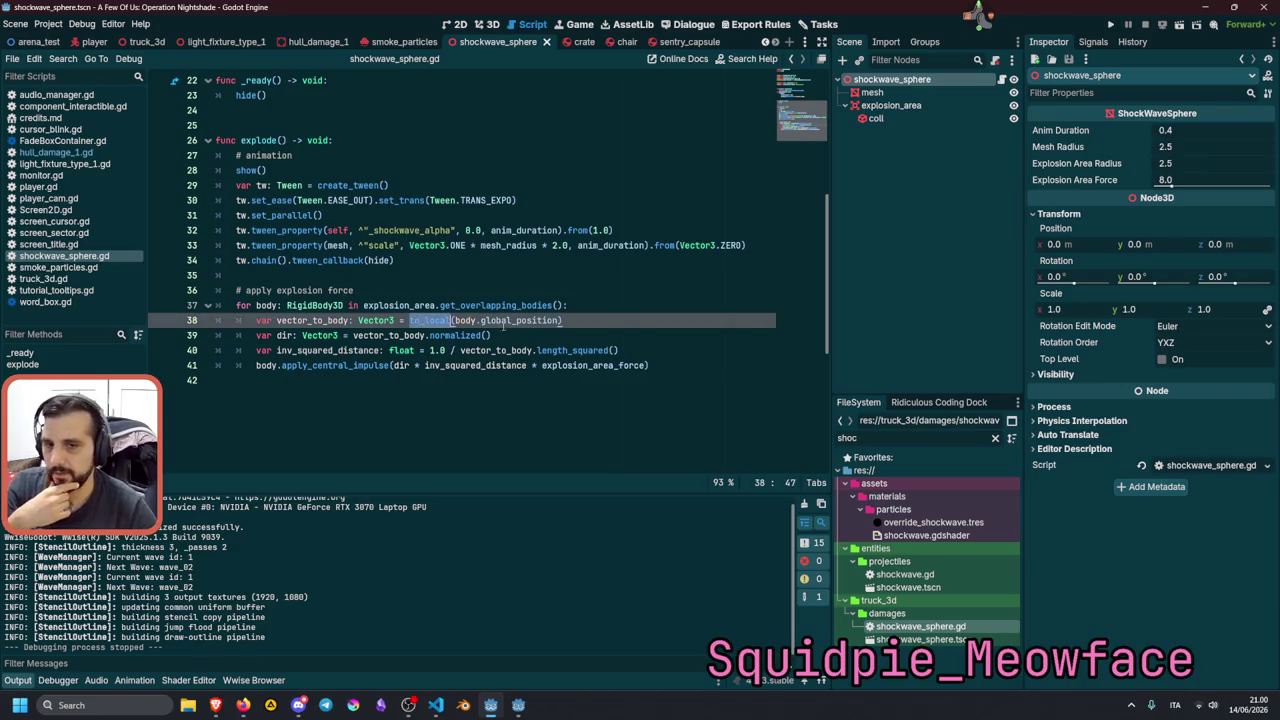
pyautogui.press('Delete')
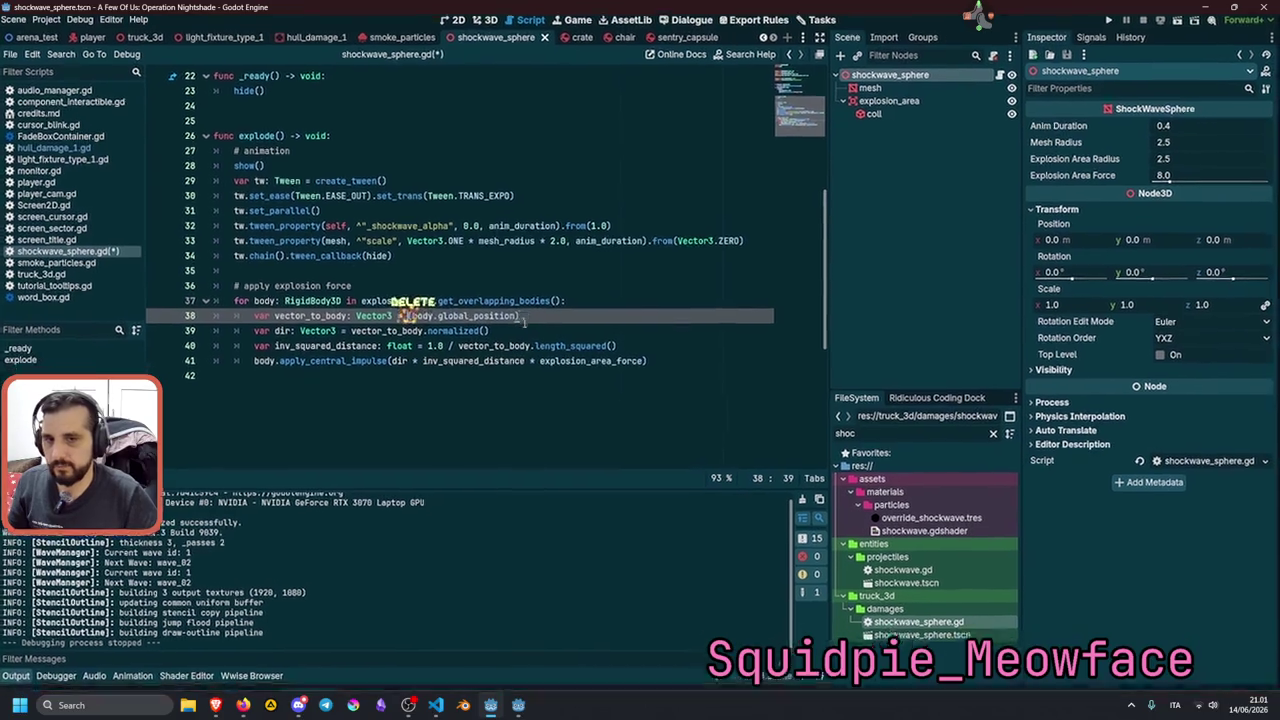
pyautogui.press('Delete')
pyautogui.click(526, 321)
pyautogui.press('BackSpace')
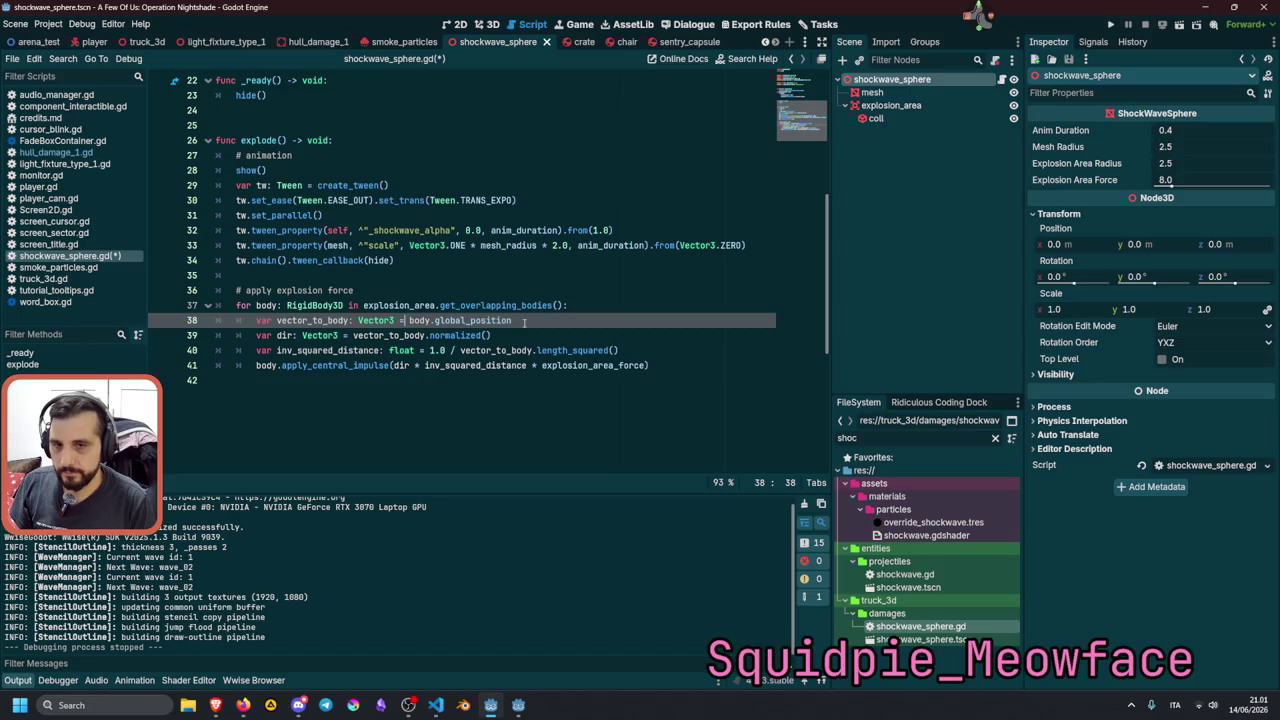
# Prefix the expression with 'global_position -' and relaunch the game.
pyautogui.write('global_position -')
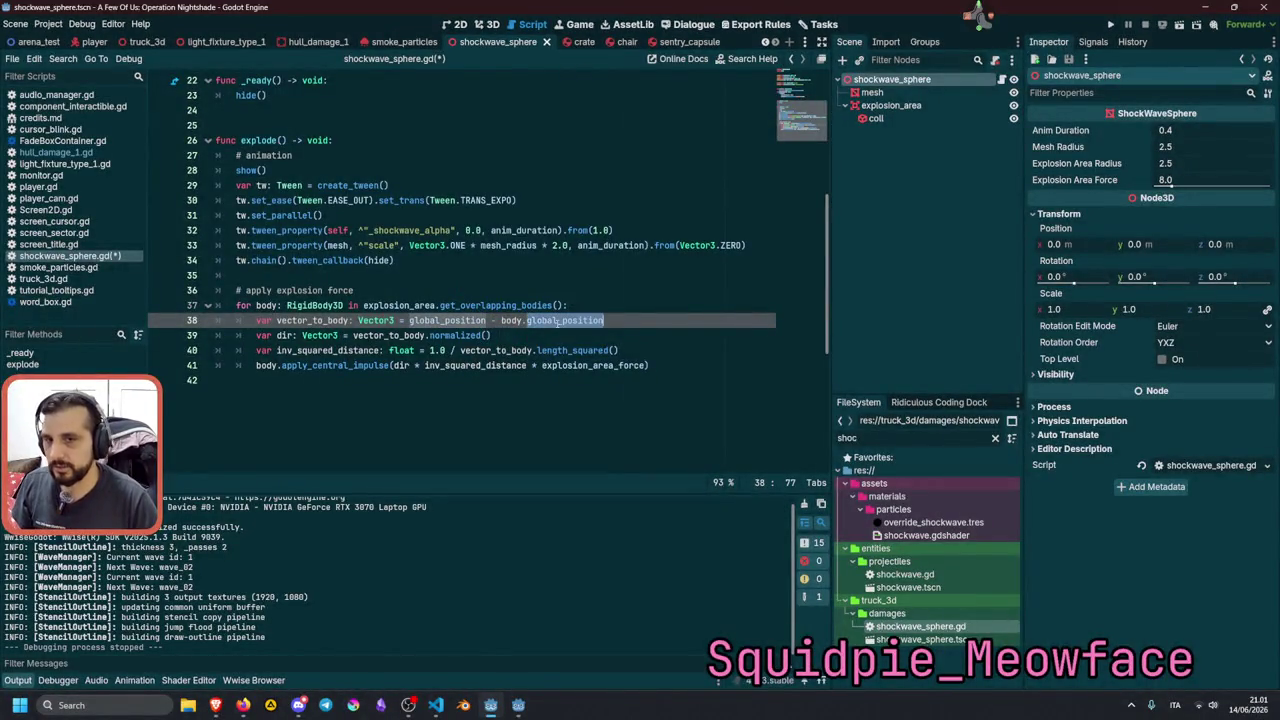
pyautogui.moveTo(557, 321)
pyautogui.click(516, 291)
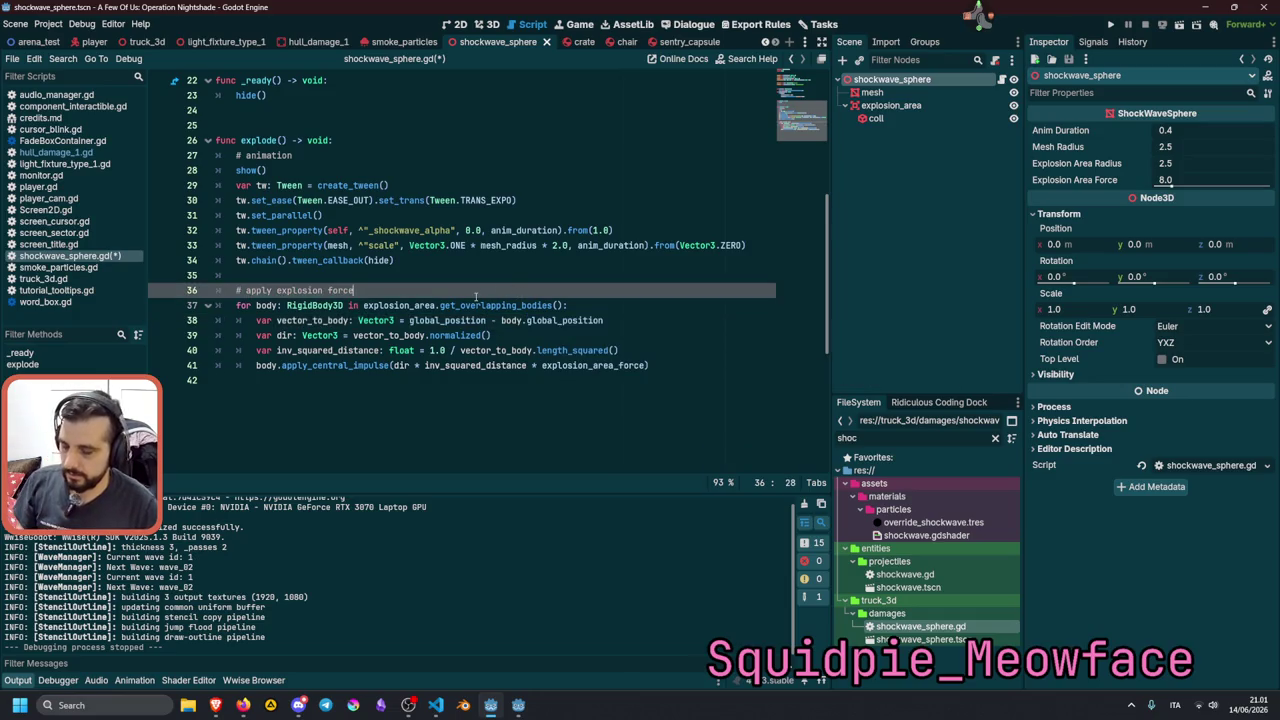
pyautogui.press('F5')
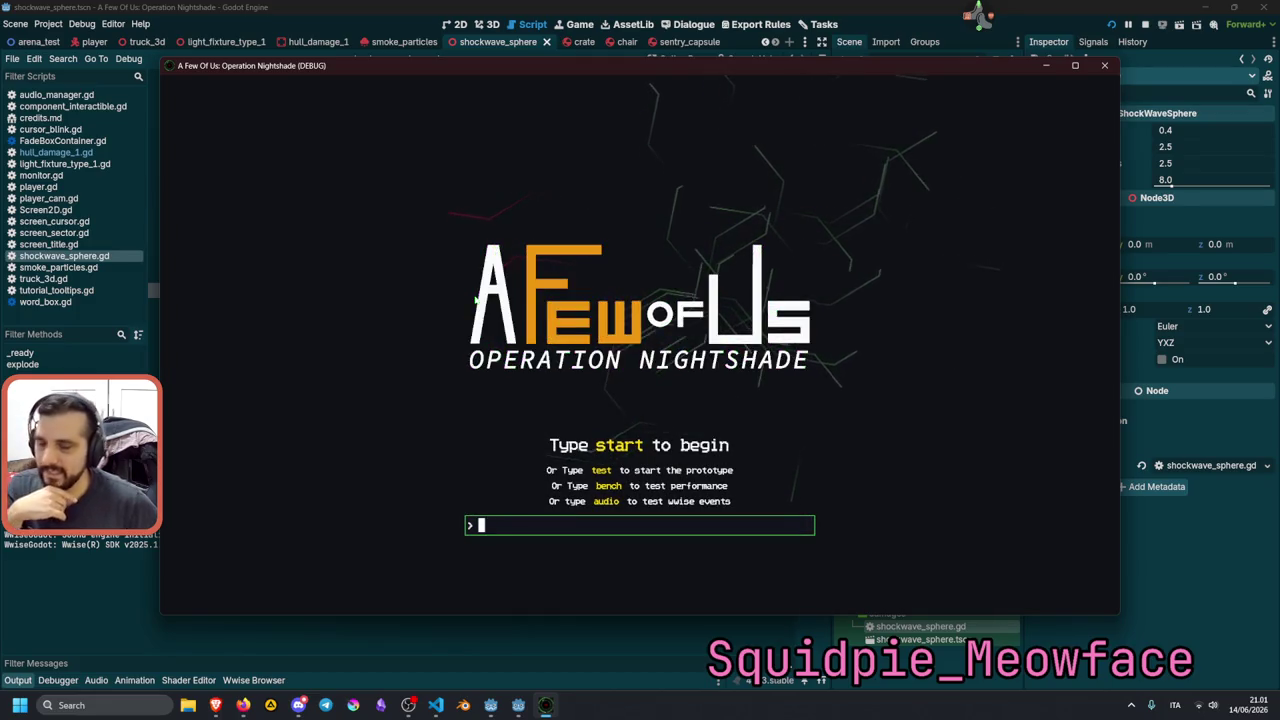
# Load the test prototype and walk up to the floor crate.
pyautogui.write('test')
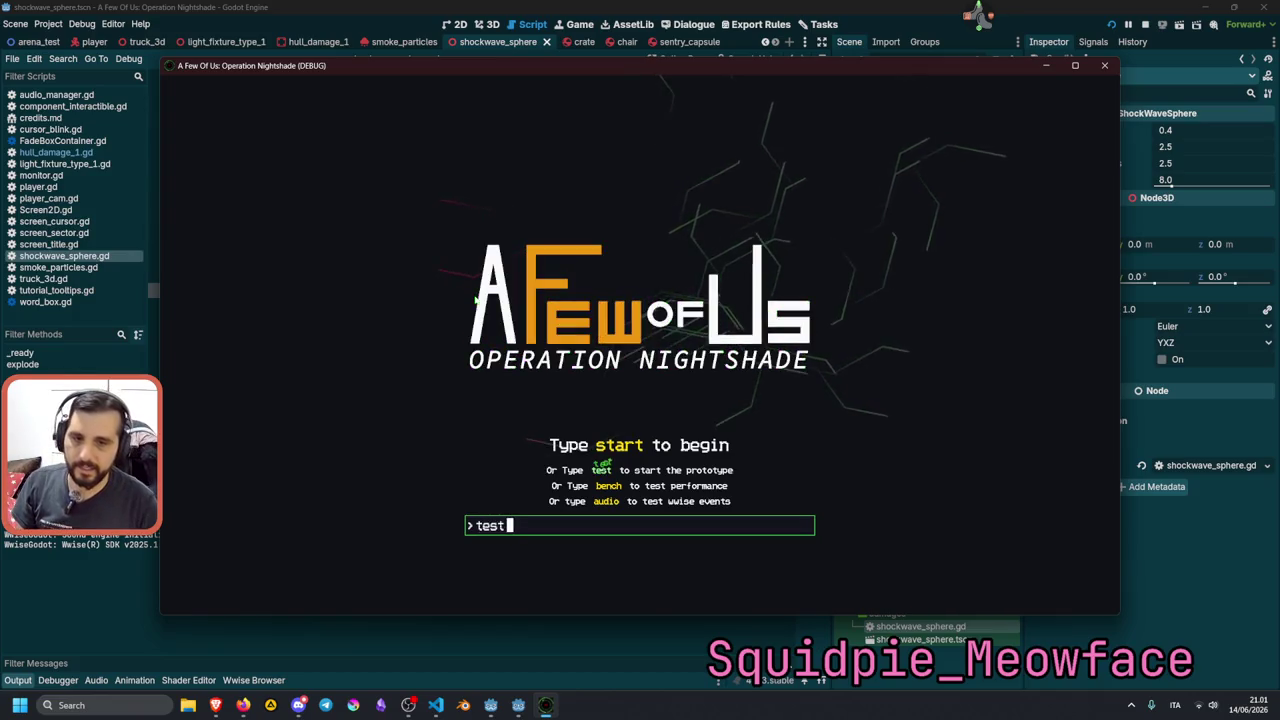
pyautogui.press('Return')
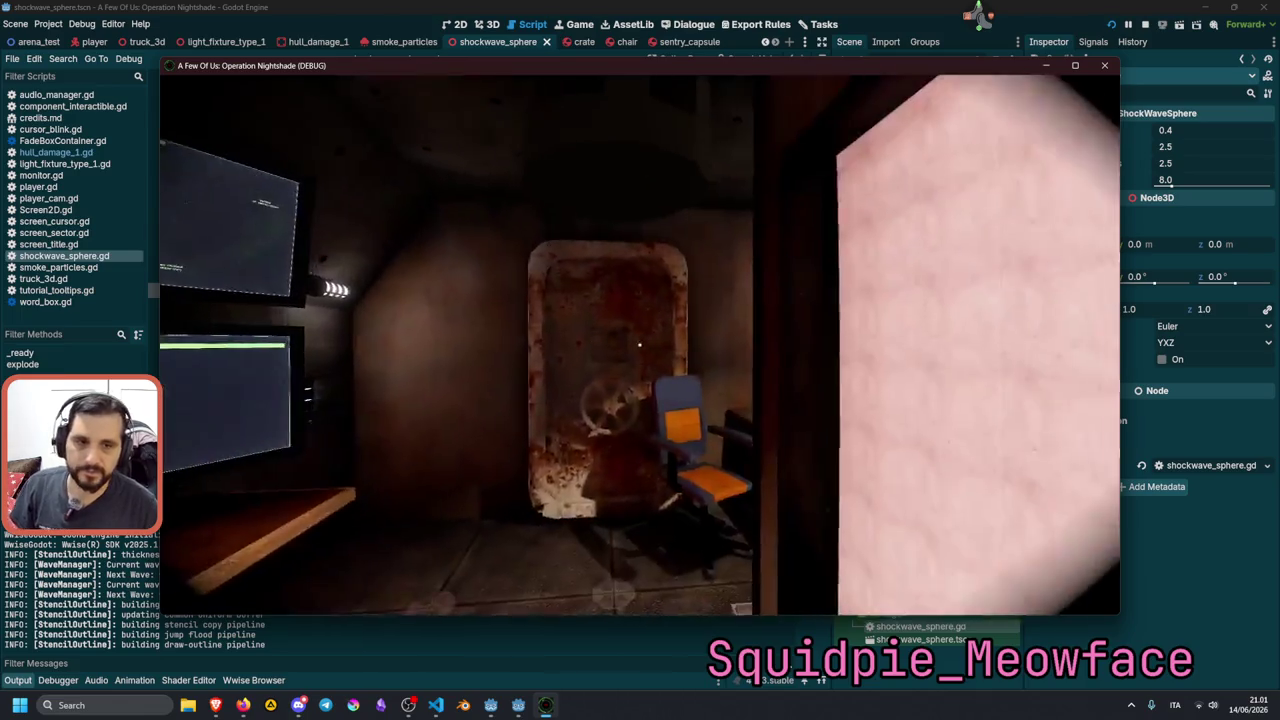
pyautogui.press('w')
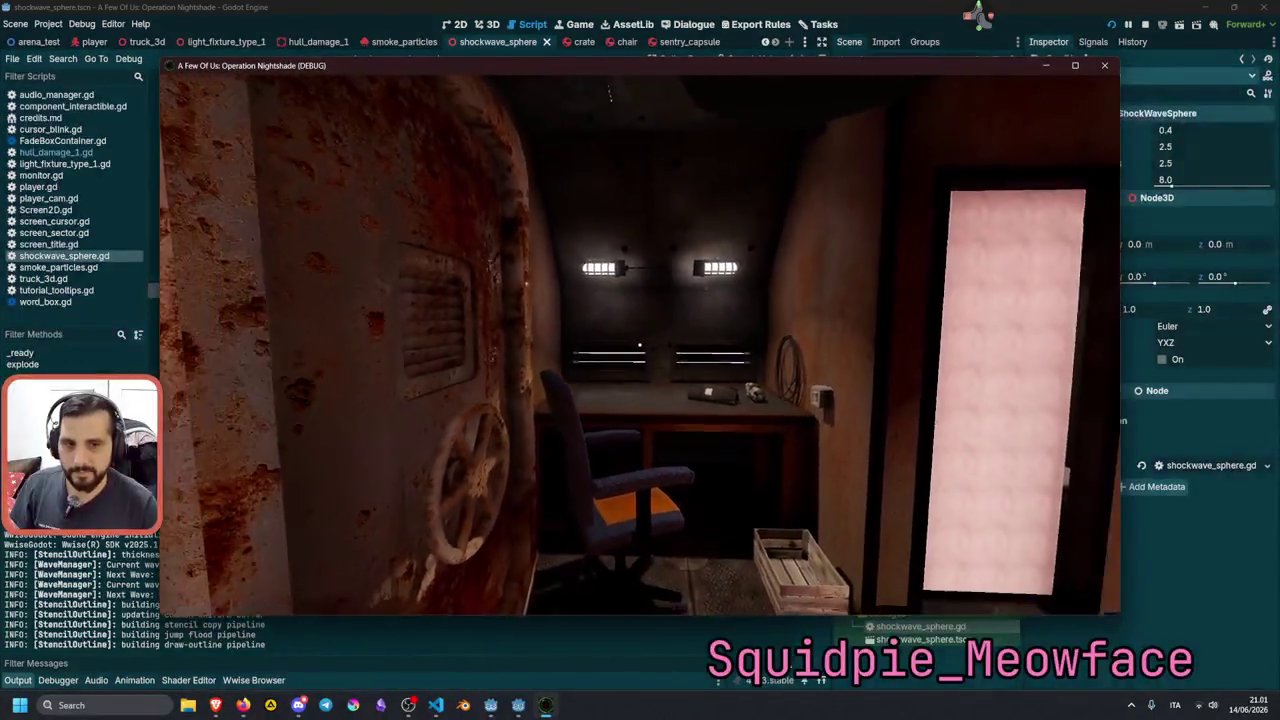
pyautogui.press('w')
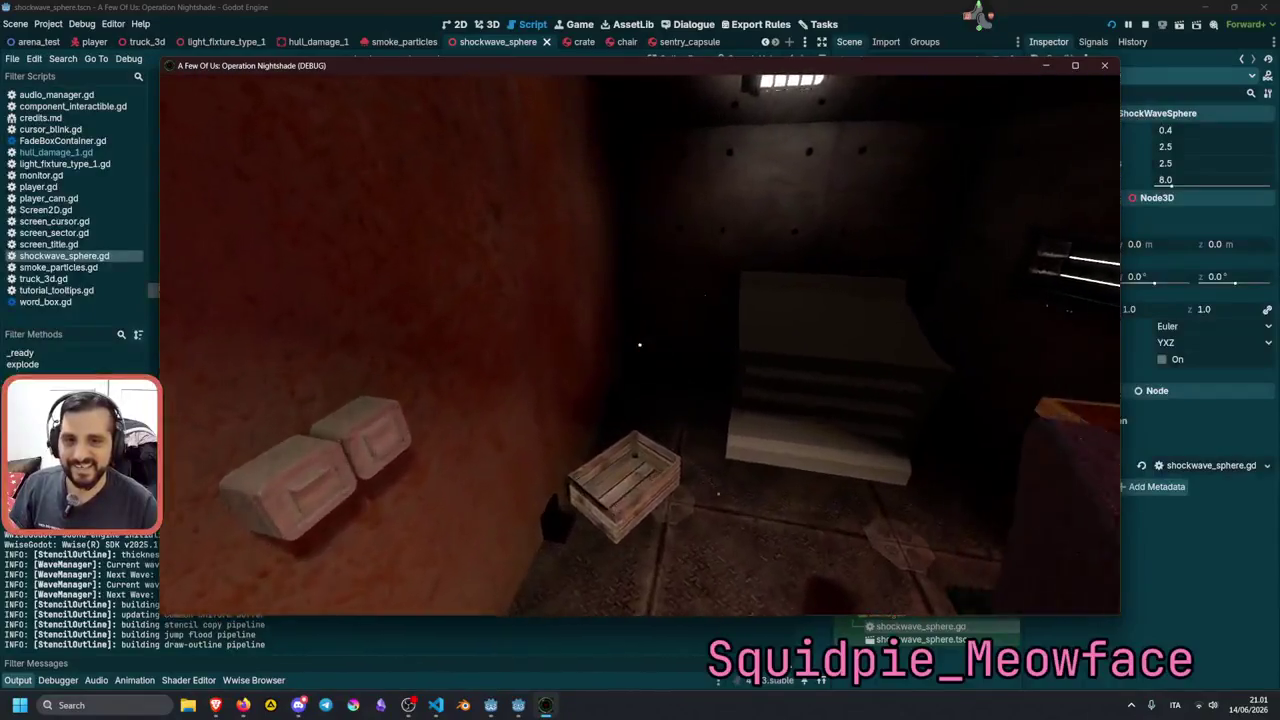
# Carry the crate onto the desk, back away, and stop the game.
pyautogui.click(639, 345)
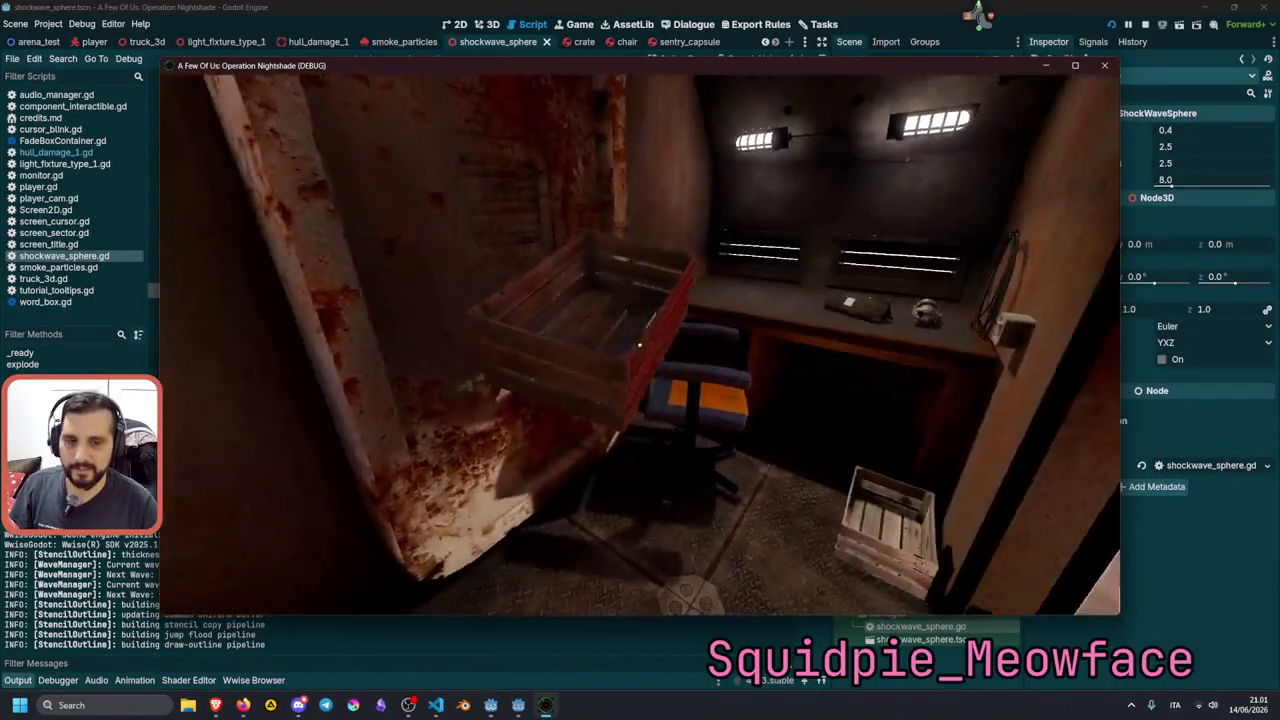
pyautogui.click(639, 345)
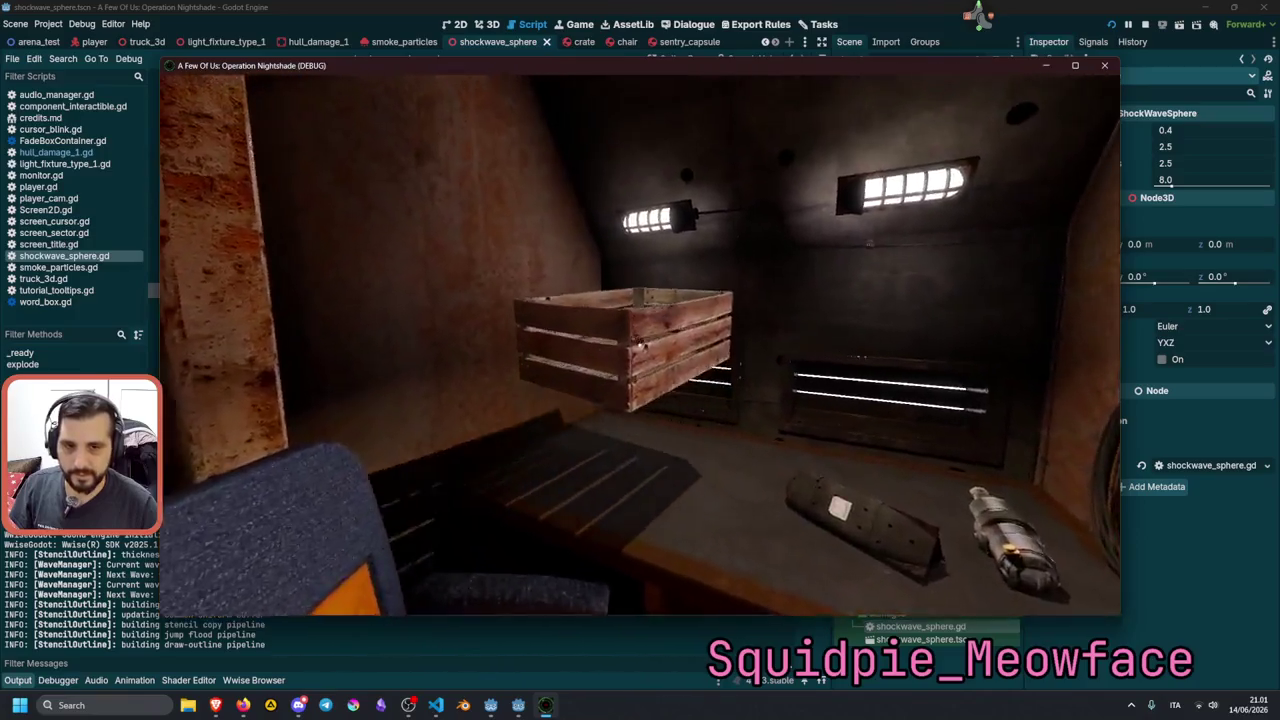
pyautogui.press('s')
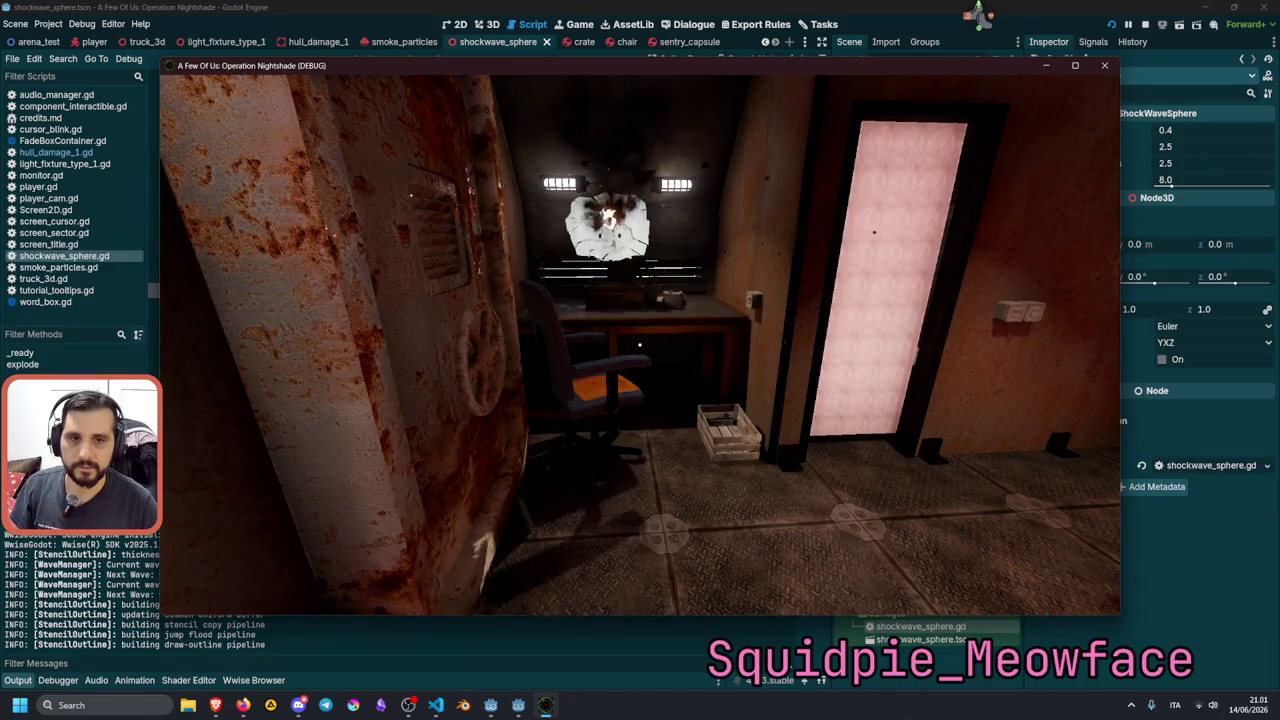
pyautogui.press('F8')
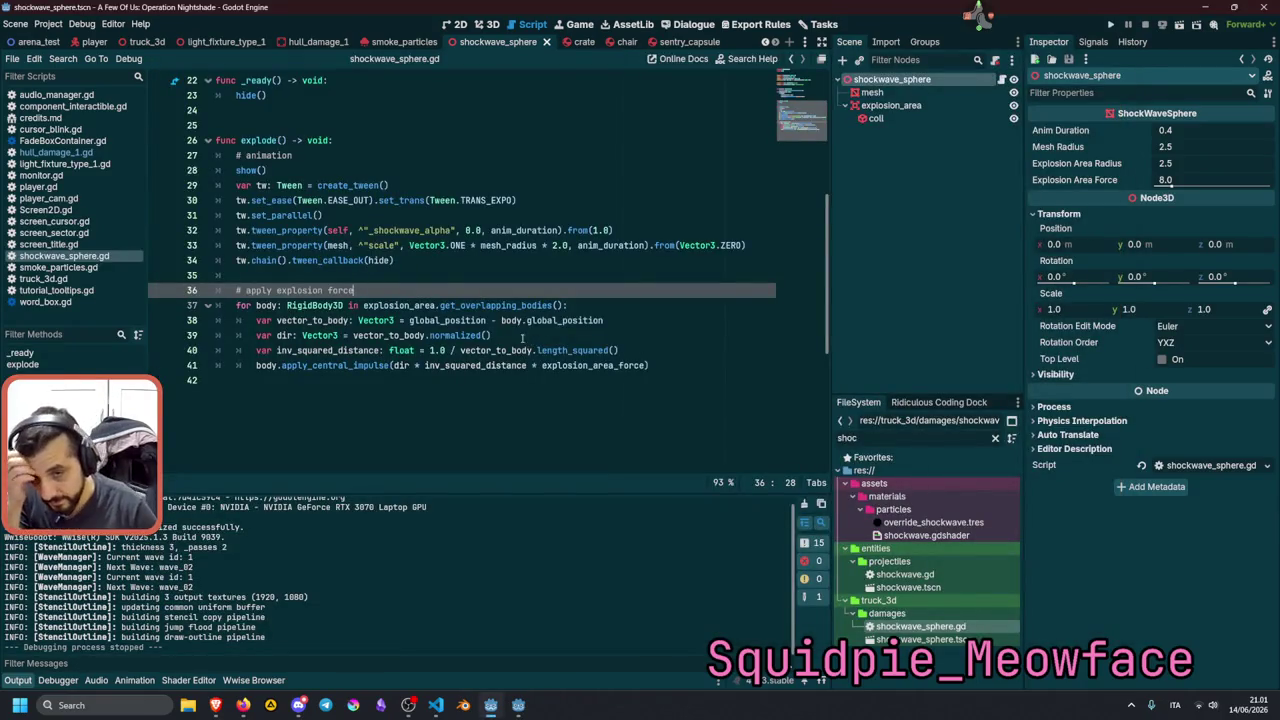
# Rewrite line 38 as body.global_position - global_position and relaunch the game.
pyautogui.click(470, 320)
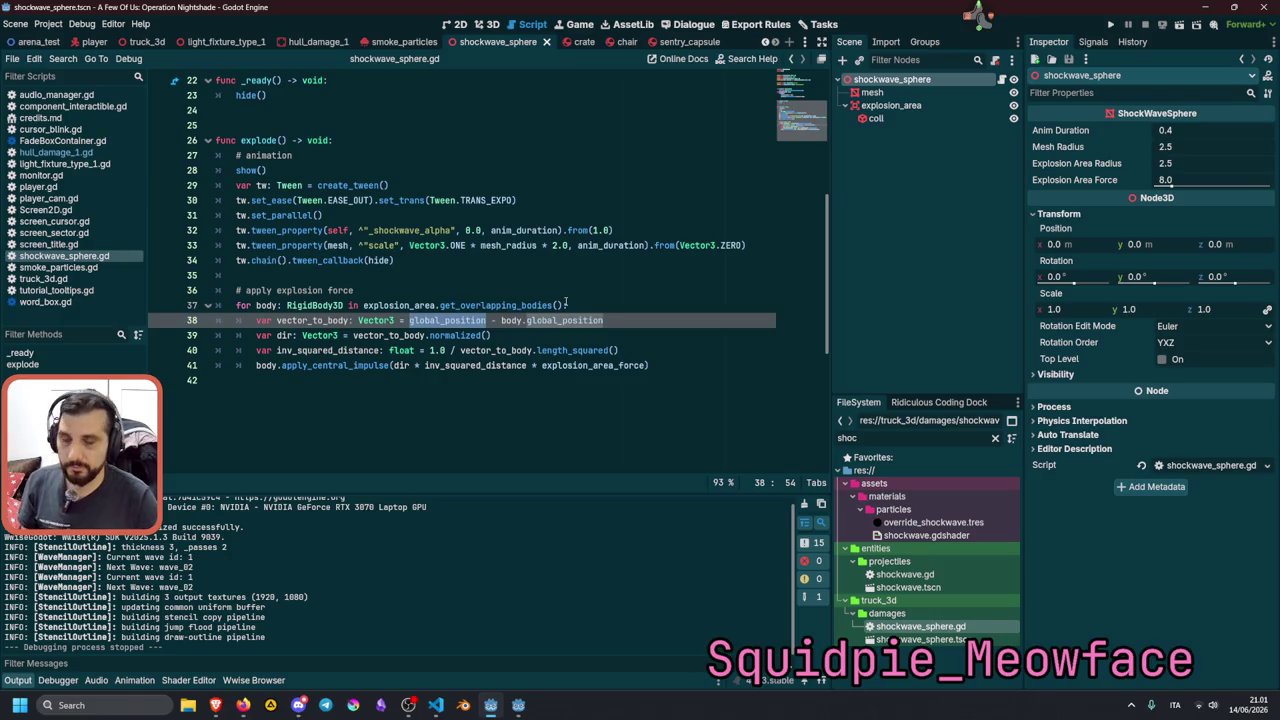
pyautogui.hotkey('ctrl', 'x')
pyautogui.press('Delete')
pyautogui.press('Delete')
pyautogui.press('Delete')
pyautogui.write('-')
pyautogui.hotkey('ctrl', 'v')
pyautogui.click(573, 290)
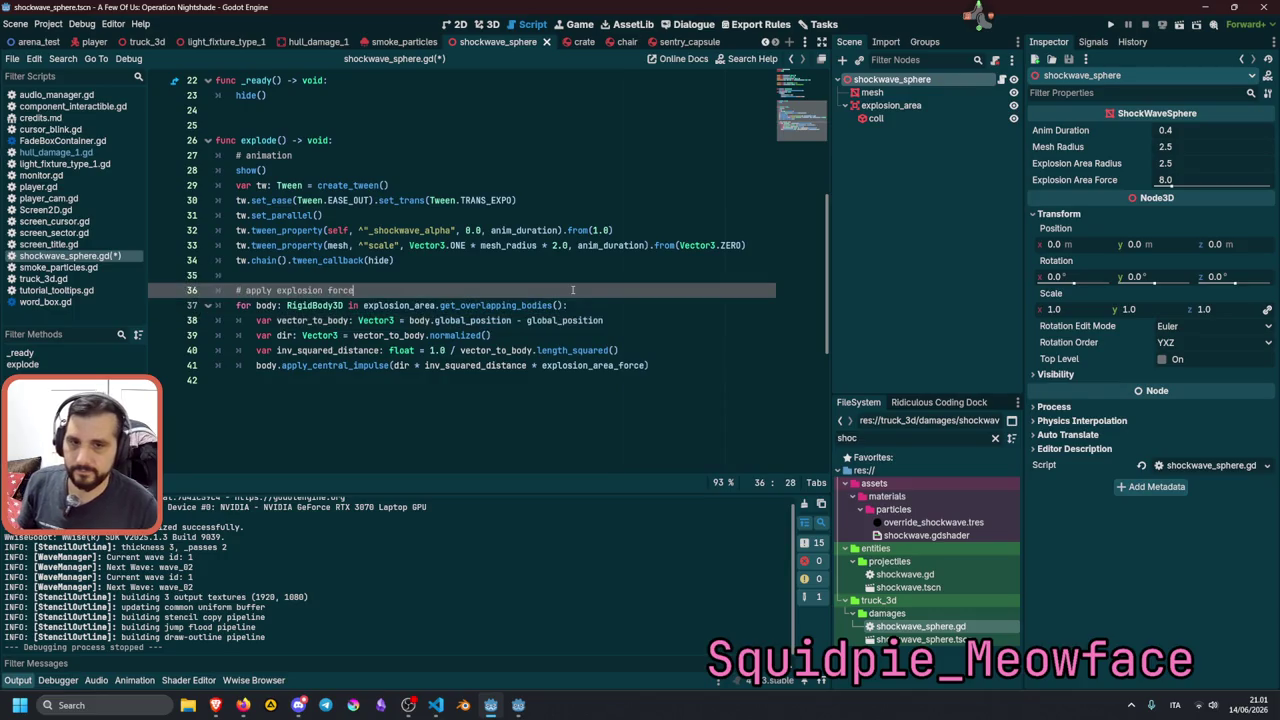
pyautogui.press('F5')
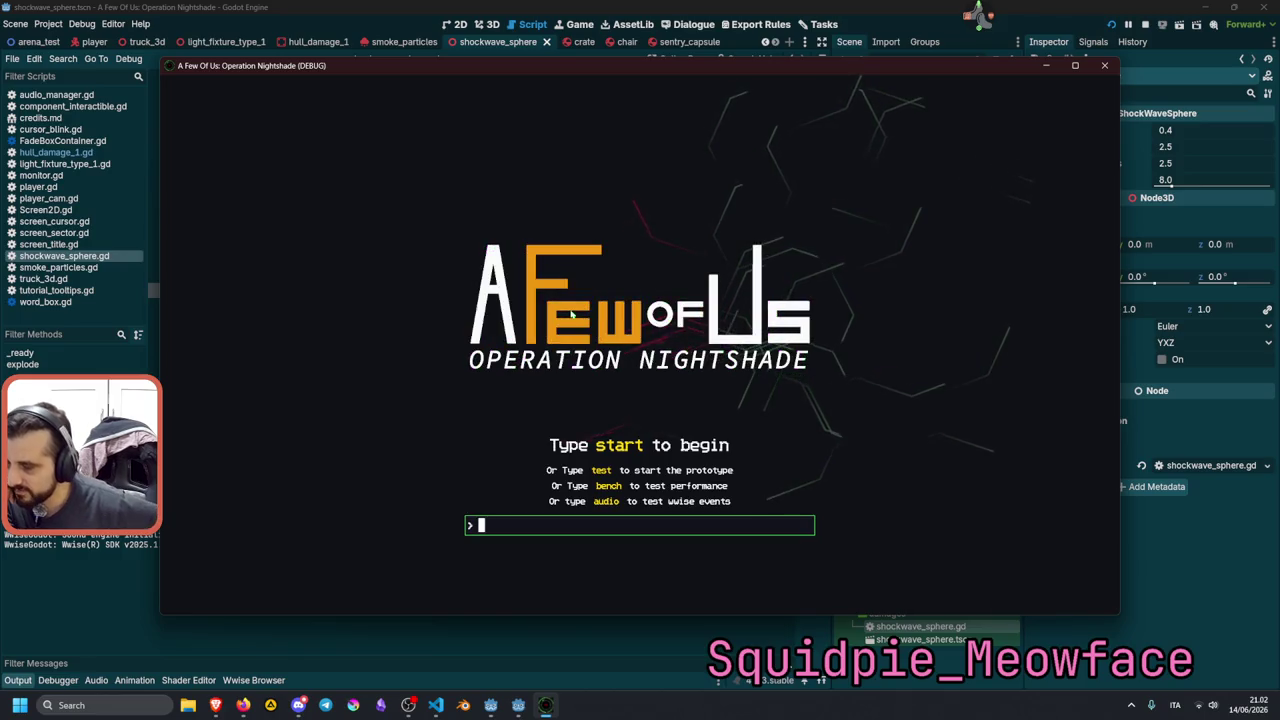
# Start the test prototype and carry a crate onto the chair by the desk.
pyautogui.write('test')
pyautogui.press('Return')
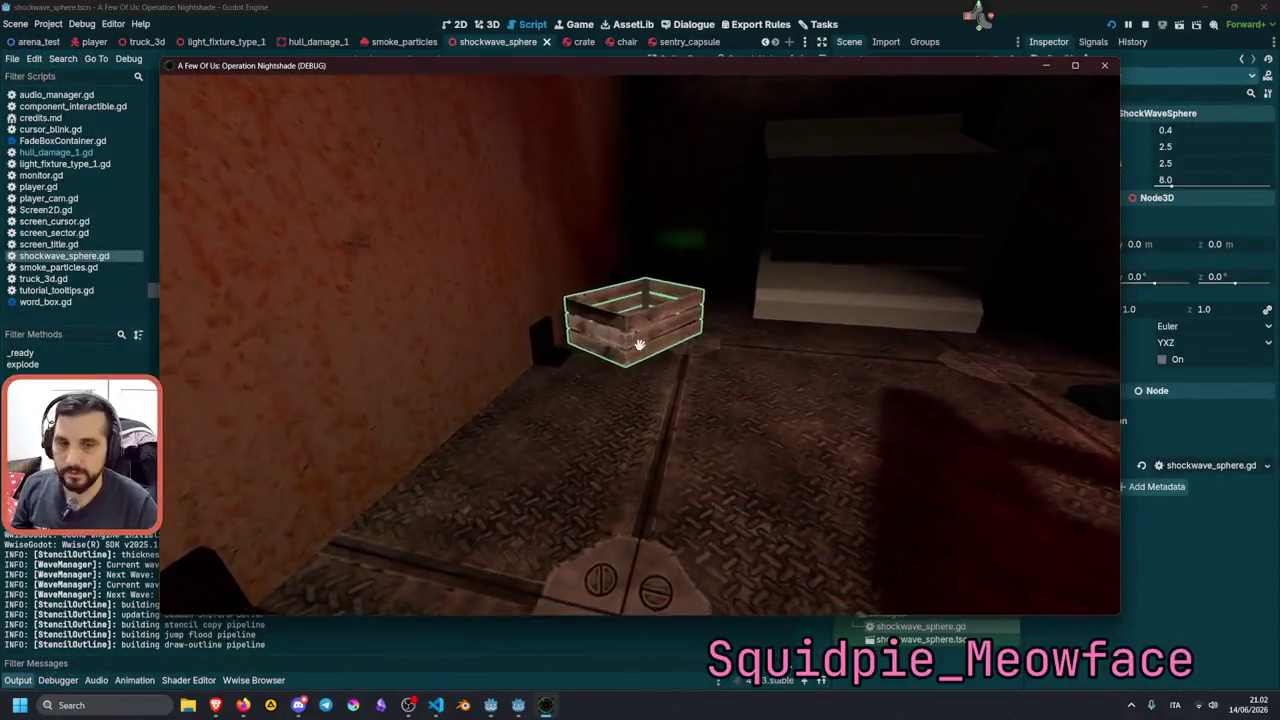
pyautogui.click(639, 344)
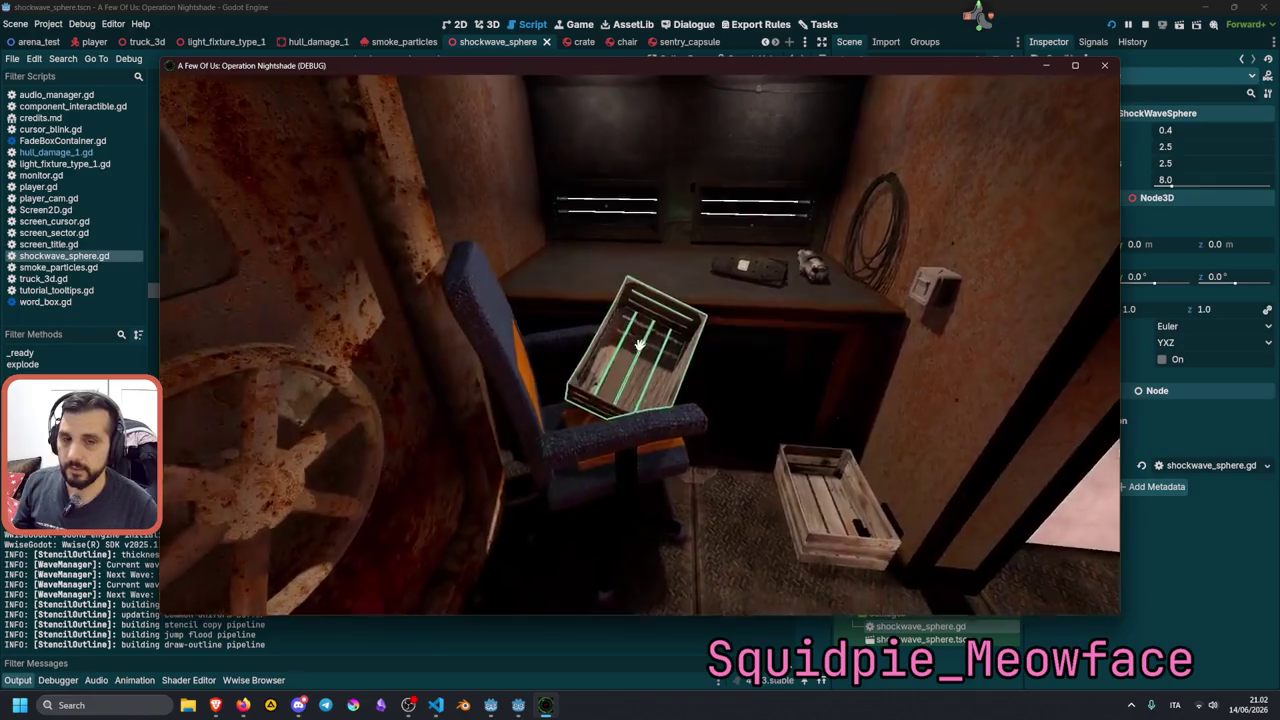
pyautogui.click(640, 345)
pyautogui.press('s')
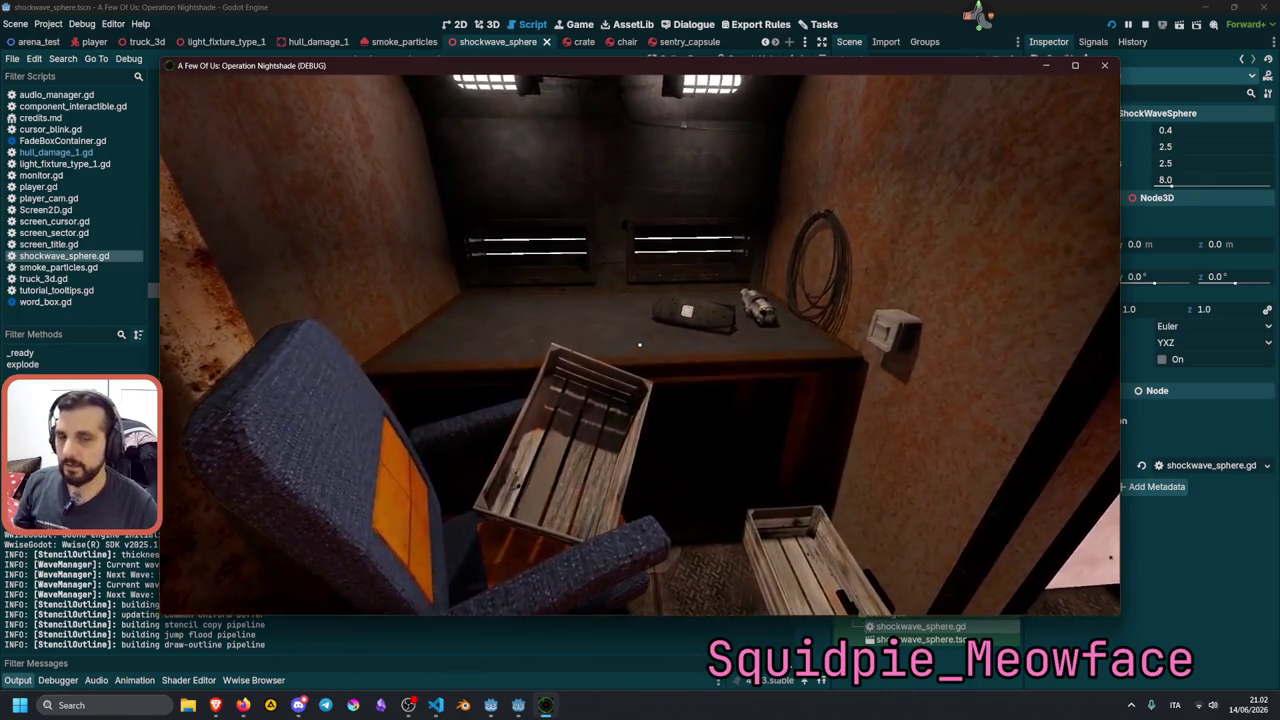
pyautogui.press('s')
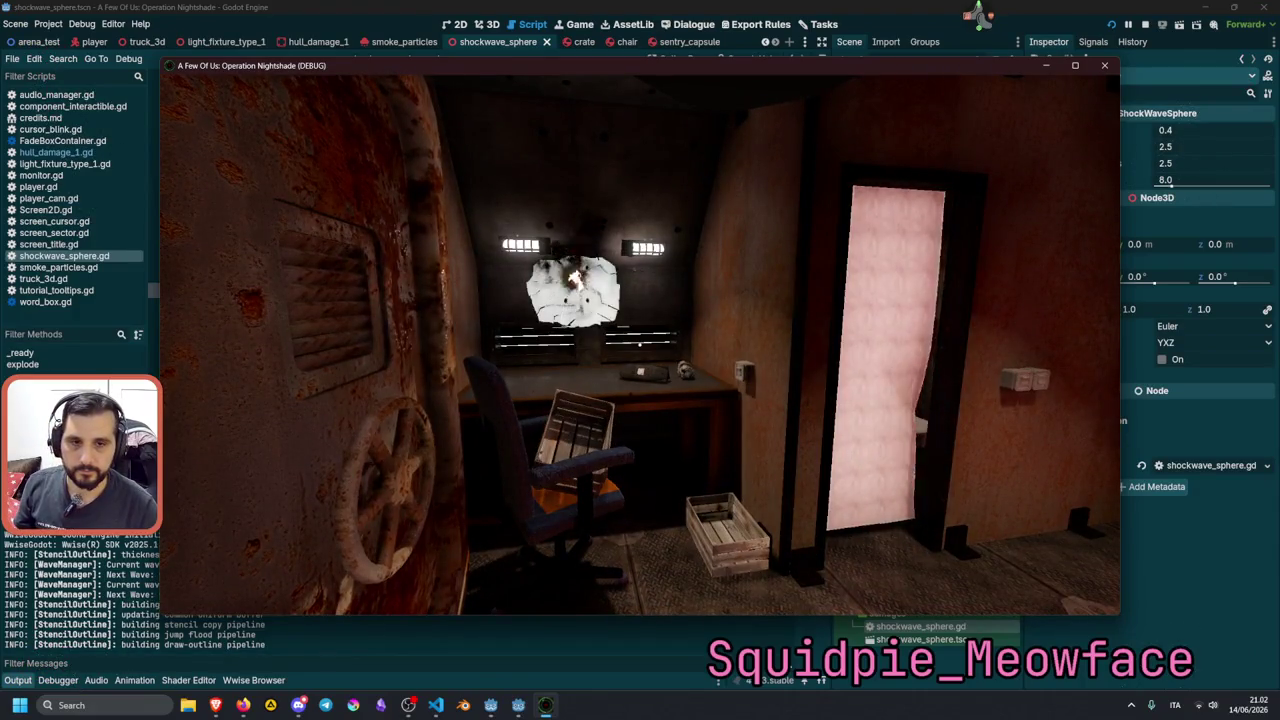
# Walk through the pink doorway, grab the floor crate near the desk, then stop the game with F8.
pyautogui.press('w')
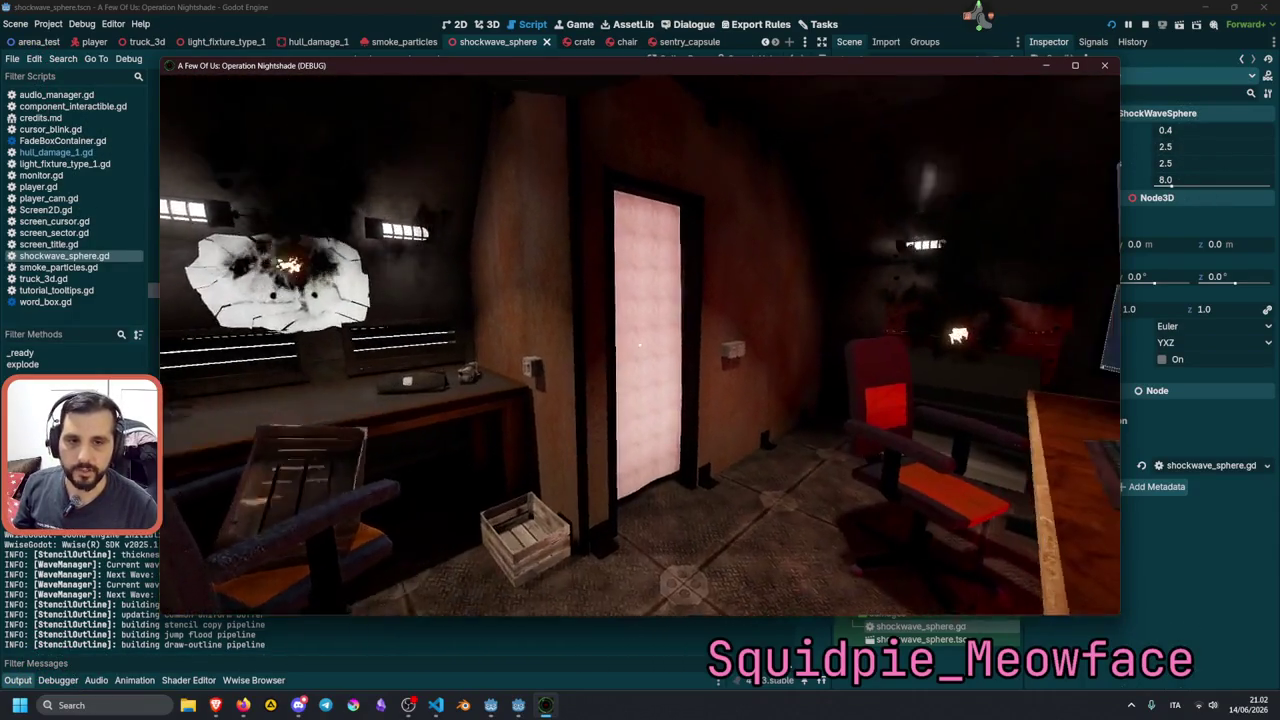
pyautogui.press('s')
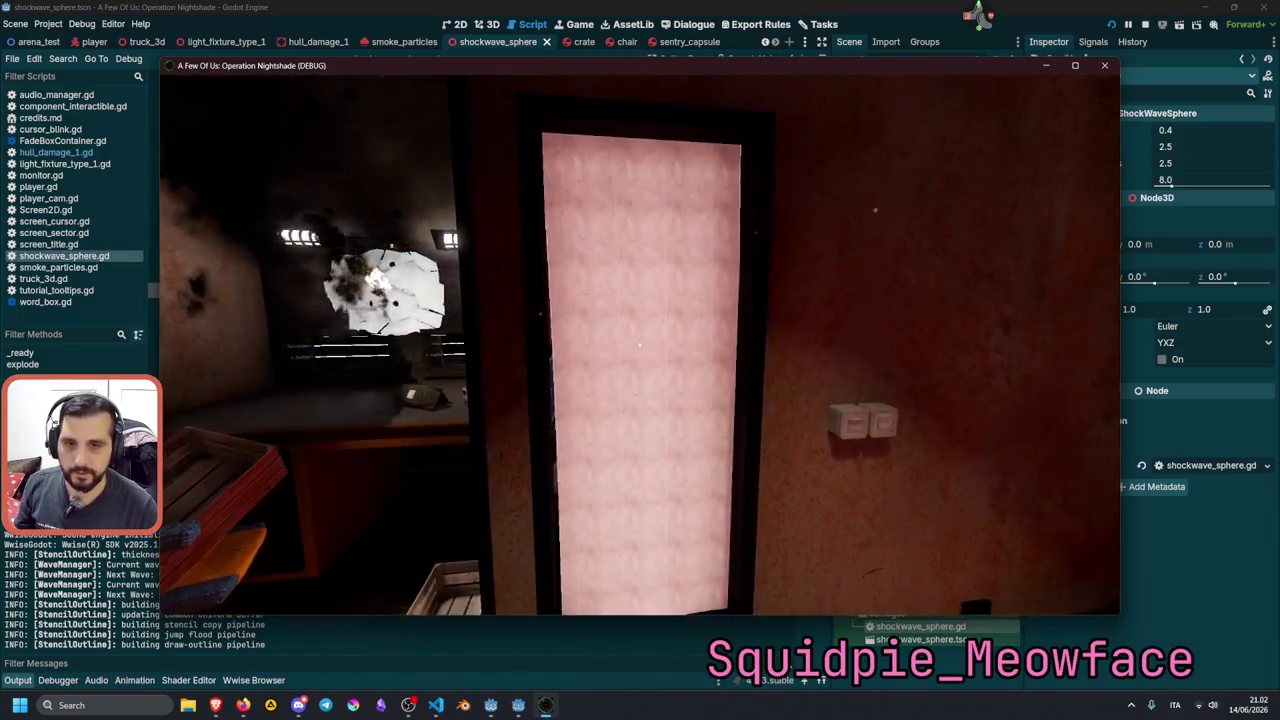
pyautogui.press('a')
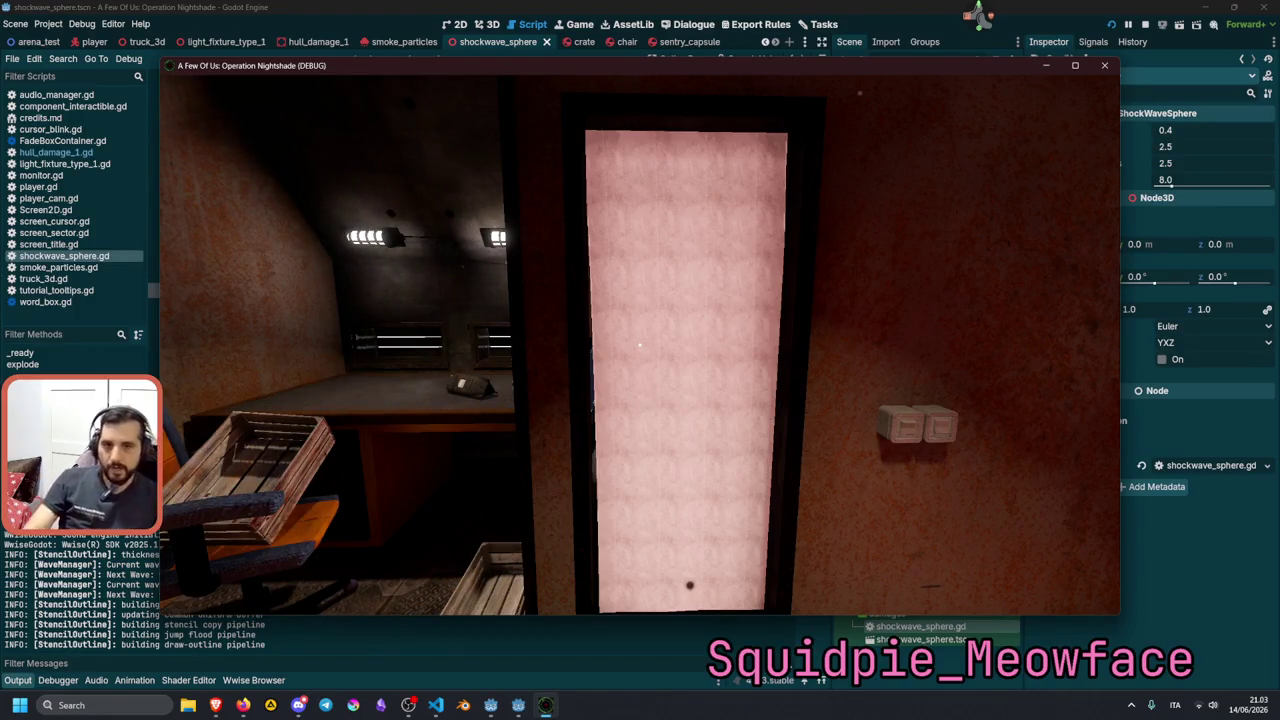
pyautogui.press('a')
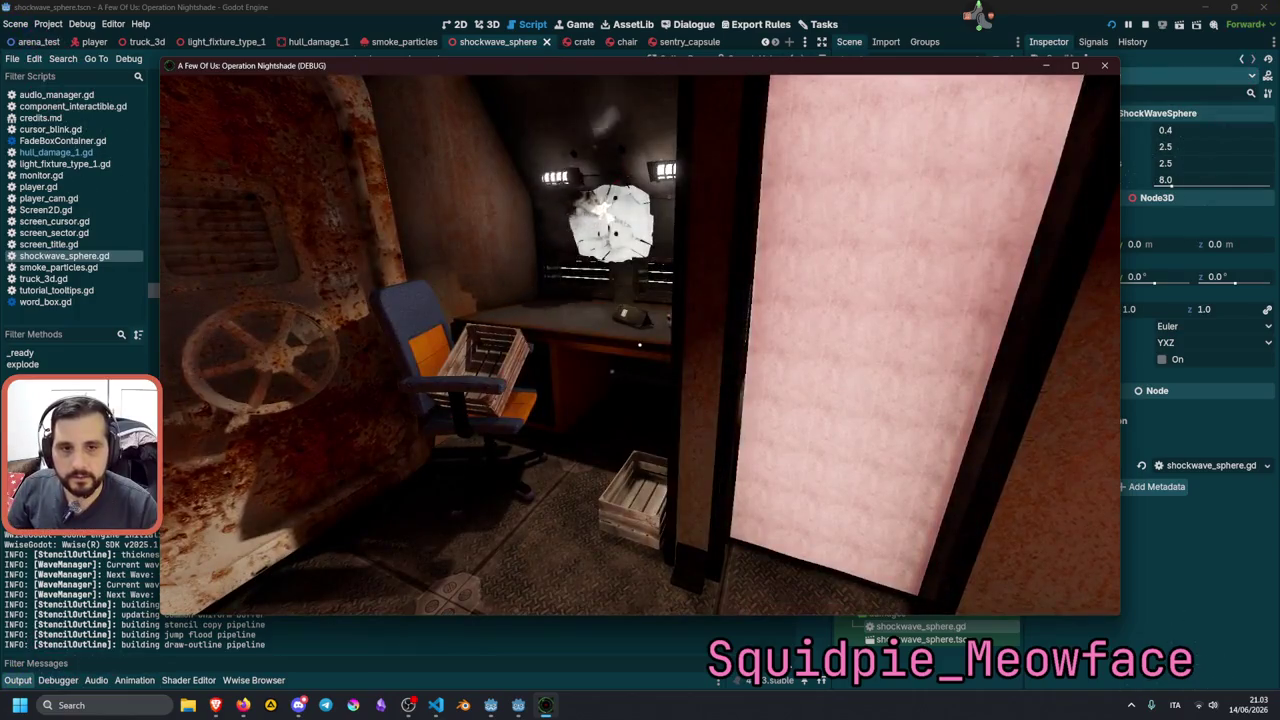
pyautogui.press('w')
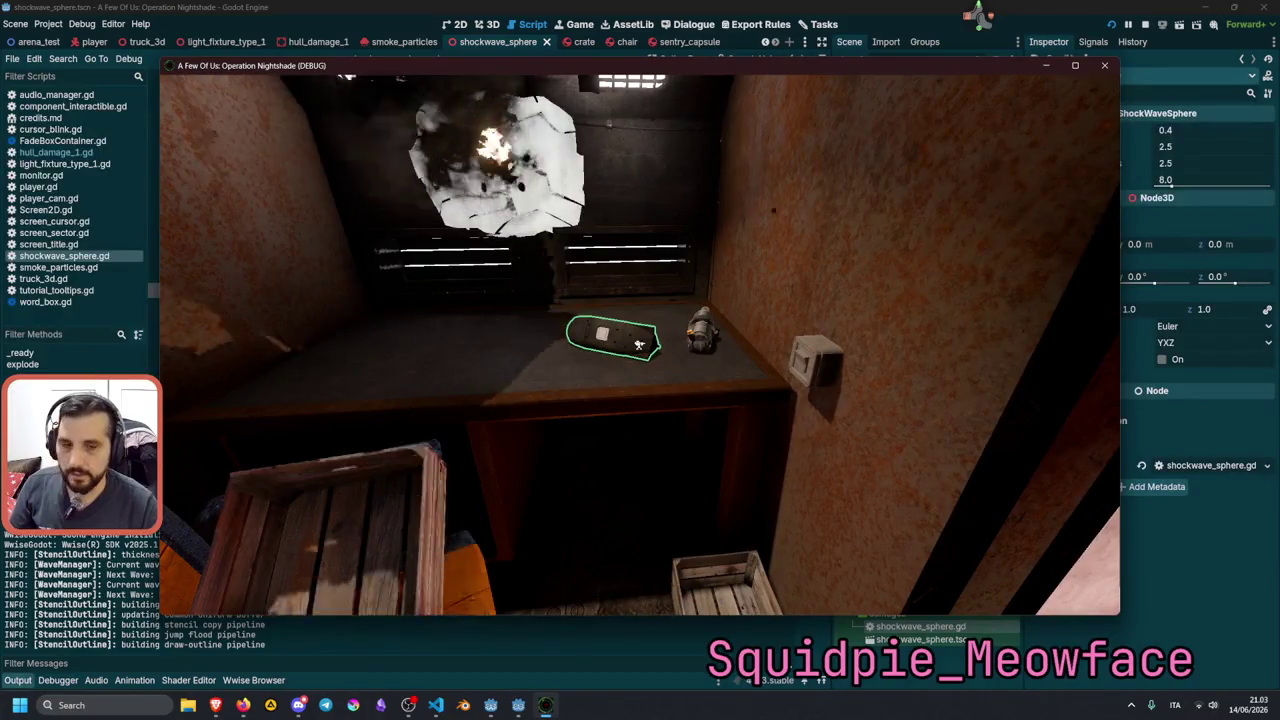
pyautogui.press('s')
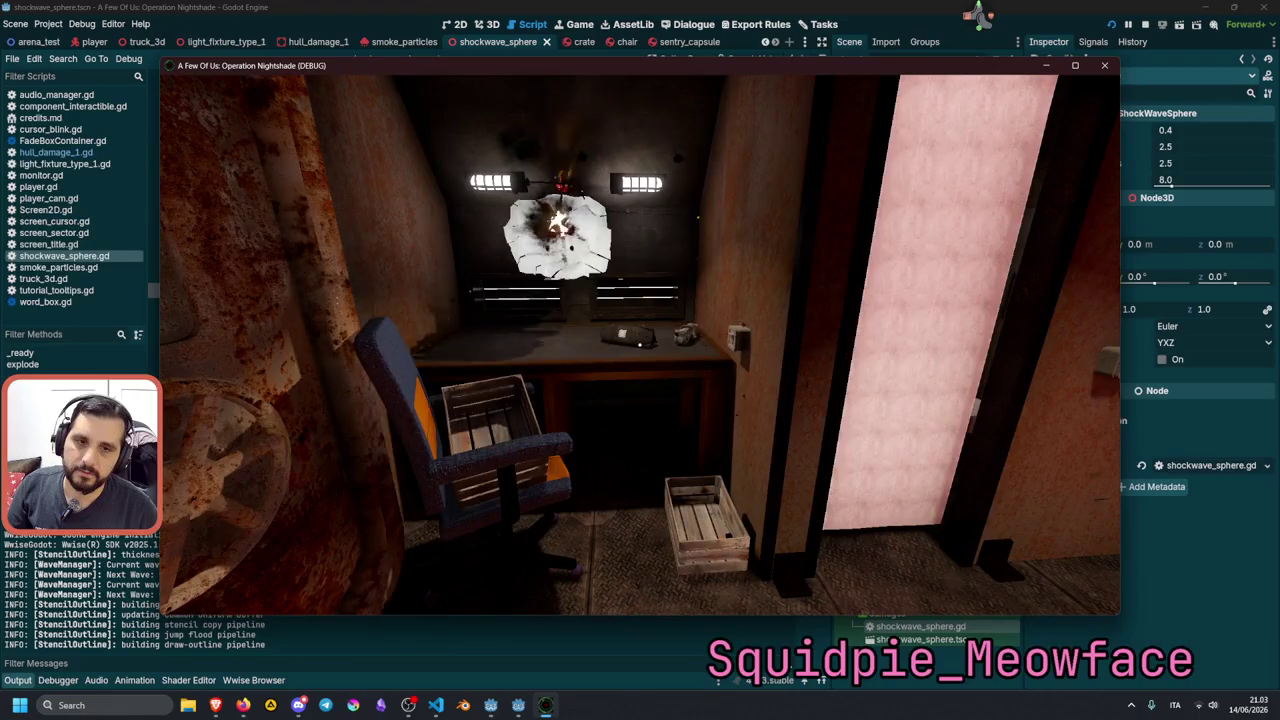
pyautogui.press('w')
pyautogui.press('w')
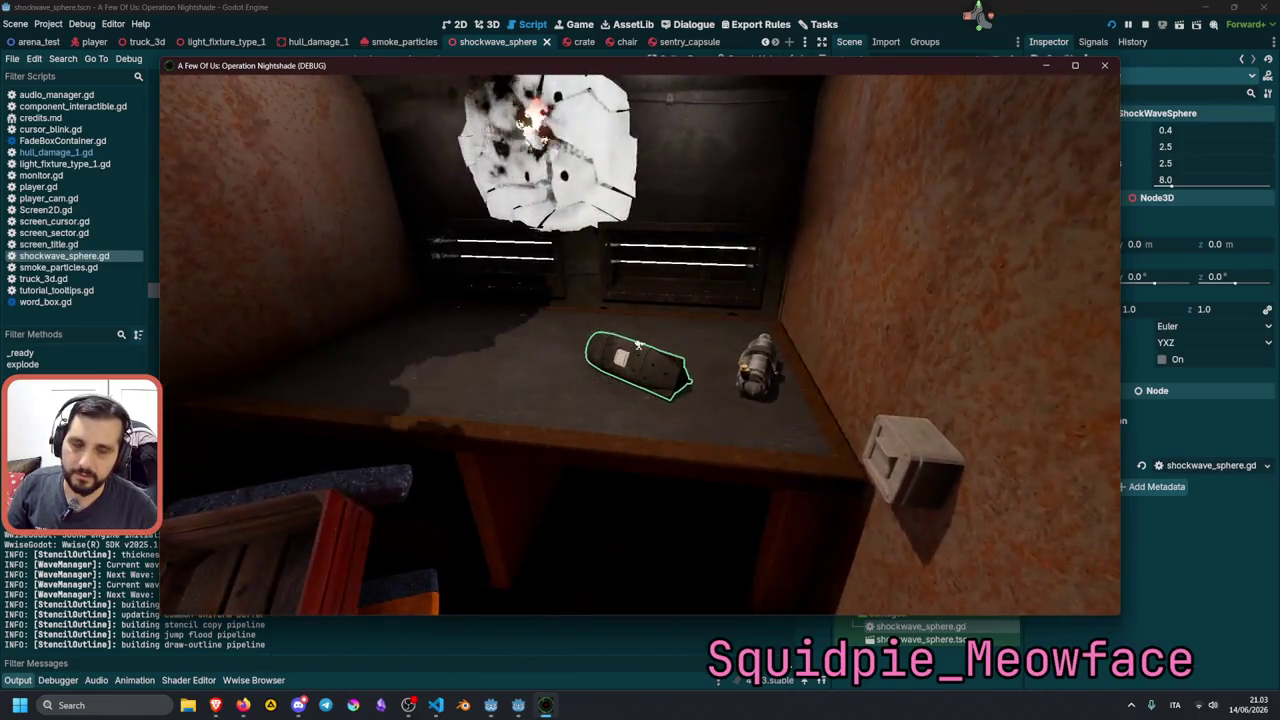
pyautogui.press('s')
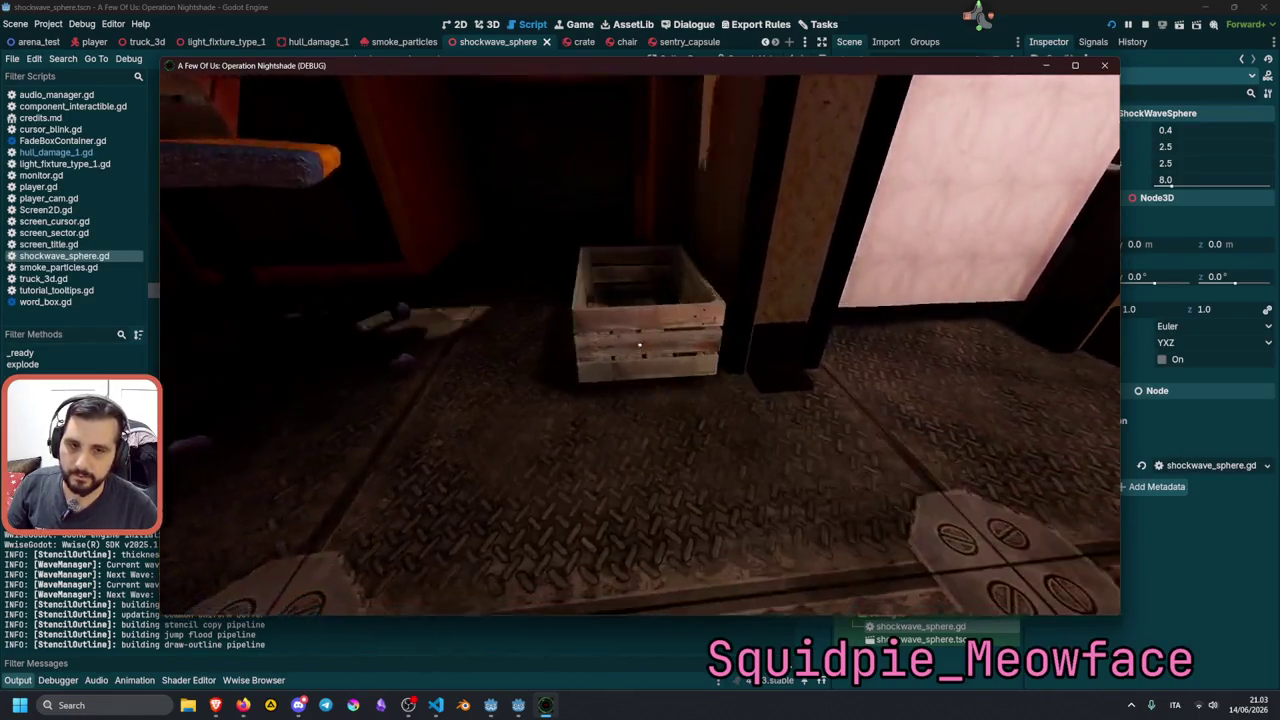
pyautogui.press('e')
pyautogui.press('e')
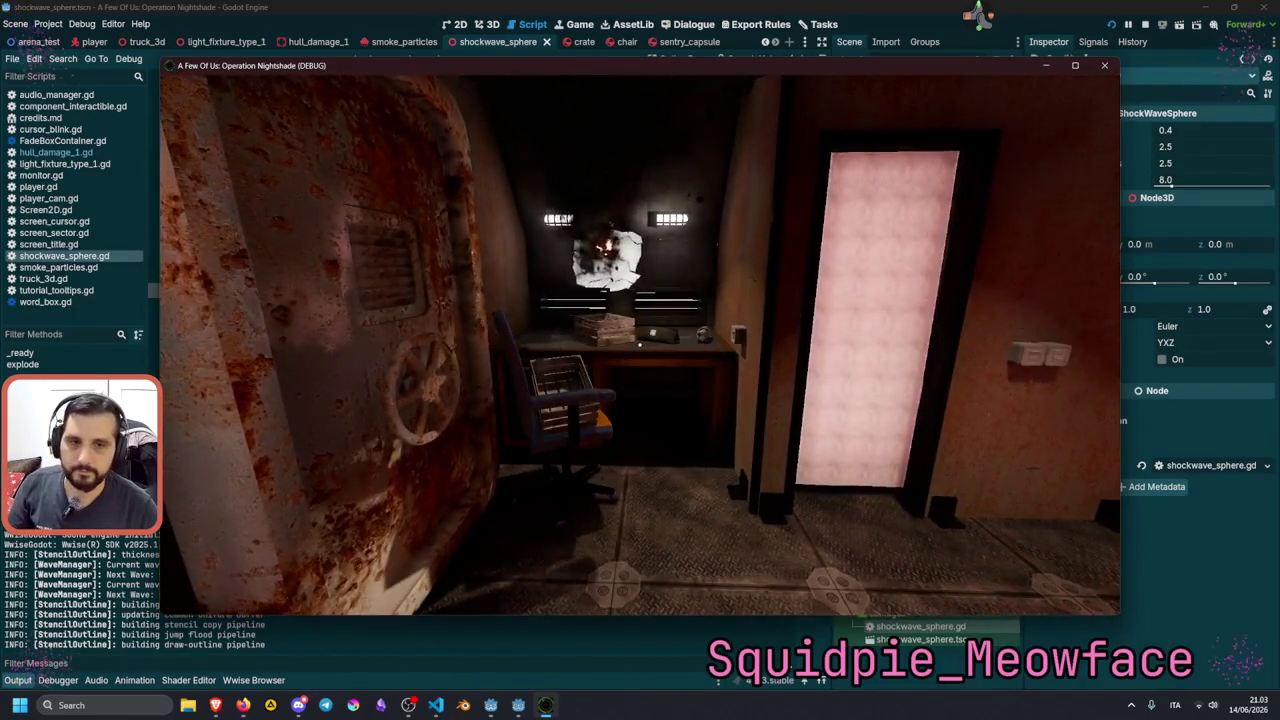
pyautogui.press('w')
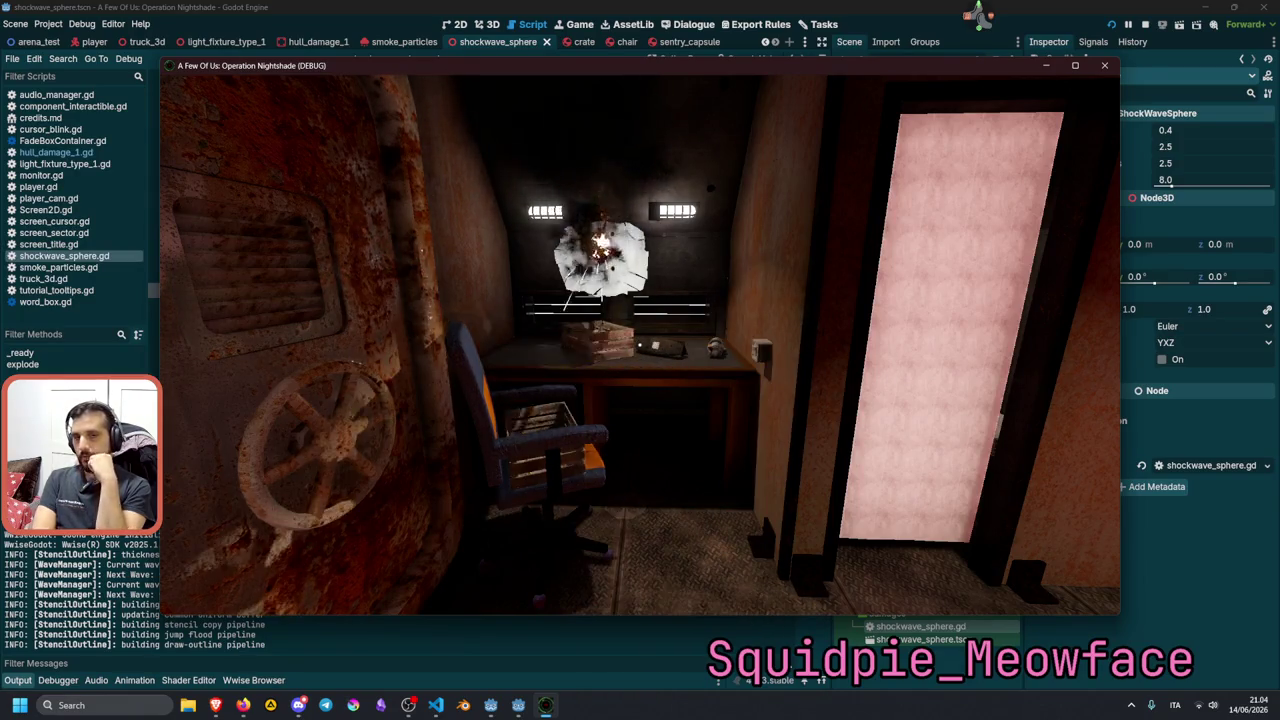
pyautogui.press('F8')
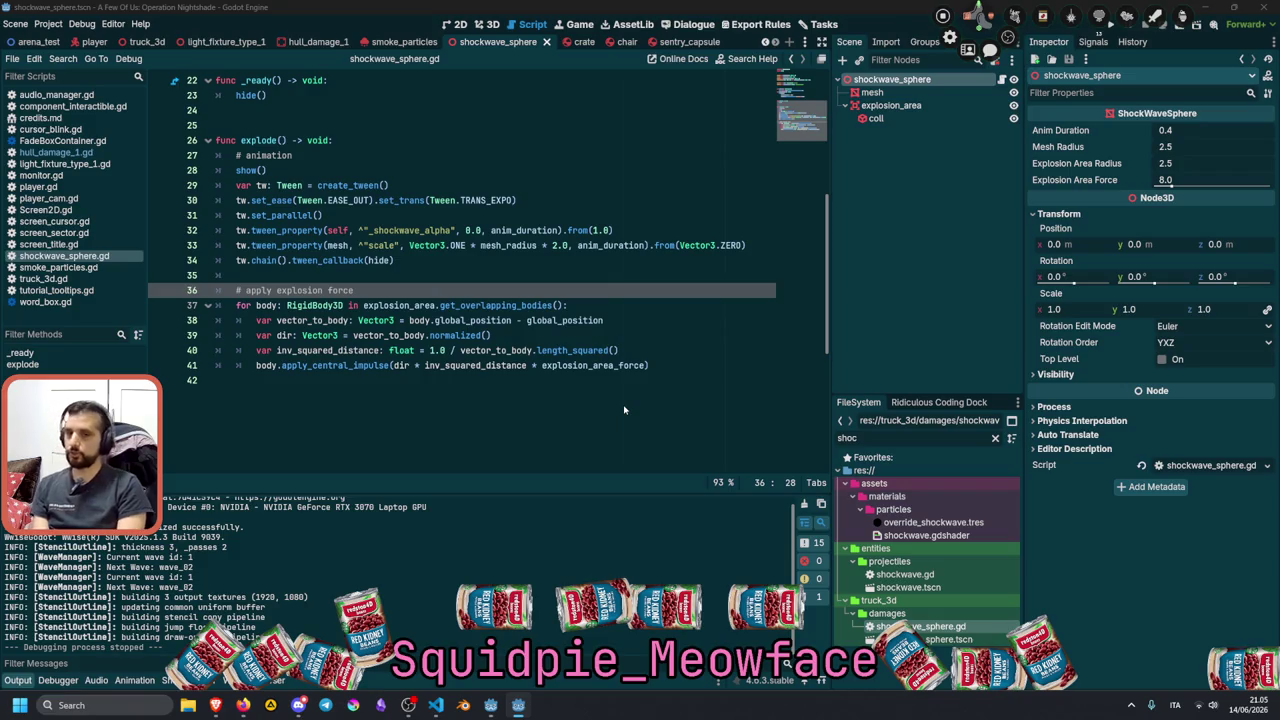
# Insert a body.set_deferred("sleeping" line above the apply_central_impulse call.
pyautogui.doubleClick(260, 367)
pyautogui.hotkey('ctrl', 'c')
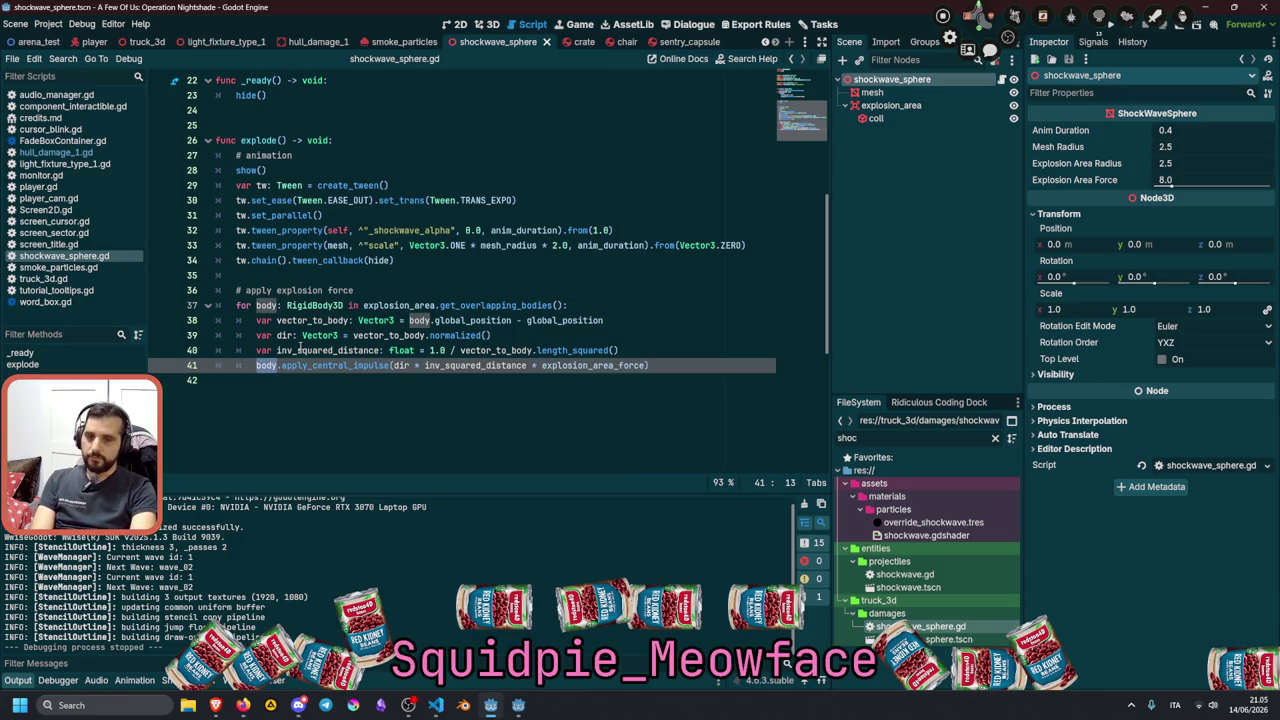
pyautogui.press('Return')
pyautogui.press('Up')
pyautogui.hotkey('ctrl', 'v')
pyautogui.write('.slee')
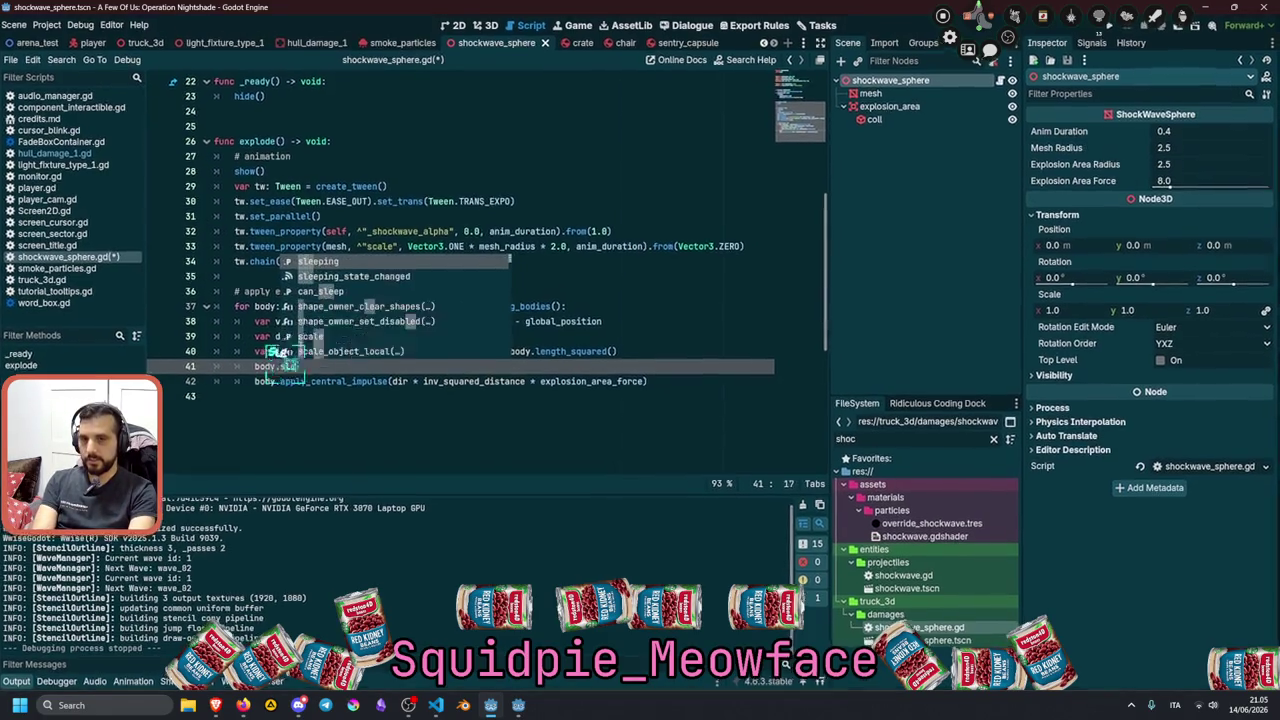
pyautogui.press('Return')
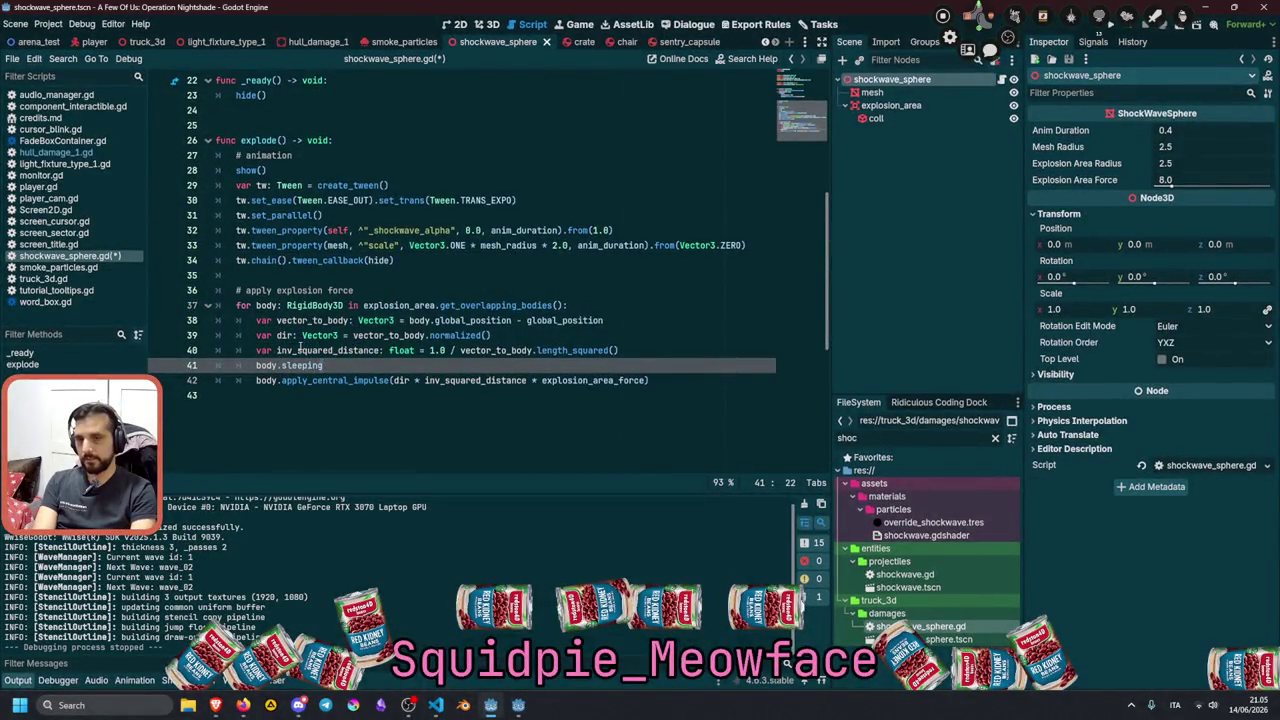
pyautogui.hotkey('ctrl', 'Left')
pyautogui.write('set_')
pyautogui.hotkey('ctrl', 'shift', 'Right')
pyautogui.write('"')
pyautogui.press('Left')
pyautogui.write('fer')
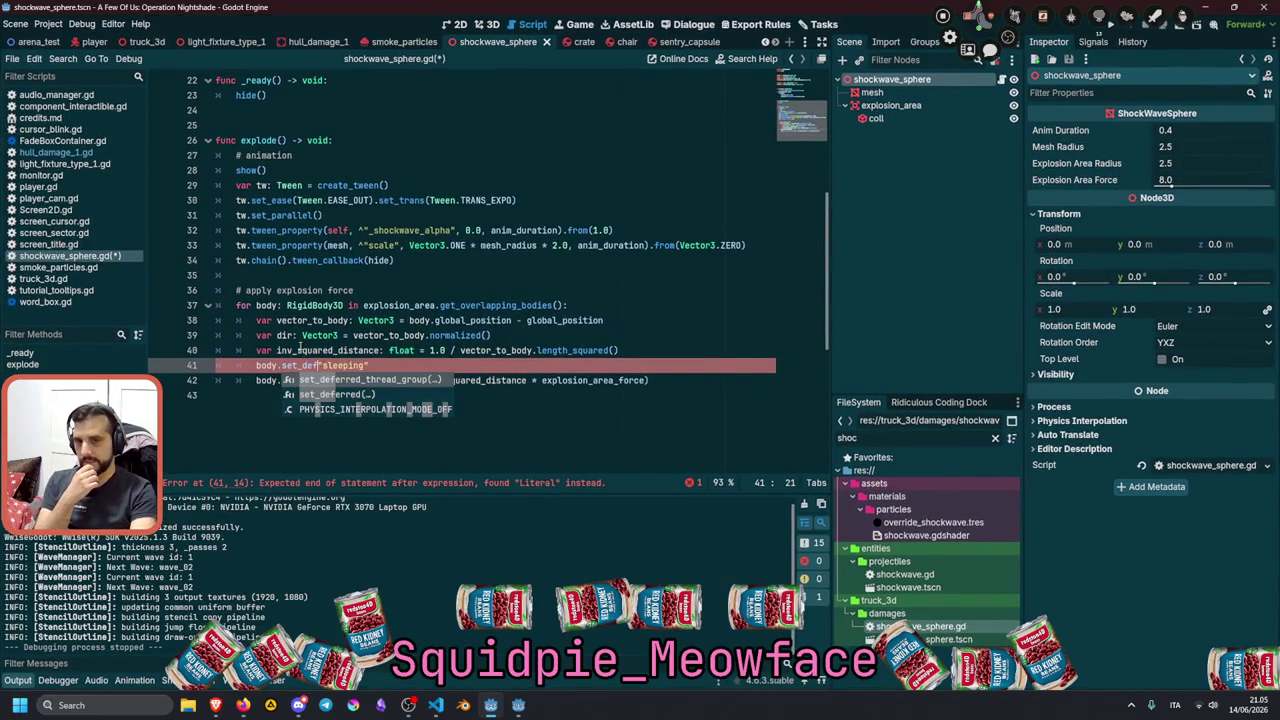
pyautogui.press('Return')
# Complete the call as body.set_deferred("sleeping", false).
pyautogui.press('Delete')
pyautogui.press('End')
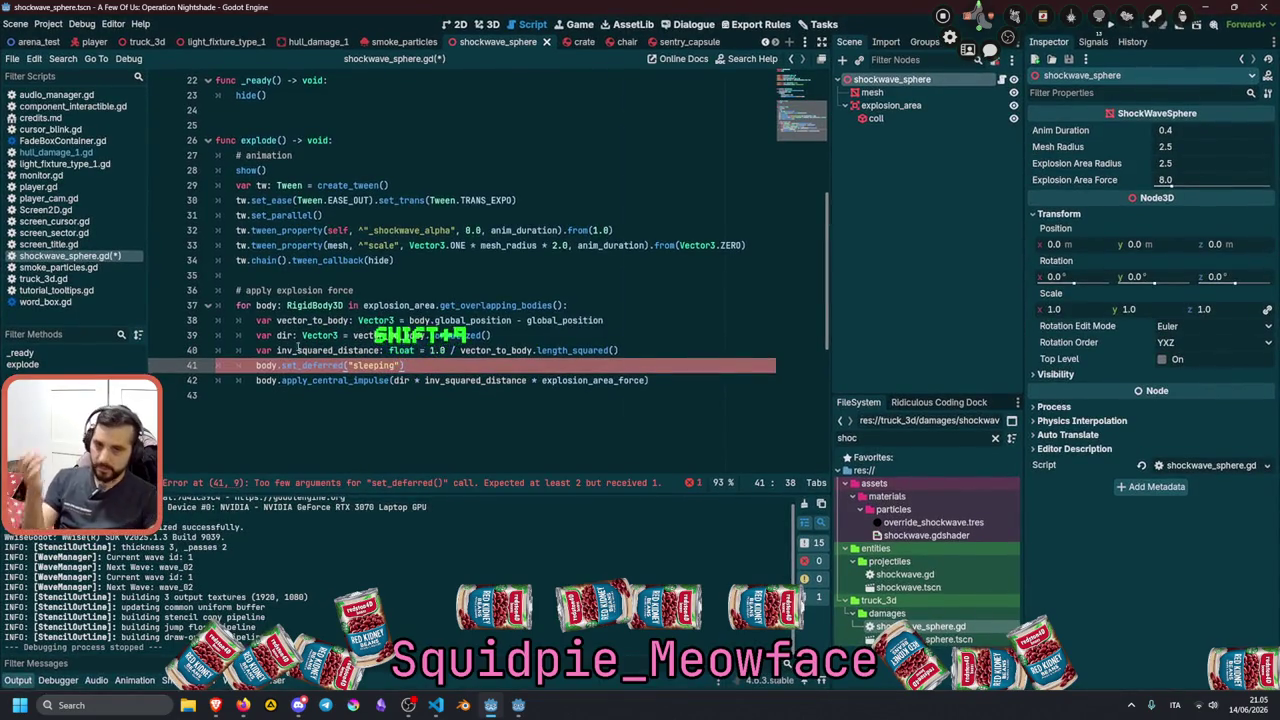
pyautogui.moveTo(300, 366)
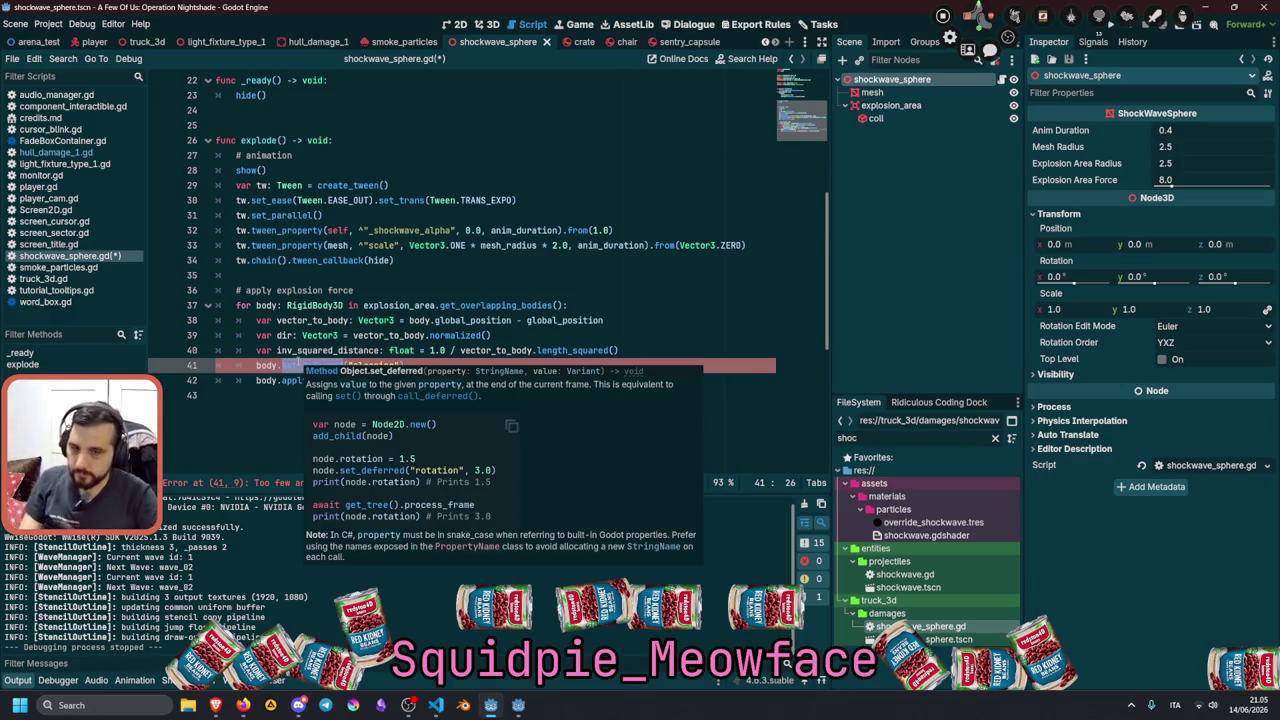
pyautogui.click(297, 366)
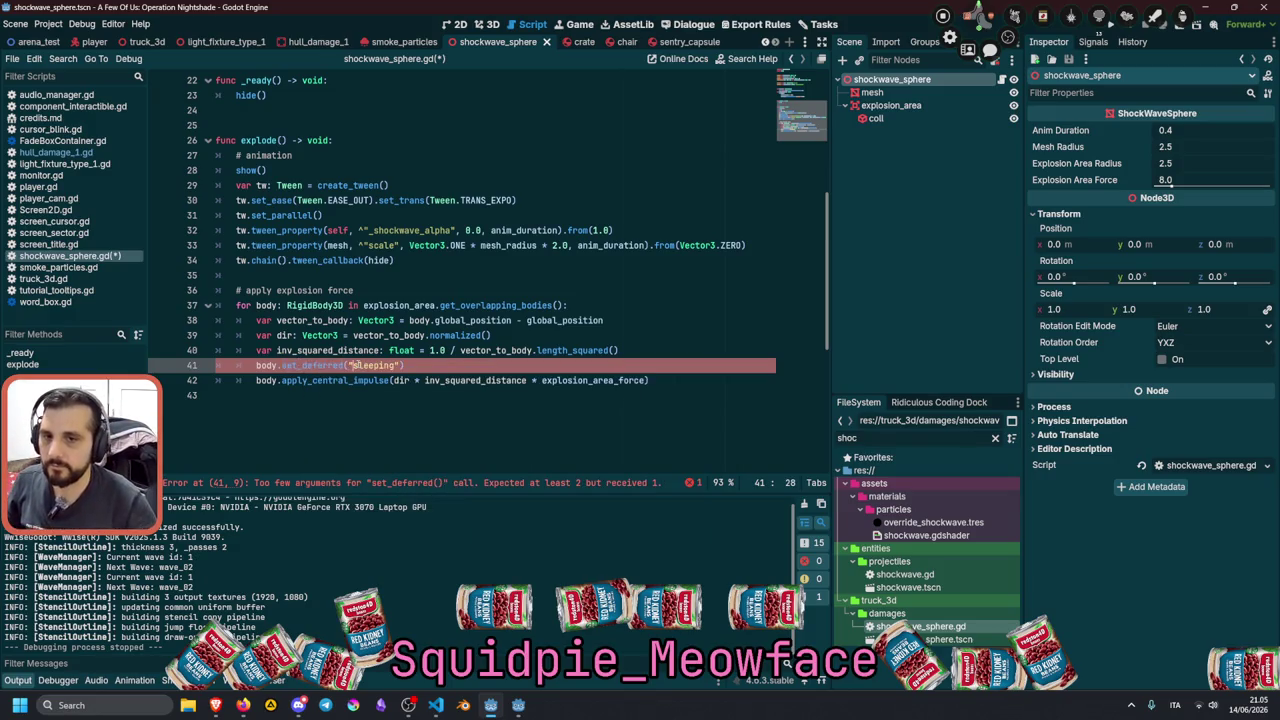
pyautogui.hotkey('ctrl', 'Right')
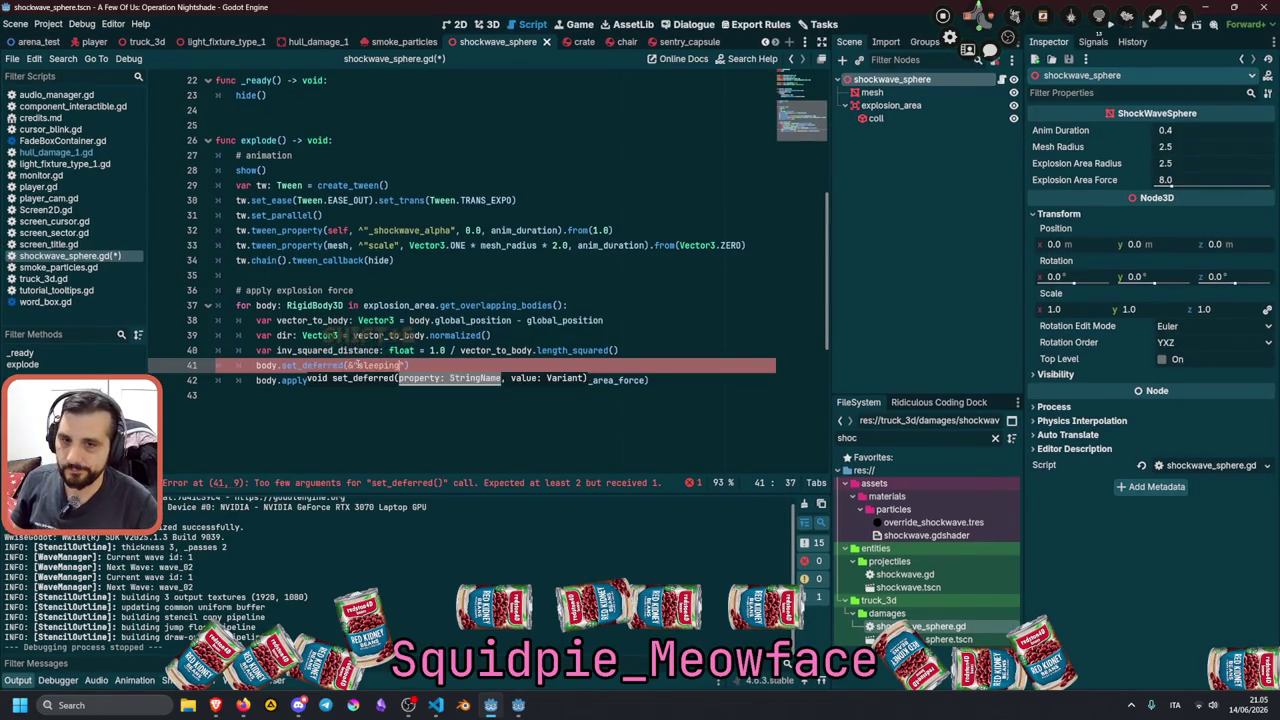
pyautogui.write(', ')
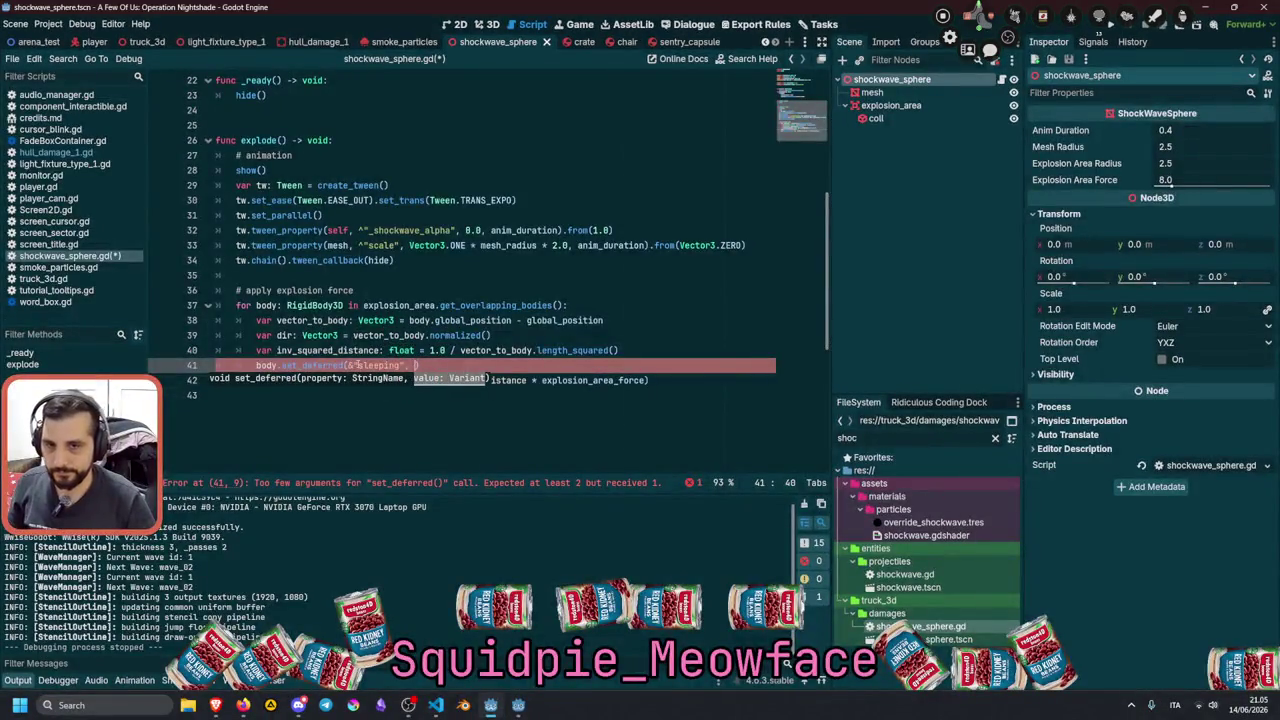
pyautogui.write('false')
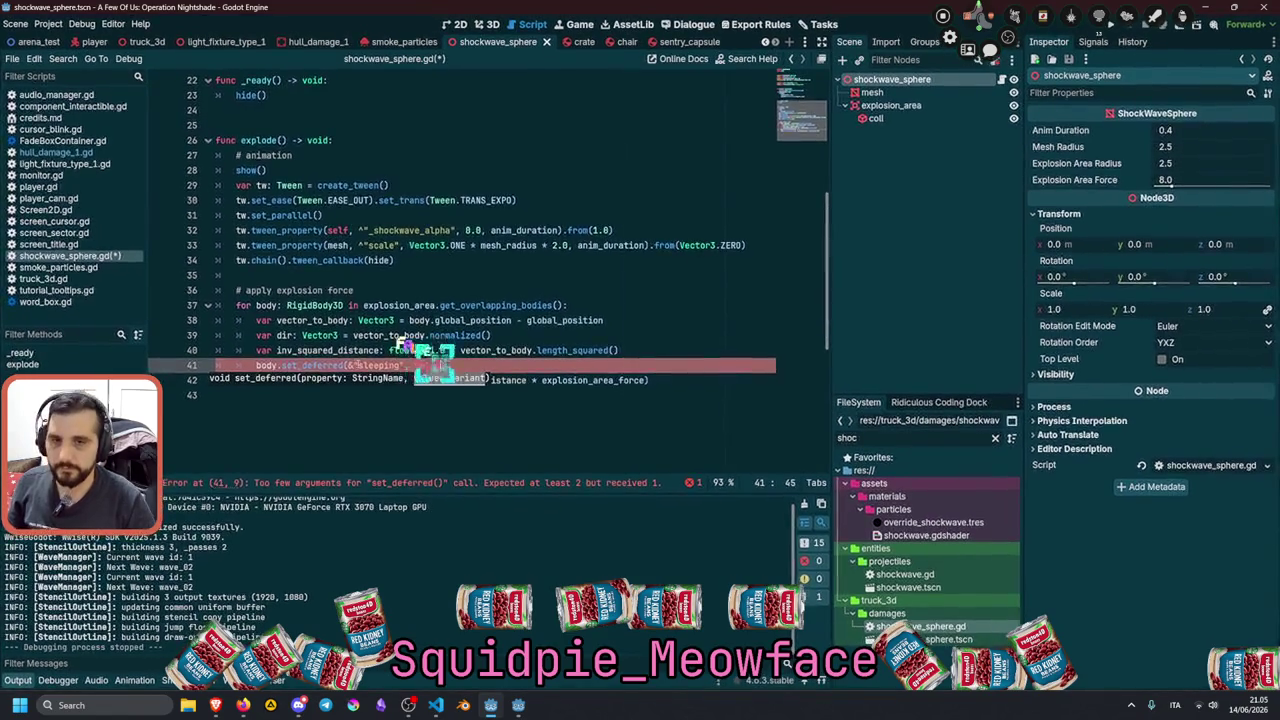
pyautogui.write(')')
# Check the apply_central_impulse documentation, then delete the set_deferred line.
pyautogui.doubleClick(285, 381)
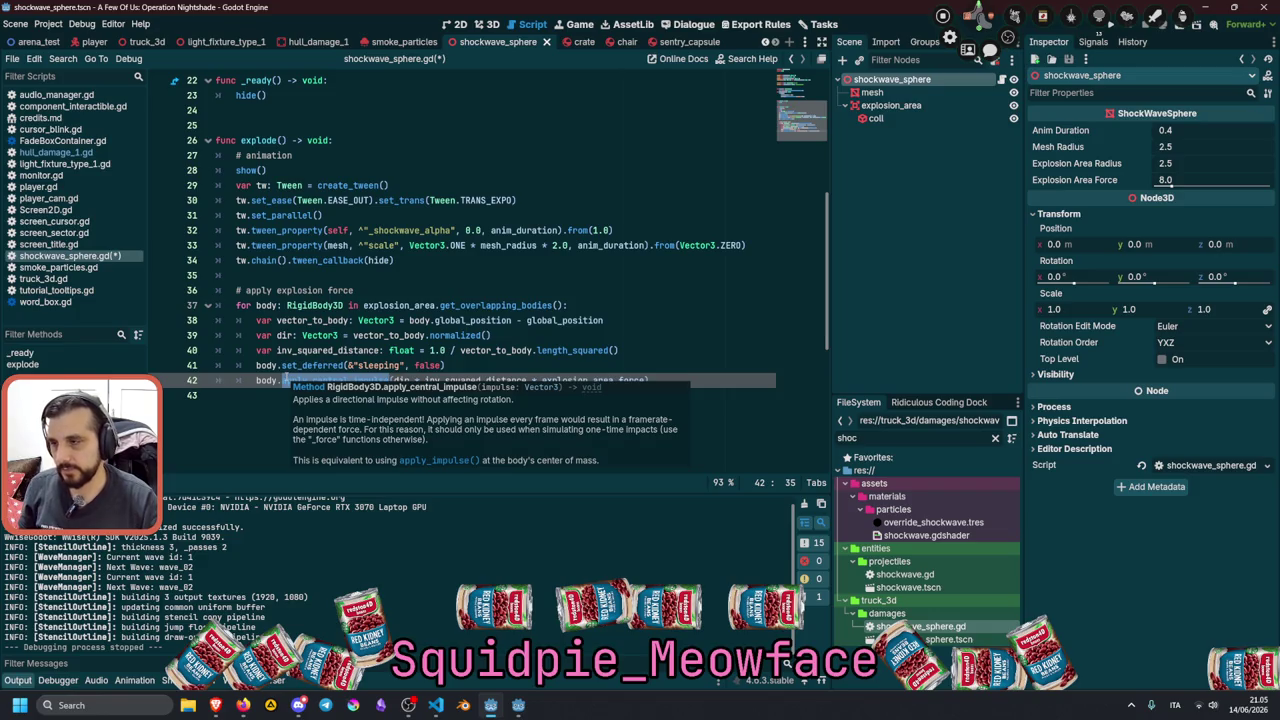
pyautogui.click(303, 366)
pyautogui.hotkey('shift', 'Home')
pyautogui.hotkey('shift', 'Home')
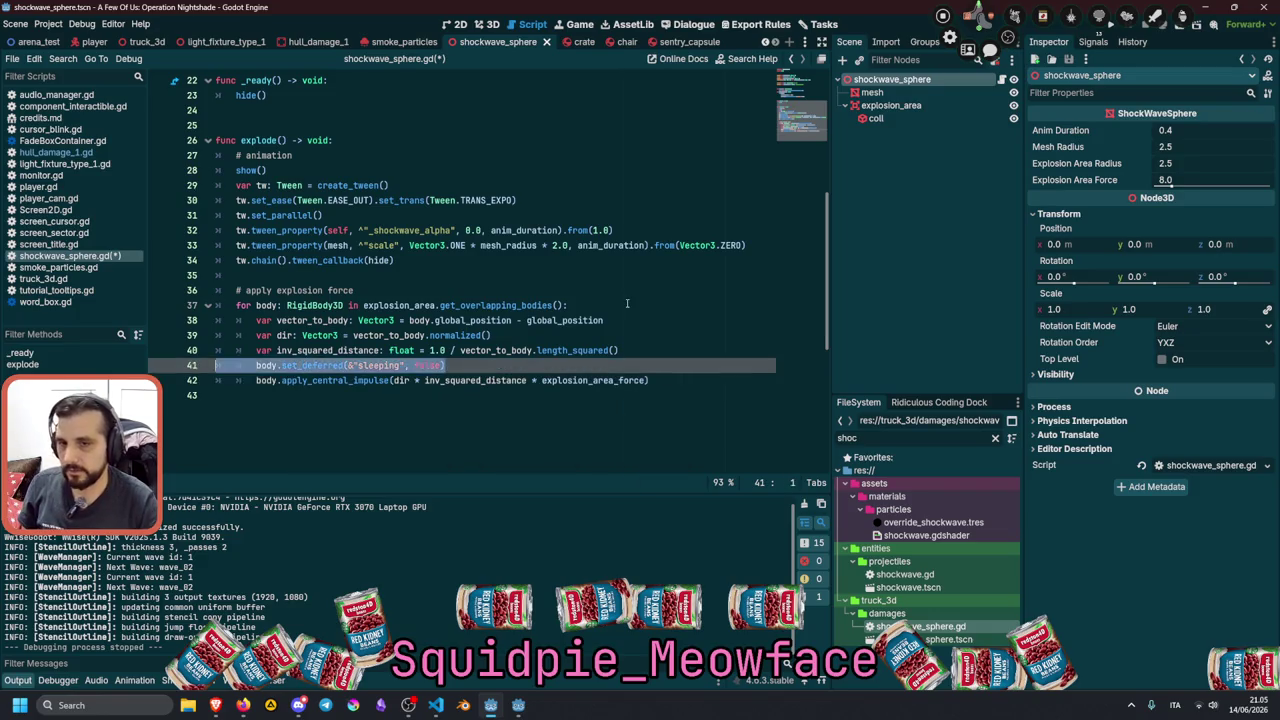
pyautogui.press('BackSpace')
pyautogui.press('BackSpace')
pyautogui.click(578, 276)
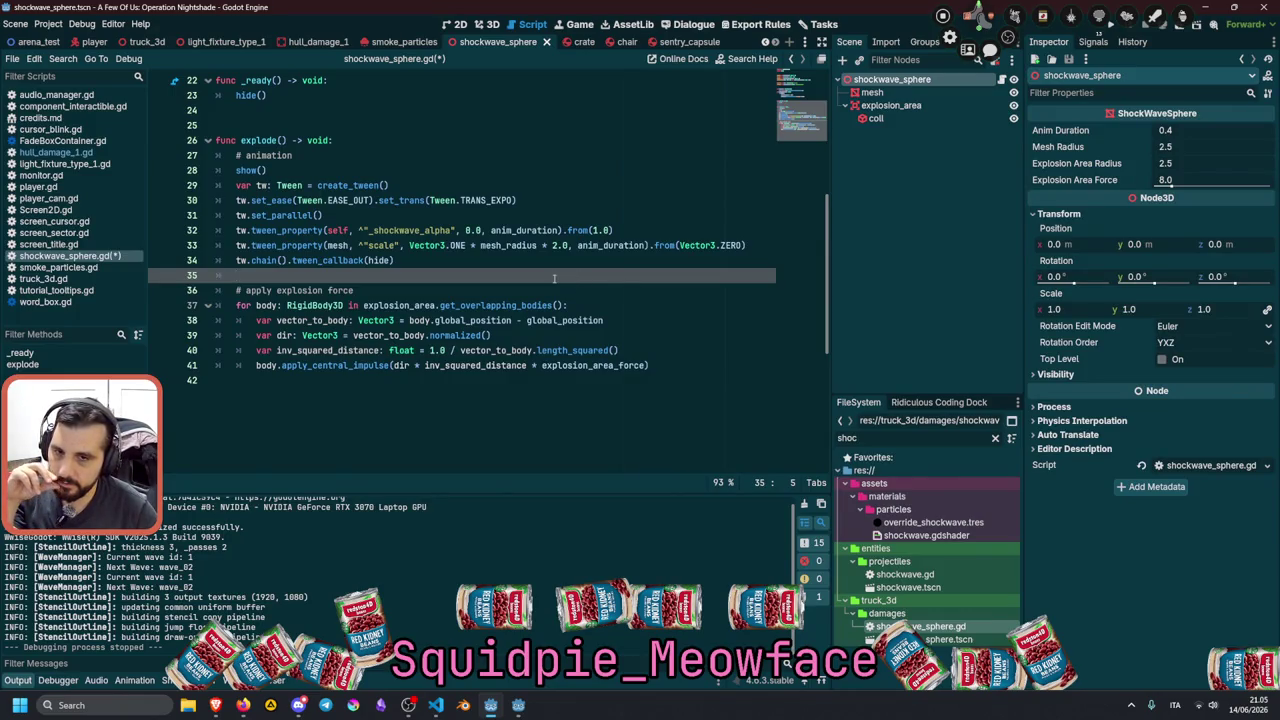
# Save shockwave_sphere.gd with Ctrl+S.
pyautogui.click(433, 260)
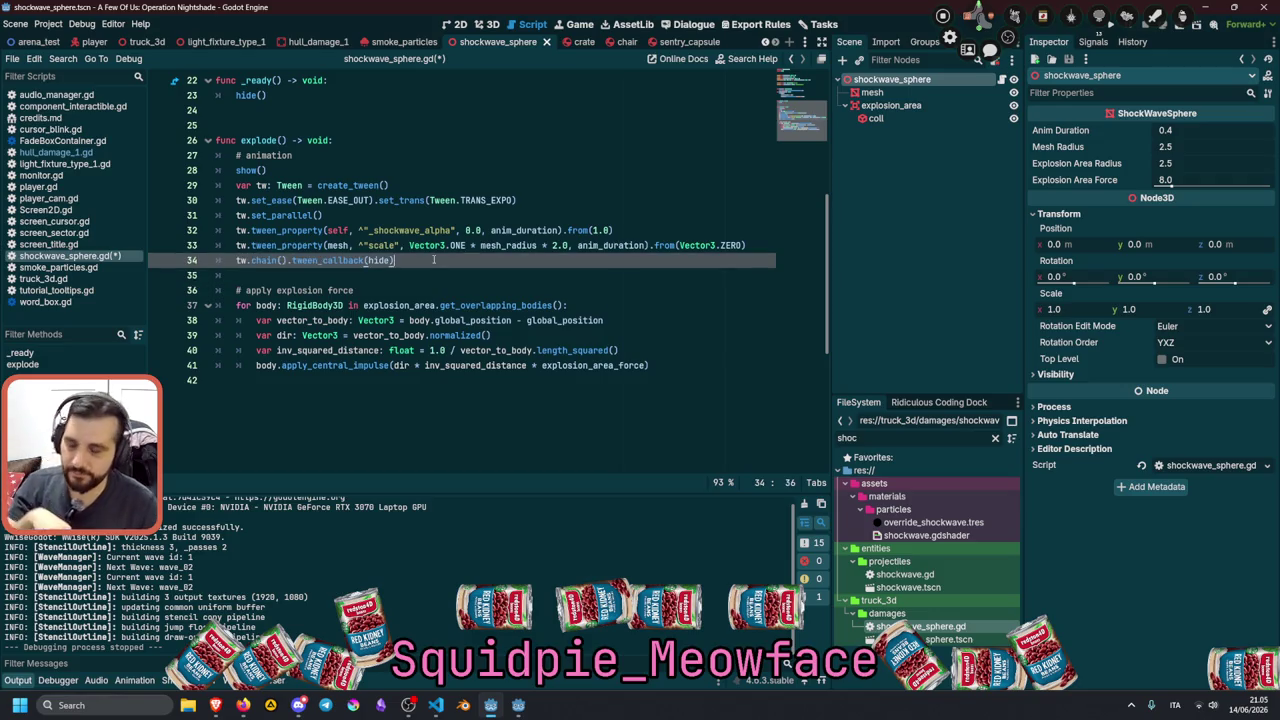
pyautogui.hotkey('ctrl', 's')
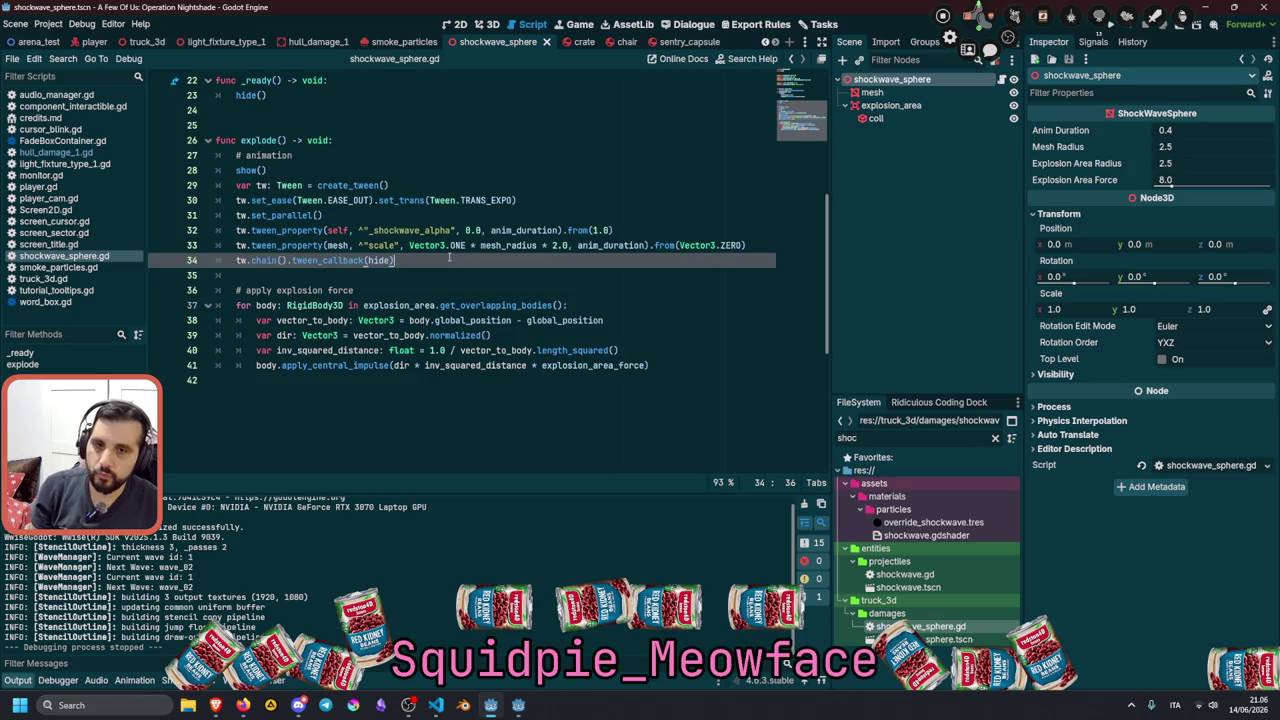
pyautogui.moveTo(417, 711)
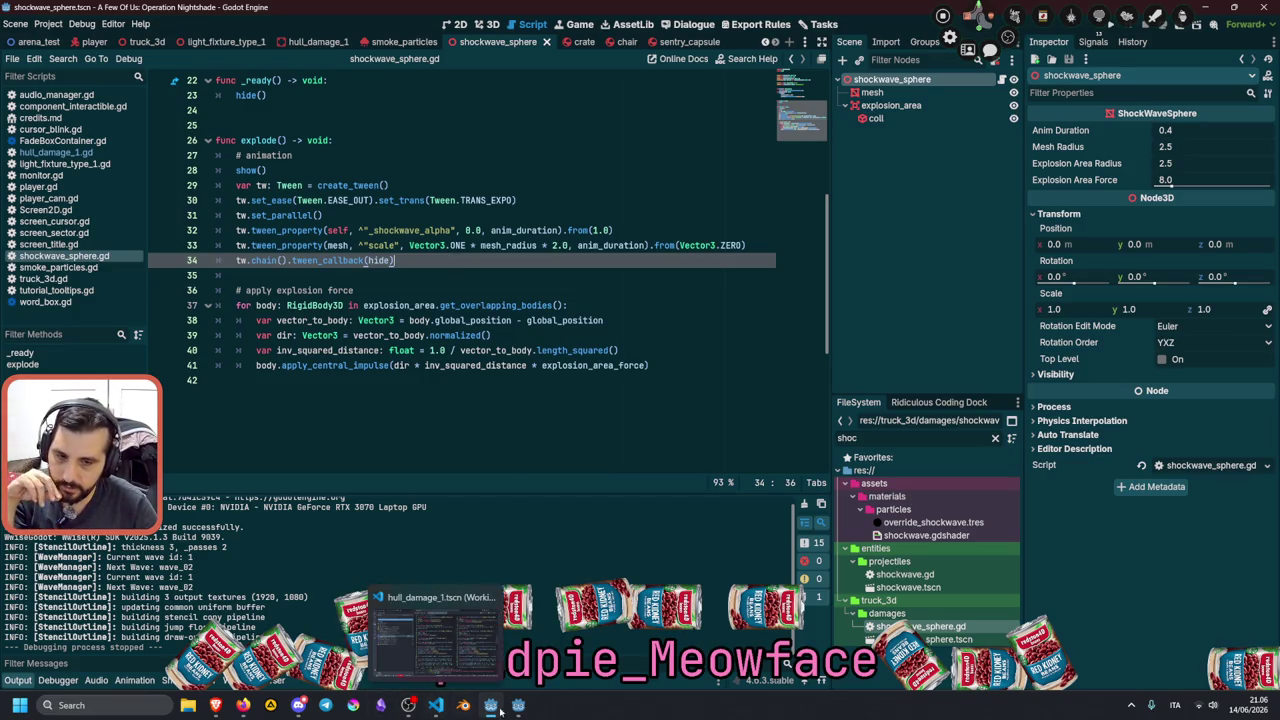
pyautogui.moveTo(517, 712)
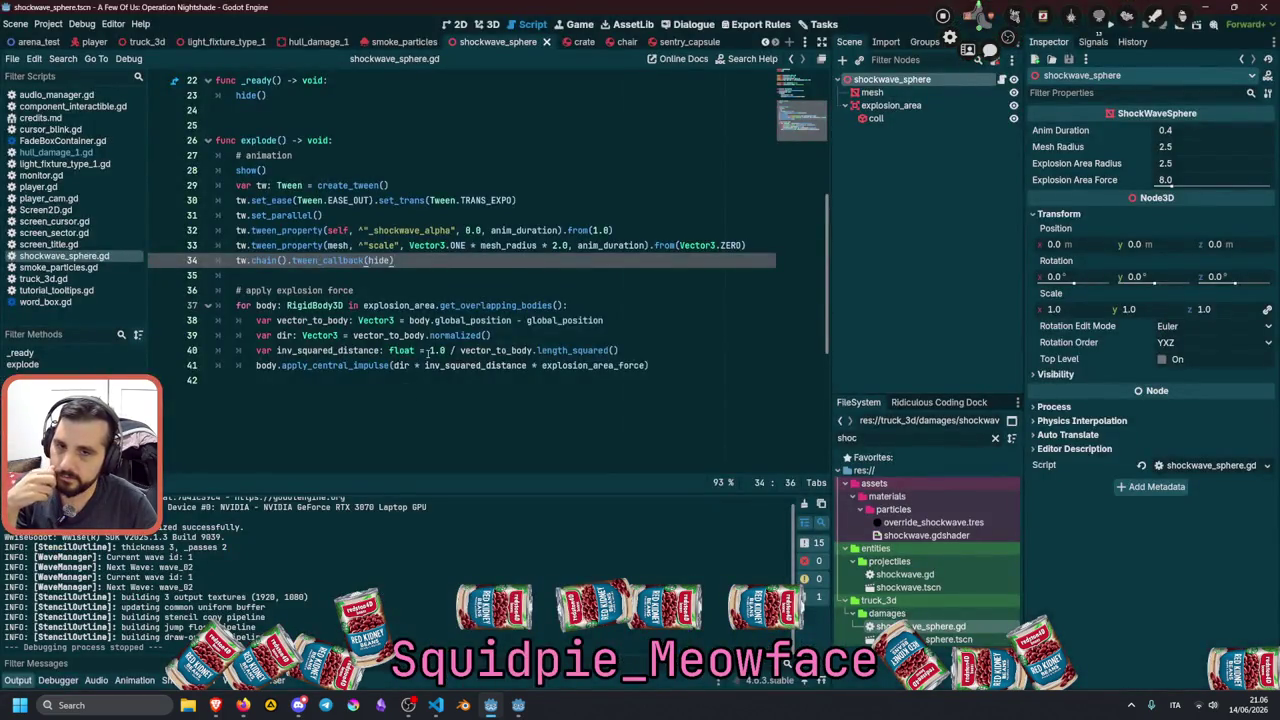
# Glance at the Twitch stream window, then return to the Godot script editor.
pyautogui.click(427, 351)
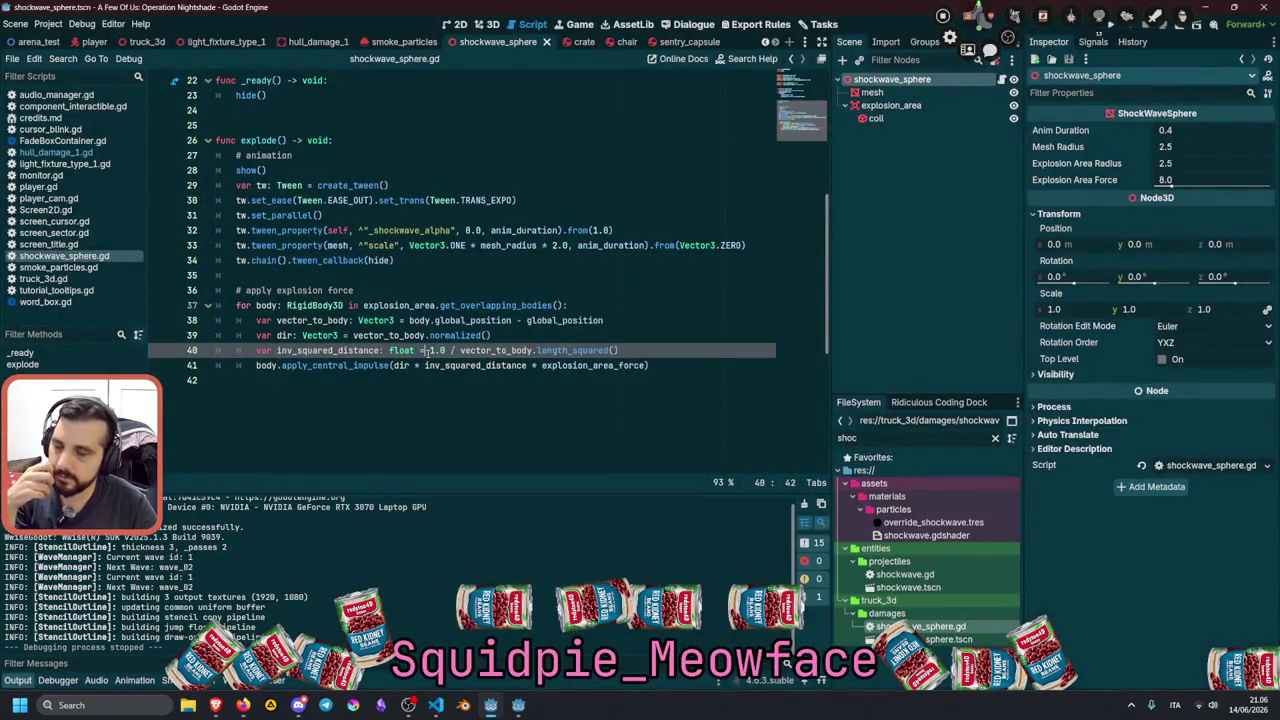
pyautogui.moveTo(215, 705)
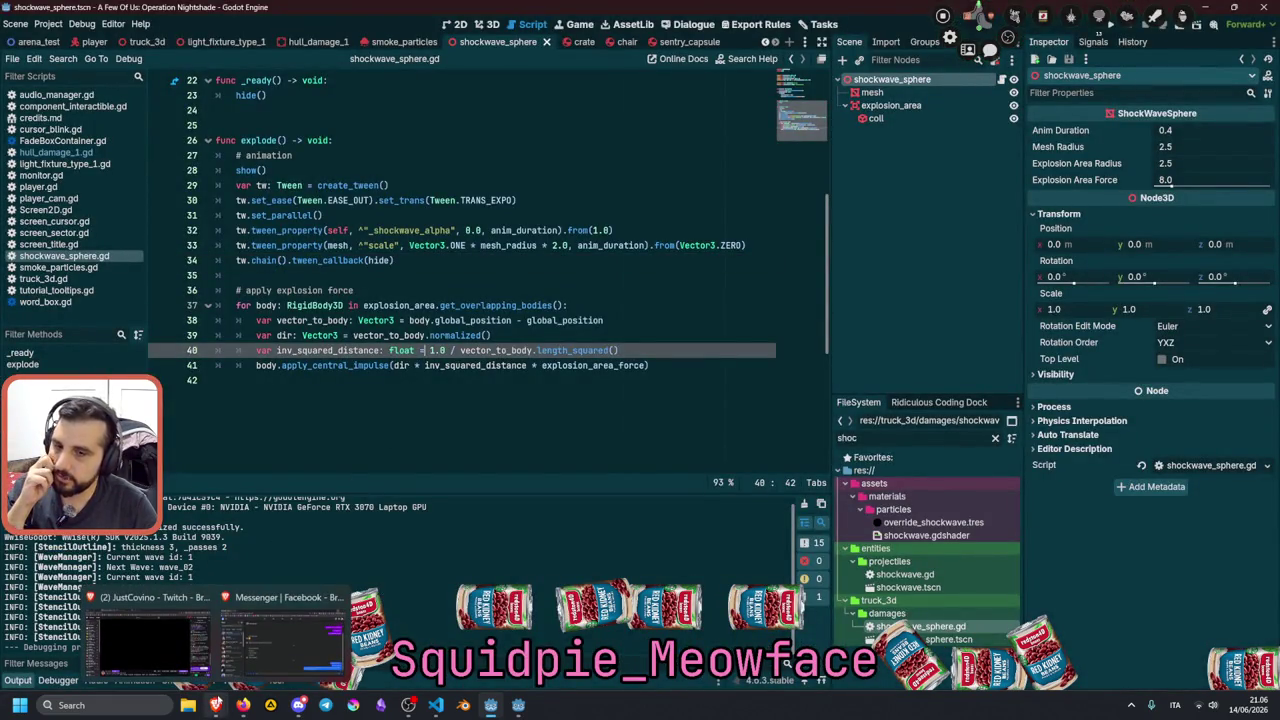
pyautogui.click(147, 630)
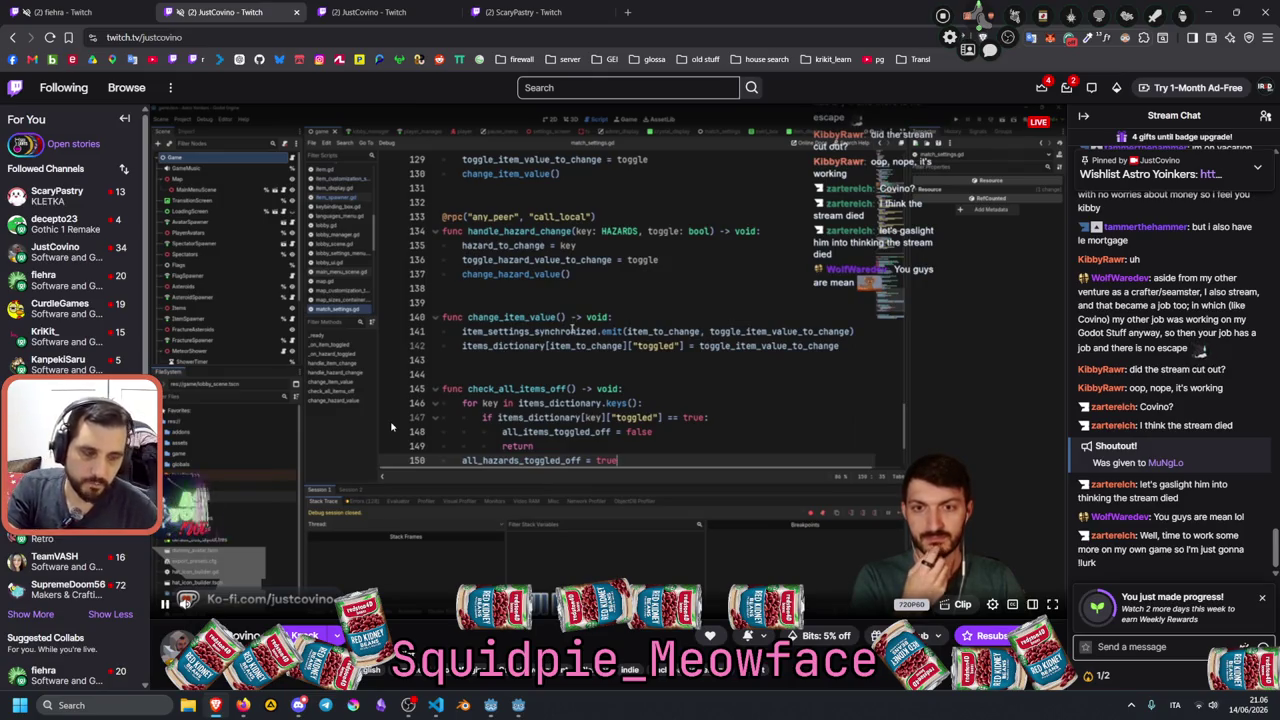
pyautogui.click(495, 705)
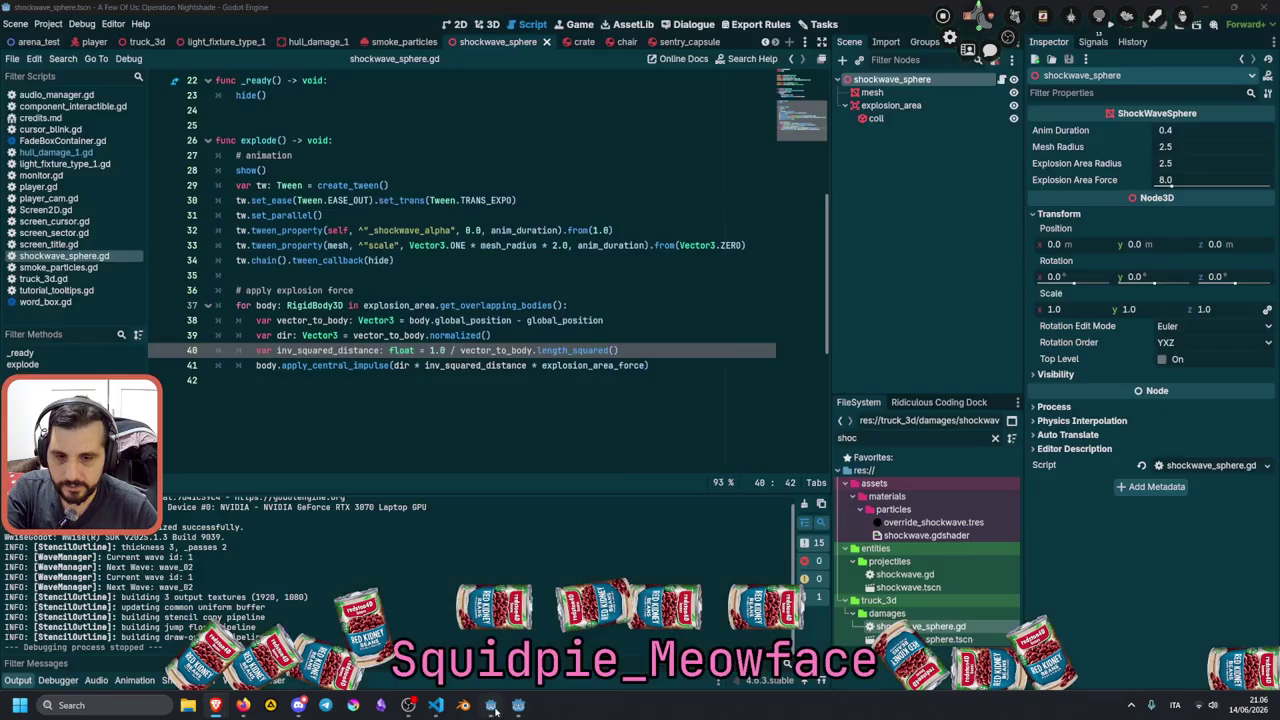
pyautogui.click(317, 306)
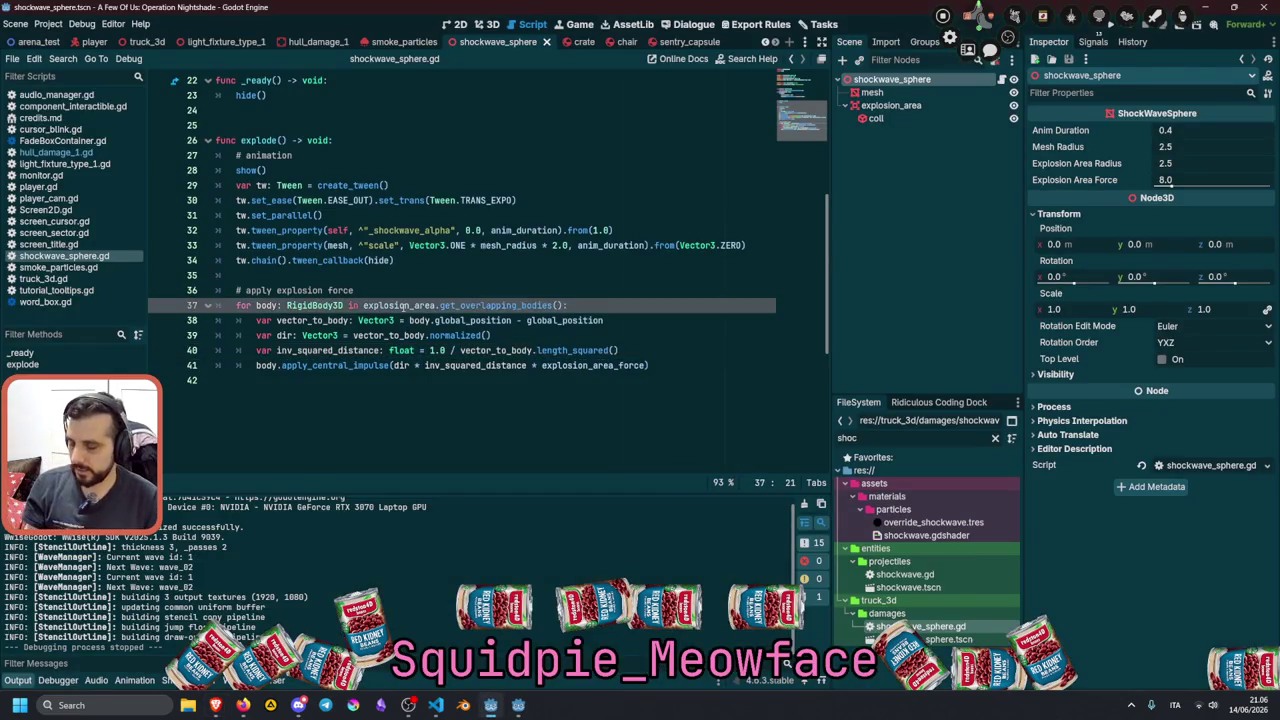
# Stage the twelve changed files from override_fire_hull.tres through sentry_capsule.tscn.
pyautogui.click(436, 705)
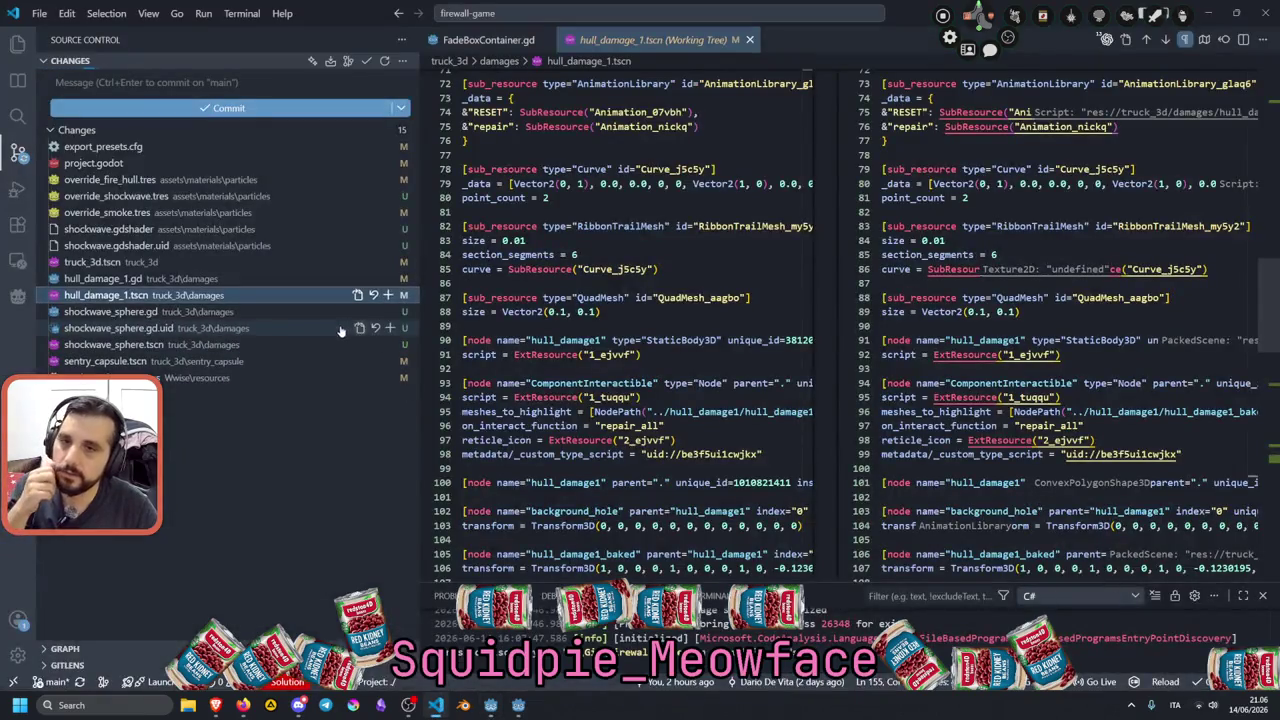
pyautogui.click(126, 178)
pyautogui.keyDown('shift'); pyautogui.click(138, 366); pyautogui.keyUp('shift')
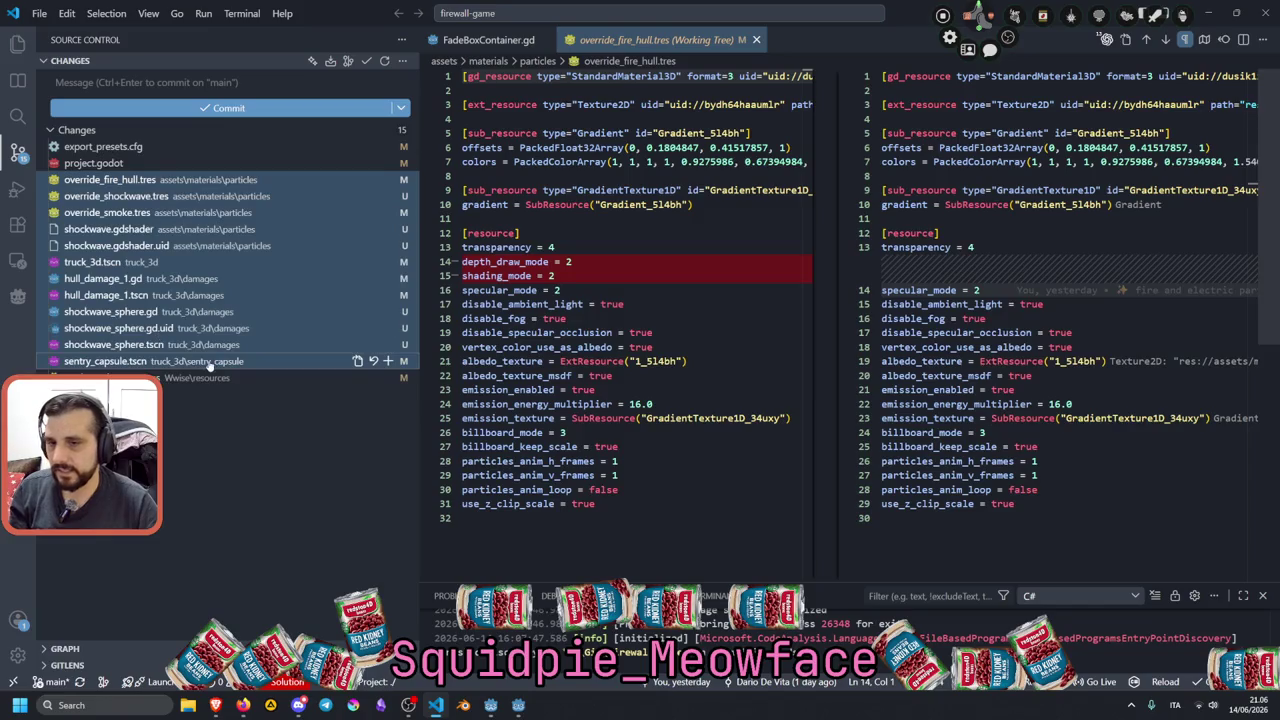
pyautogui.click(390, 344)
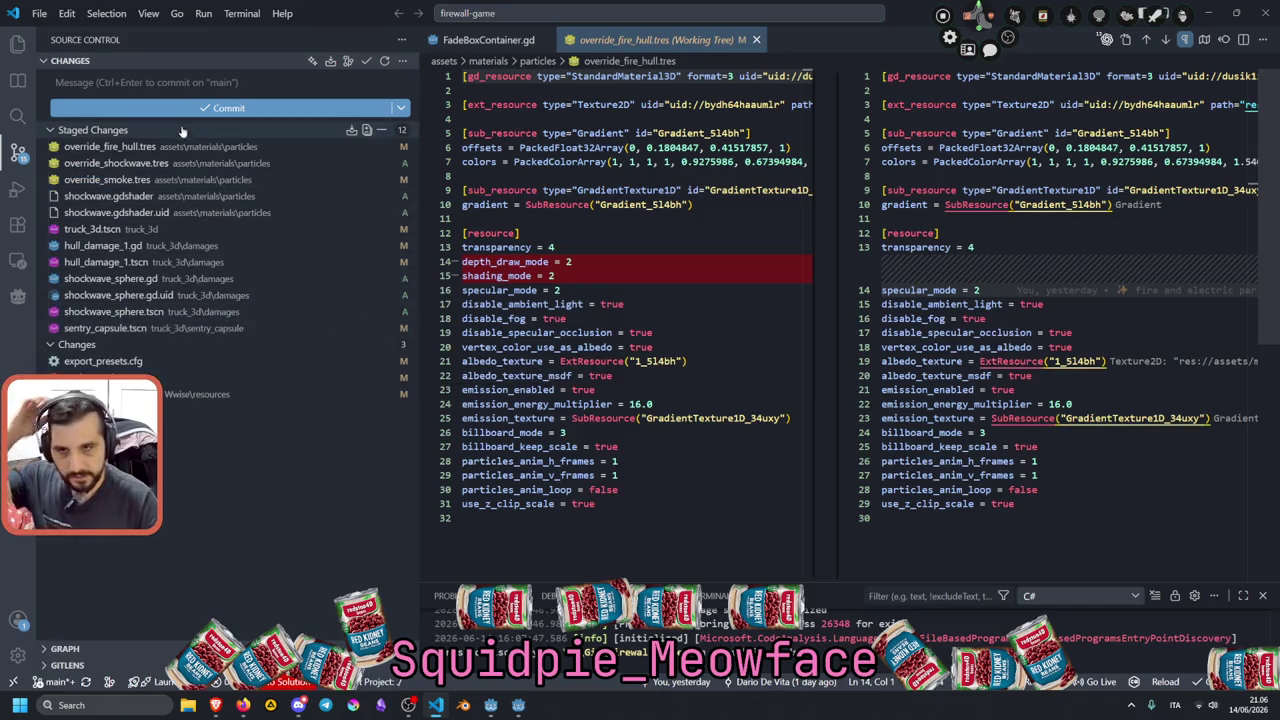
# Write the commit message ':sparkles: explosion shockwave for hull damage (visuals and rigid body impulse)'.
pyautogui.click(180, 90)
pyautogui.write('feat')
pyautogui.press('BackSpace')
pyautogui.press('BackSpace')
pyautogui.press('BackSpace')
pyautogui.write('sparkles: ')
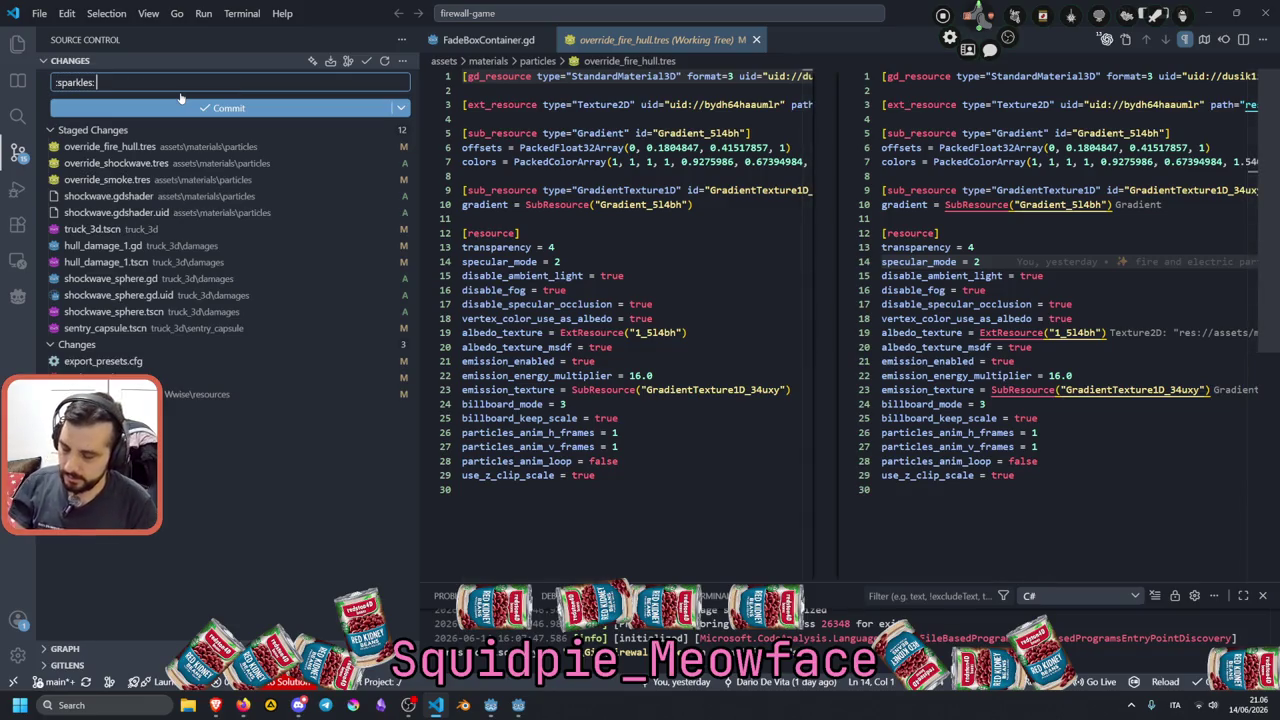
pyautogui.write('exshock')
pyautogui.hotkey('ctrl', 'Left')
pyautogui.write('explosion')
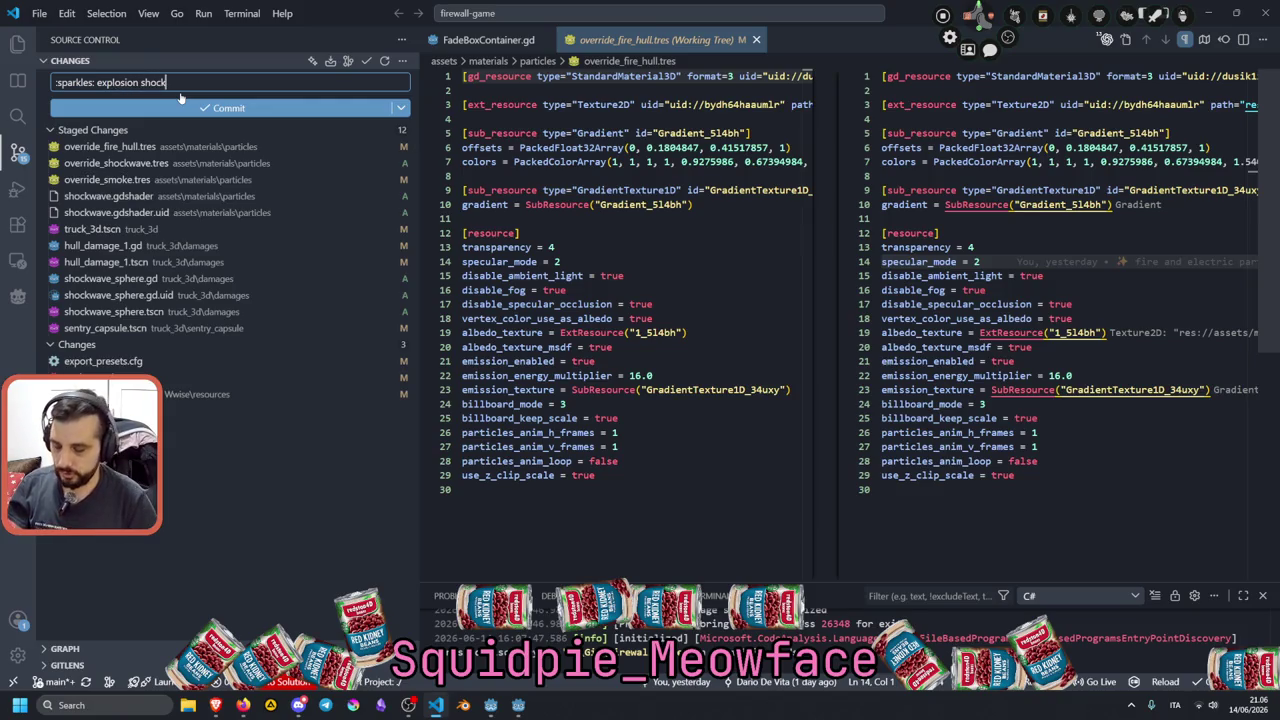
pyautogui.press('End')
pyautogui.write('wave')
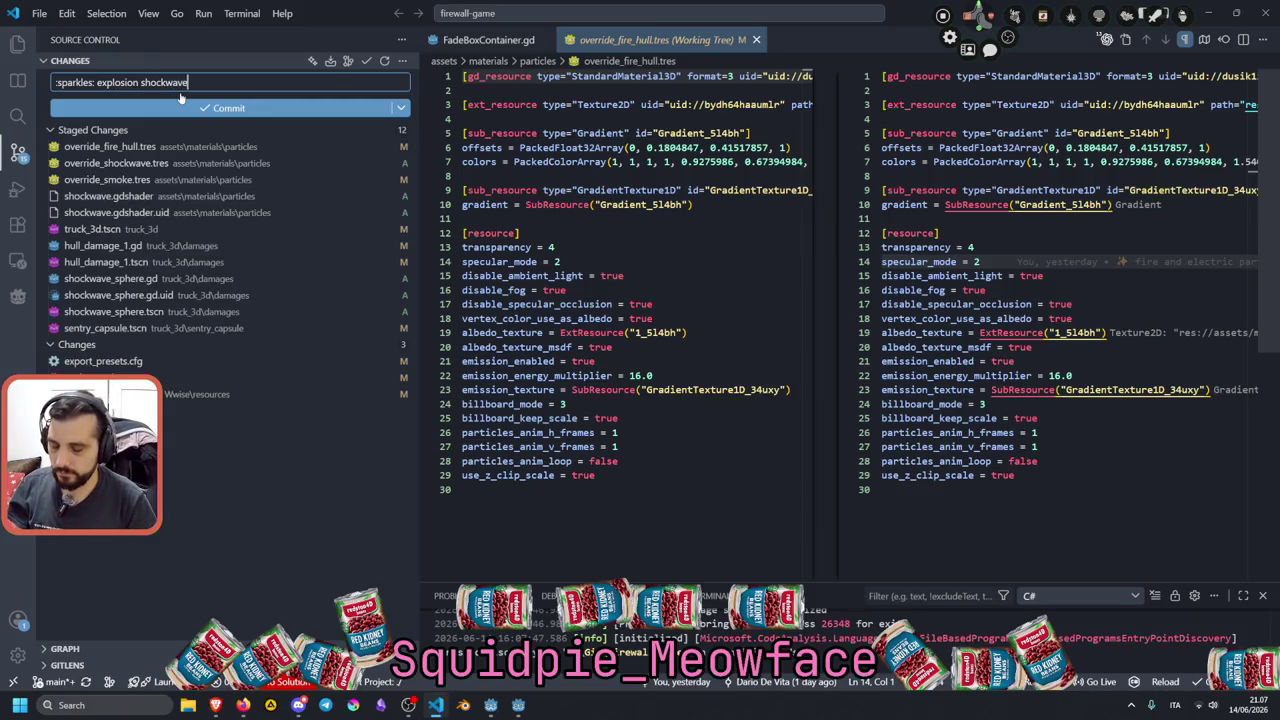
pyautogui.write(' for ')
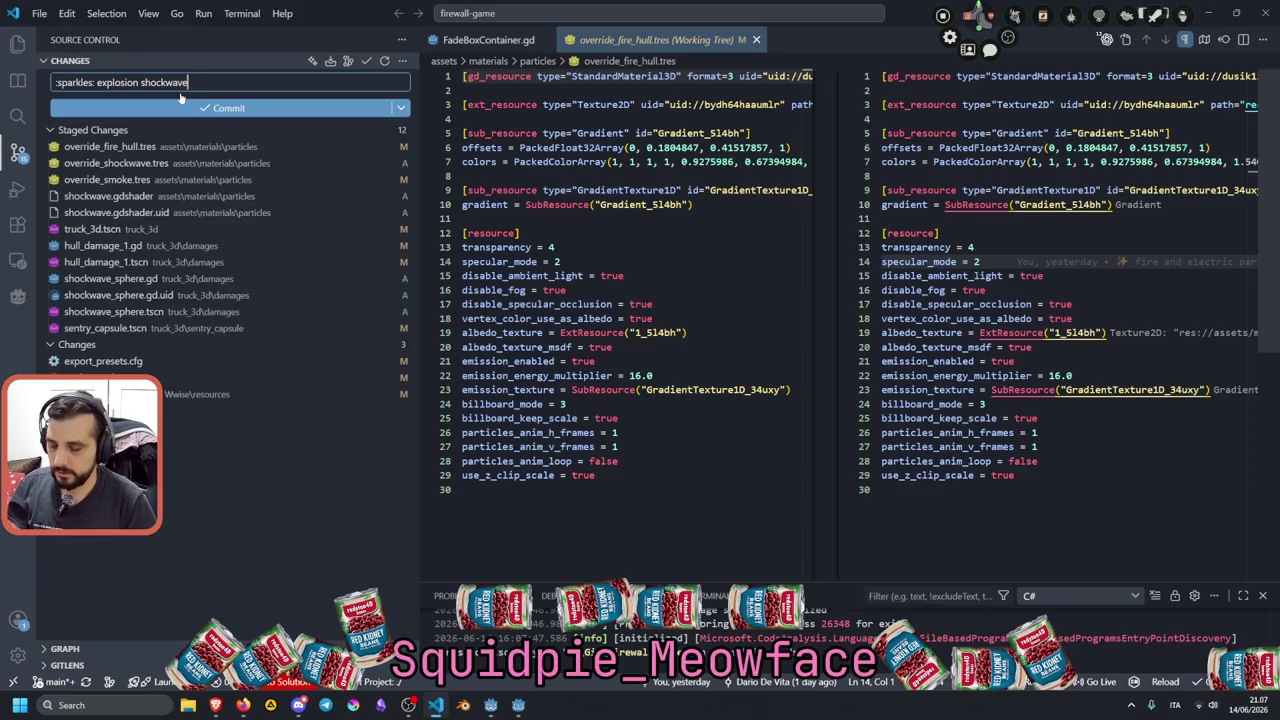
pyautogui.write('hull damage (visuals and')
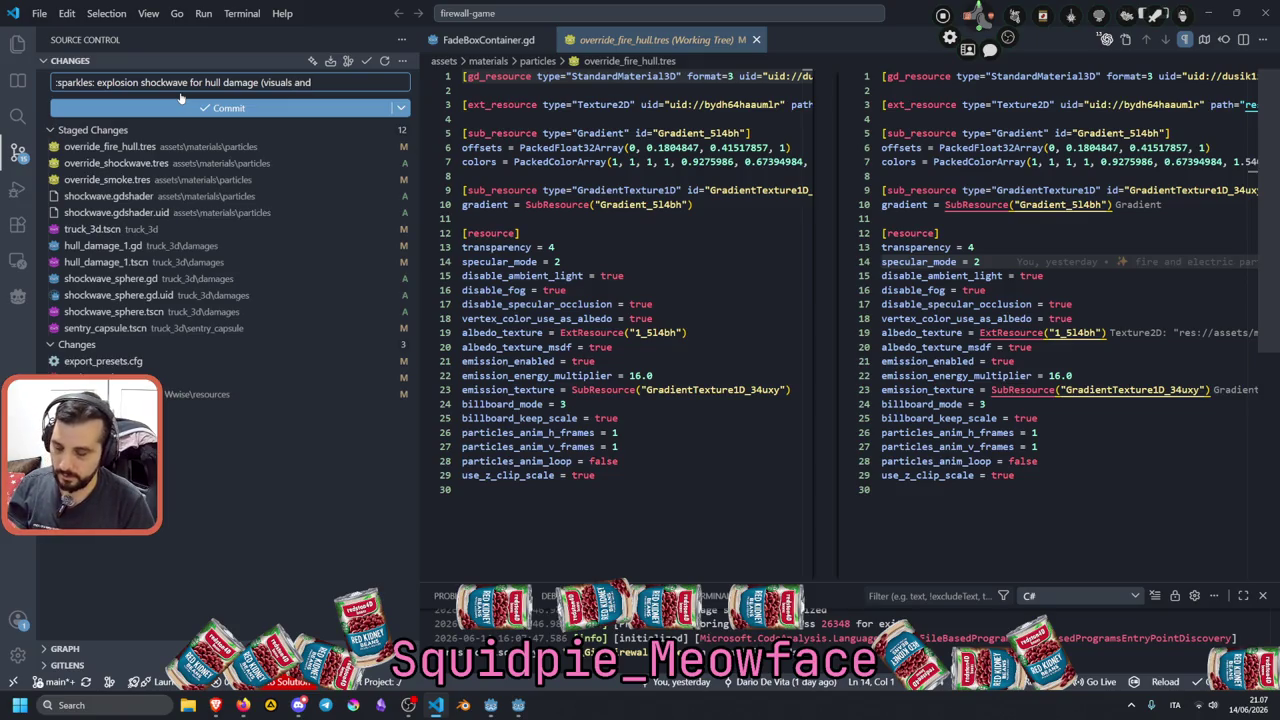
pyautogui.write(' impulse')
pyautogui.hotkey('ctrl', 'Left')
pyautogui.write('rigid body')
pyautogui.press('End')
pyautogui.write(')')
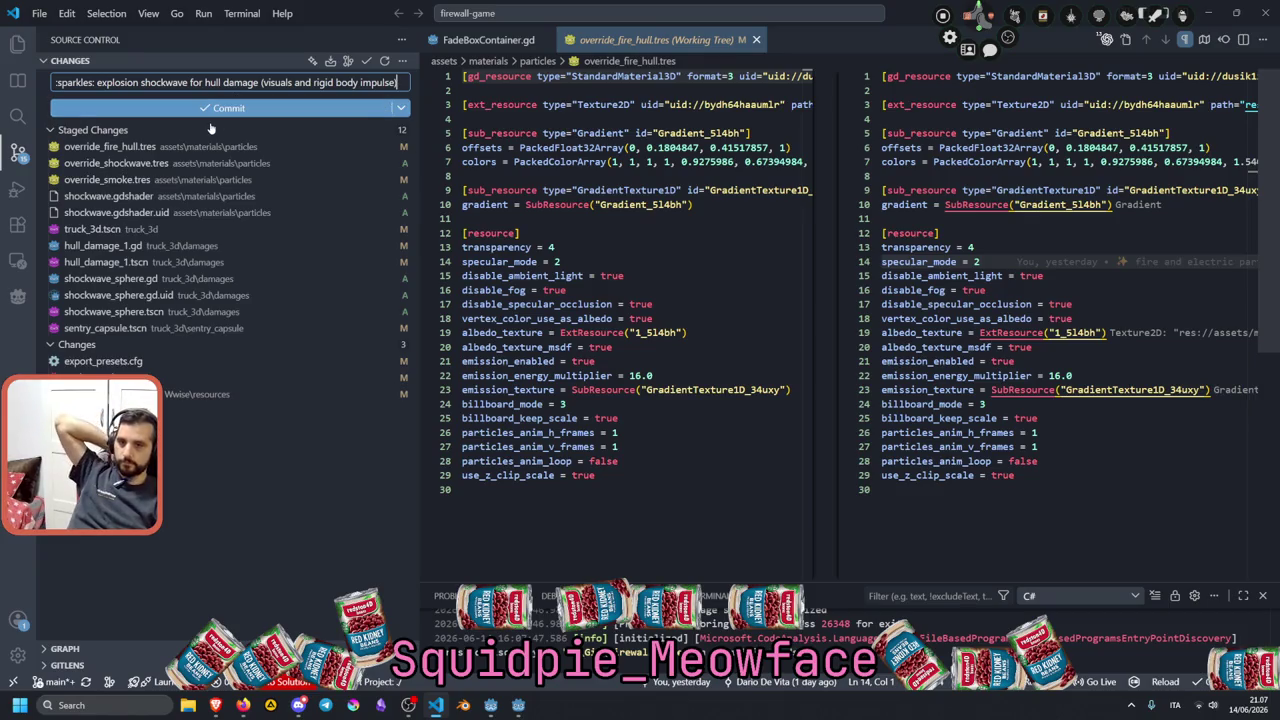
pyautogui.click(105, 361)
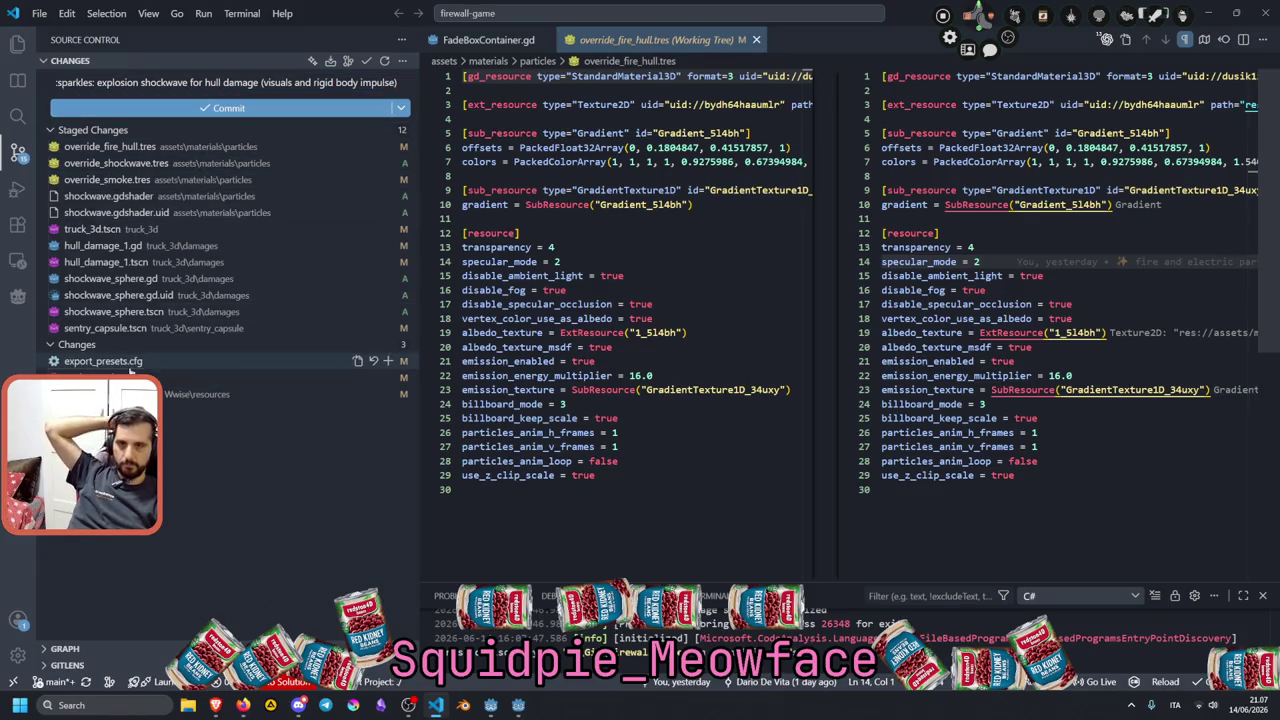
# Stage only the new trigger layer-name lines 210–216 in the project.godot diff.
pyautogui.press('Down')
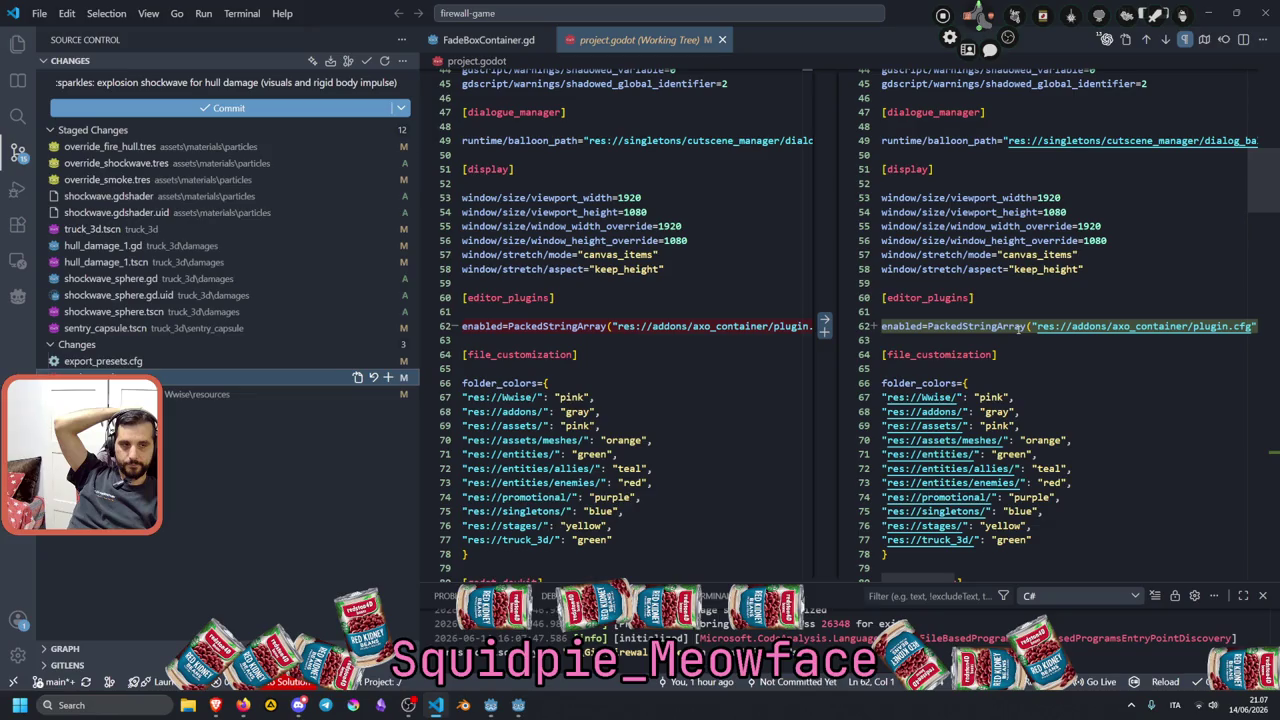
pyautogui.hotkey('alt', 'F5')
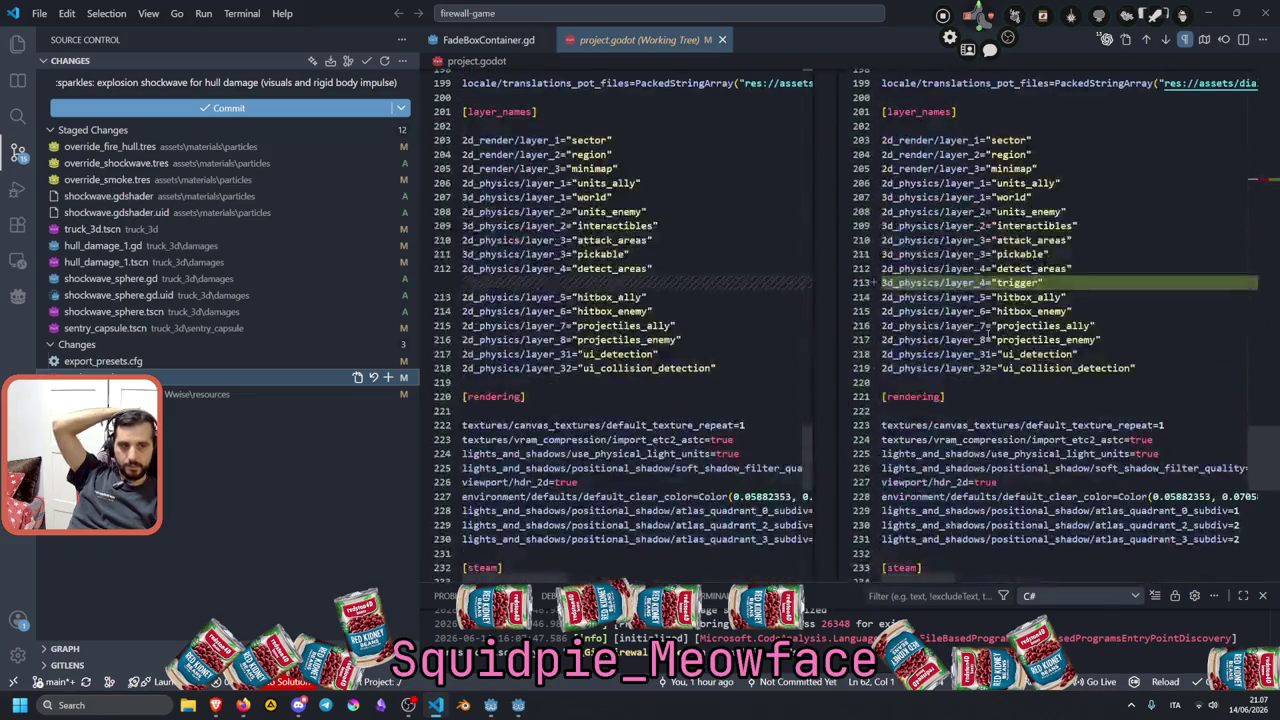
pyautogui.moveTo(966, 325); pyautogui.dragTo(937, 240)
pyautogui.rightClick(950, 289)
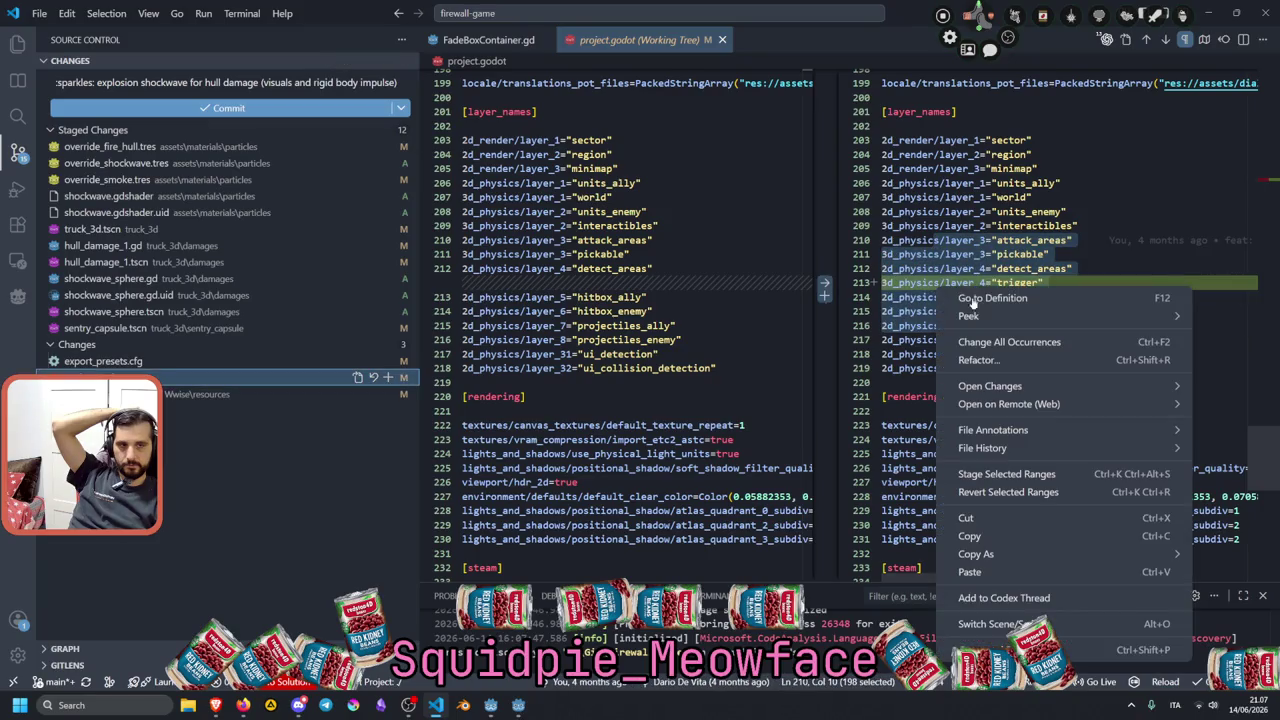
pyautogui.click(1021, 600)
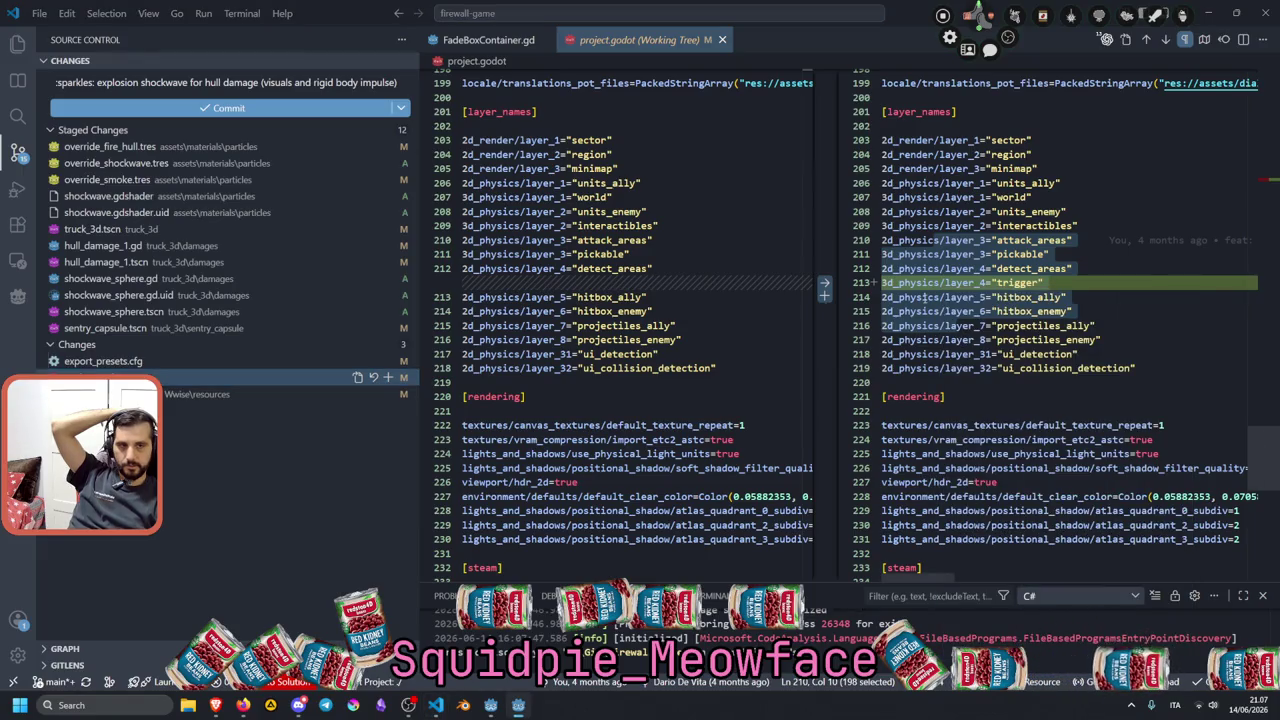
pyautogui.rightClick(924, 300)
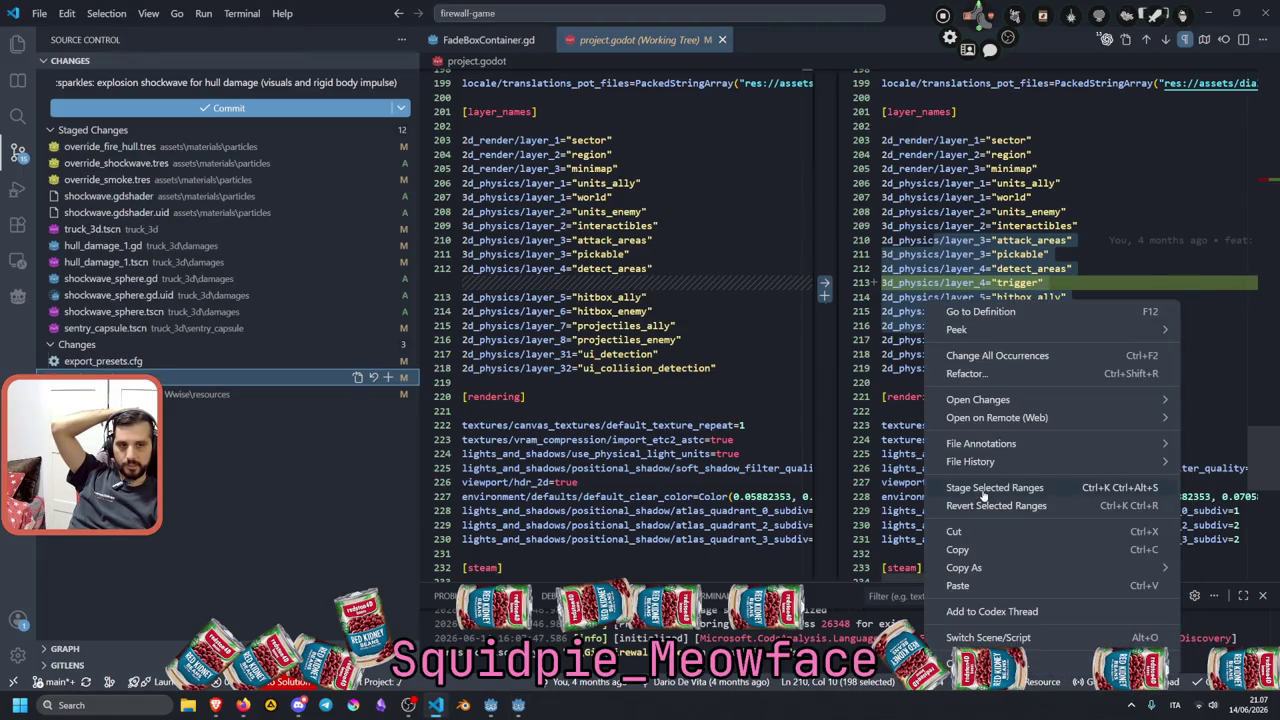
pyautogui.click(983, 488)
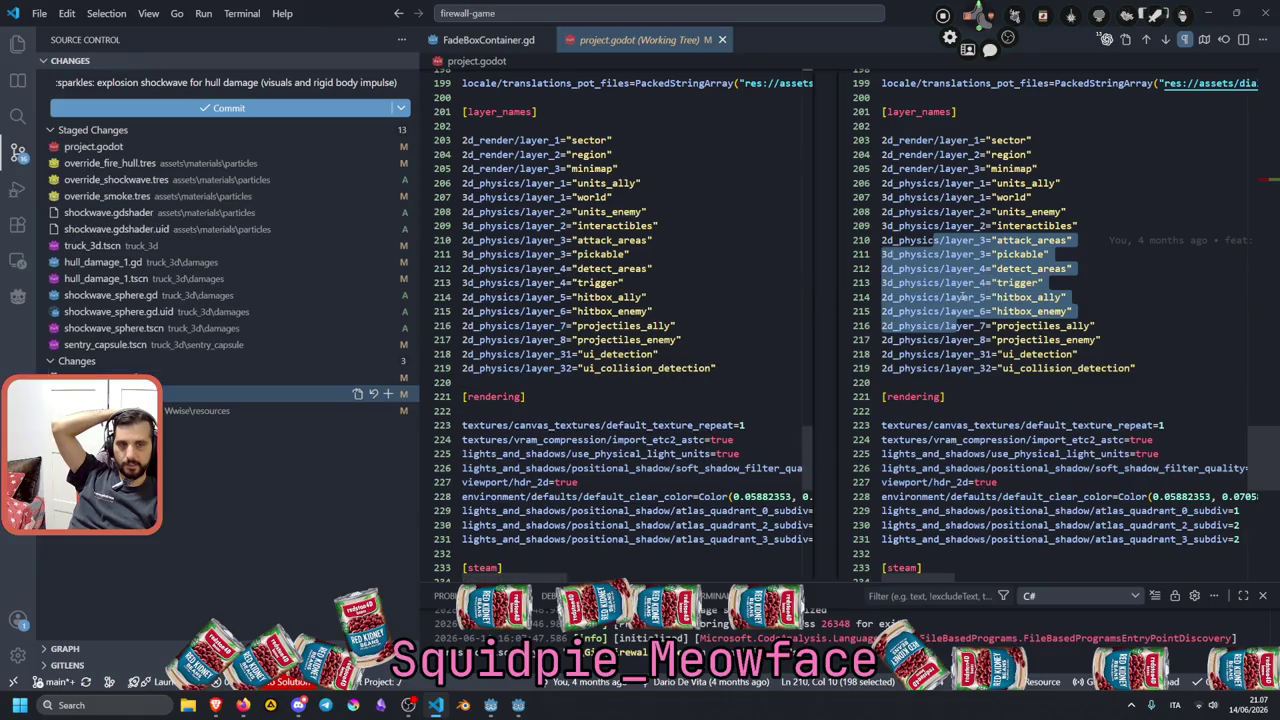
pyautogui.scroll(3, 950, 270)
pyautogui.click(968, 308)
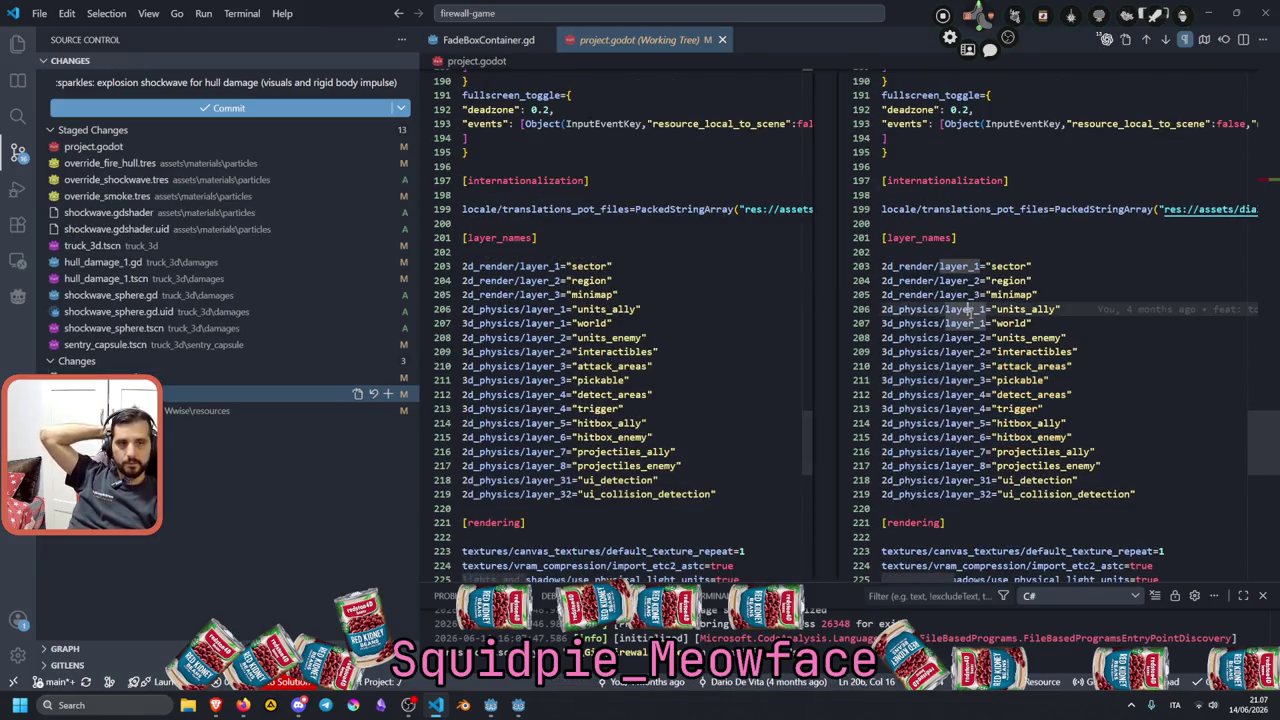
pyautogui.scroll(-1, 971, 320)
pyautogui.scroll(-10, 971, 320)
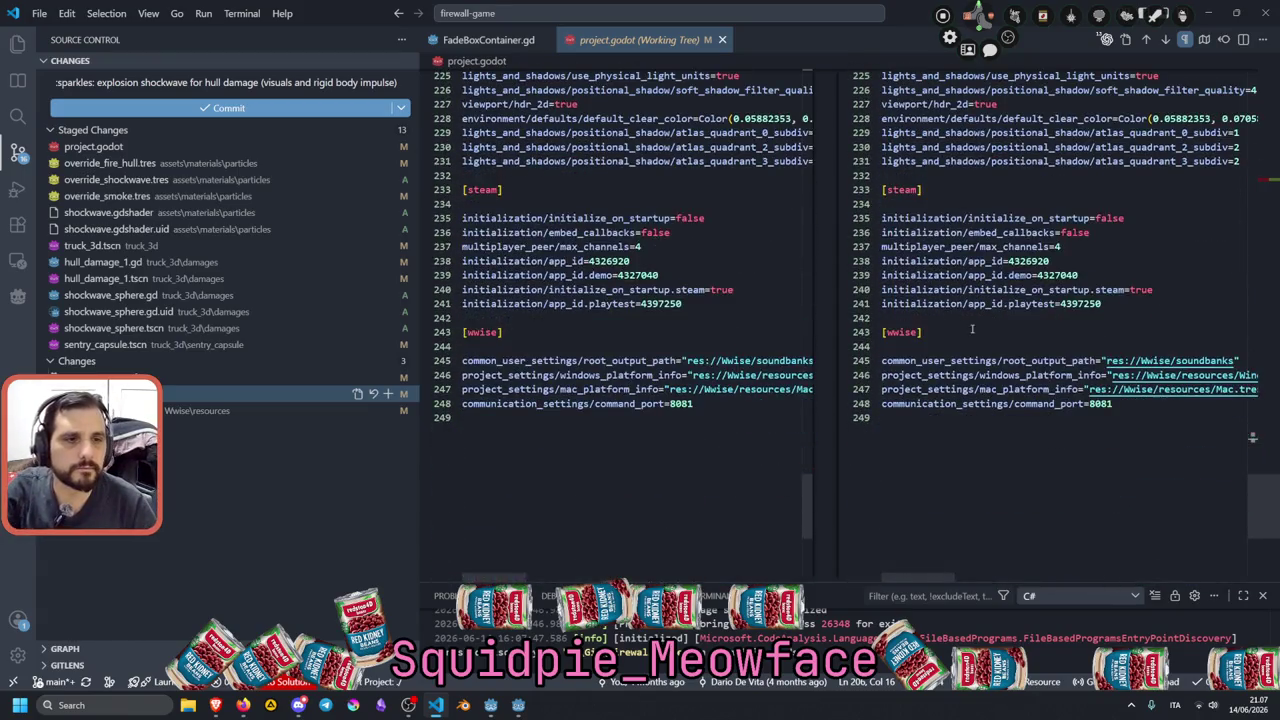
pyautogui.scroll(20, 971, 328)
pyautogui.scroll(20, 971, 328)
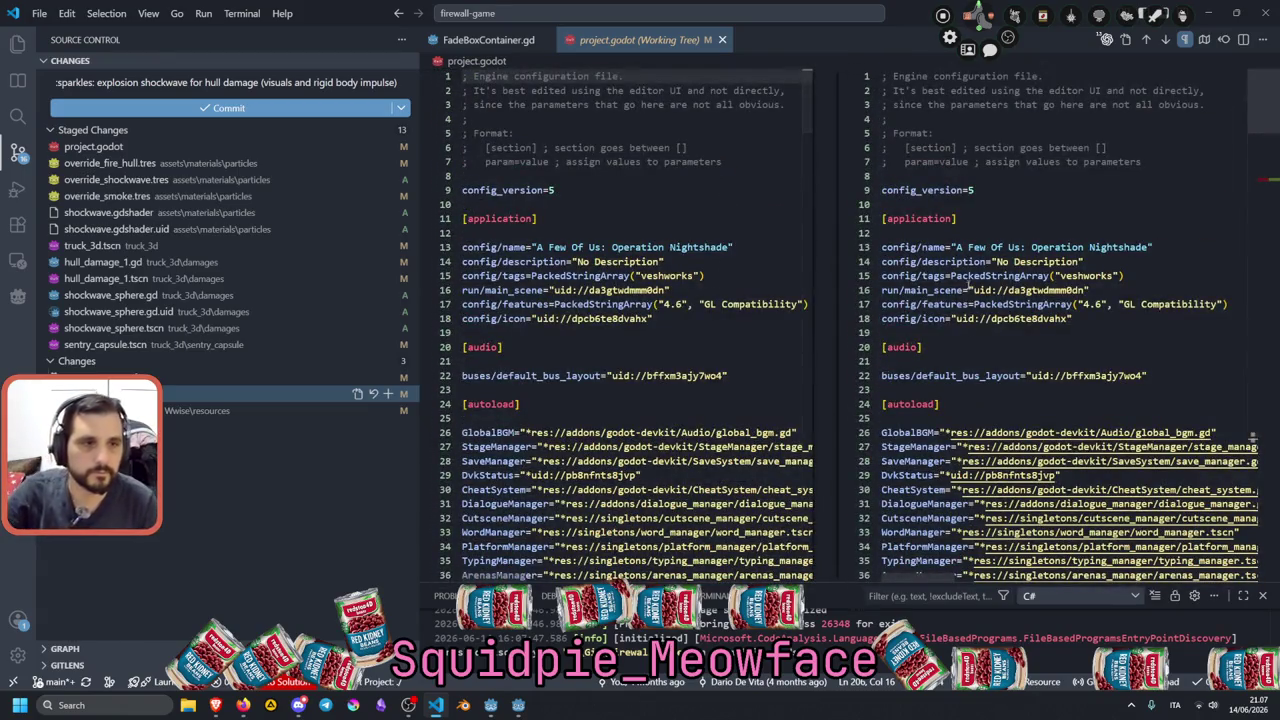
pyautogui.click(968, 290)
# Review the staged shockwave_sphere.gd changes, commit to main, and return to Godot.
pyautogui.click(120, 295)
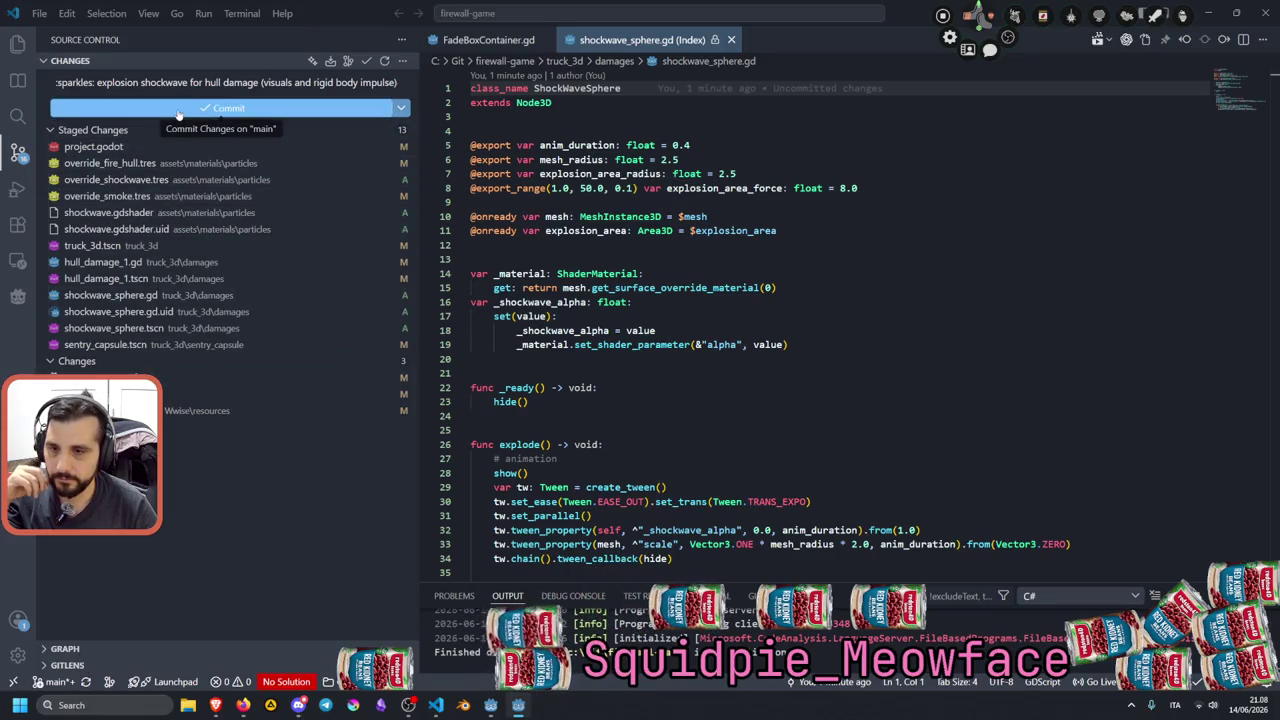
pyautogui.click(178, 108)
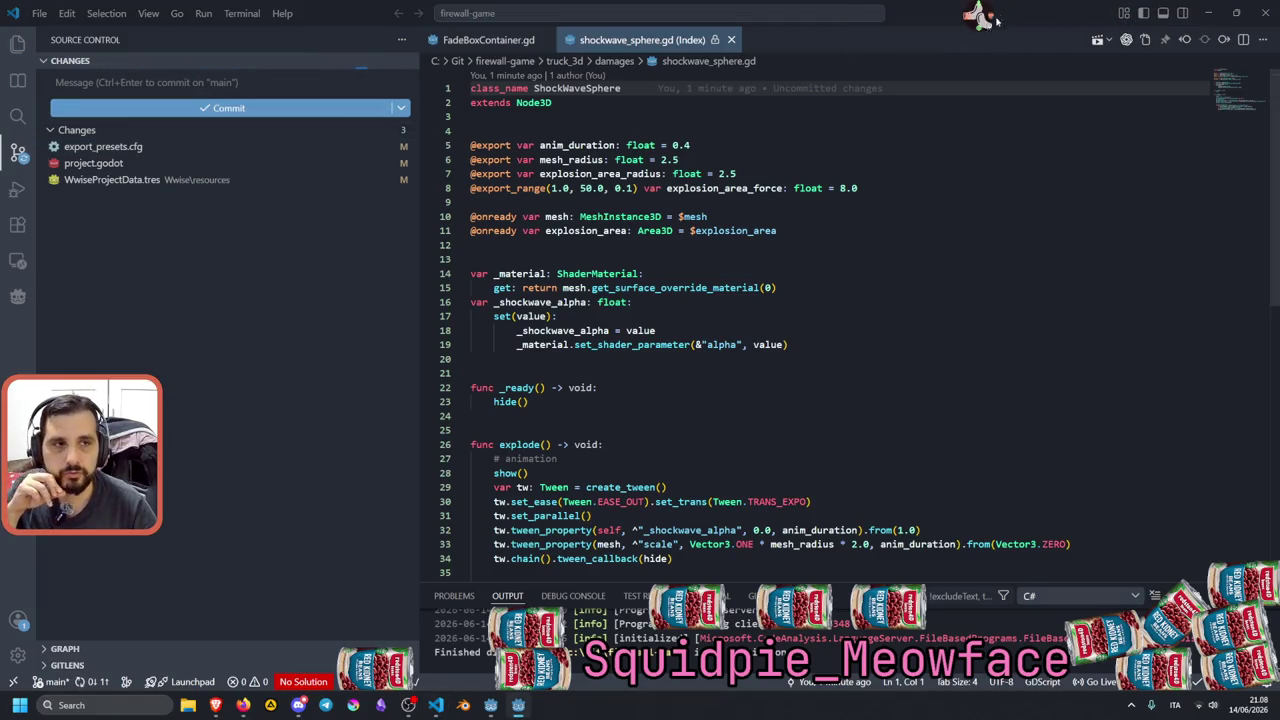
pyautogui.click(1208, 12)
pyautogui.click(430, 230)
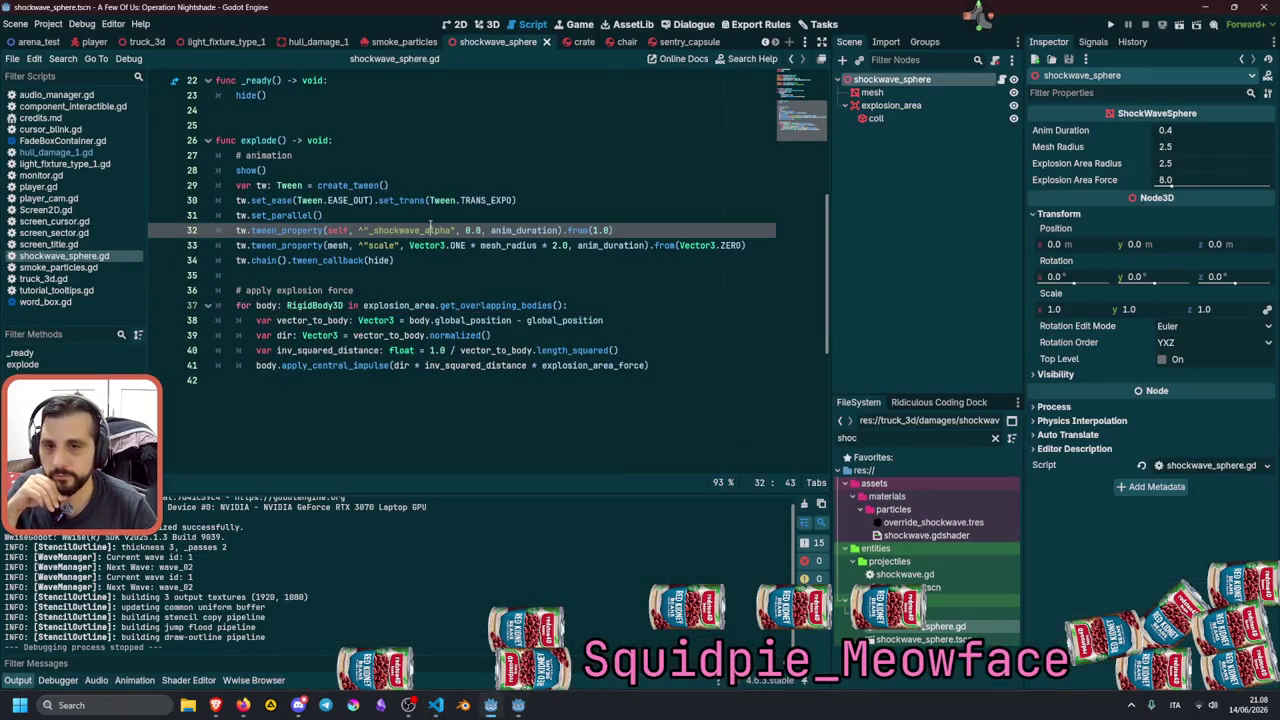
# Switch to the 3D view, open the truck_3d scene tab and frame hull_damage2.
pyautogui.moveTo(430, 224)
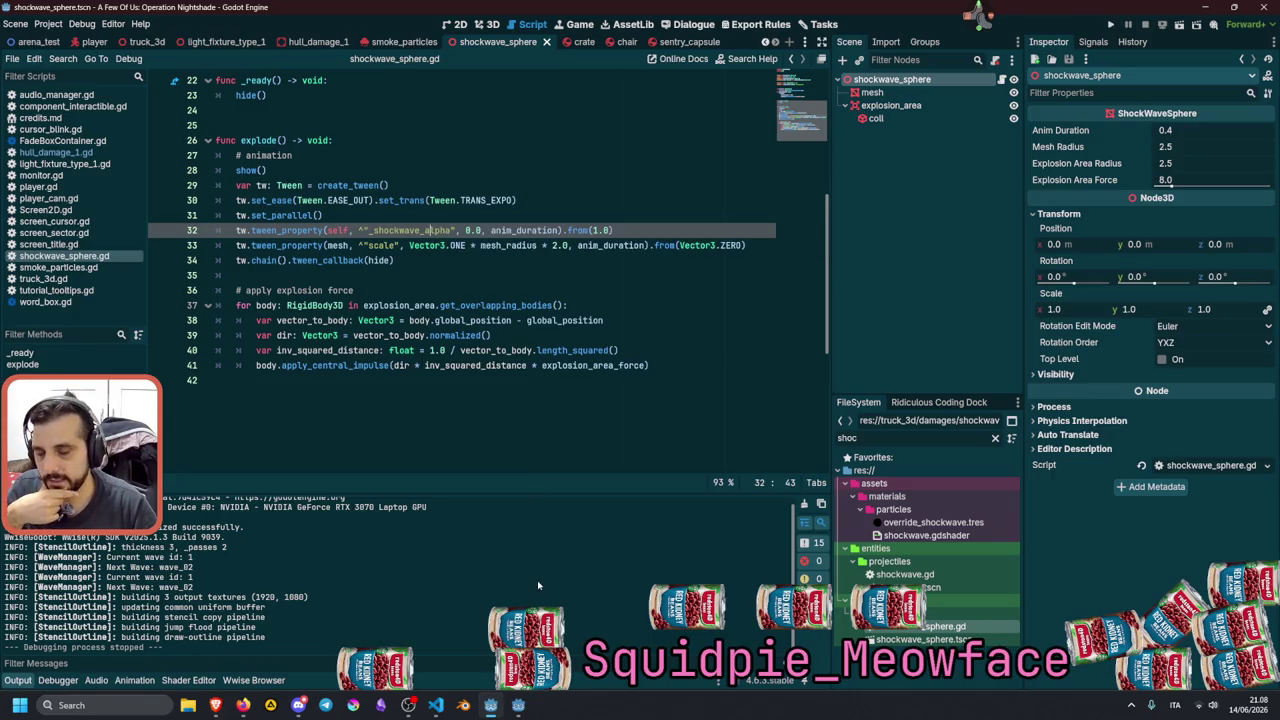
pyautogui.moveTo(490, 705)
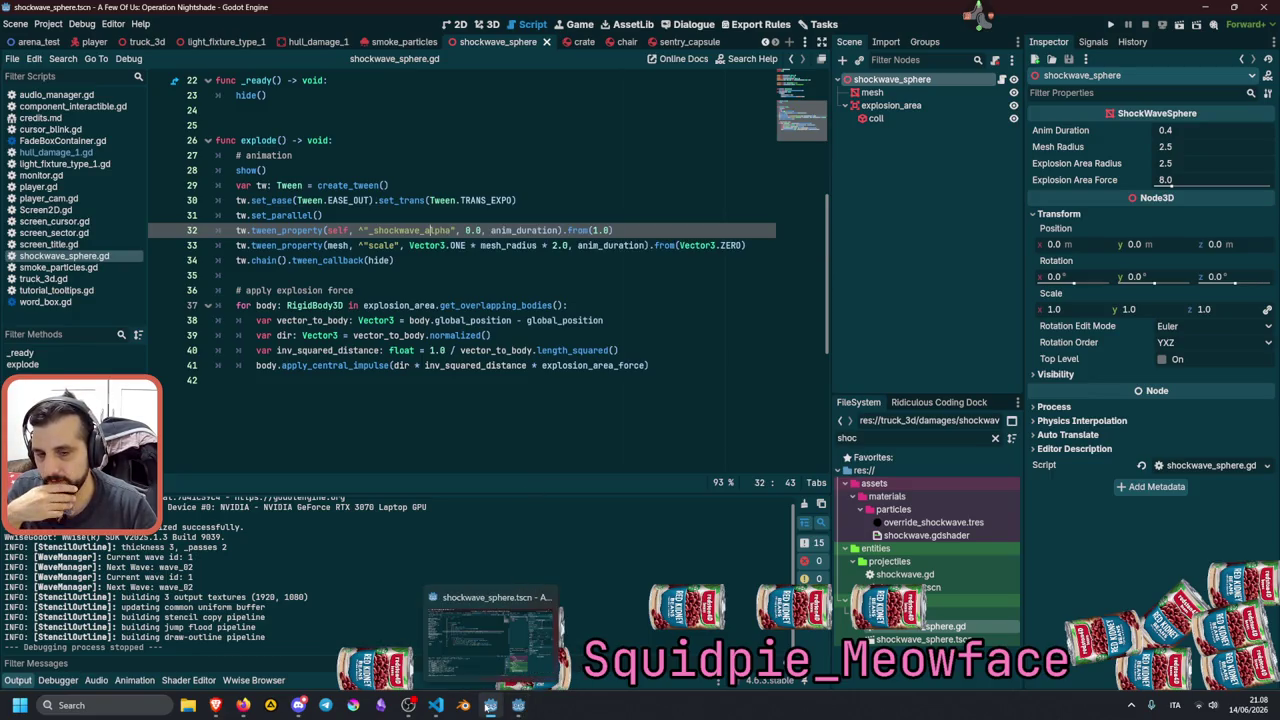
pyautogui.click(490, 24)
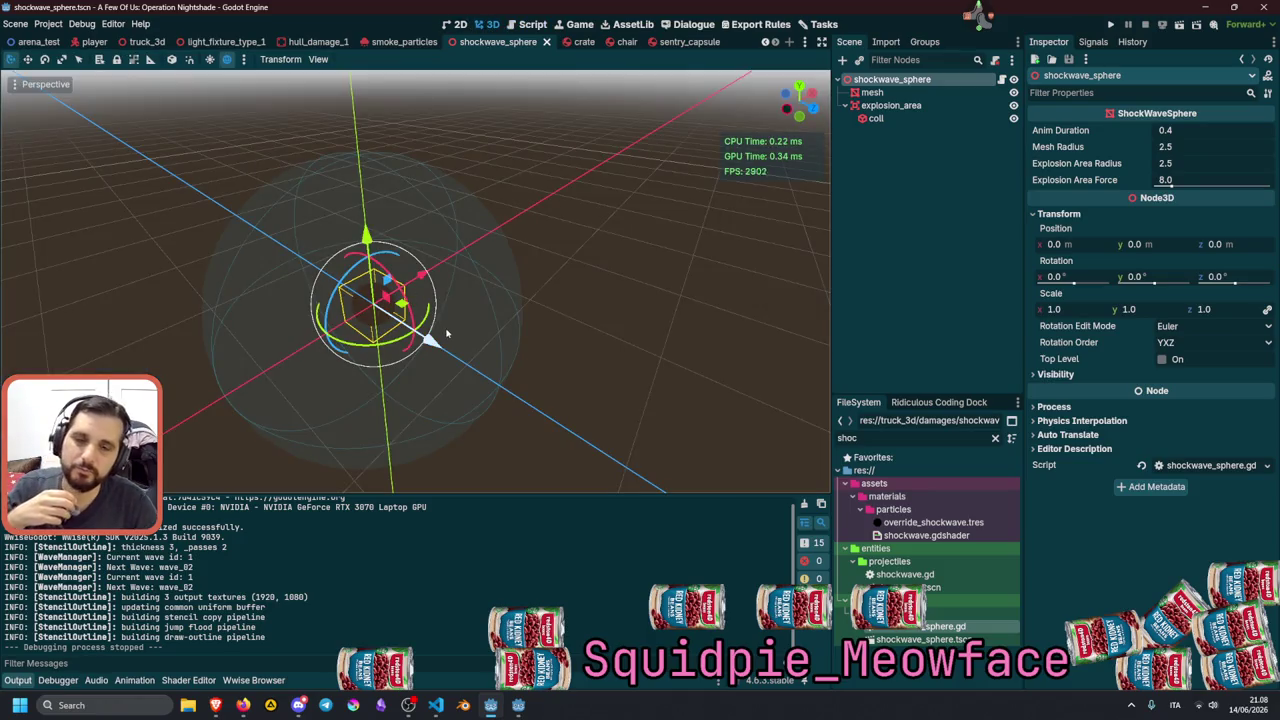
pyautogui.click(139, 42)
pyautogui.press('f')
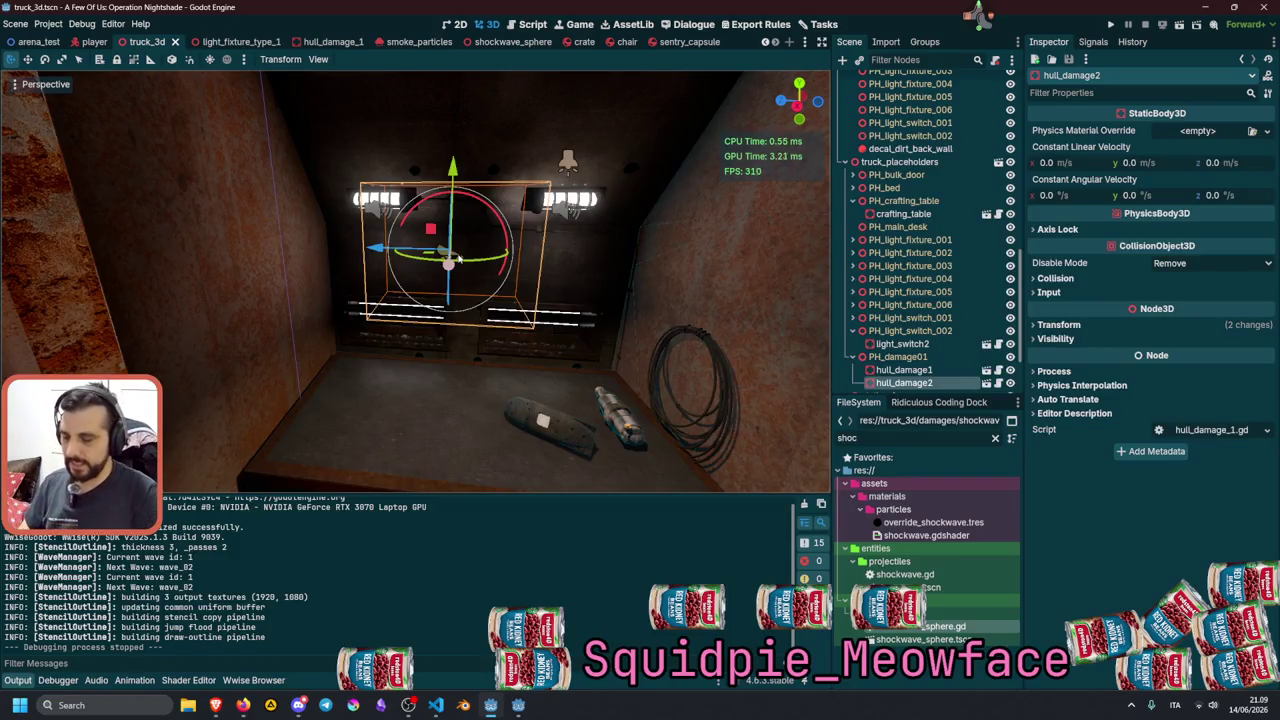
# Run the project with F5, enter the test prototype, and walk through the pink doorway to the desk.
pyautogui.press('F5')
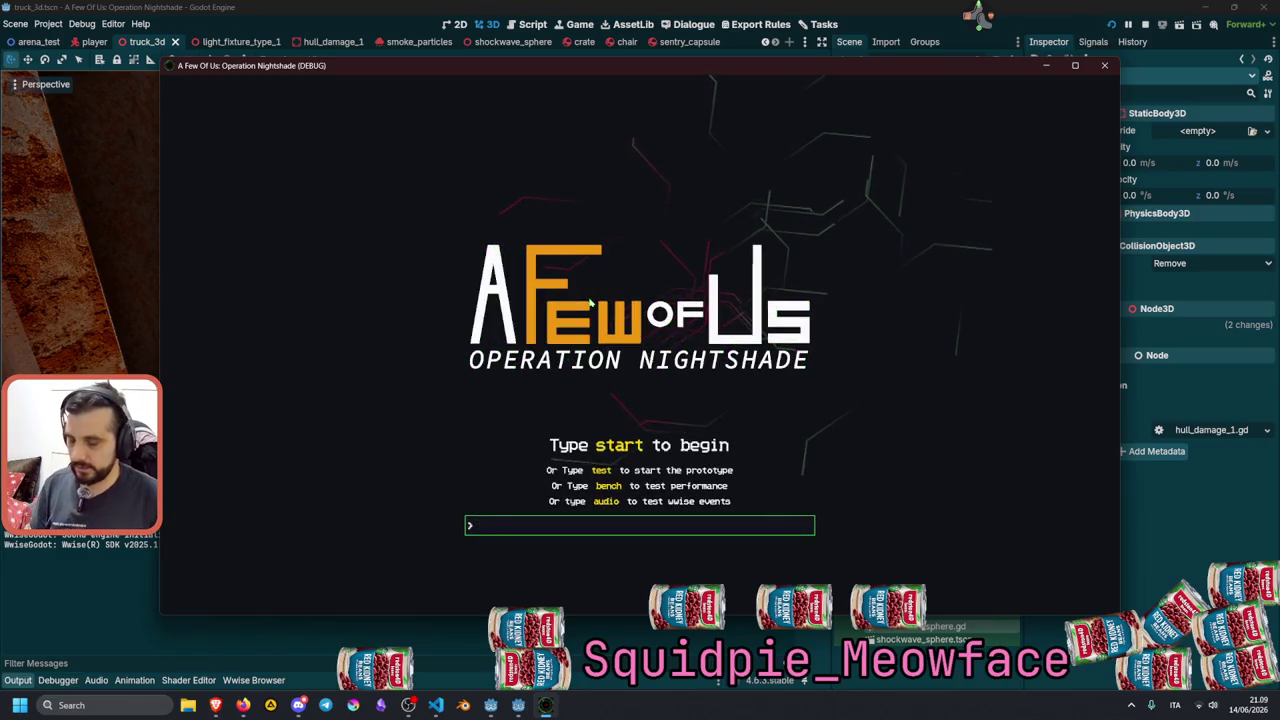
pyautogui.write('test')
pyautogui.press('Return')
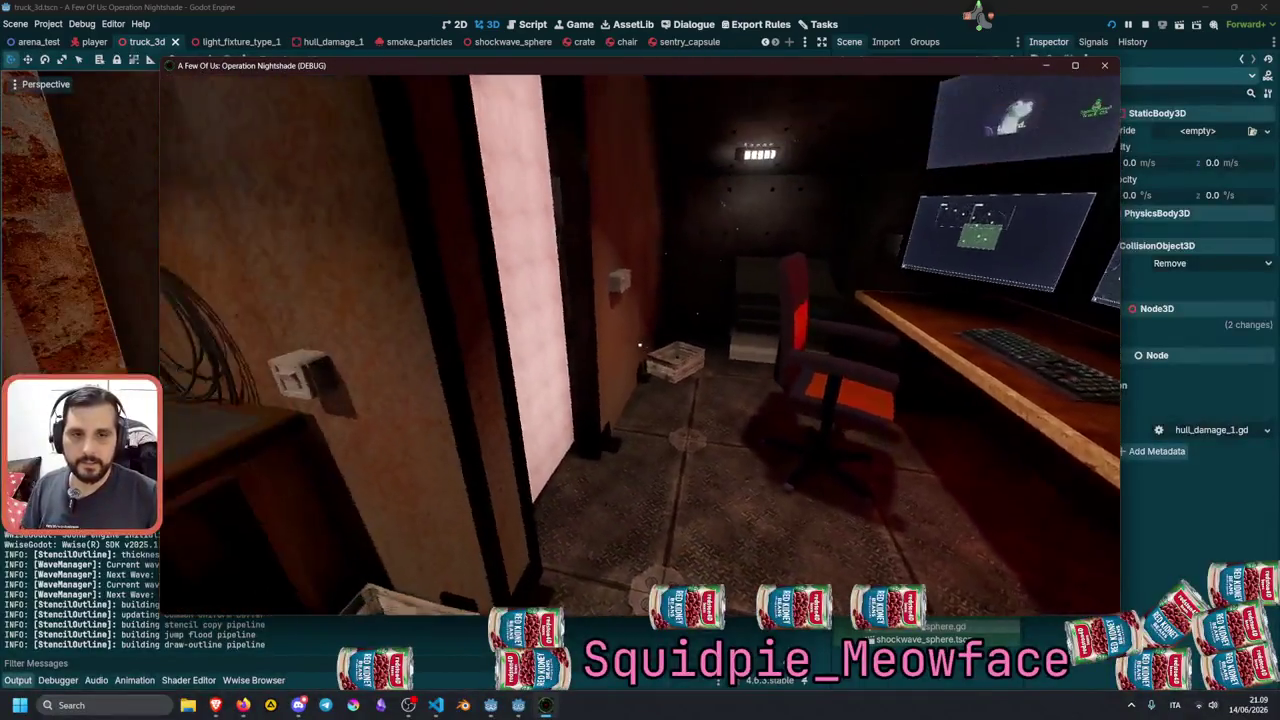
pyautogui.press('s')
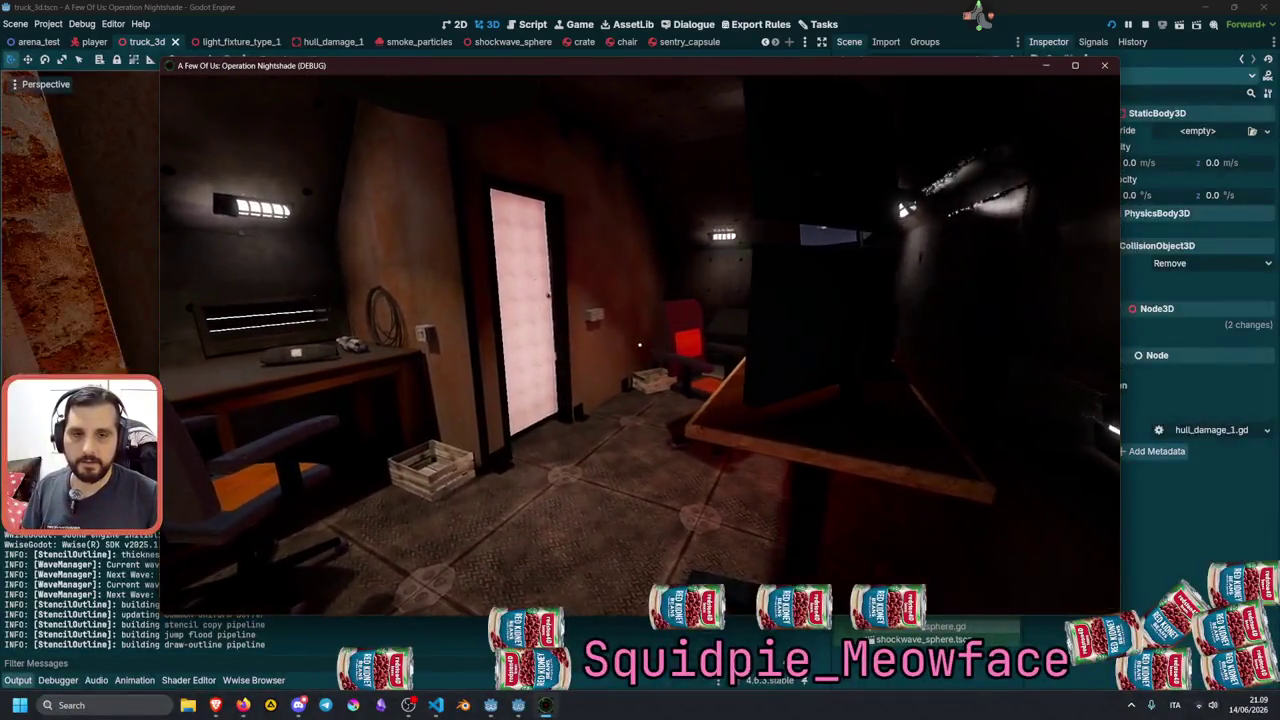
pyautogui.press('s')
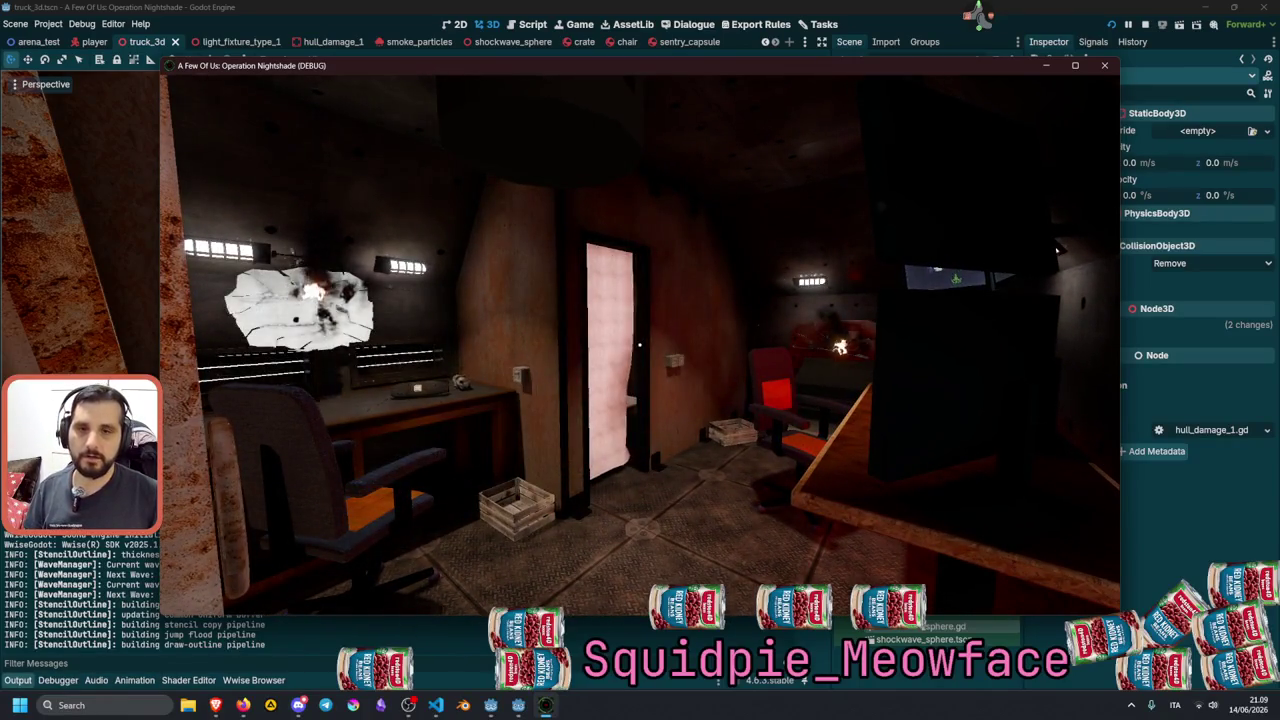
pyautogui.press('w')
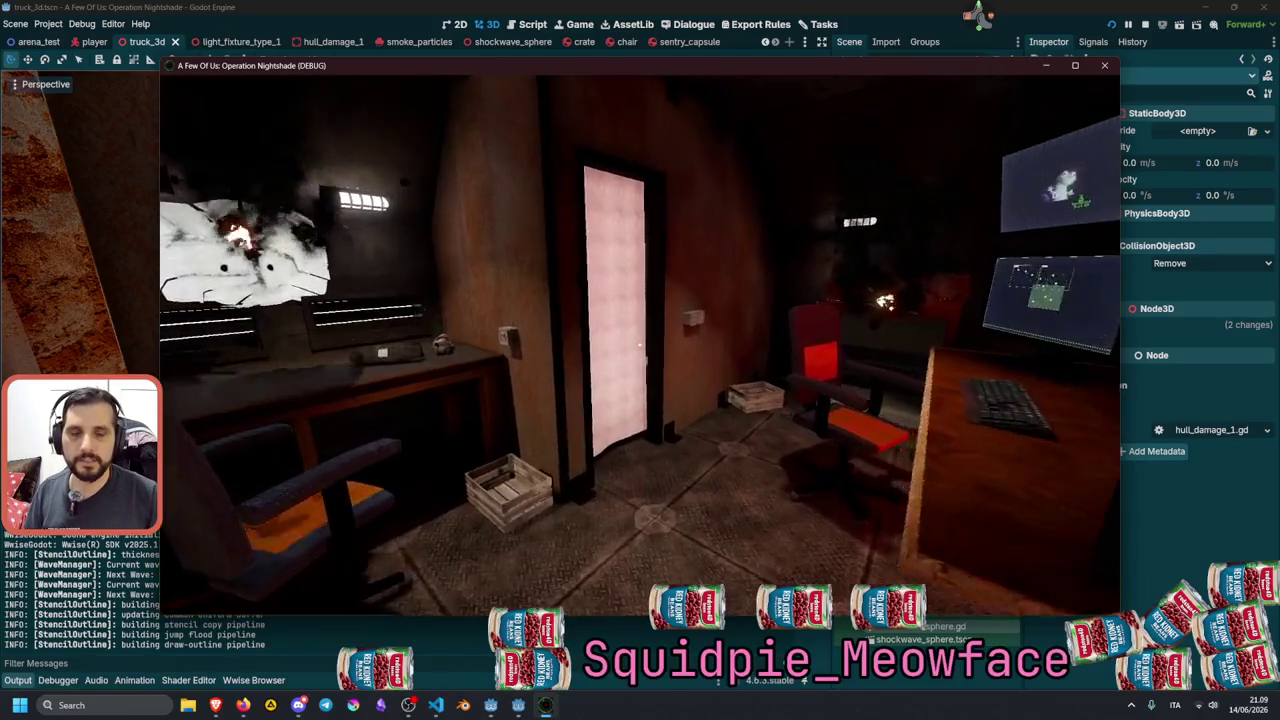
pyautogui.press('w')
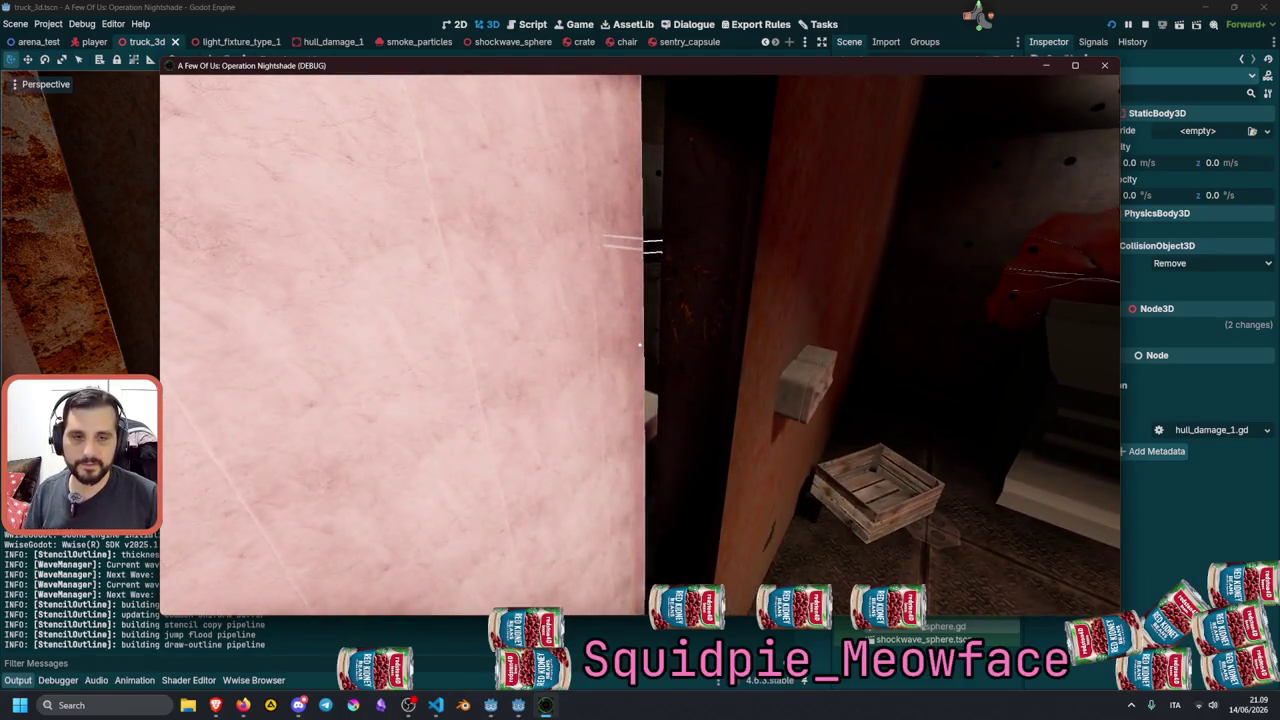
pyautogui.press('a')
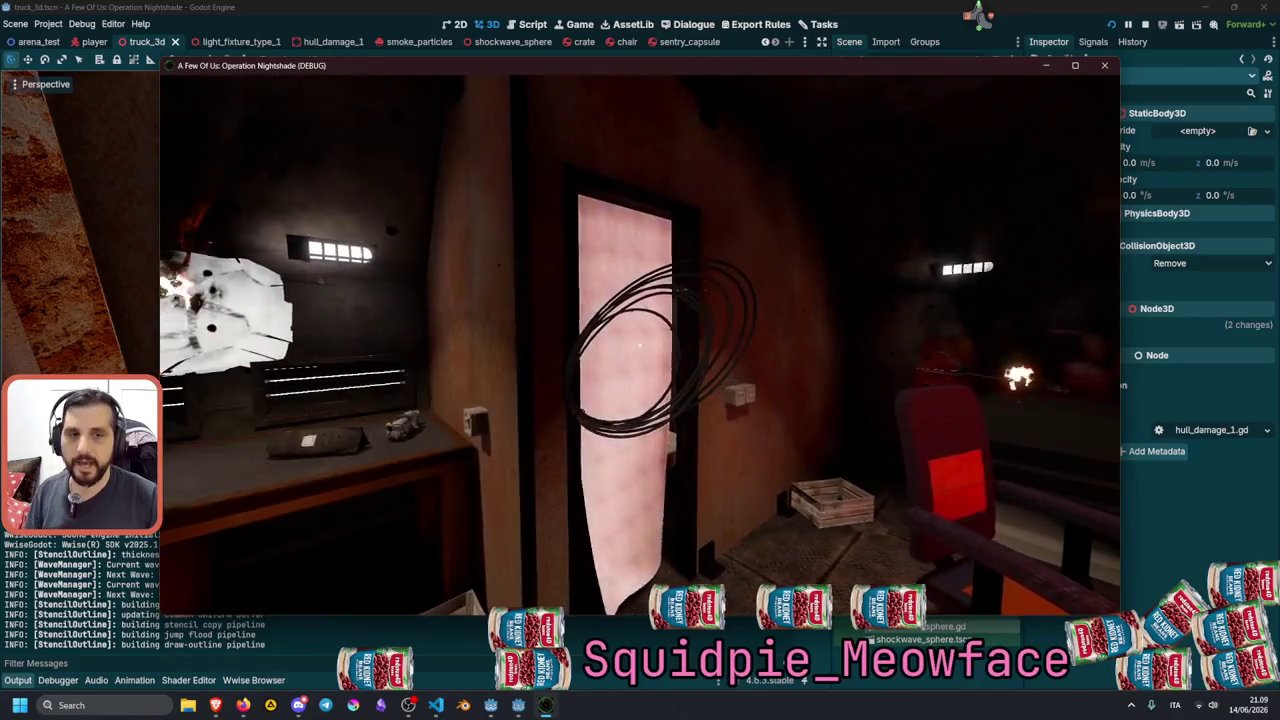
pyautogui.press('w')
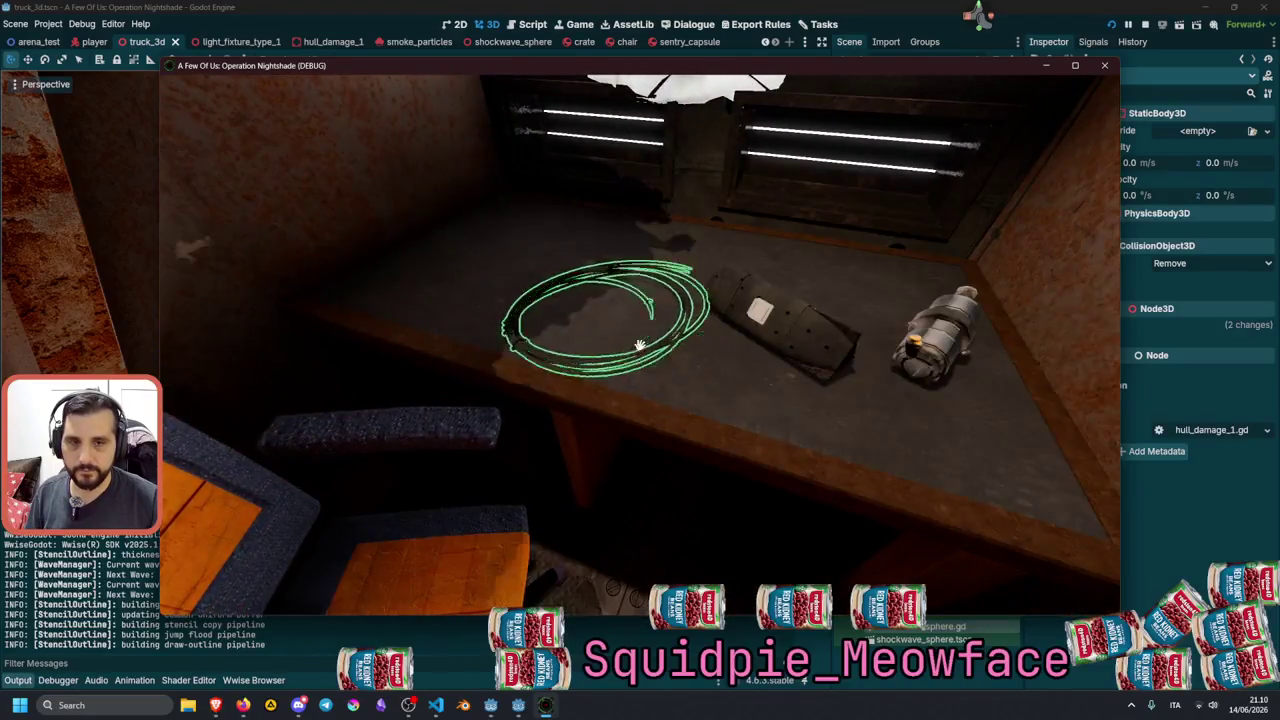
# Grab the outlined cable coil and carry it toward the pink door.
pyautogui.click(640, 345)
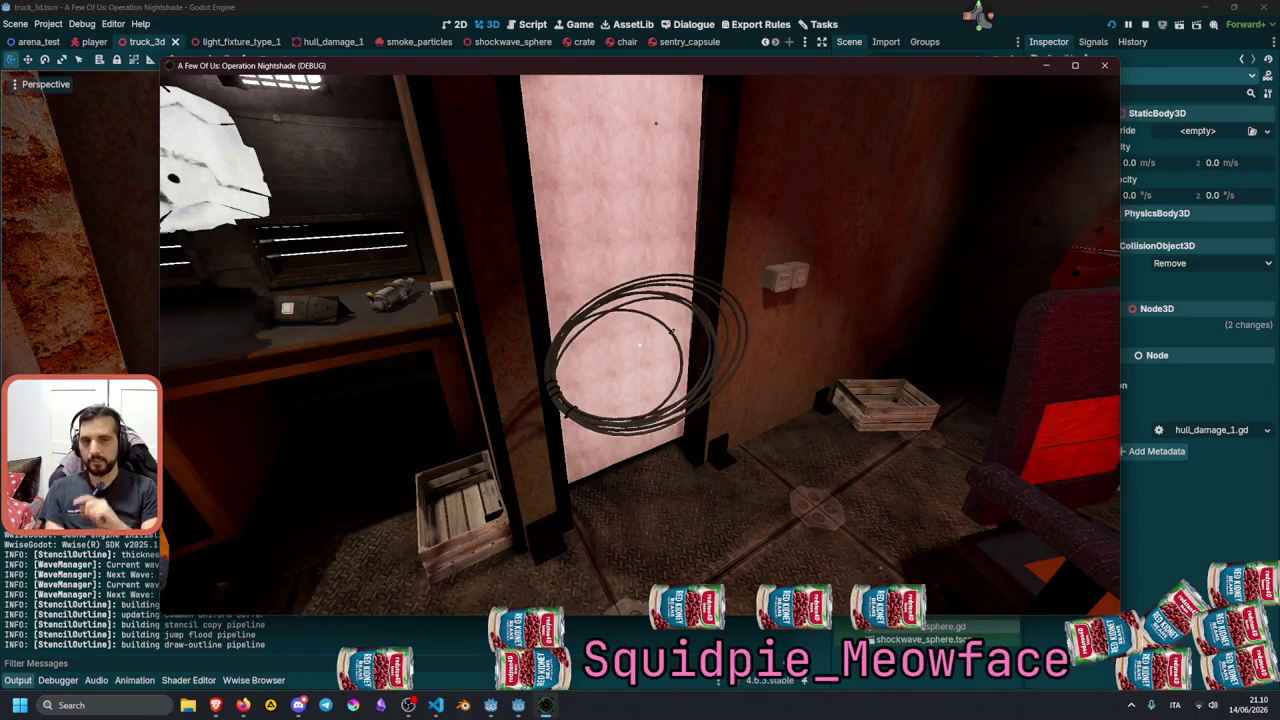
pyautogui.press('w')
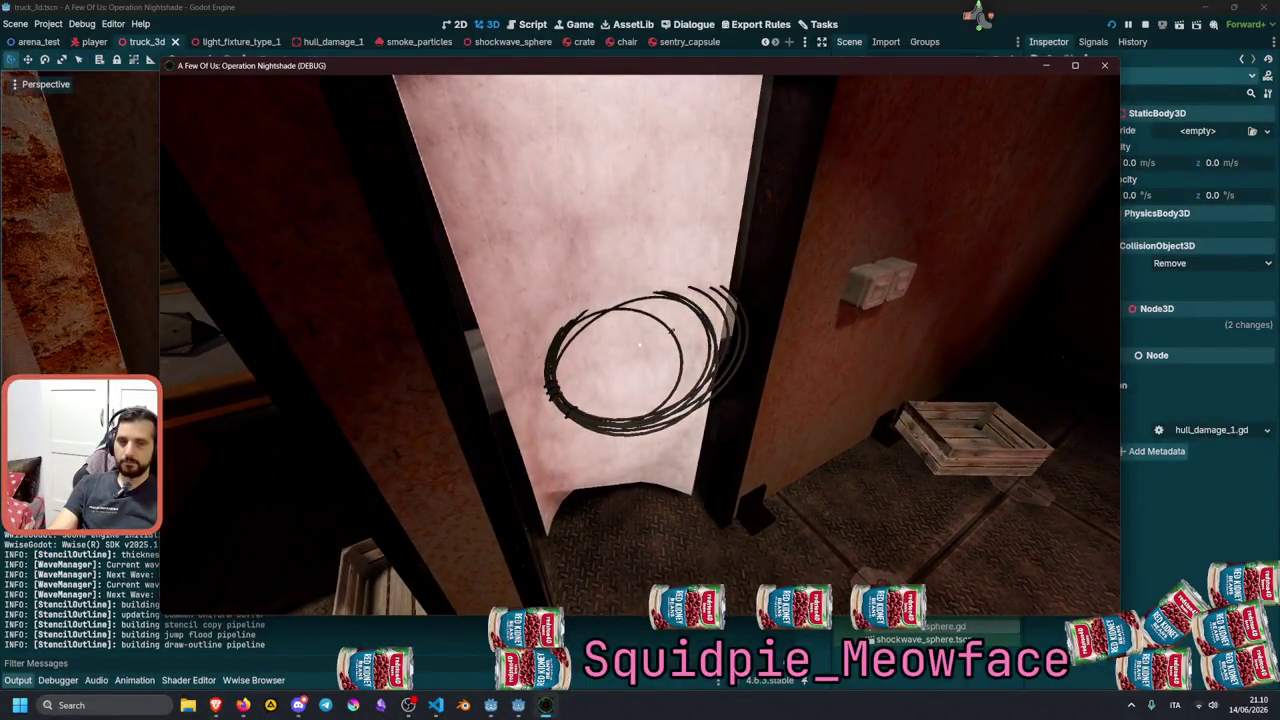
# Push the held coil against the pink panel and view it from several distances.
pyautogui.press('w')
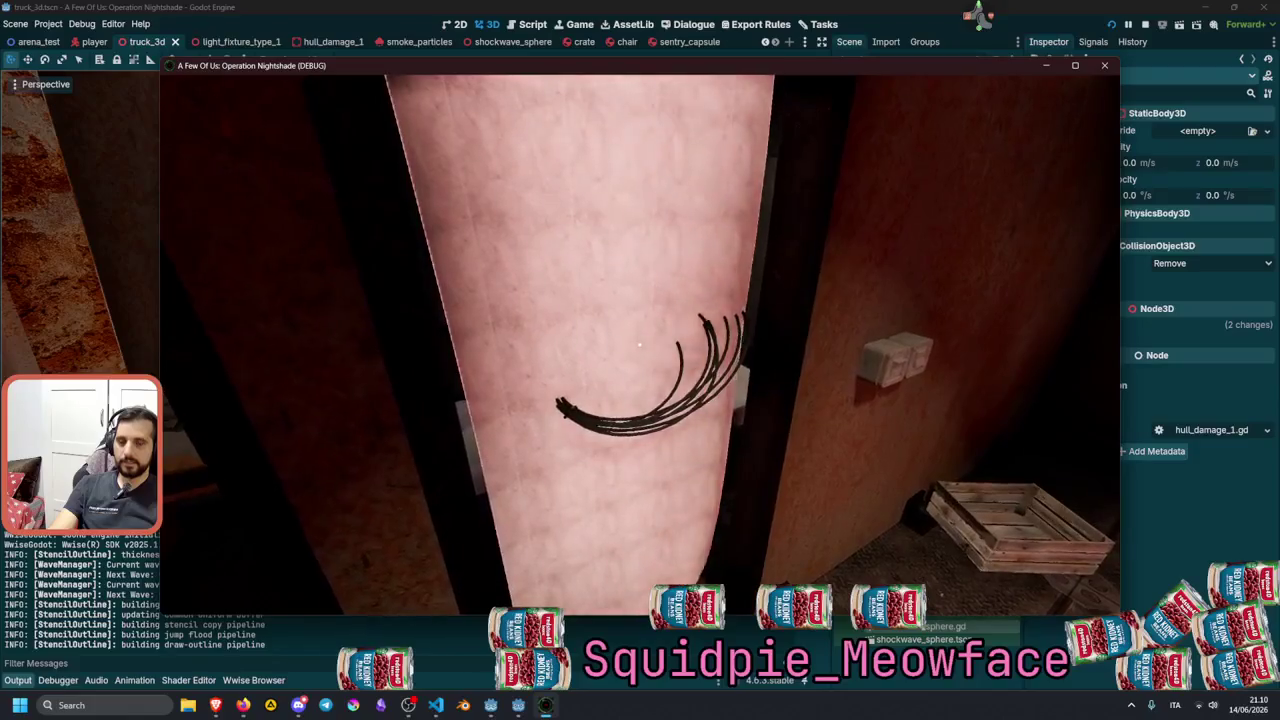
pyautogui.press('s')
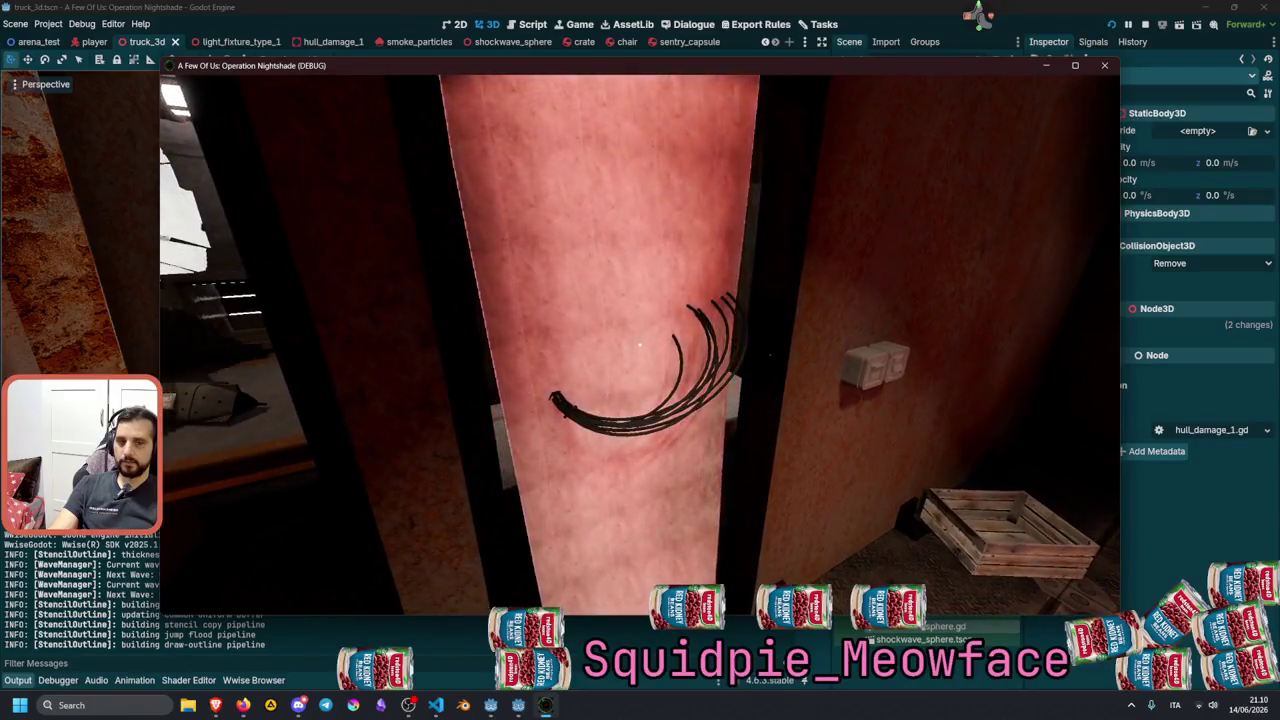
pyautogui.press('s')
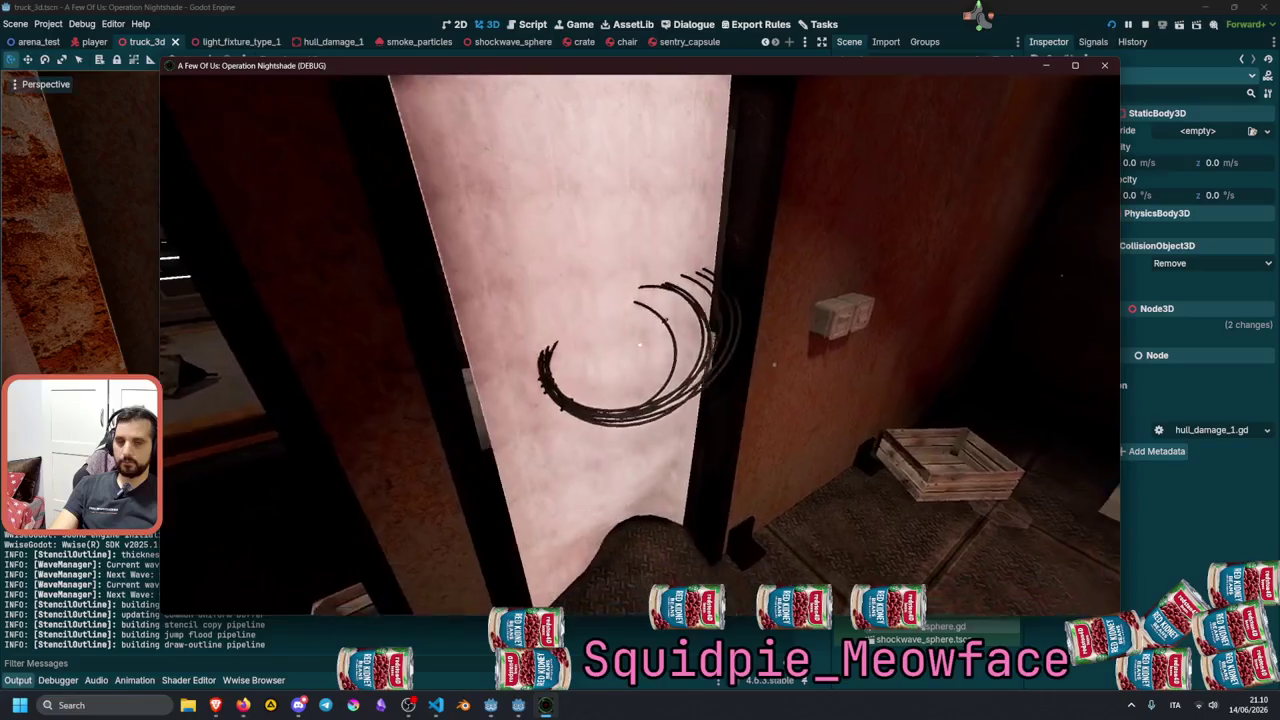
pyautogui.press('w')
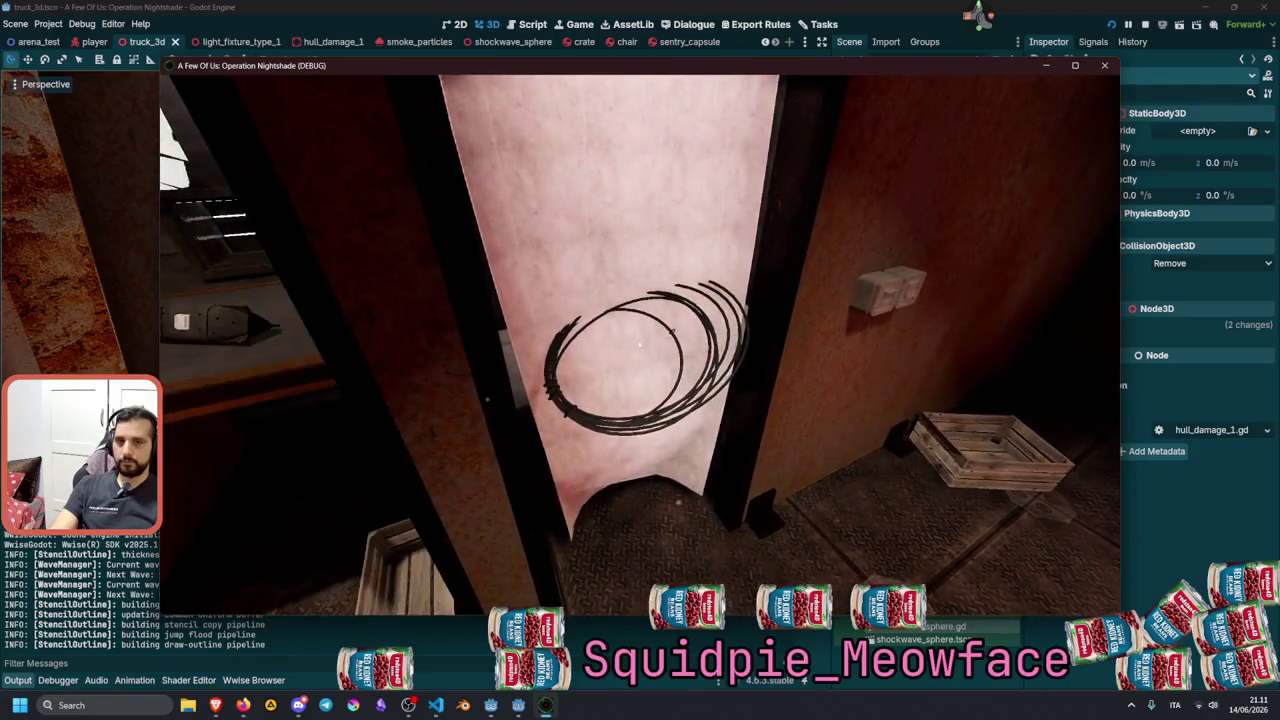
pyautogui.press('w')
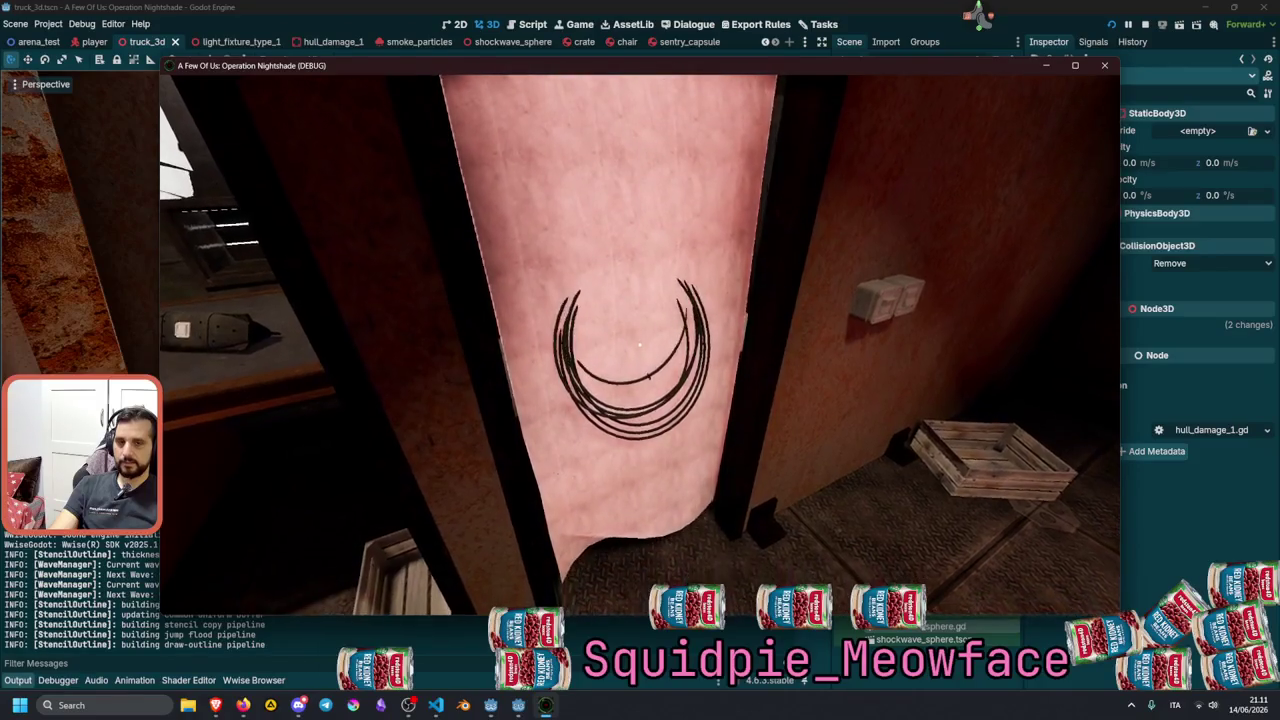
pyautogui.press('w')
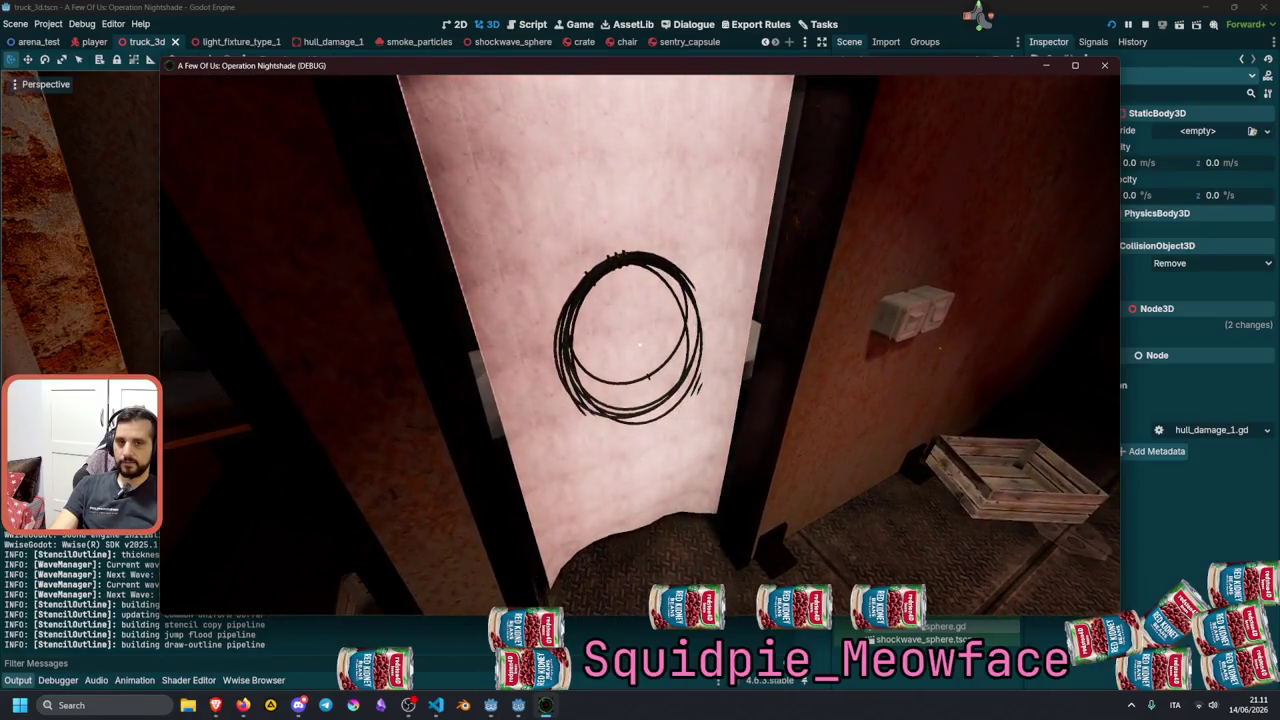
pyautogui.press('w')
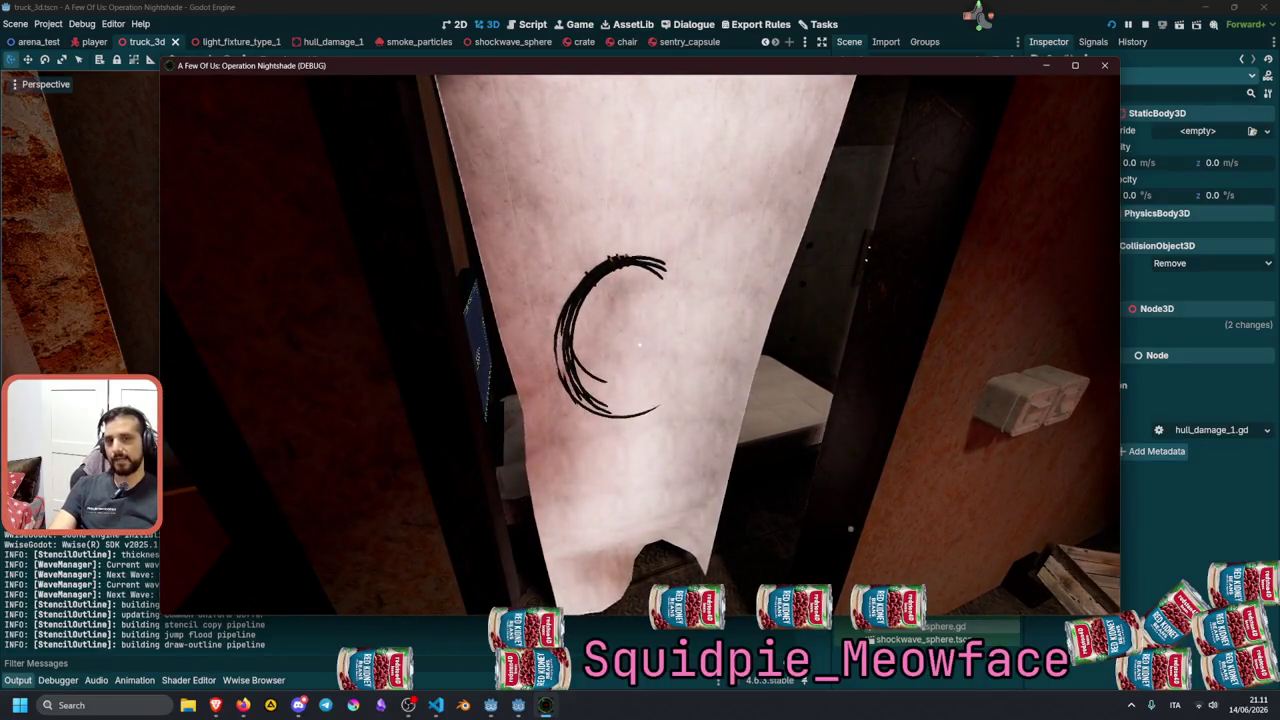
pyautogui.press('s')
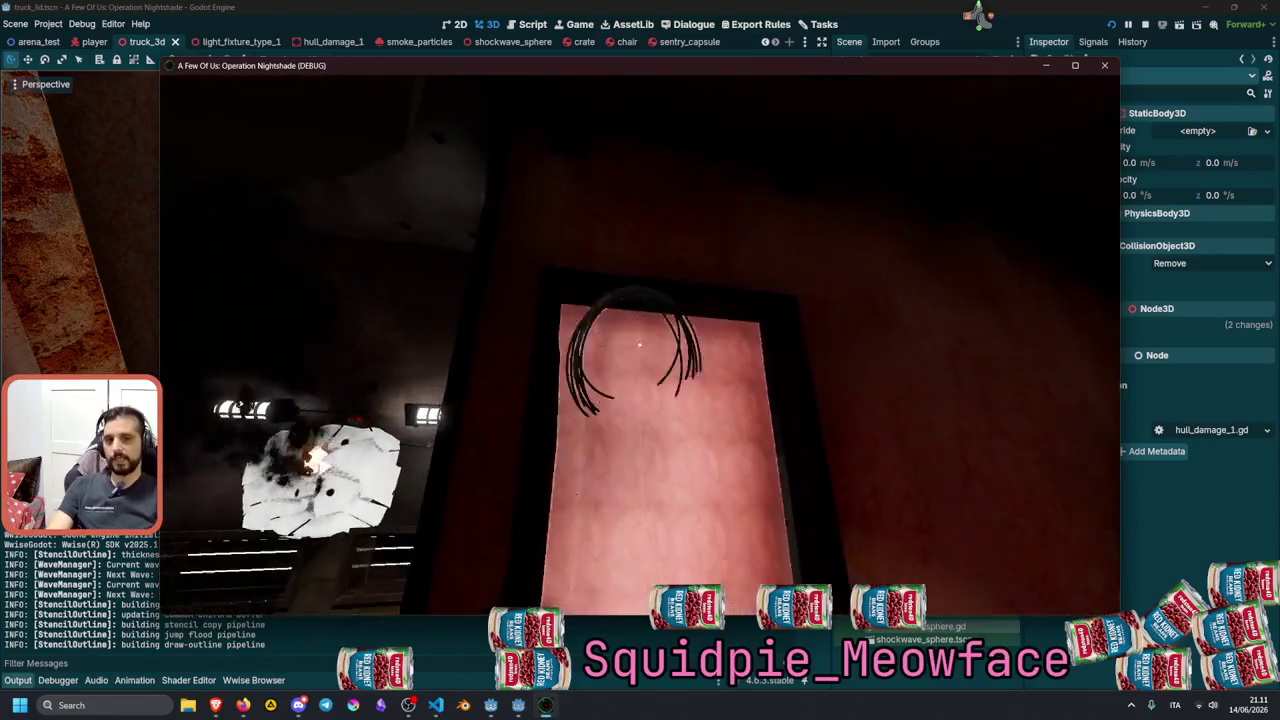
pyautogui.press('w')
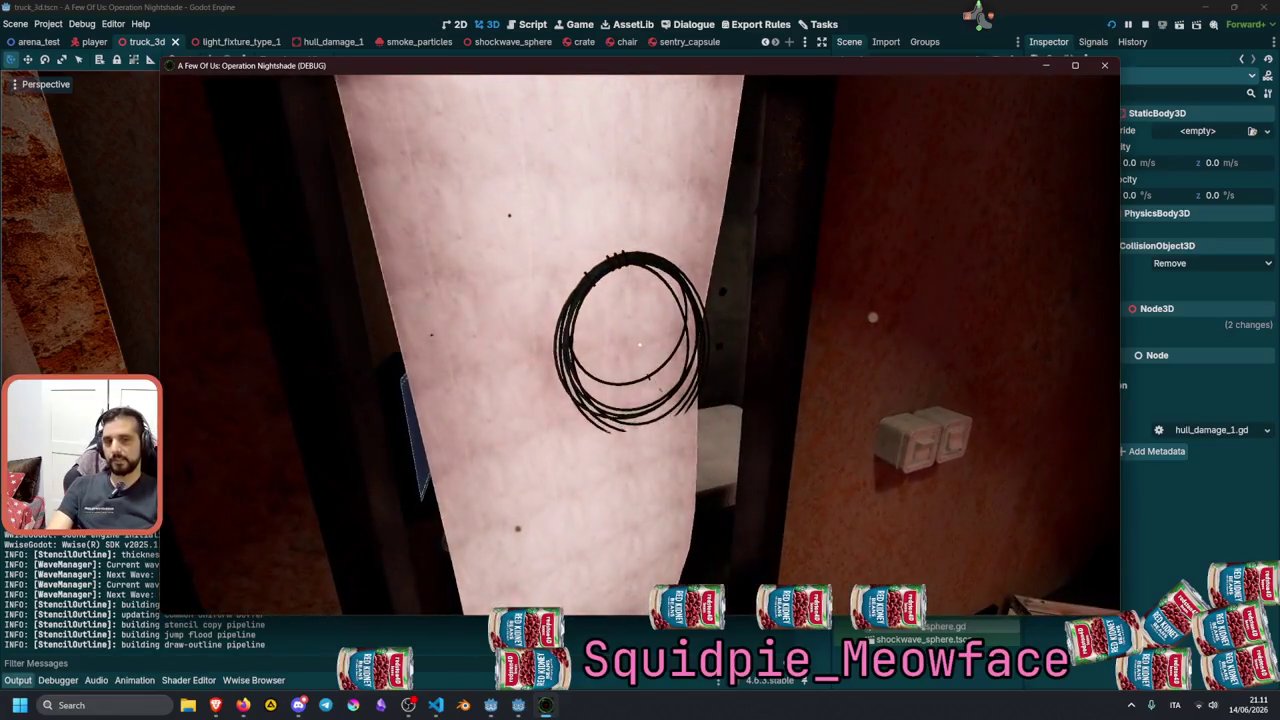
pyautogui.press('s')
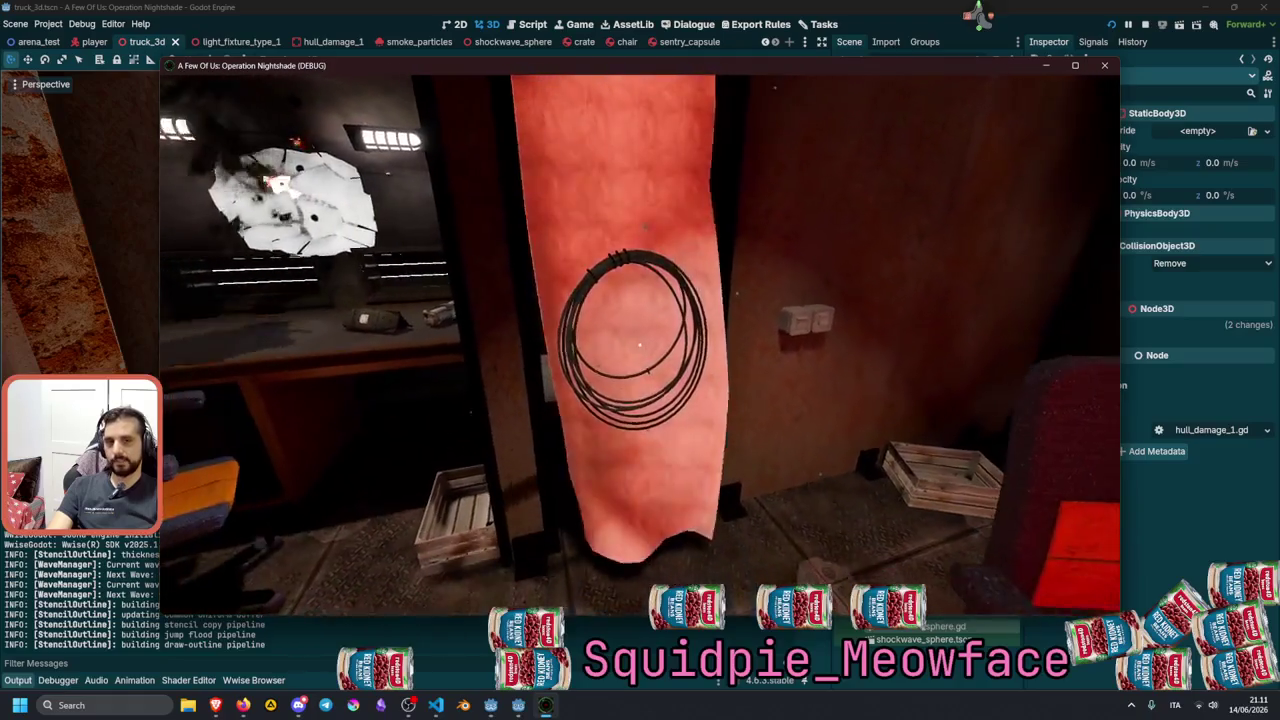
pyautogui.press('w')
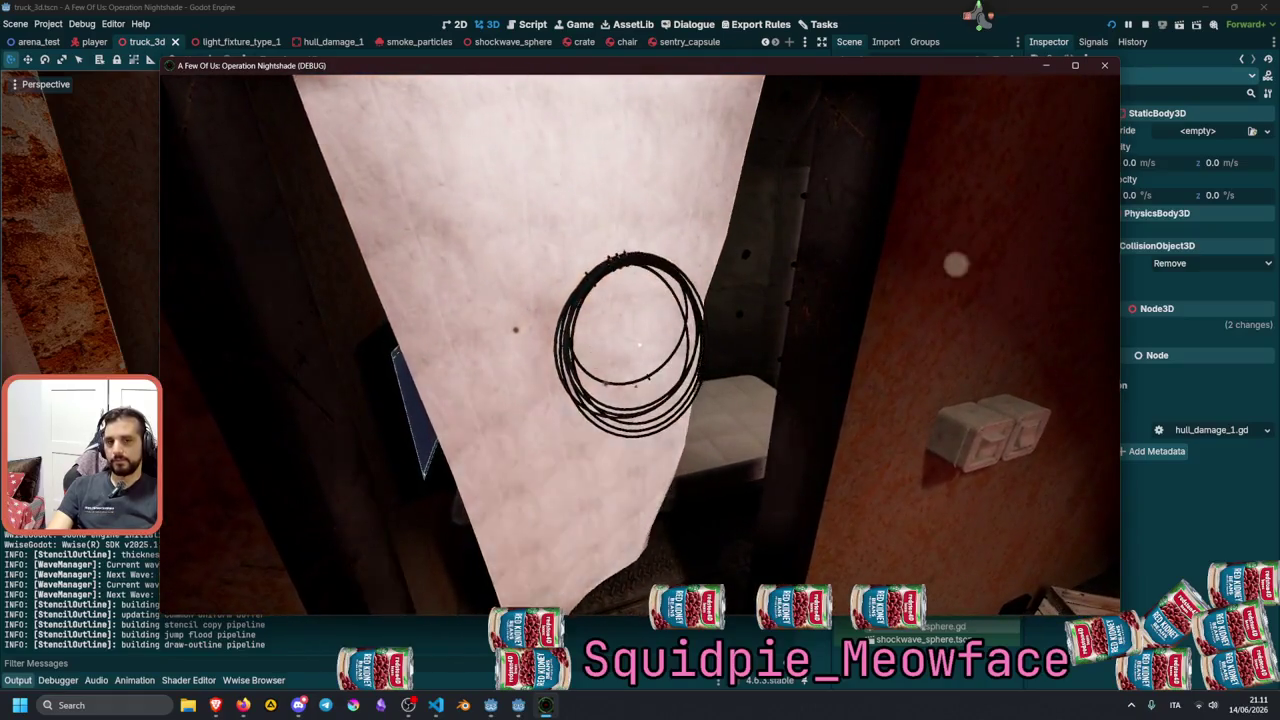
pyautogui.press('s')
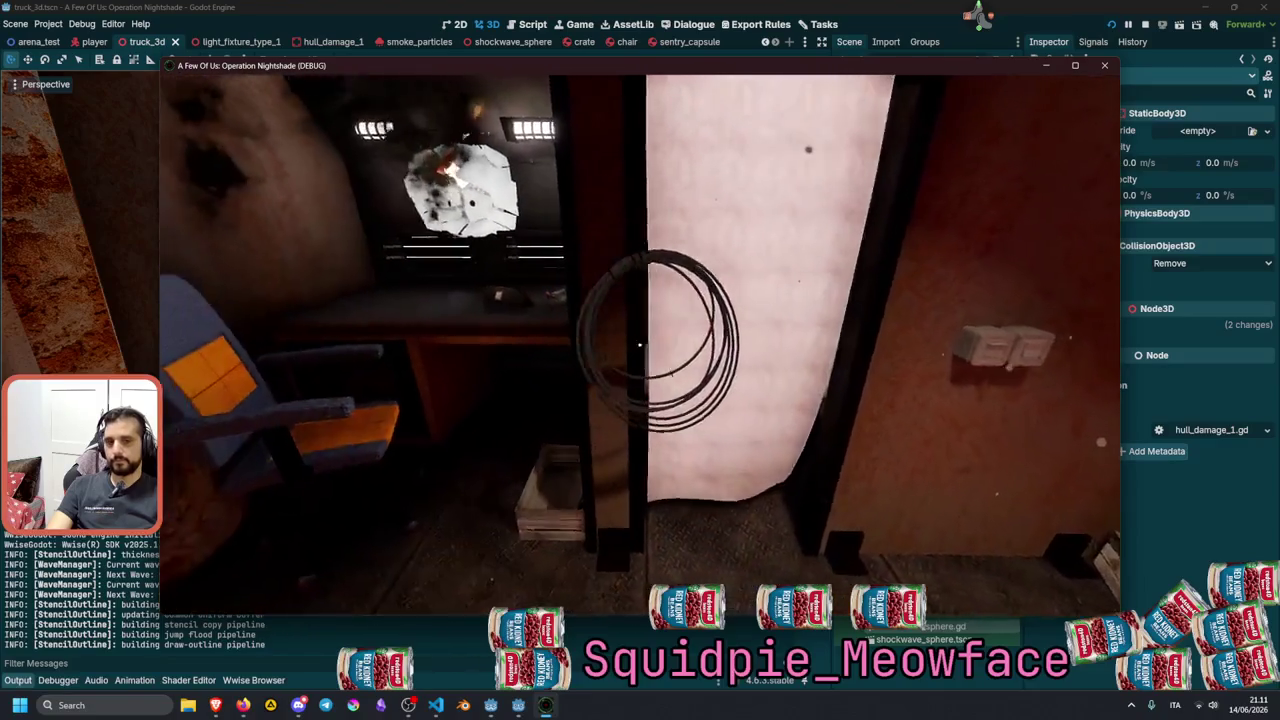
# Pace back and forth in front of the pink panel to line up the circle decal.
pyautogui.press('w')
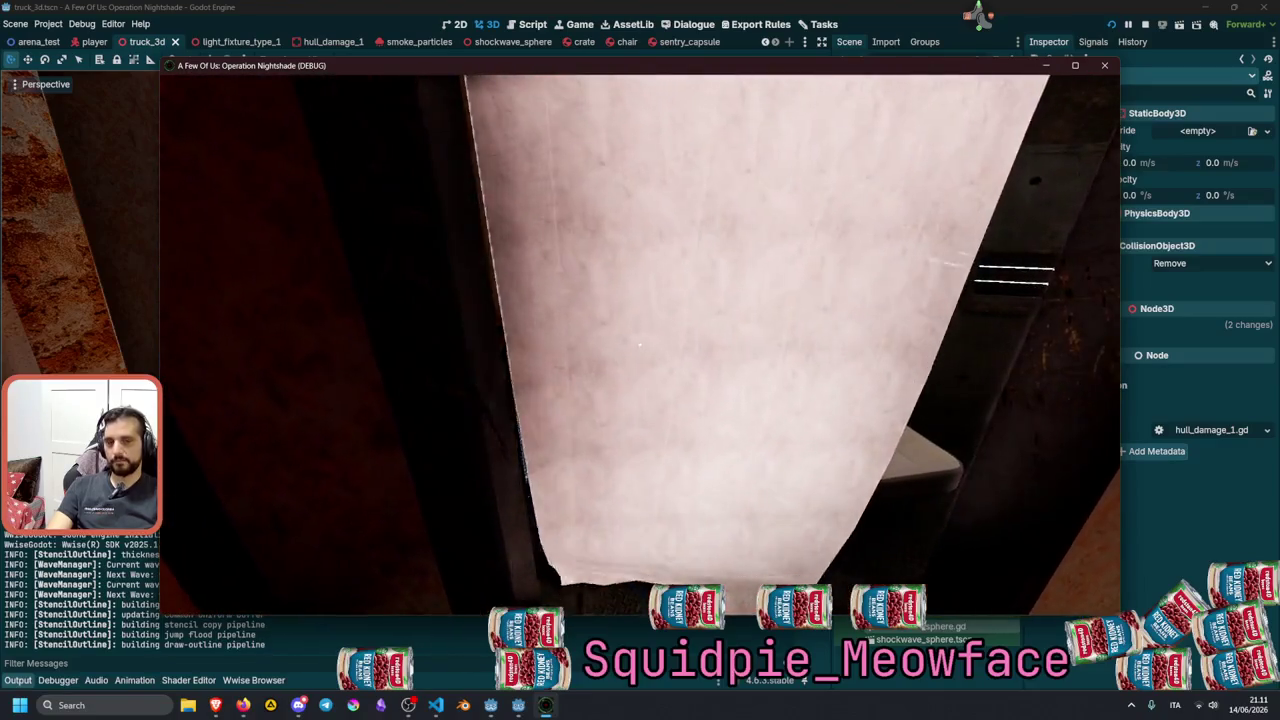
pyautogui.press('s')
pyautogui.press('w')
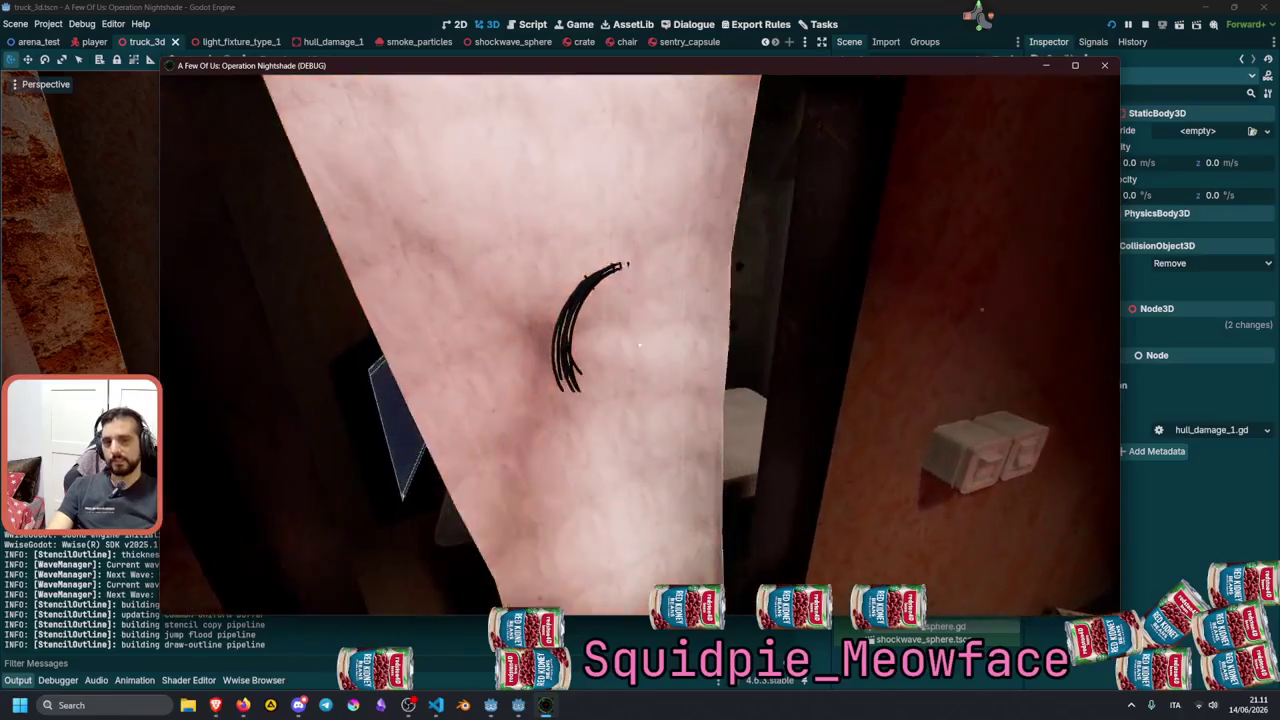
pyautogui.press('s')
pyautogui.press('w')
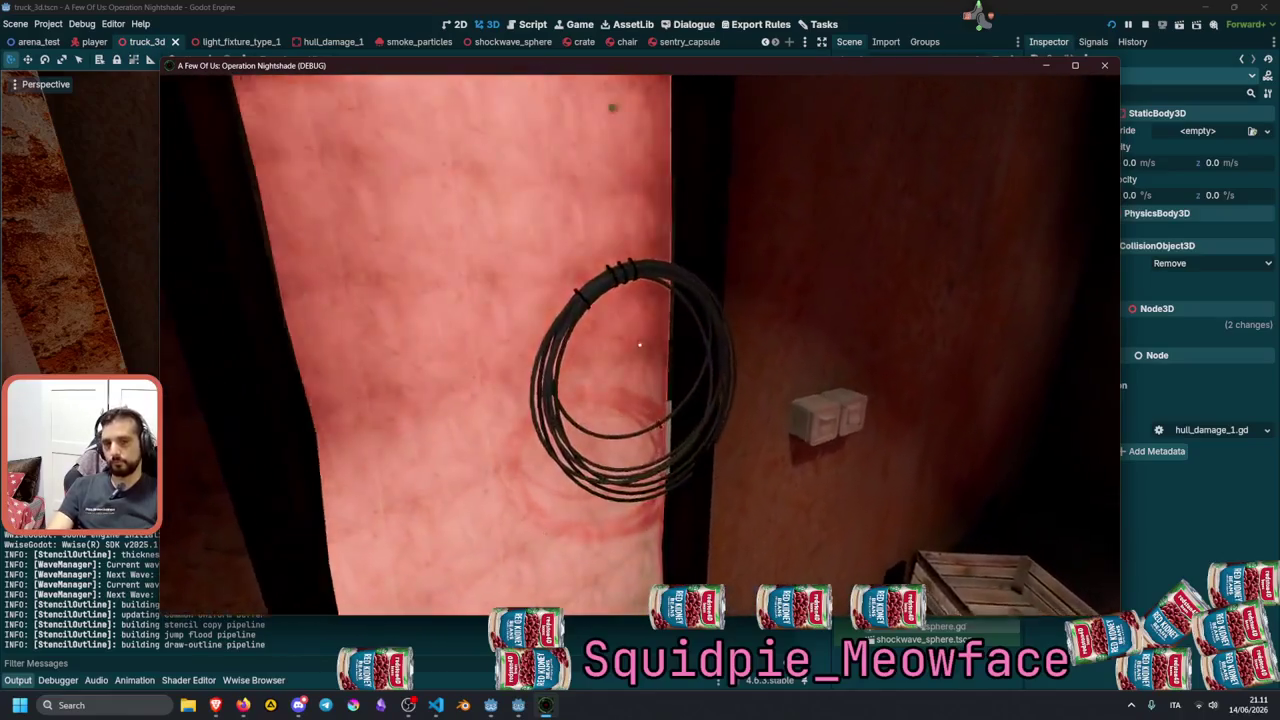
pyautogui.press('s')
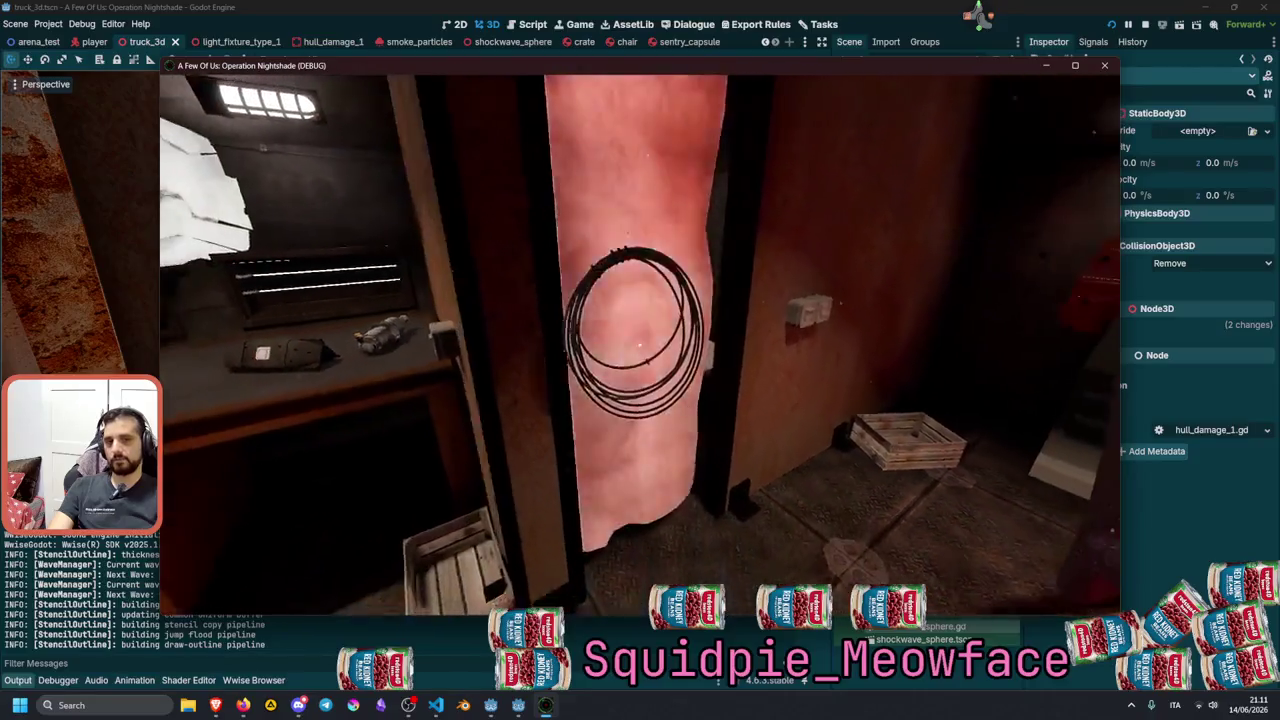
pyautogui.press('w')
pyautogui.press('s')
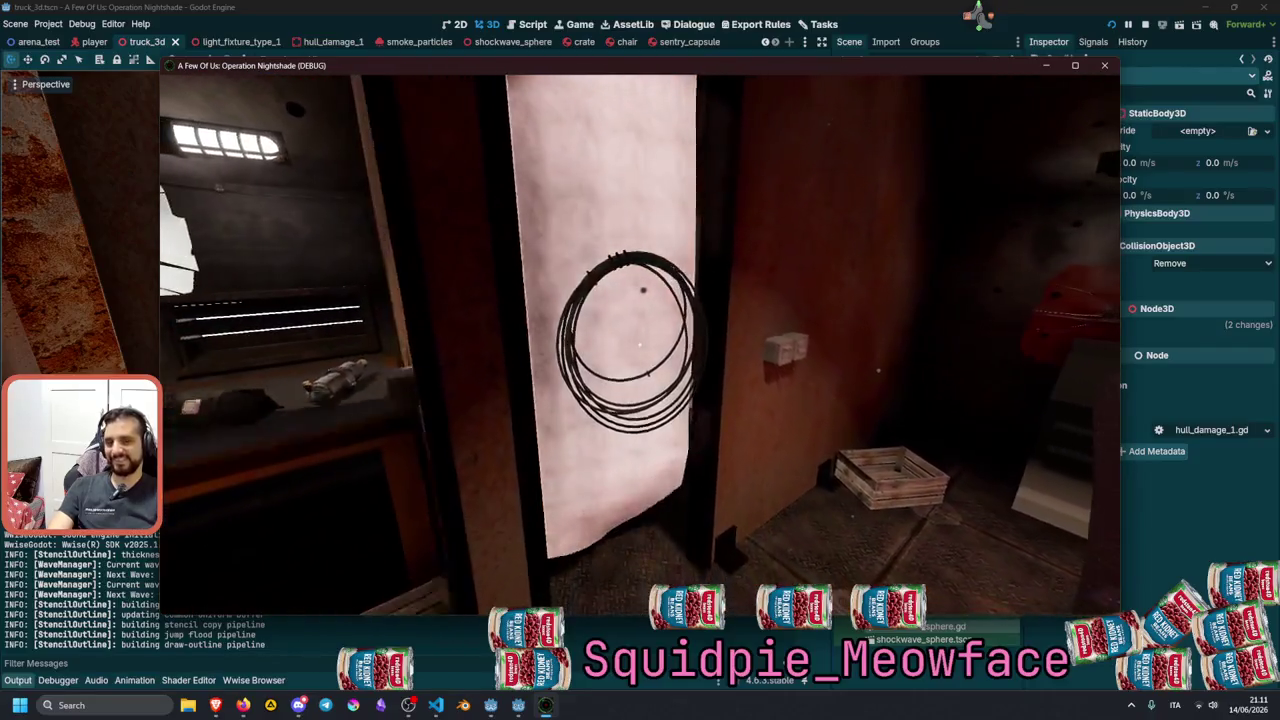
pyautogui.press('w')
pyautogui.press('s')
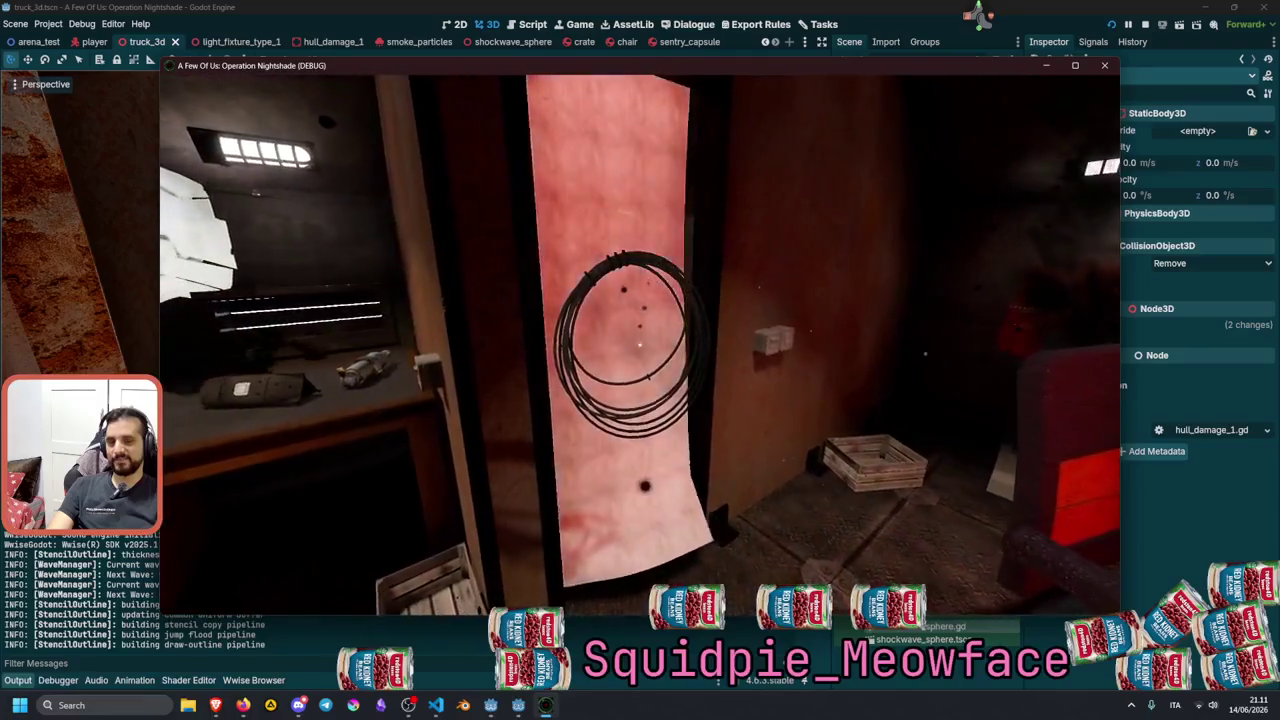
pyautogui.press('w')
pyautogui.press('w')
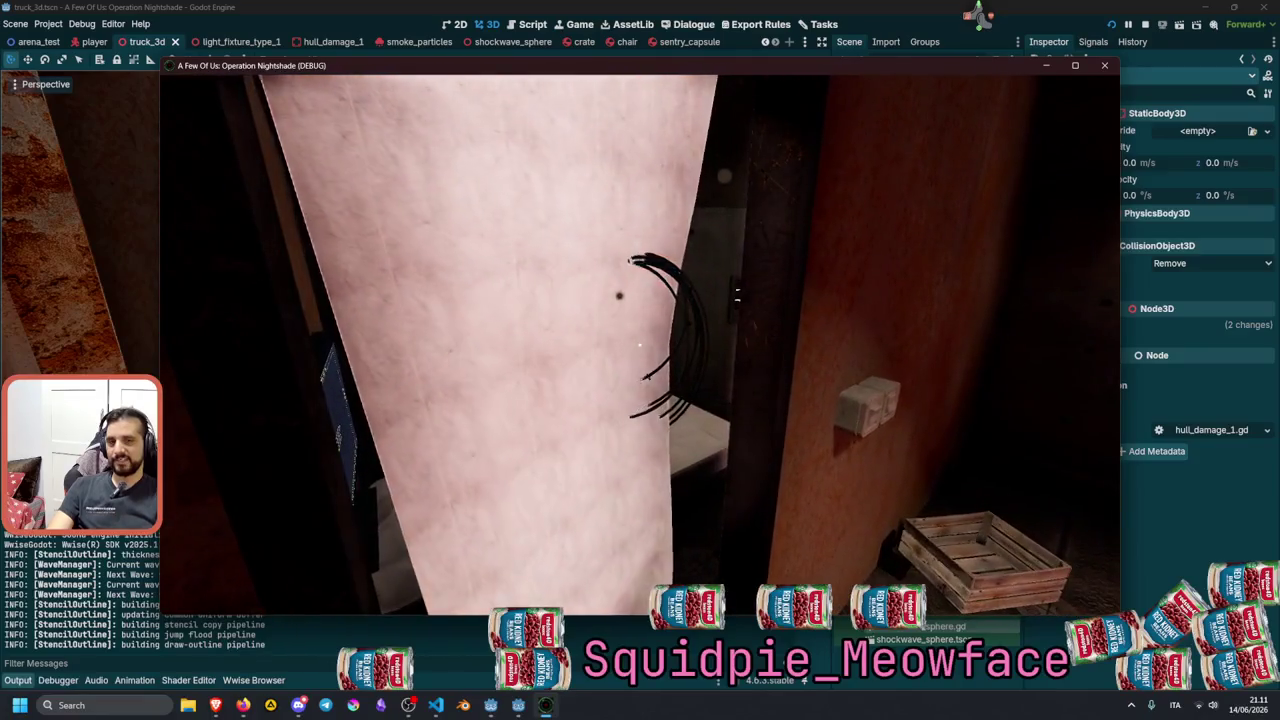
pyautogui.press('s')
pyautogui.press('w')
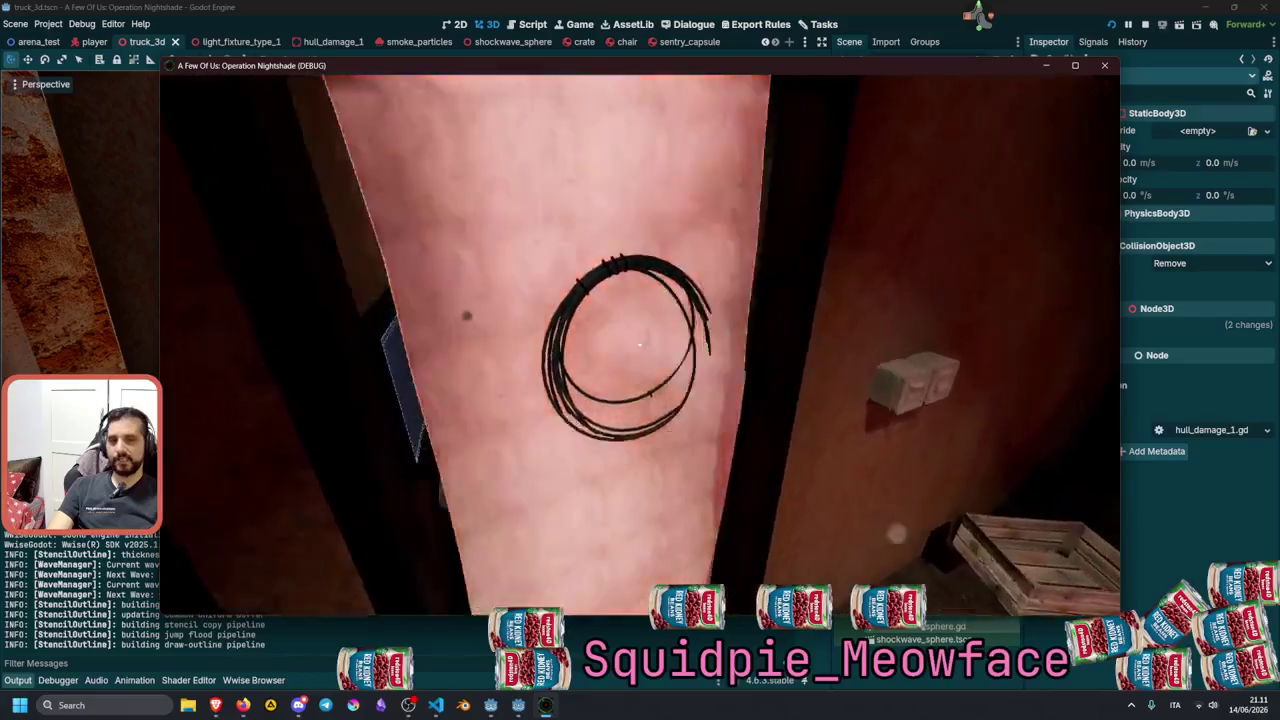
pyautogui.press('s')
pyautogui.press('w')
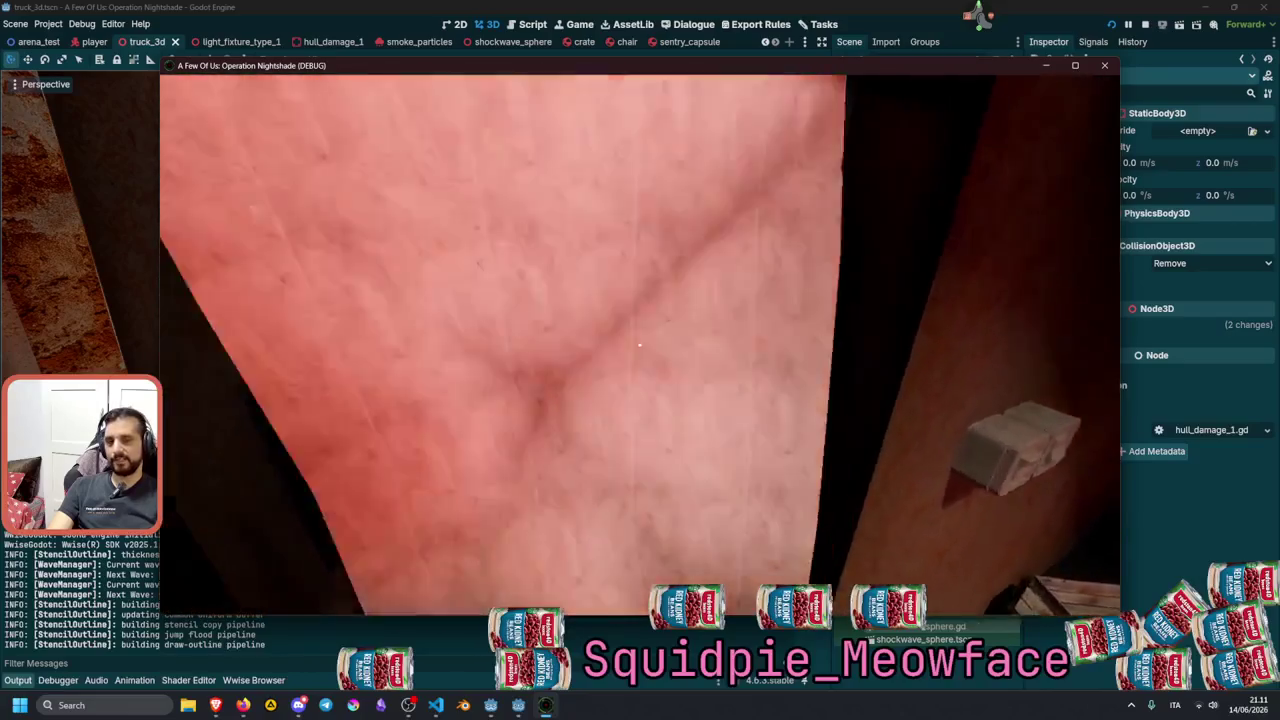
pyautogui.press('s')
pyautogui.press('w')
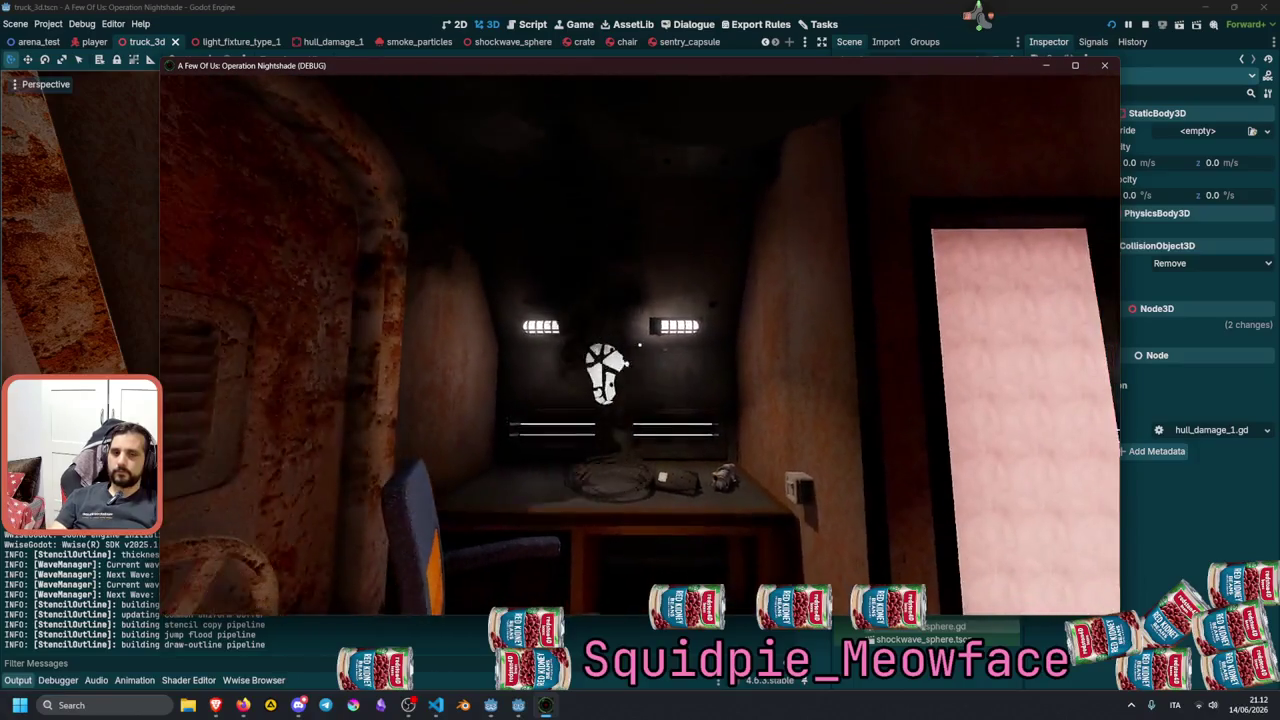
# Walk past the orange chair to the cable coil and grab it.
pyautogui.press('w')
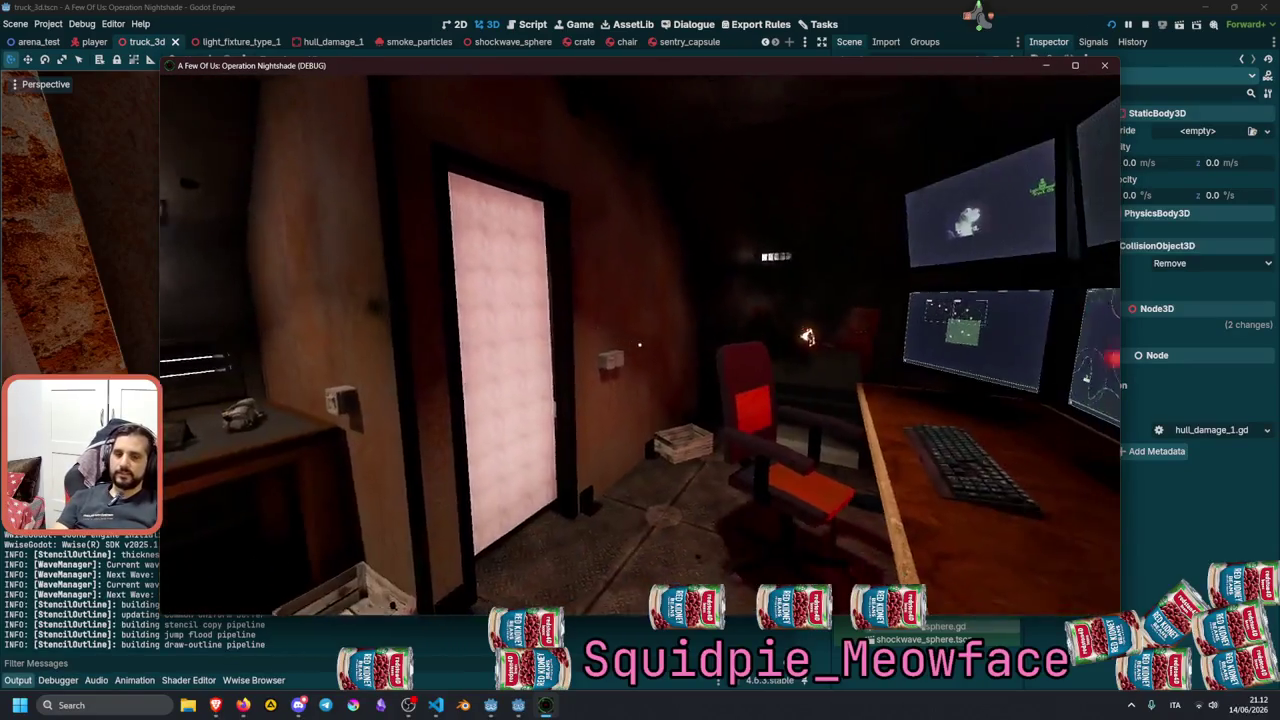
pyautogui.press('w')
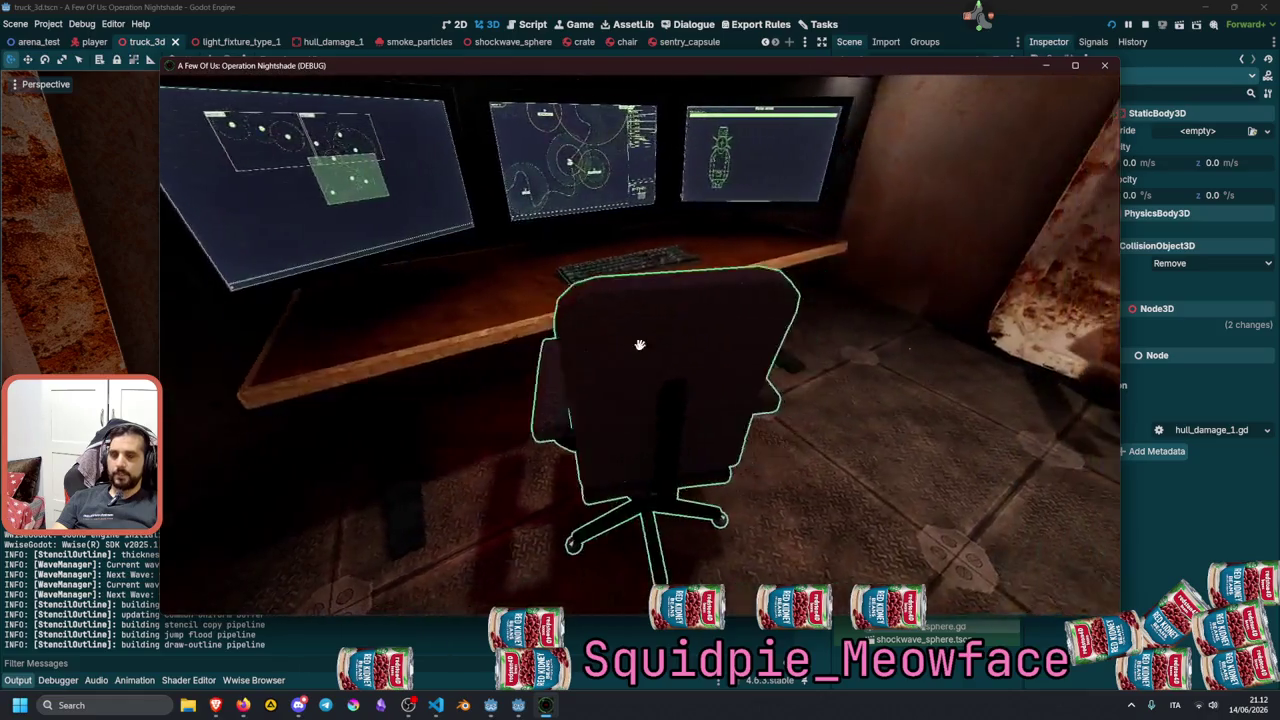
pyautogui.press('w')
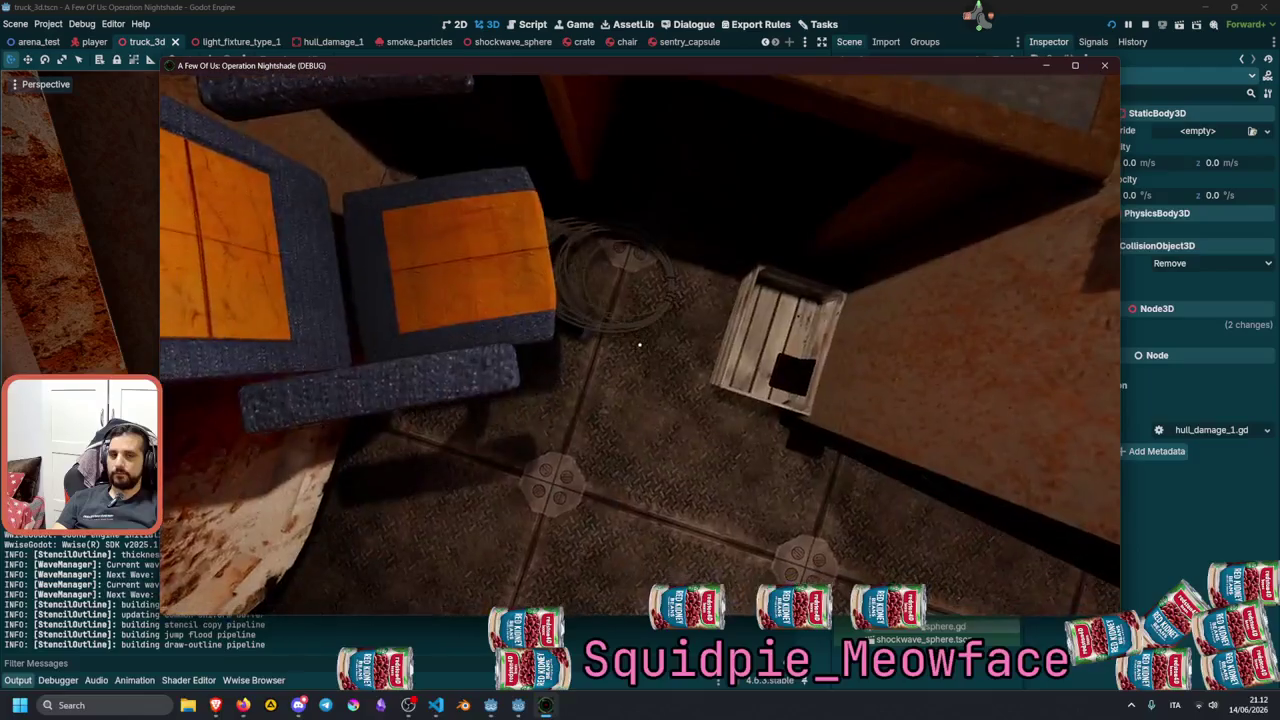
pyautogui.press('w')
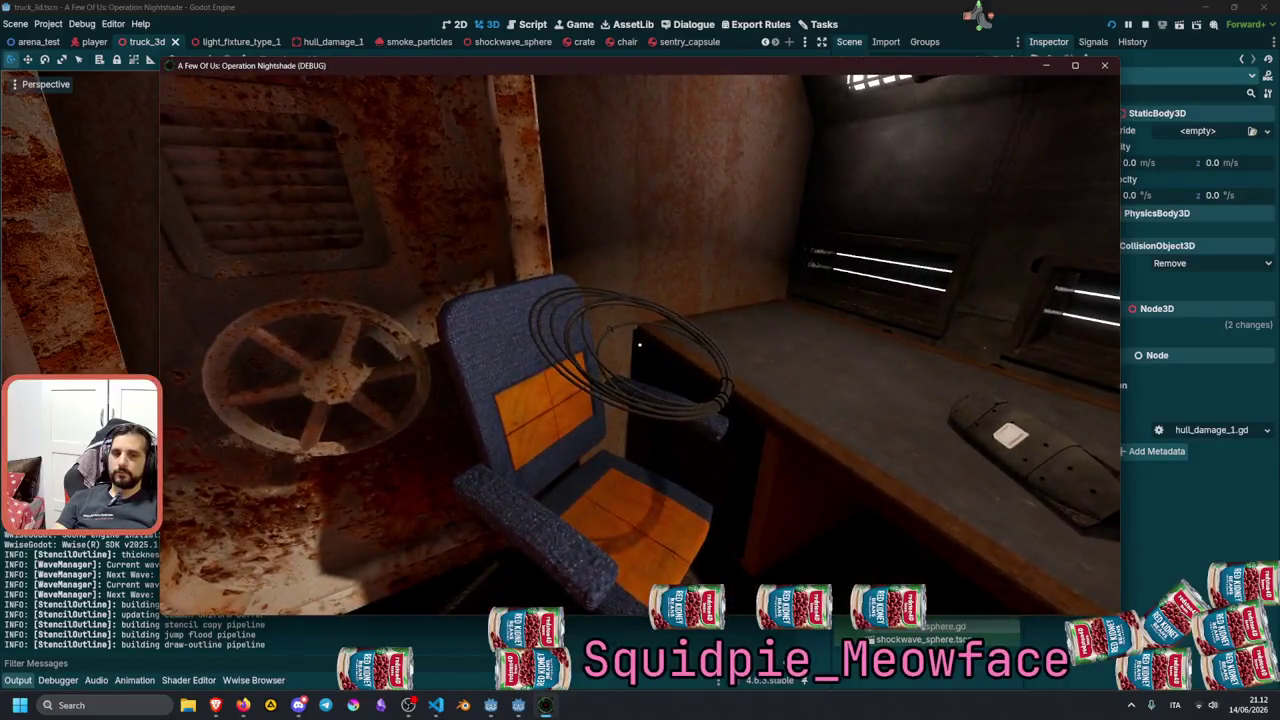
pyautogui.press('s')
pyautogui.click(639, 345)
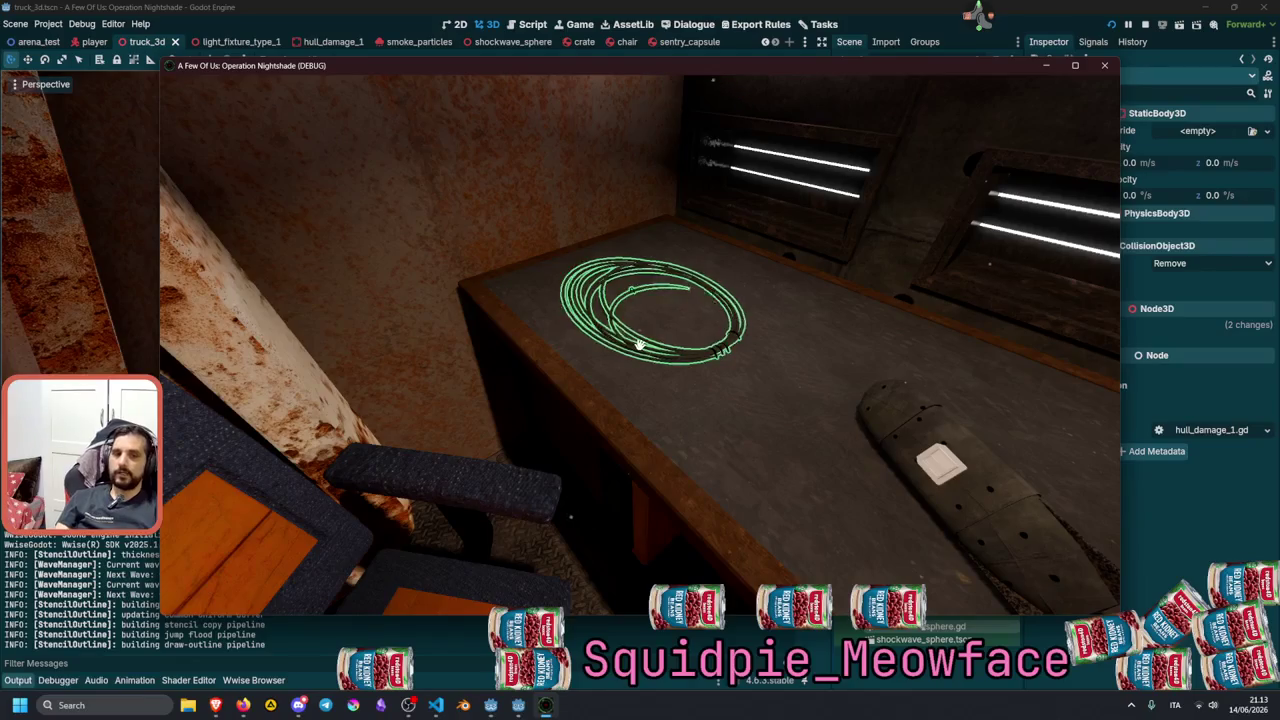
# Walk up to the desk and look down at the cable coil resting on the tabletop.
pyautogui.press('w')
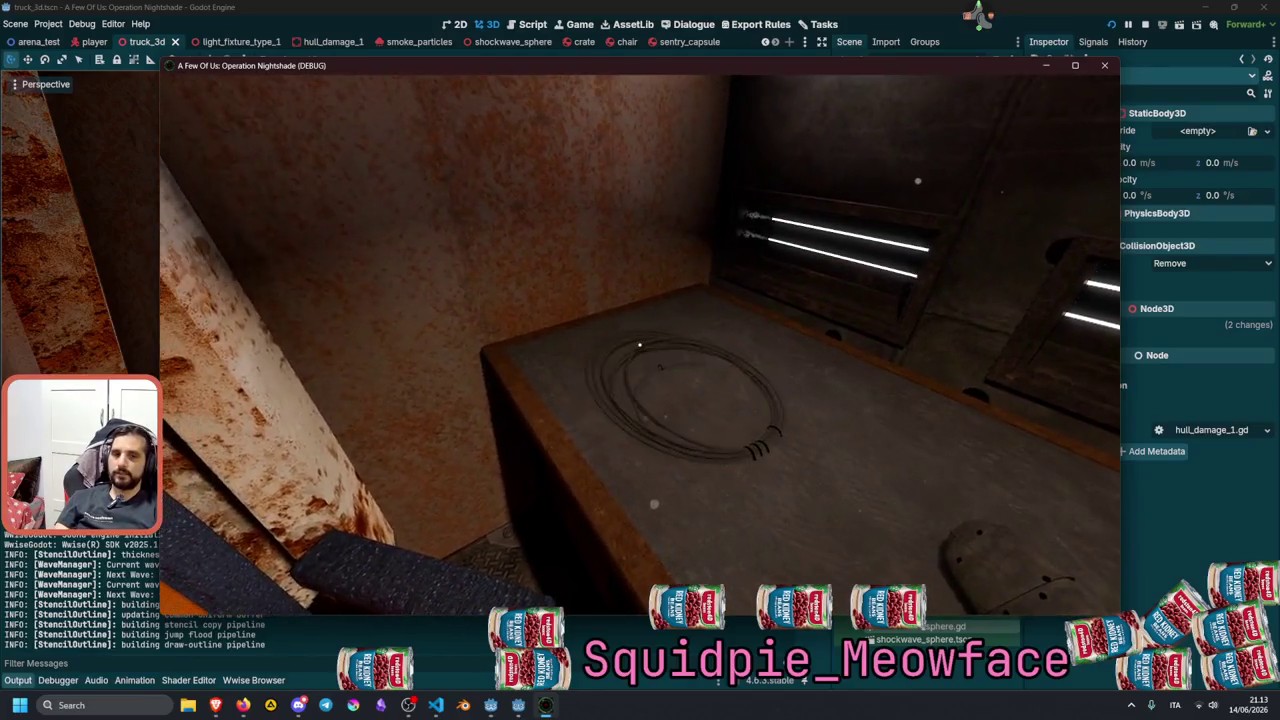
pyautogui.press('s')
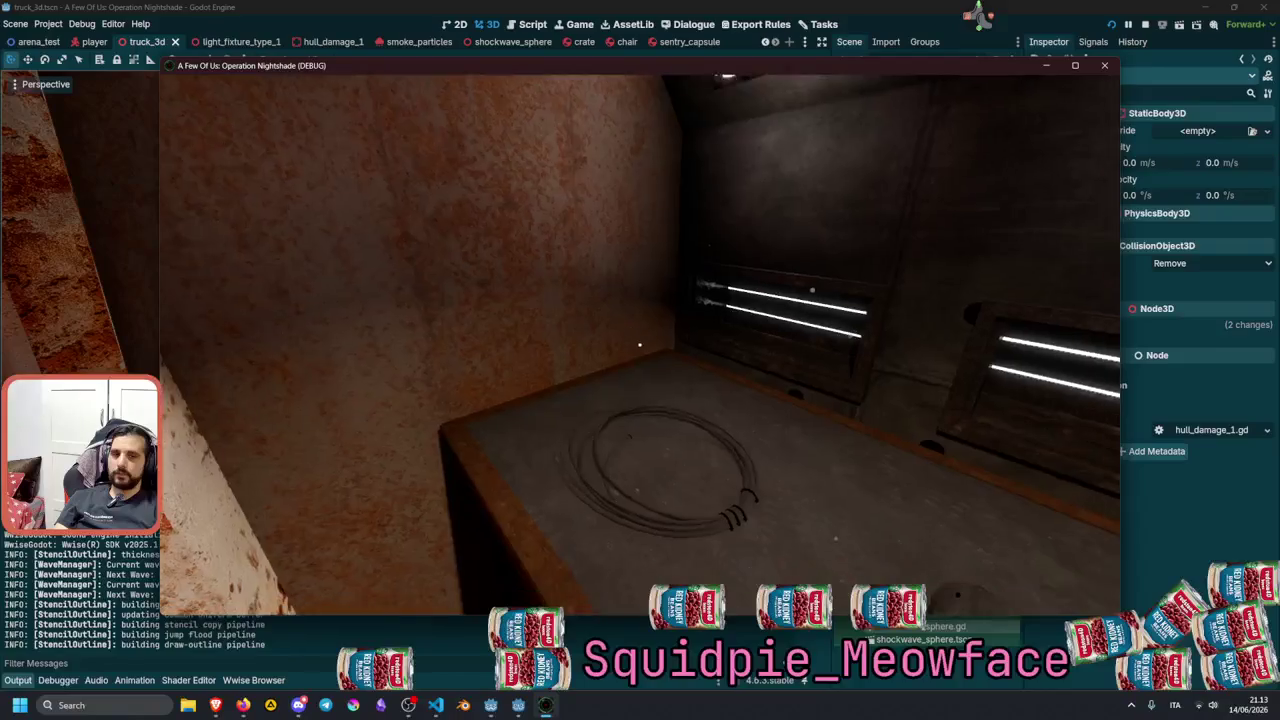
pyautogui.press('w')
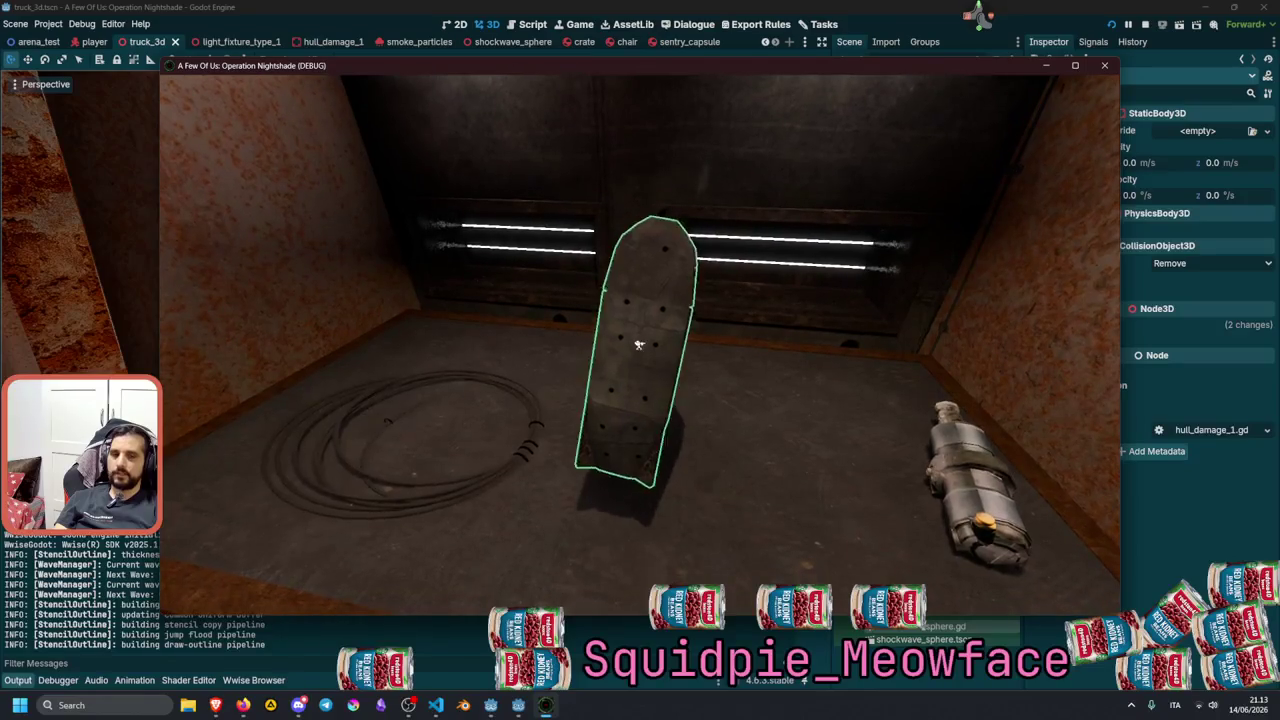
# Knock the standing debris piece over, then lift the canister and drop it again.
pyautogui.click(639, 345)
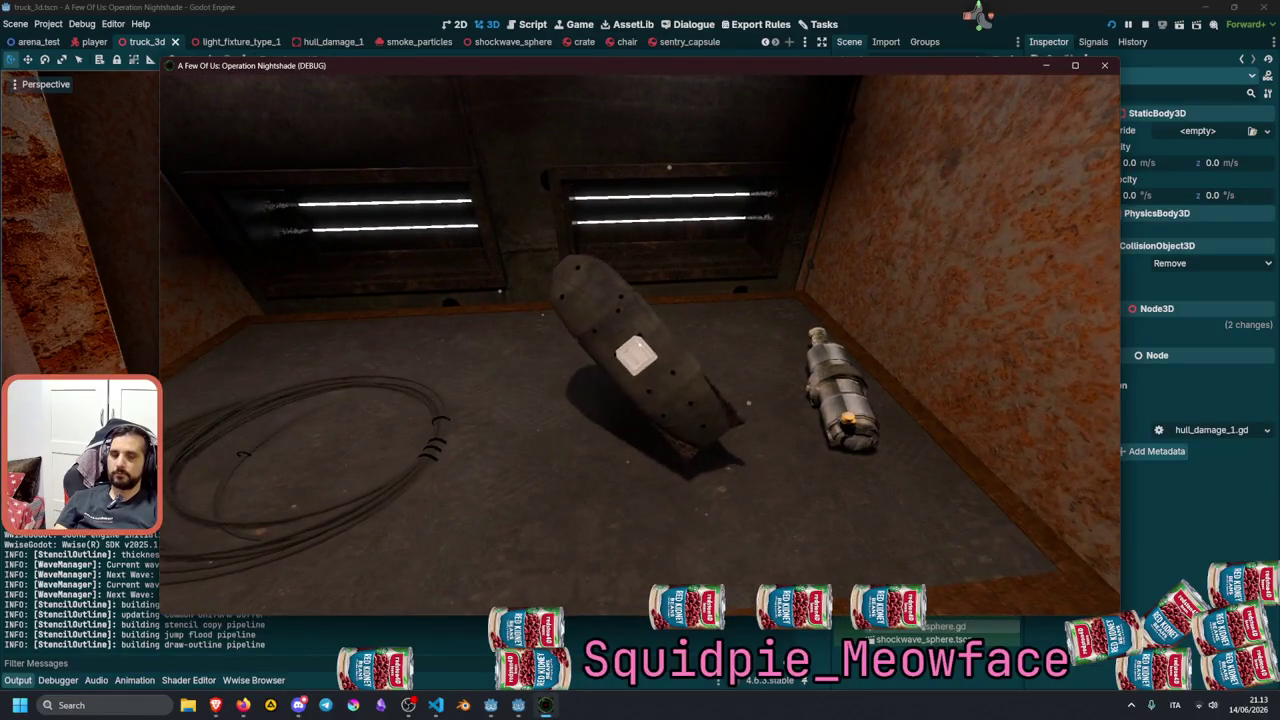
pyautogui.click(639, 345)
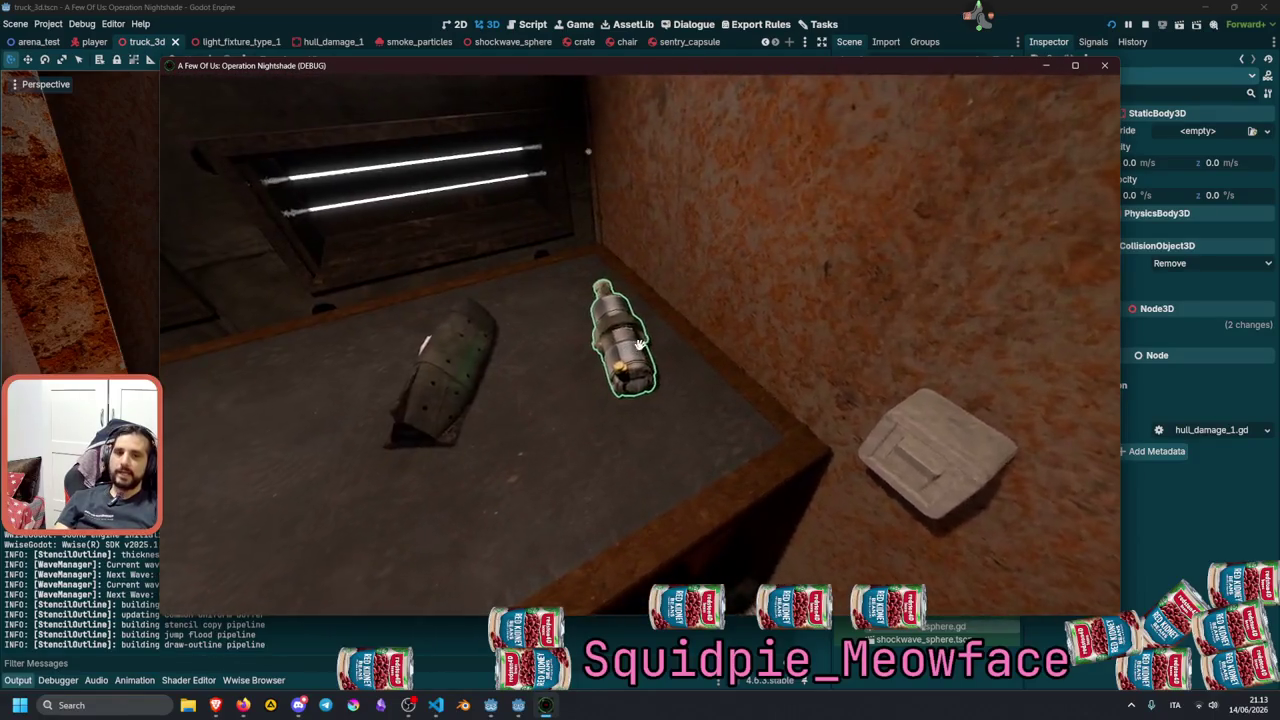
pyautogui.click(639, 345)
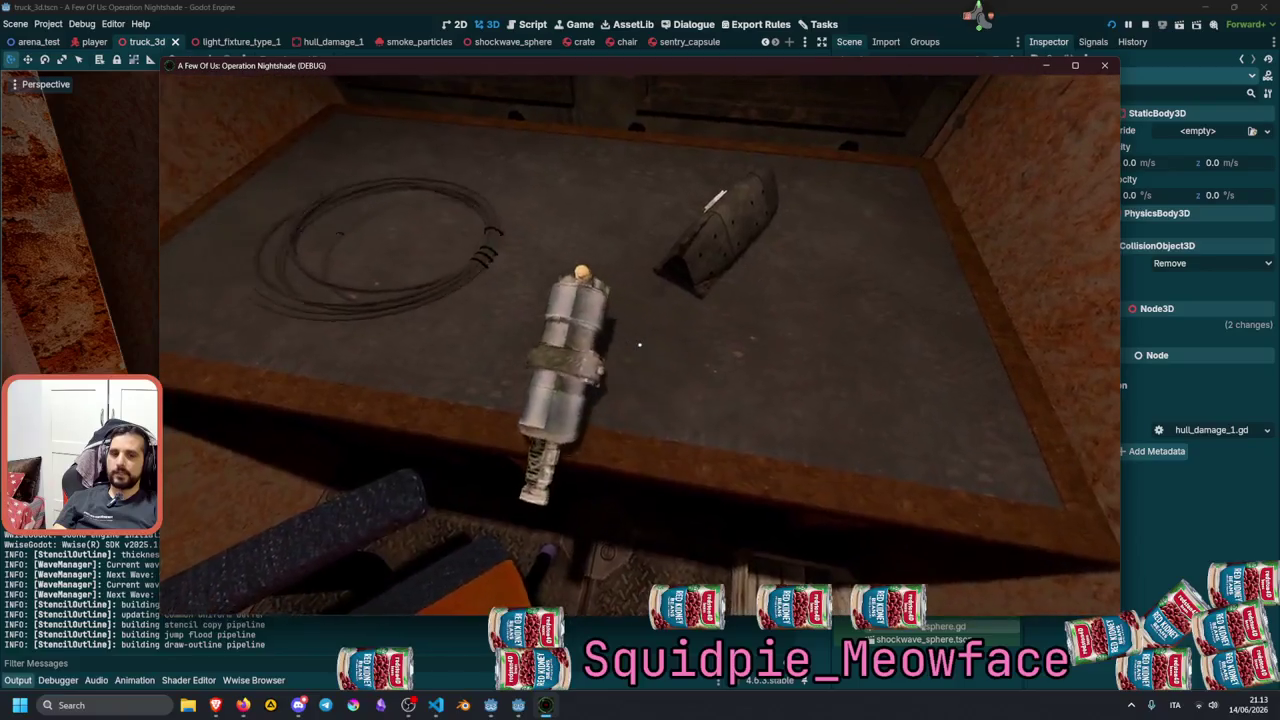
pyautogui.click(639, 345)
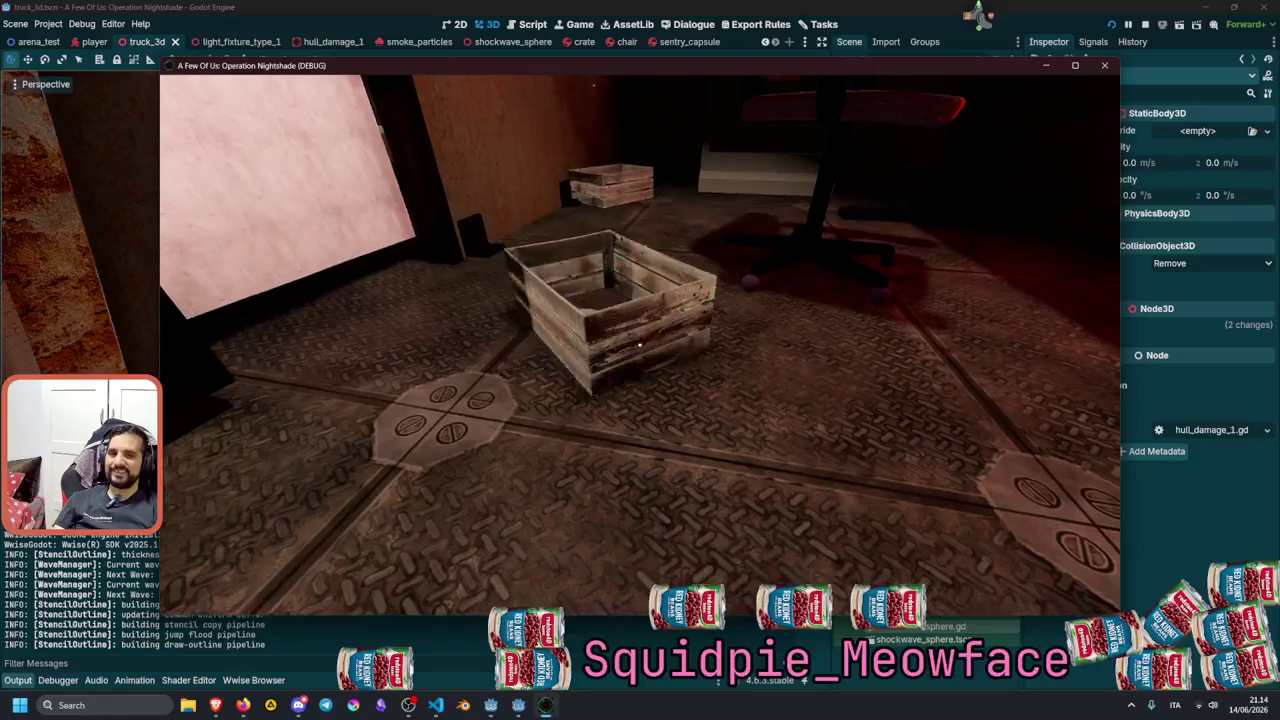
# Walk to the floor crate, carry it with E, set it down, and stop the game with F8.
pyautogui.press('w')
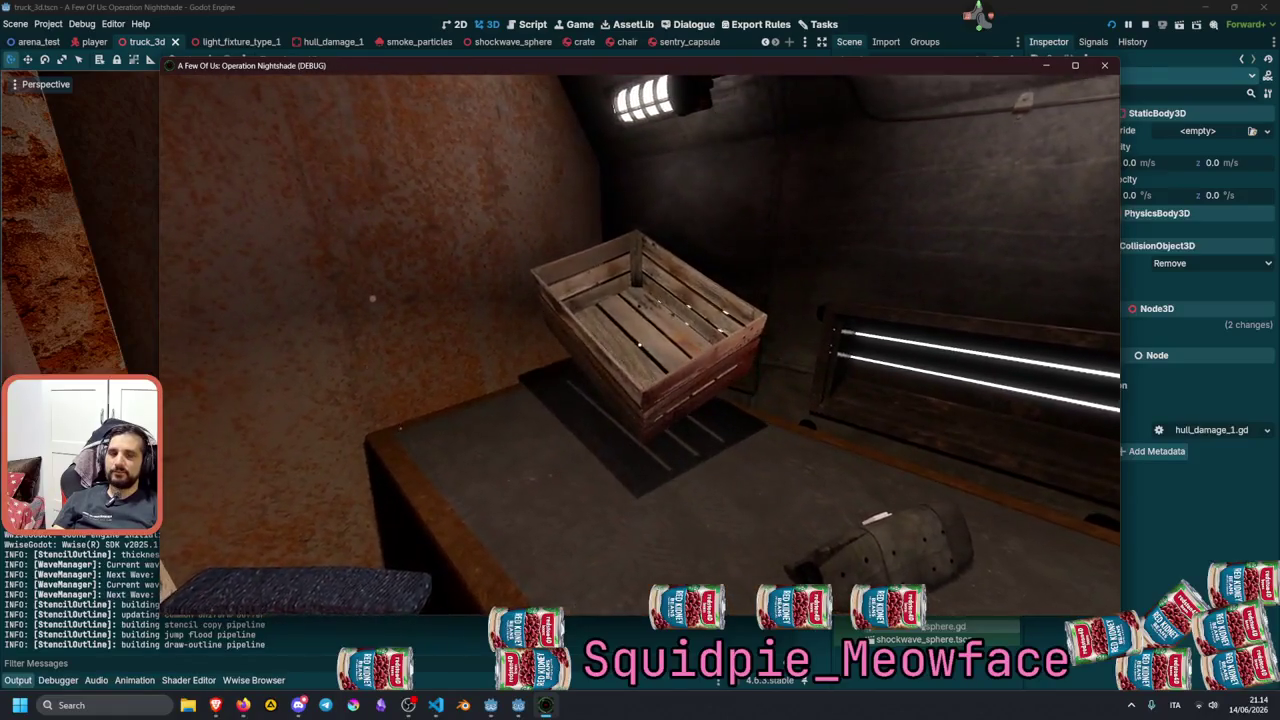
pyautogui.press('e')
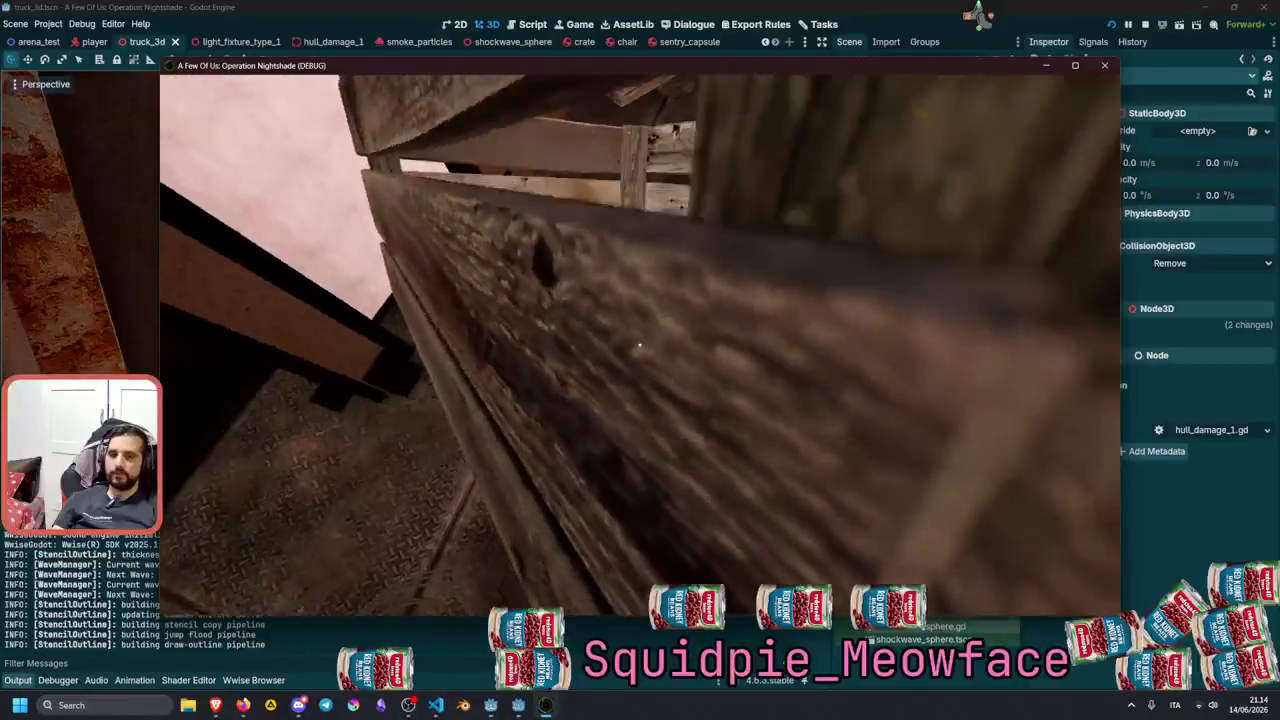
pyautogui.press('e')
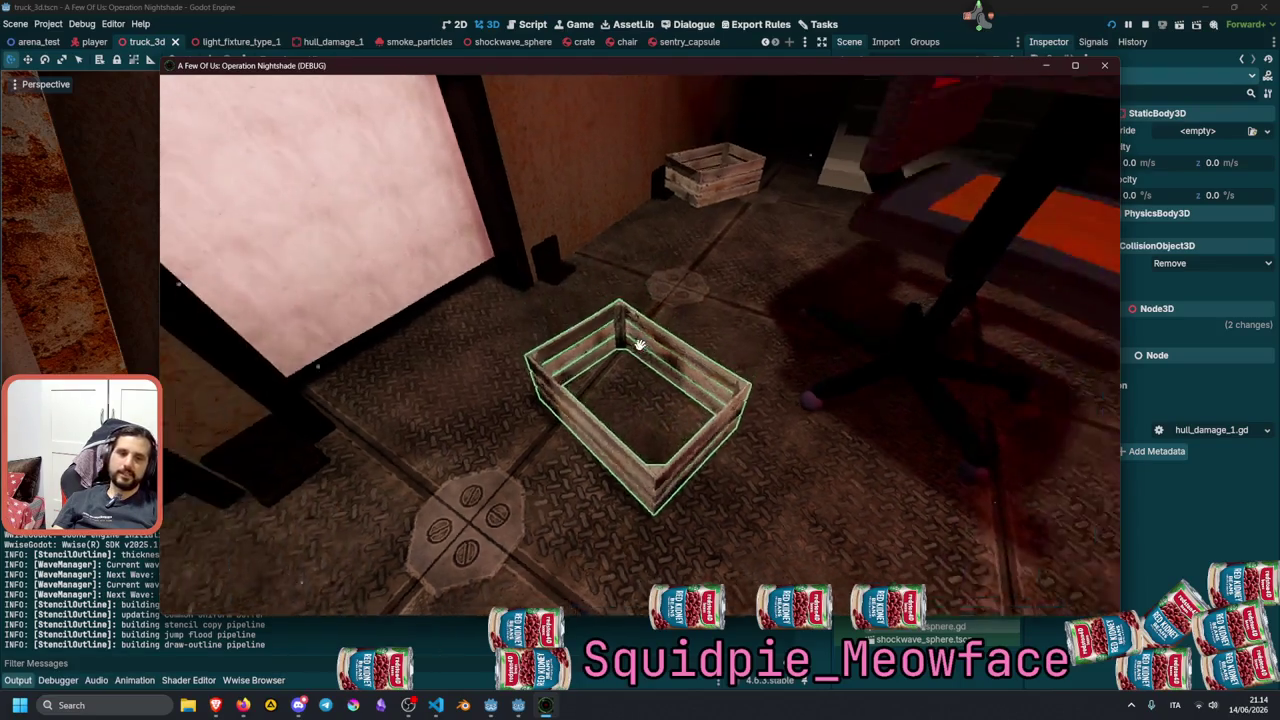
pyautogui.press('F8')
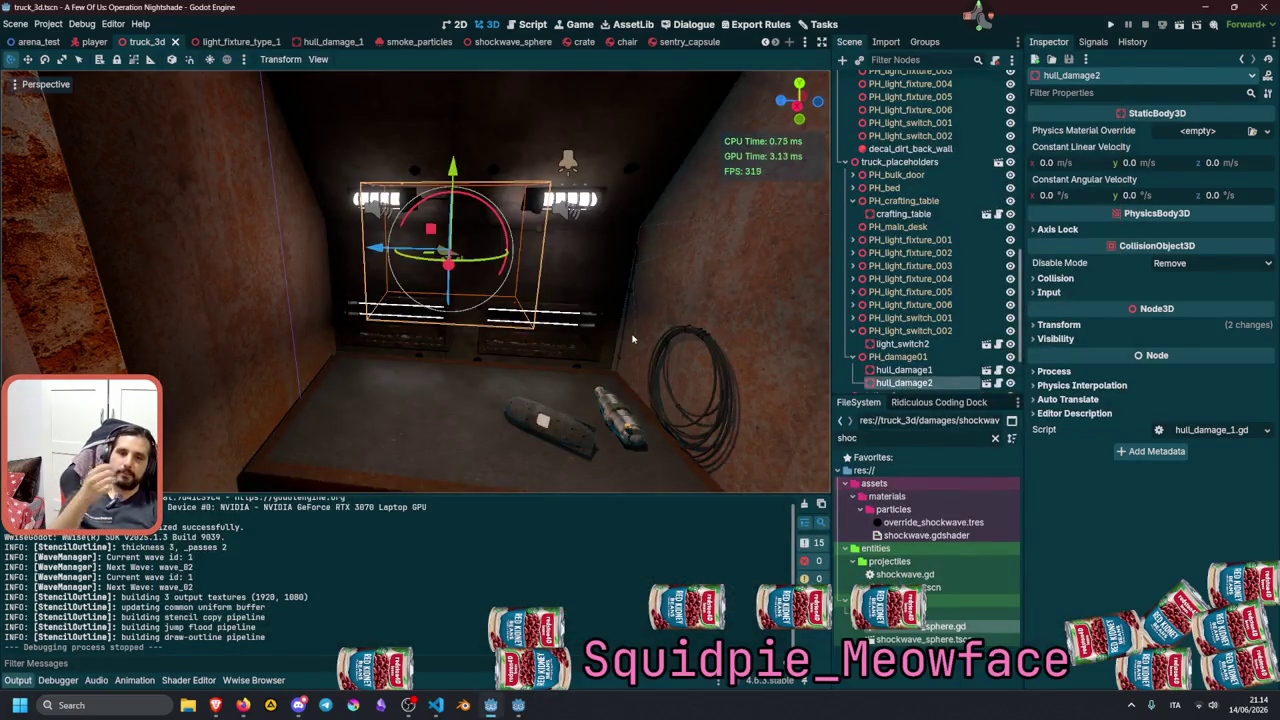
# Open the crate scene and inspect its side4, side3, side2, side1 and base collision shapes.
pyautogui.click(584, 42)
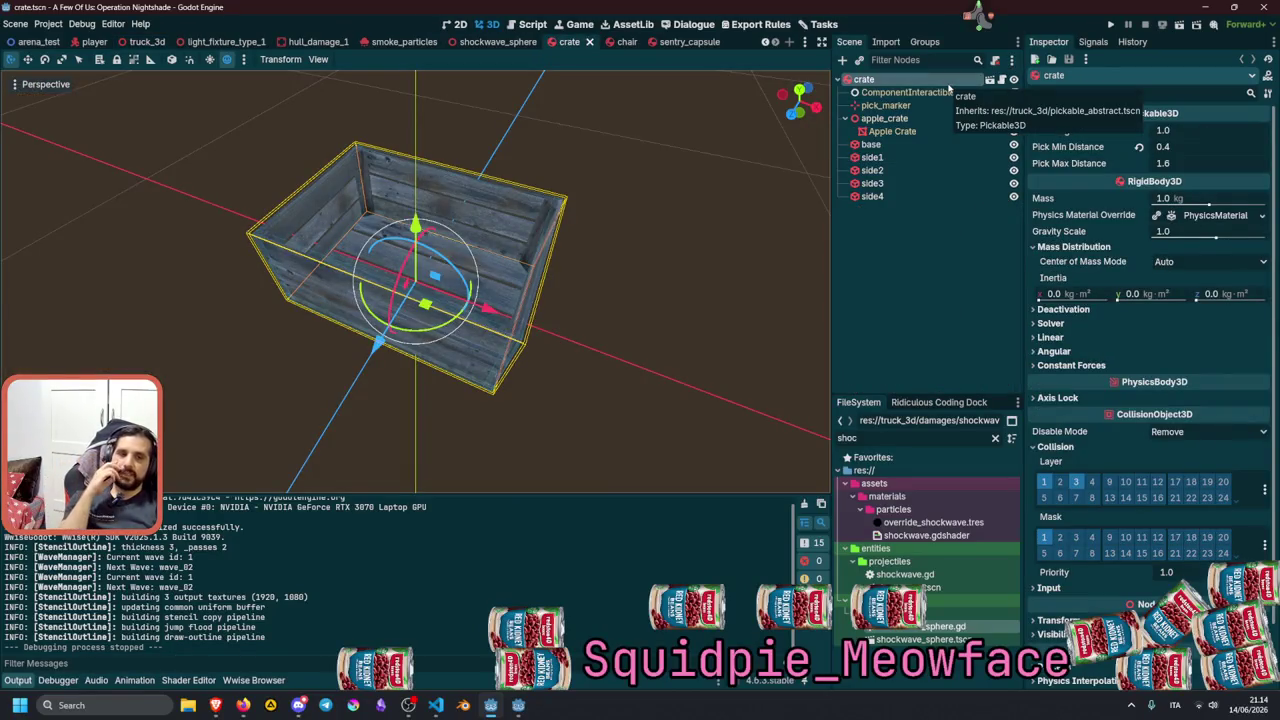
pyautogui.moveTo(466, 340); pyautogui.dragTo(500, 270)
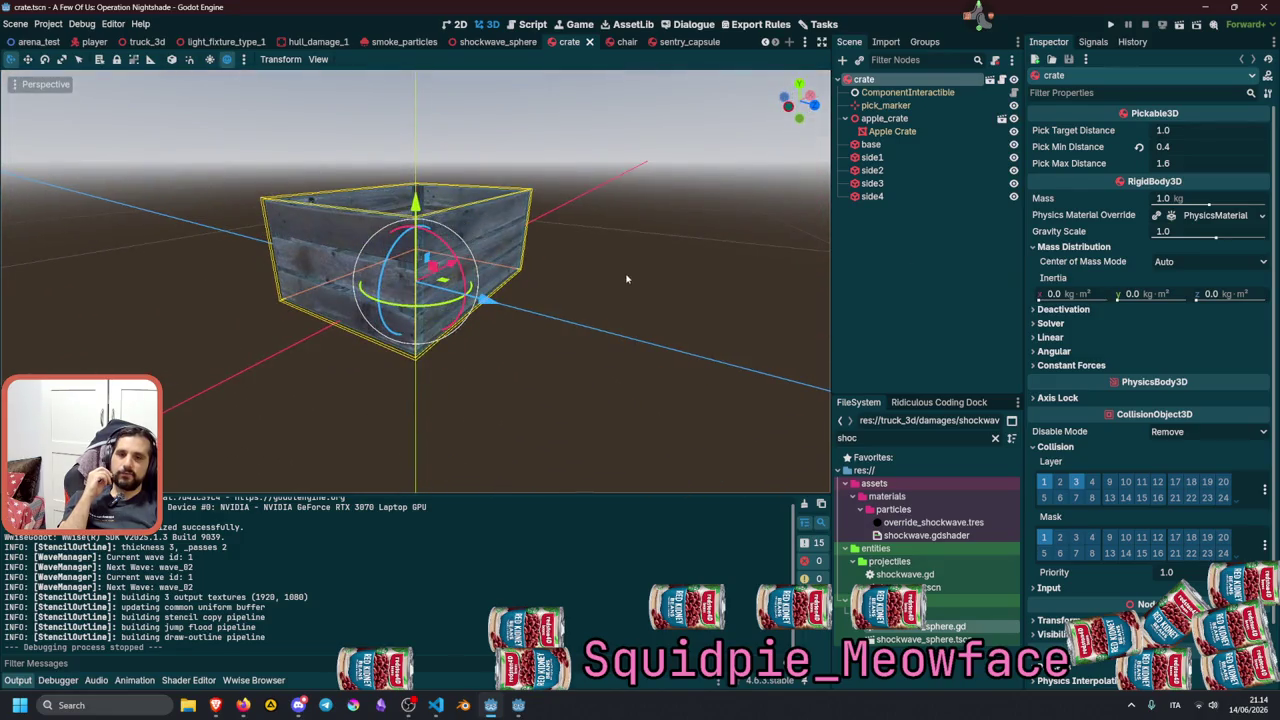
pyautogui.click(912, 196)
pyautogui.moveTo(430, 340); pyautogui.dragTo(450, 297)
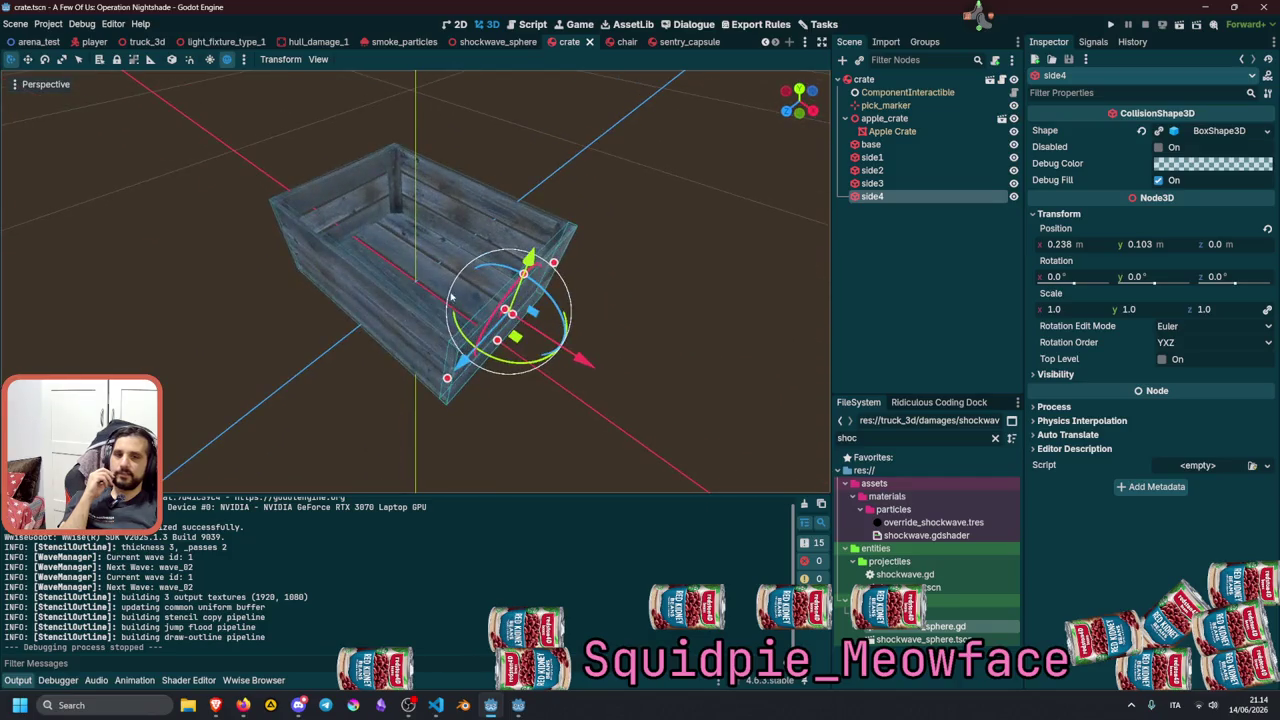
pyautogui.click(872, 184)
pyautogui.click(877, 171)
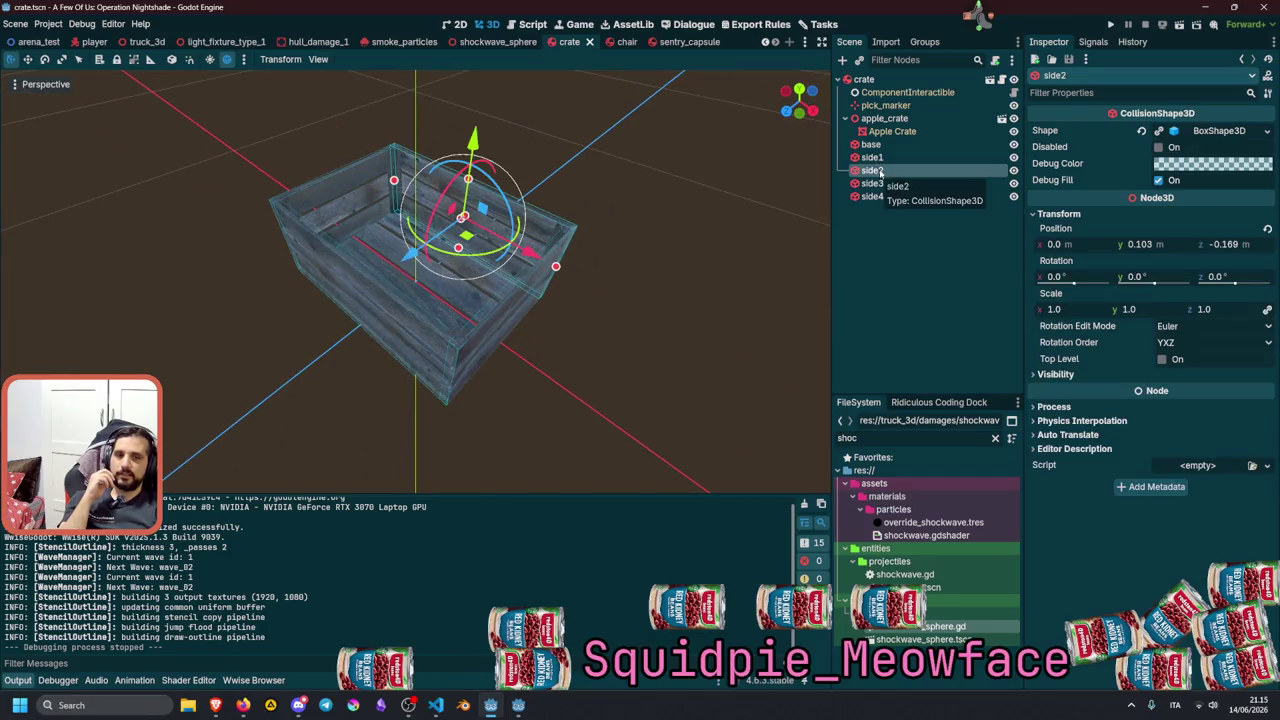
pyautogui.click(872, 157)
pyautogui.click(870, 144)
# Make the base collision box taller, then save the crate scene and run the game with F5.
pyautogui.moveTo(430, 330); pyautogui.dragTo(440, 285)
pyautogui.scroll(5, 400, 287)
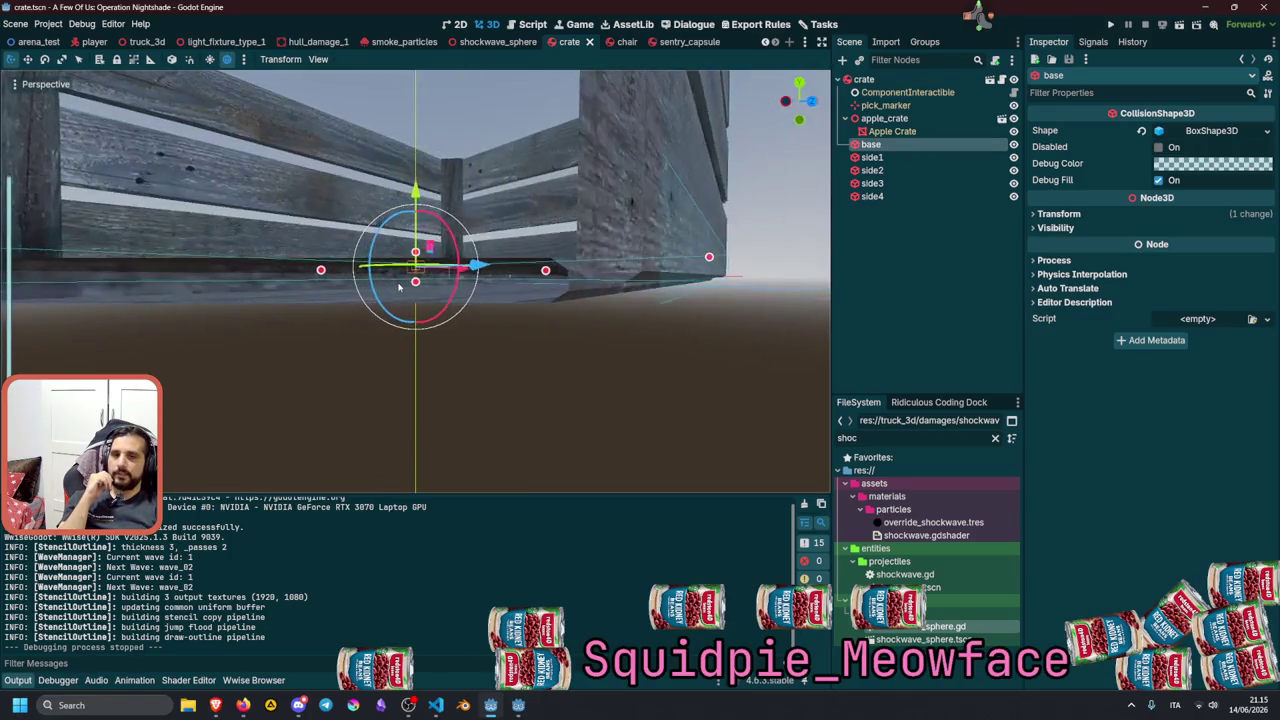
pyautogui.scroll(-5, 398, 287)
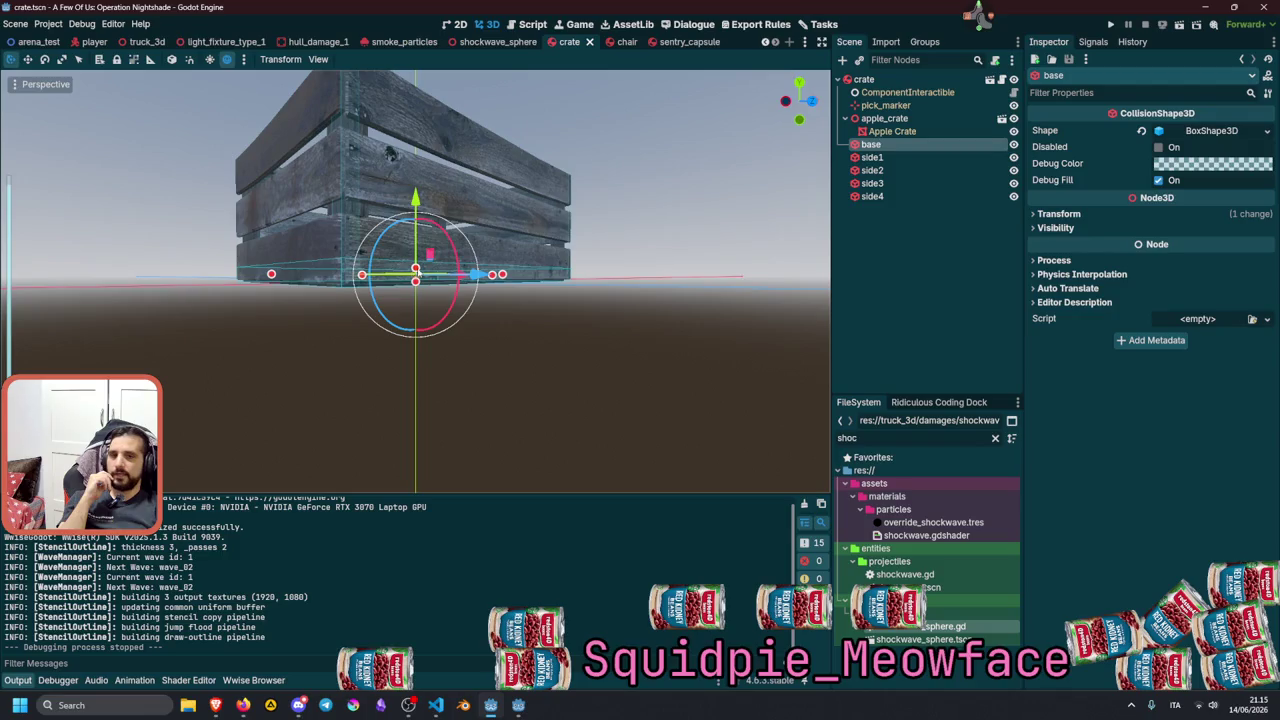
pyautogui.moveTo(418, 267); pyautogui.dragTo(417, 288)
pyautogui.click(563, 306)
pyautogui.moveTo(563, 306)
pyautogui.mouseDown()
pyautogui.moveTo(528, 323)
pyautogui.moveTo(586, 291)
pyautogui.mouseUp()
pyautogui.press('F5')
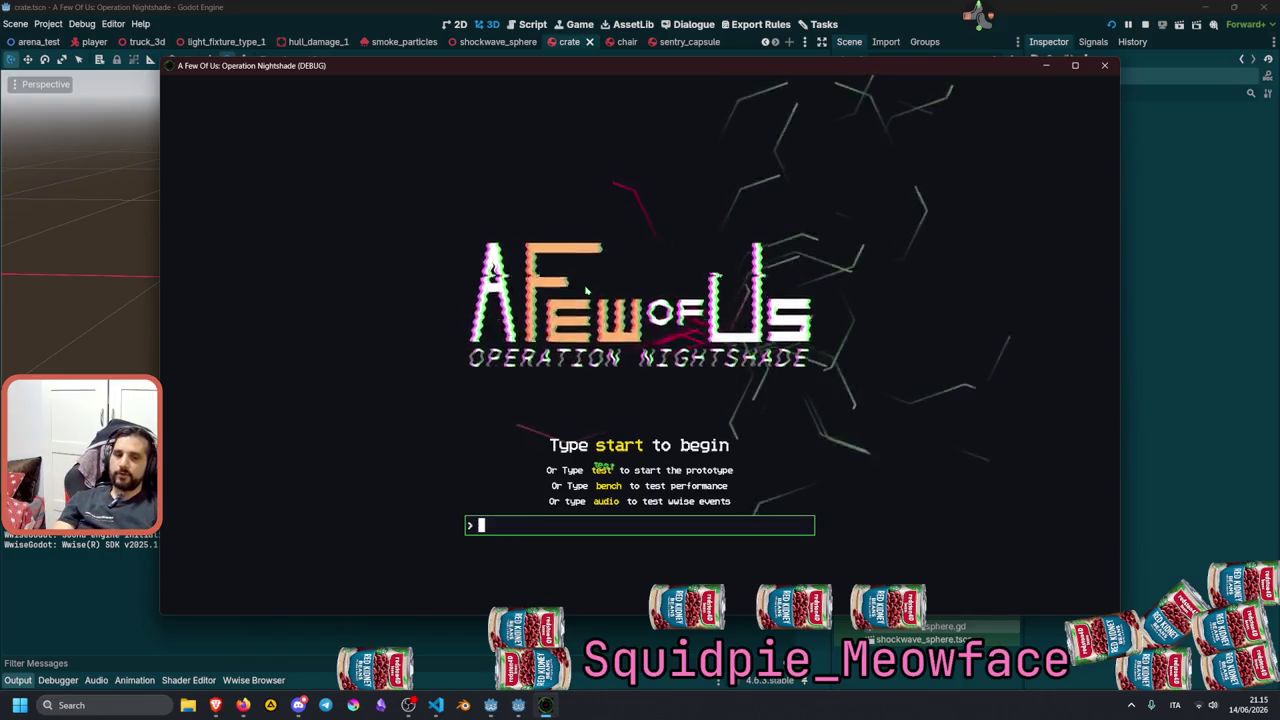
# Enter 'start' at the title prompt and walk past the chair toward the desk.
pyautogui.write('start')
pyautogui.press('Return')
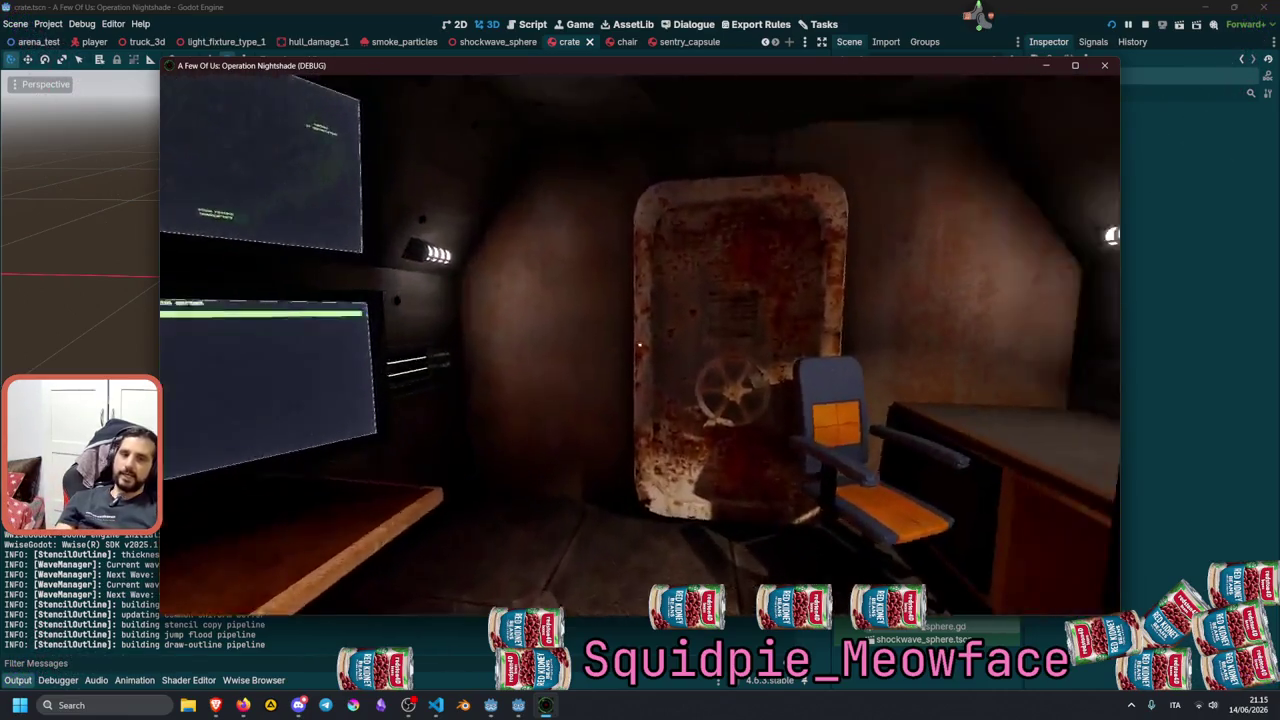
pyautogui.press('w')
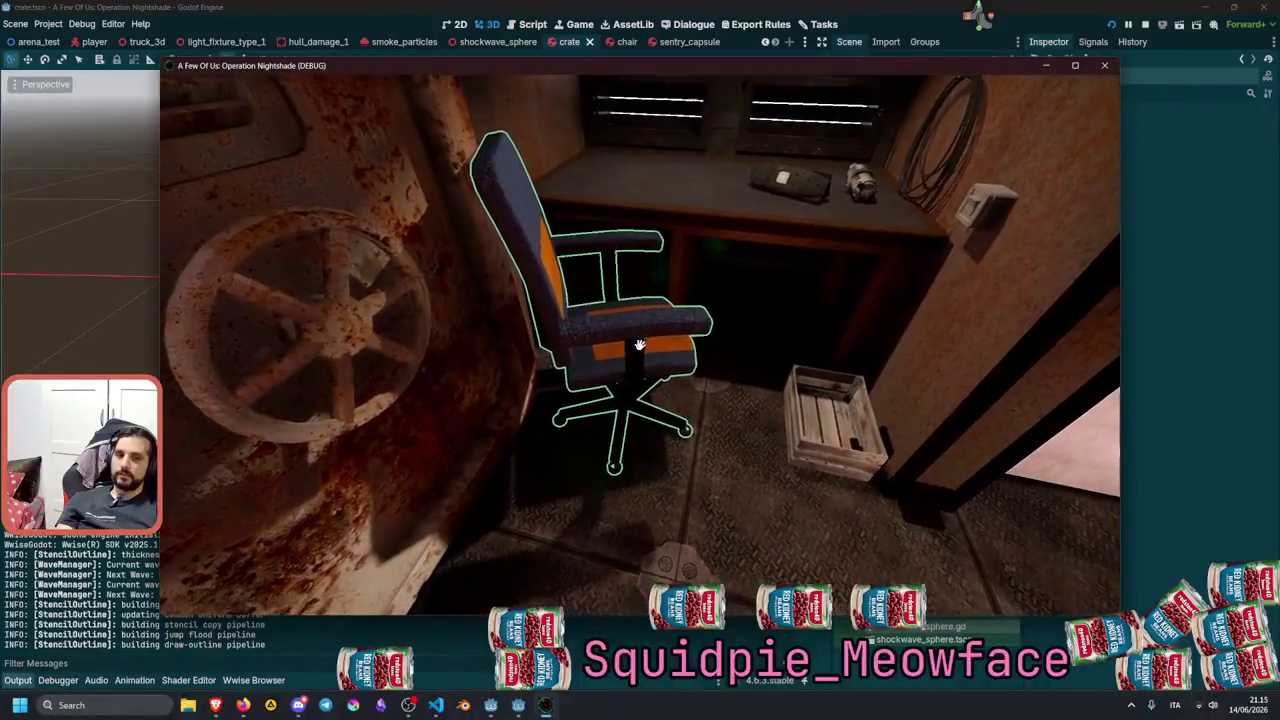
pyautogui.press('w')
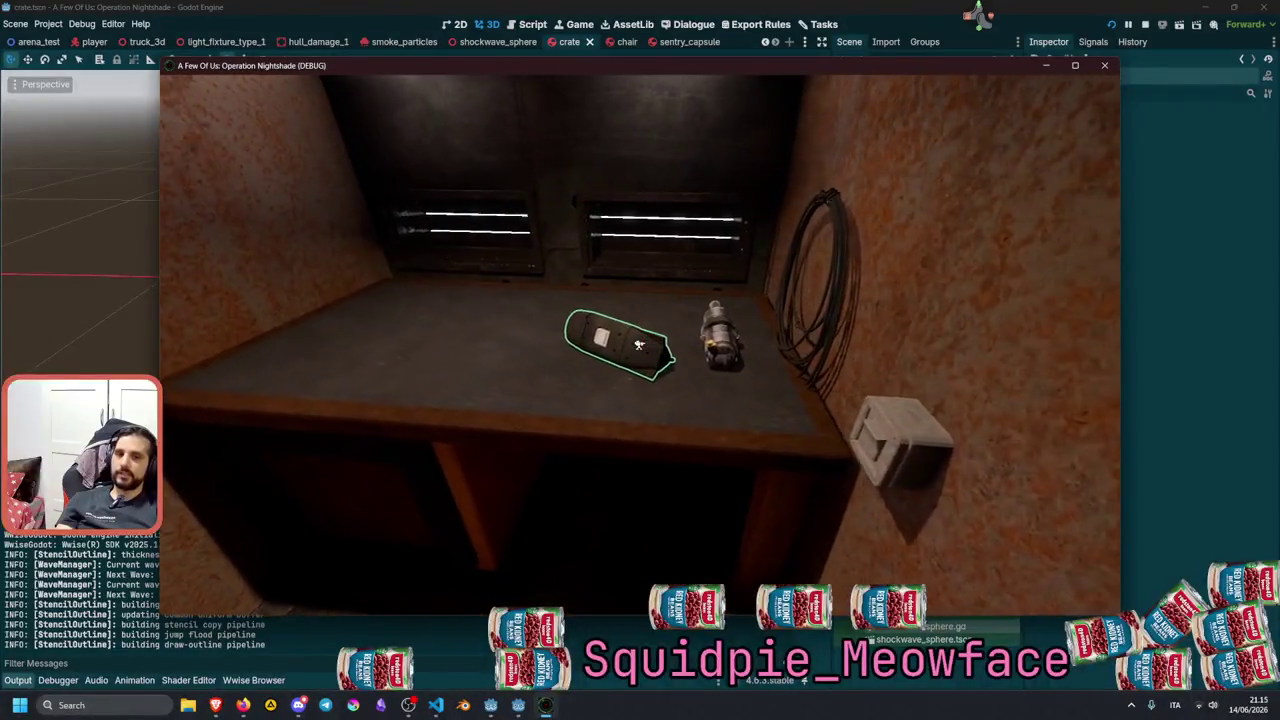
# Carry the chair around, drop the held crate on the floor, then pick the crate up from the table.
pyautogui.moveTo(640, 345)
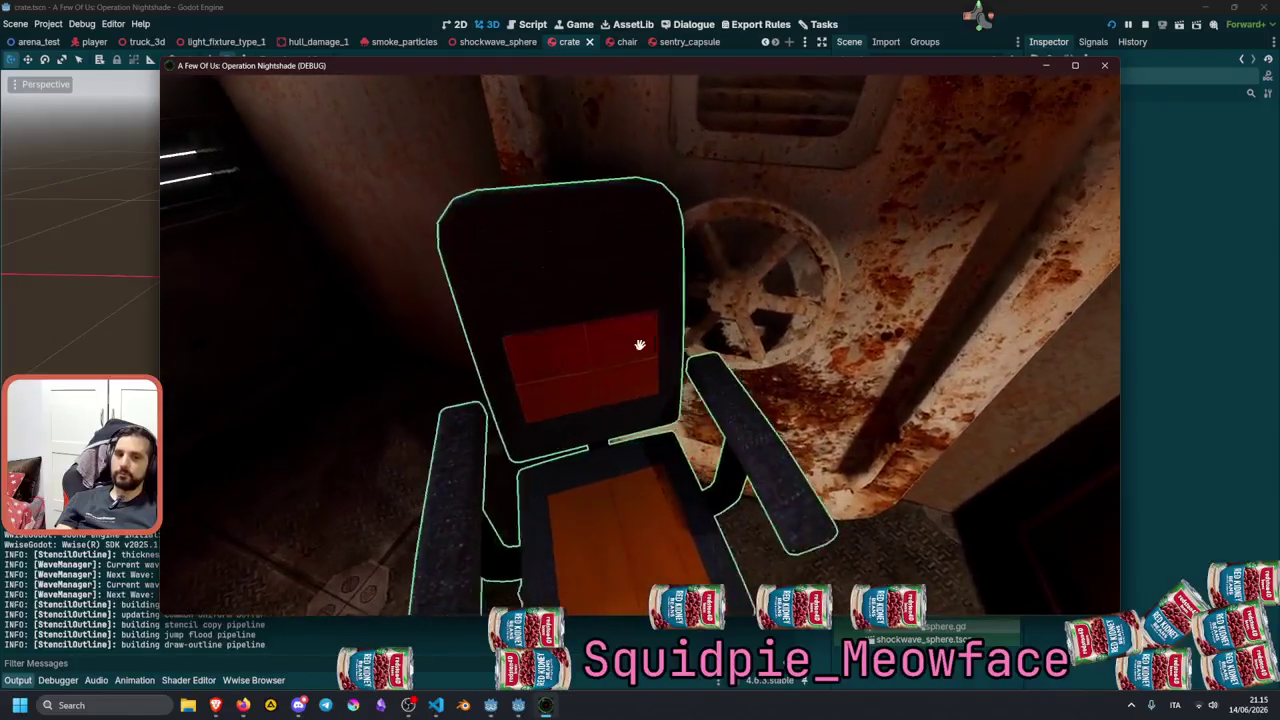
pyautogui.moveTo(640, 345); pyautogui.dragTo(640, 345)
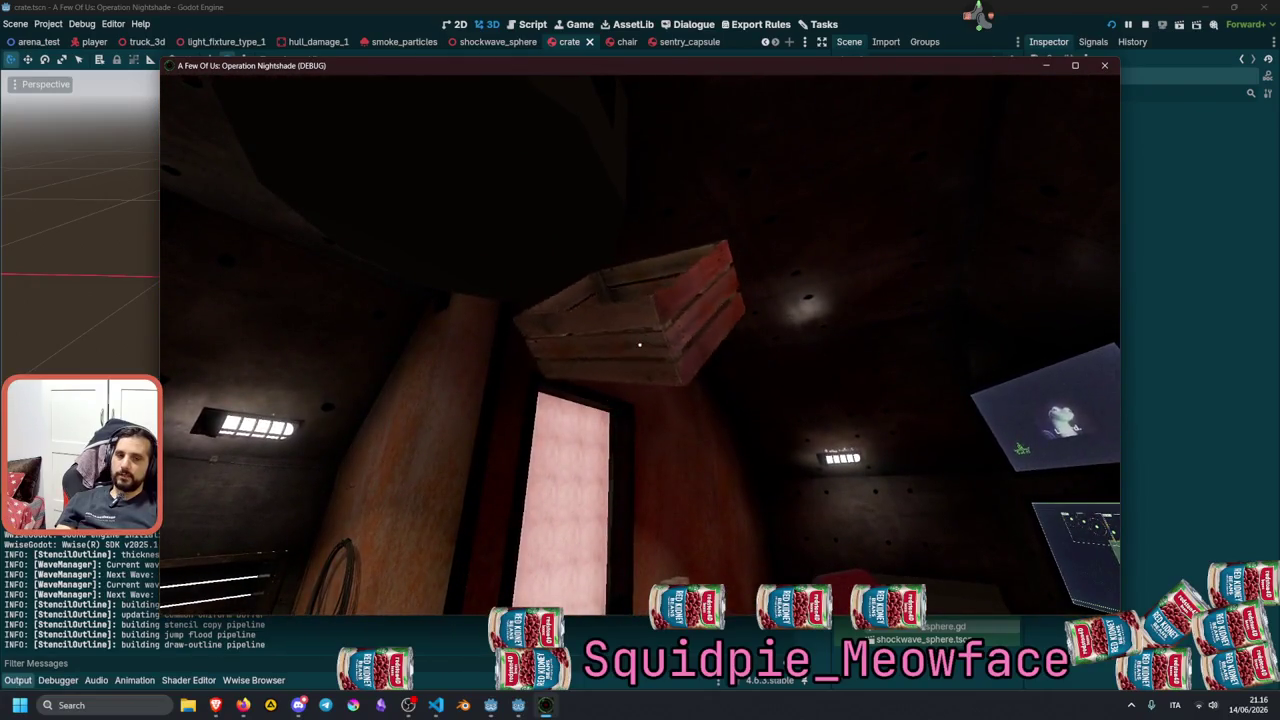
pyautogui.moveTo(640, 345); pyautogui.dragTo(640, 345)
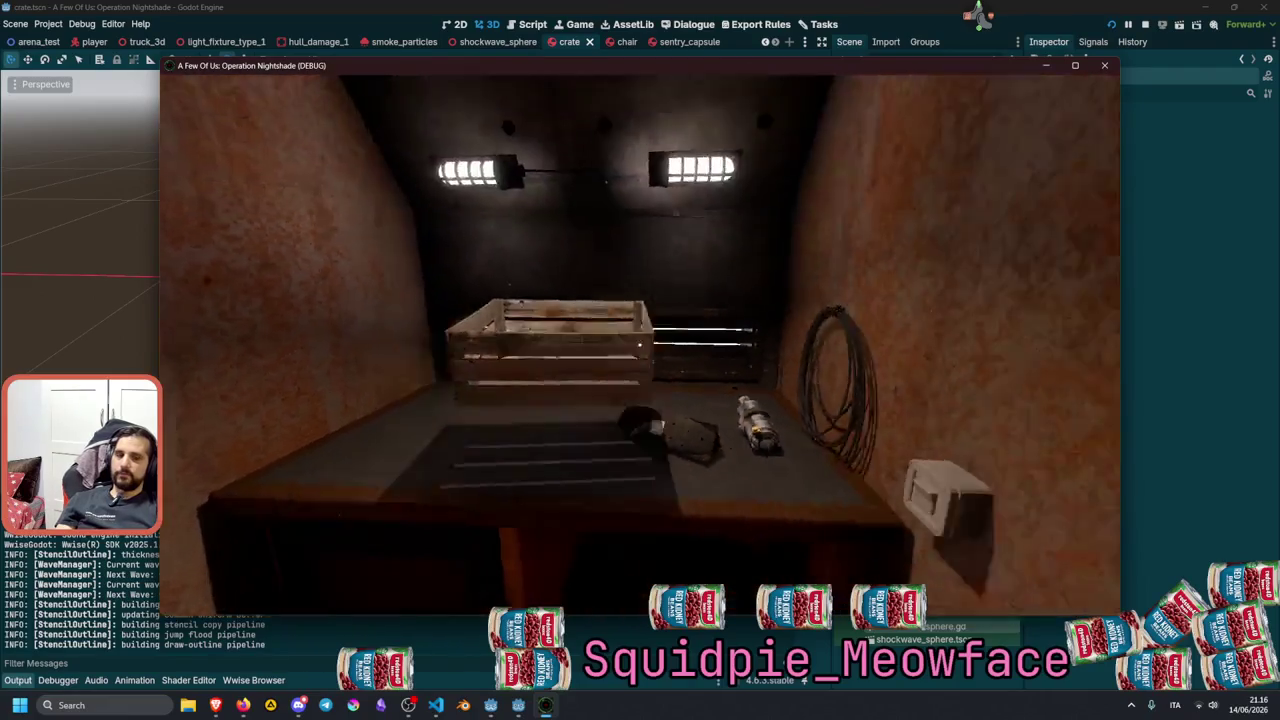
pyautogui.moveTo(640, 345); pyautogui.dragTo(640, 345)
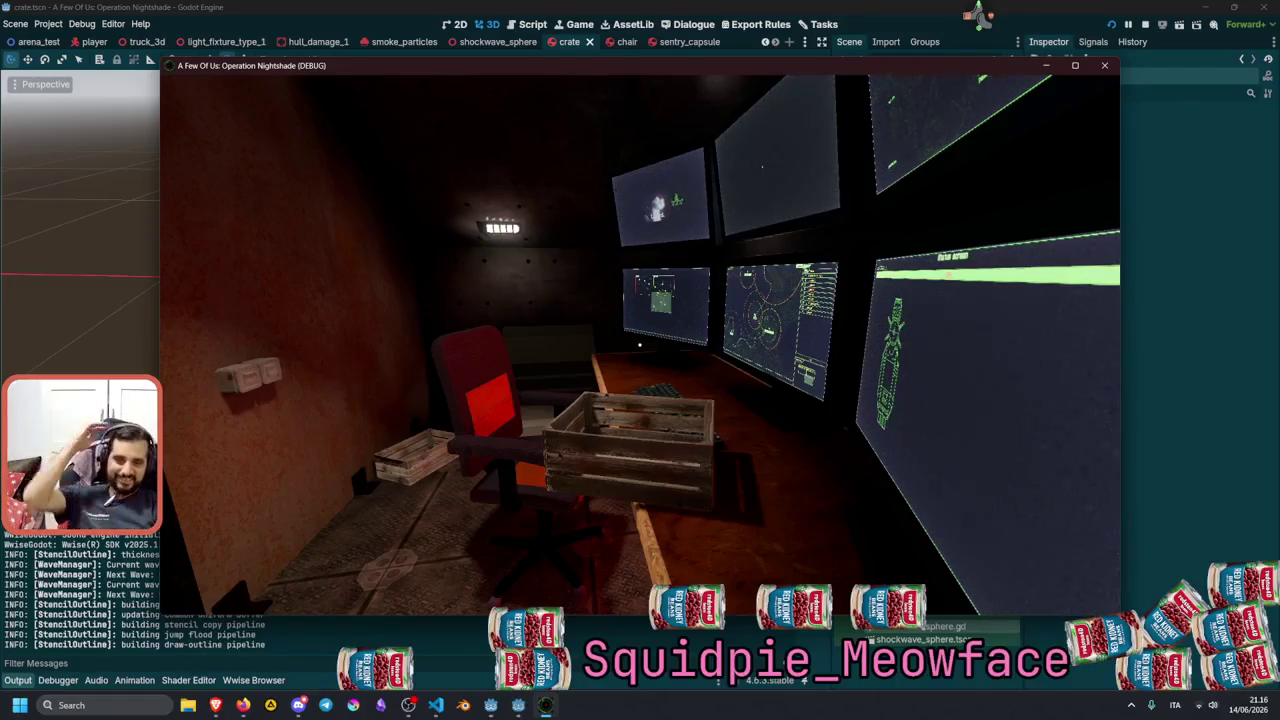
# Pick up the wooden crate with E and drop it onto the floor.
pyautogui.moveTo(640, 345)
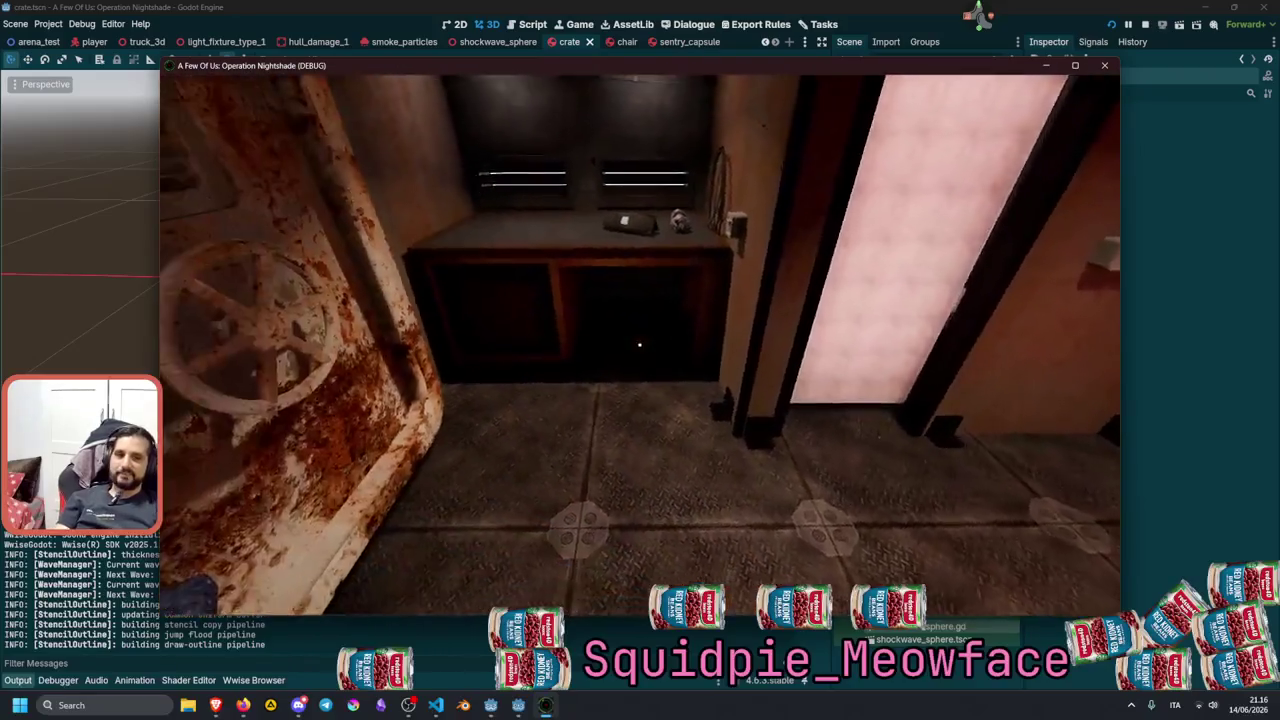
pyautogui.press('e')
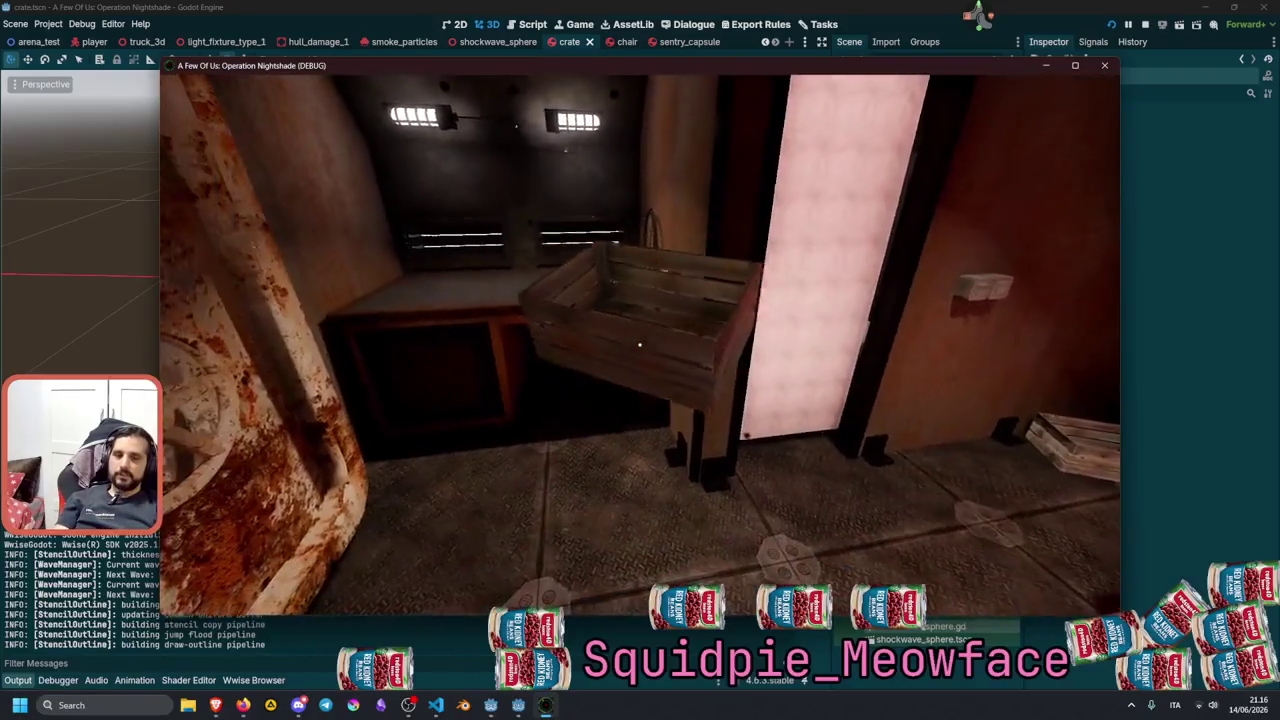
pyautogui.press('e')
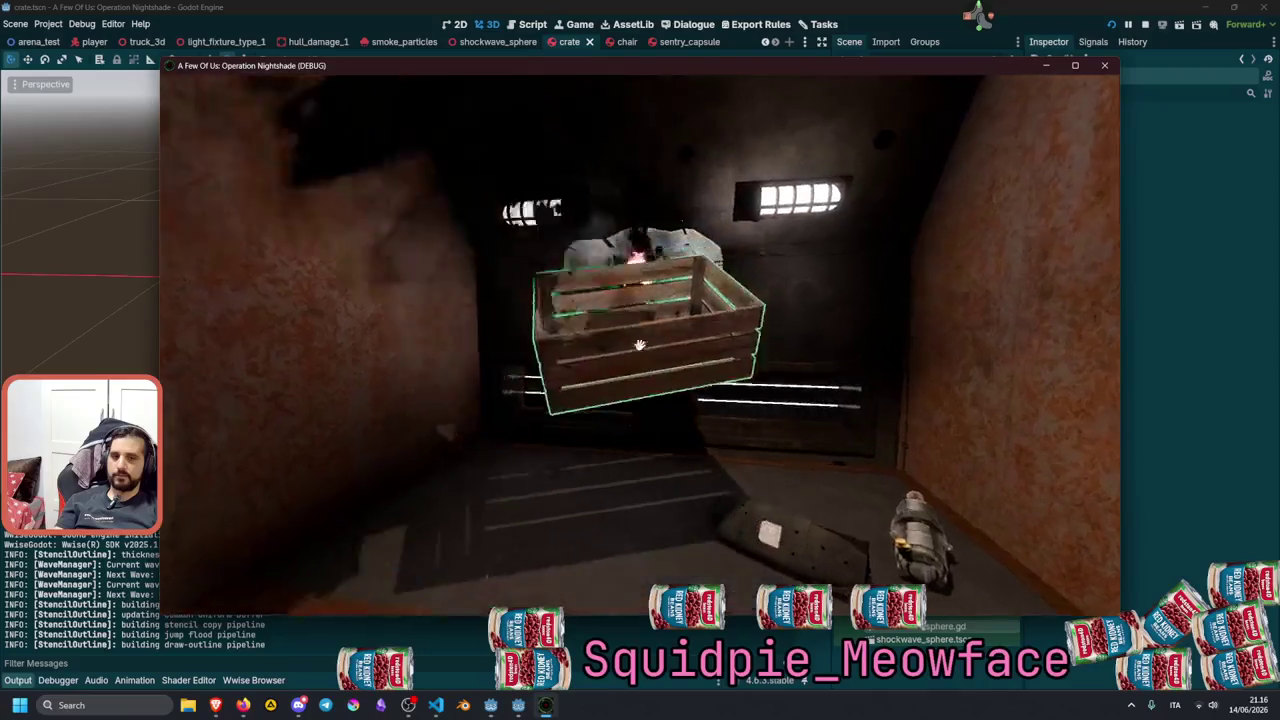
# Move back through the doorway, fire a shockwave blast at the back wall, and advance toward it.
pyautogui.press('s')
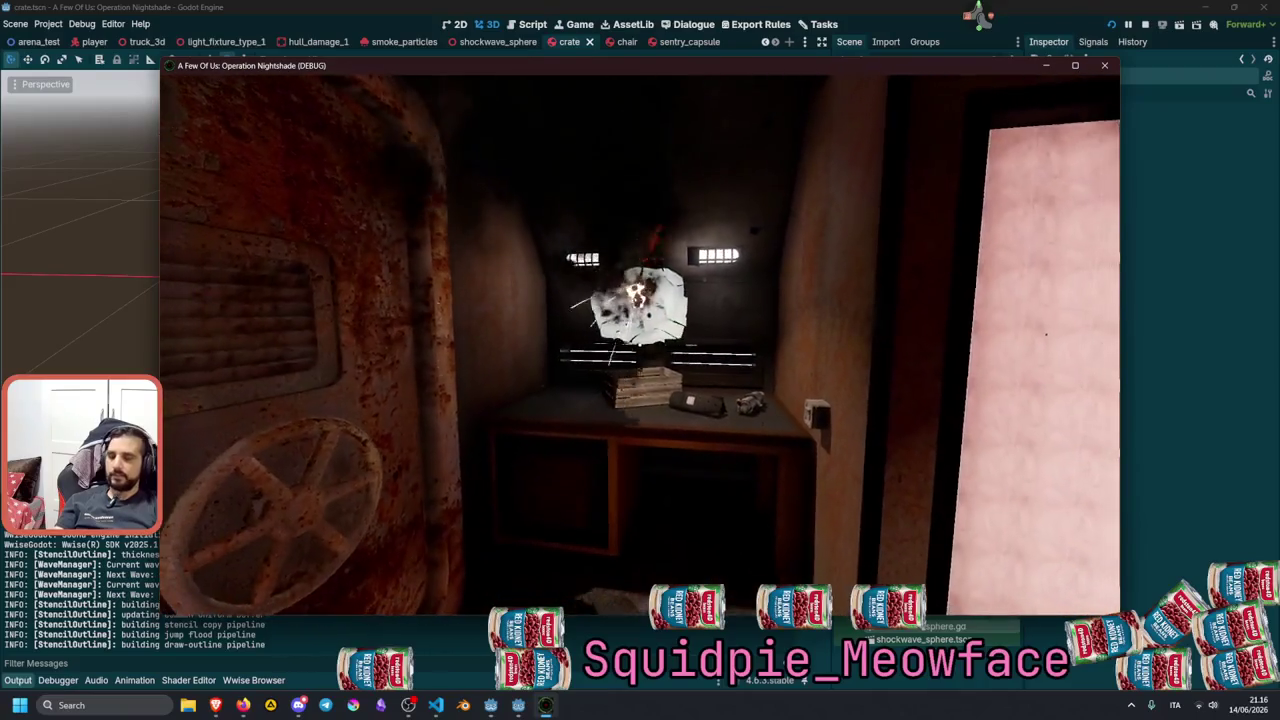
pyautogui.press('w')
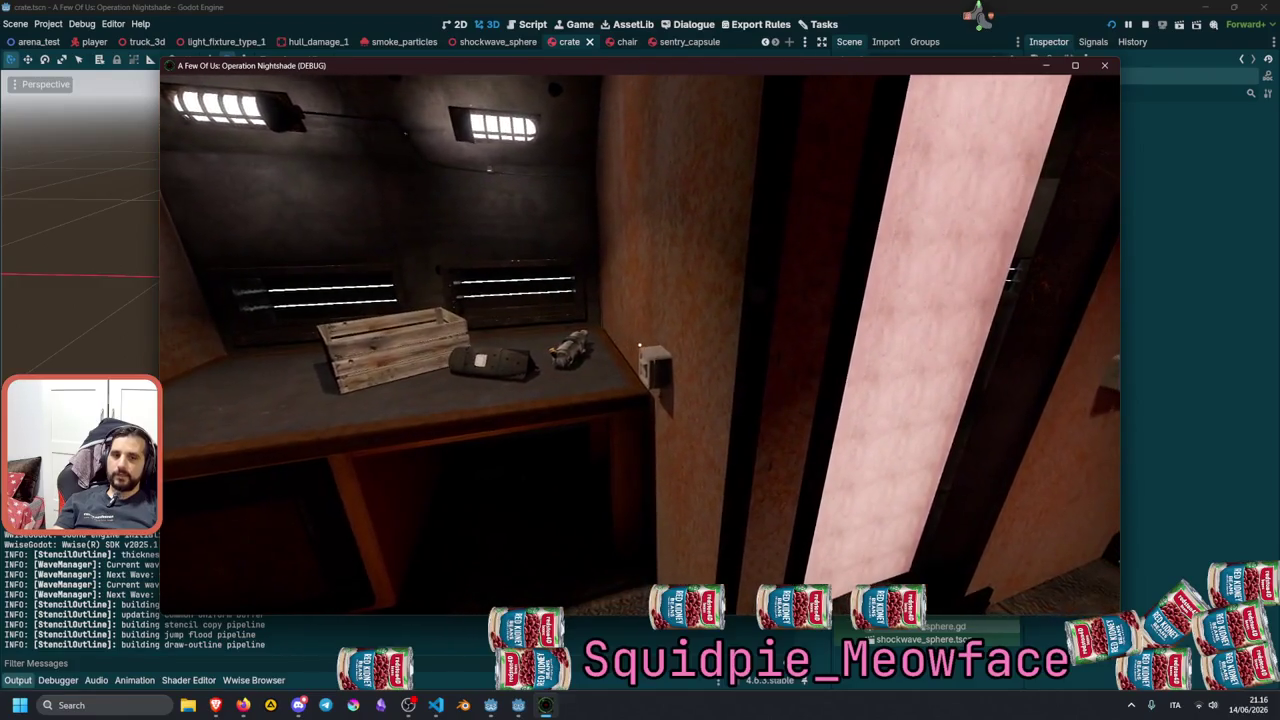
pyautogui.press('s')
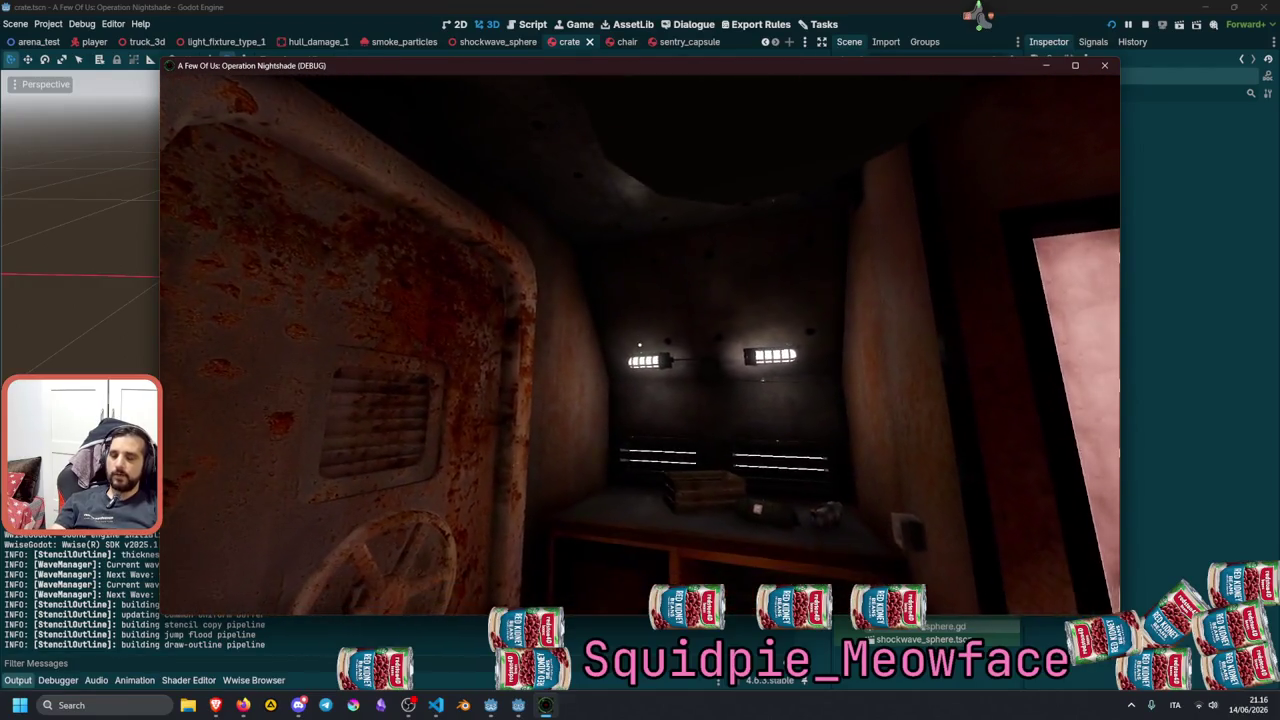
pyautogui.press('w')
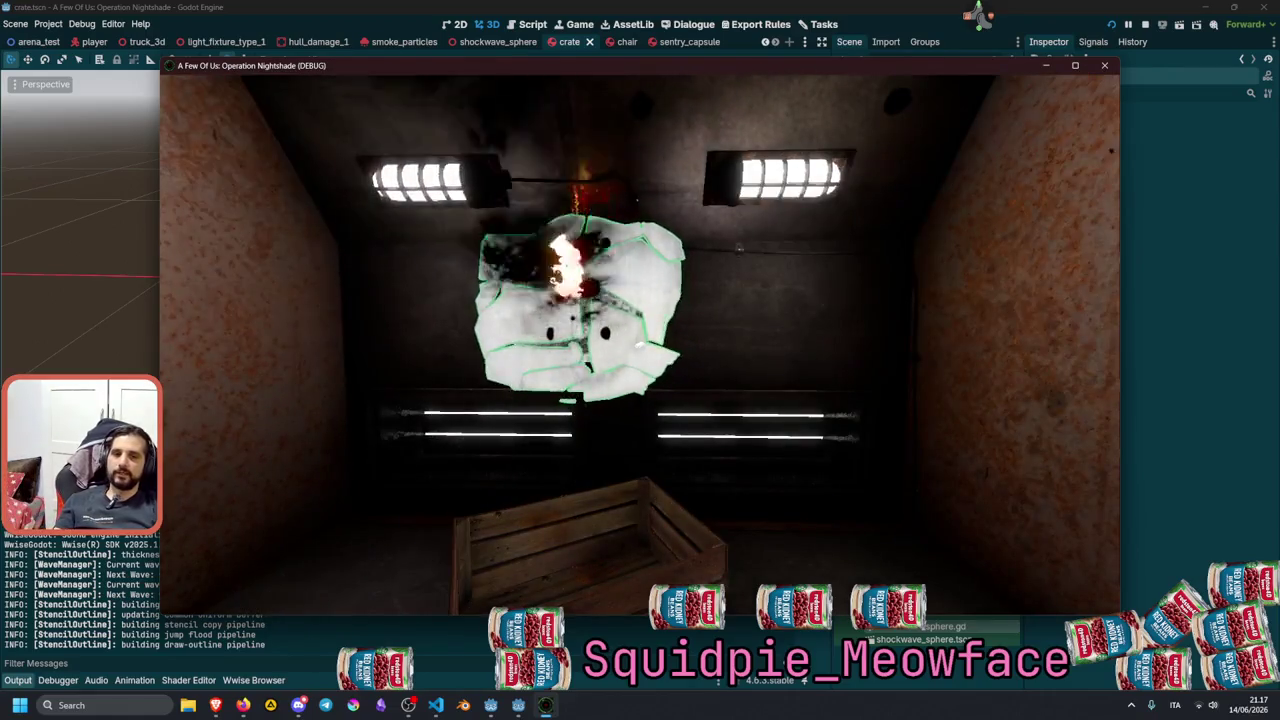
pyautogui.moveTo(640, 345)
pyautogui.press('w')
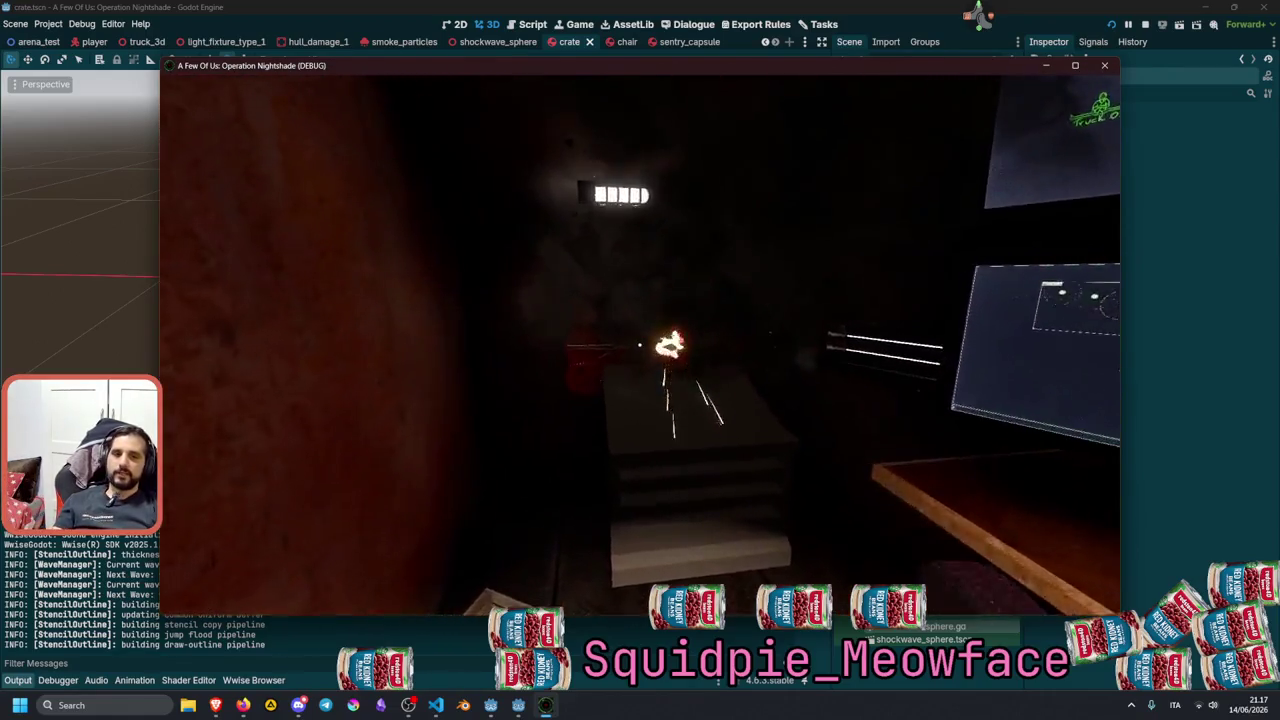
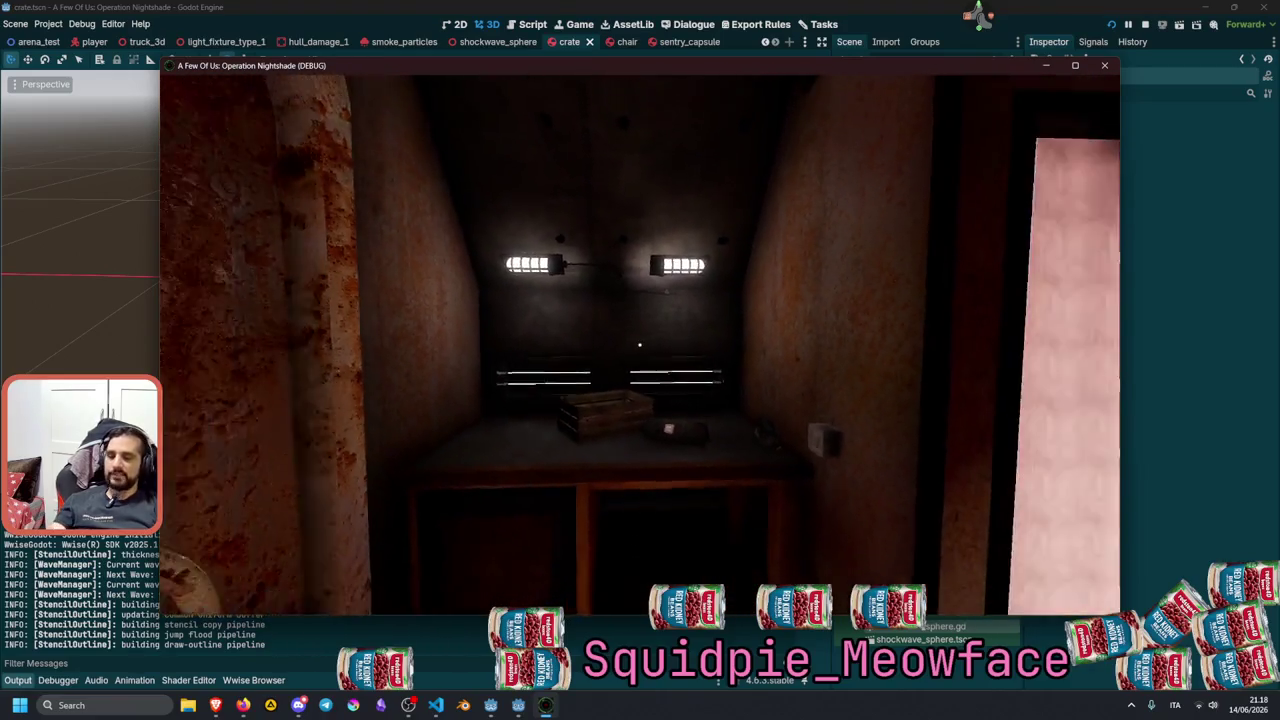
# Fire a shockwave at the corridor wall in the debug game, then stop the game.
pyautogui.click(640, 345)
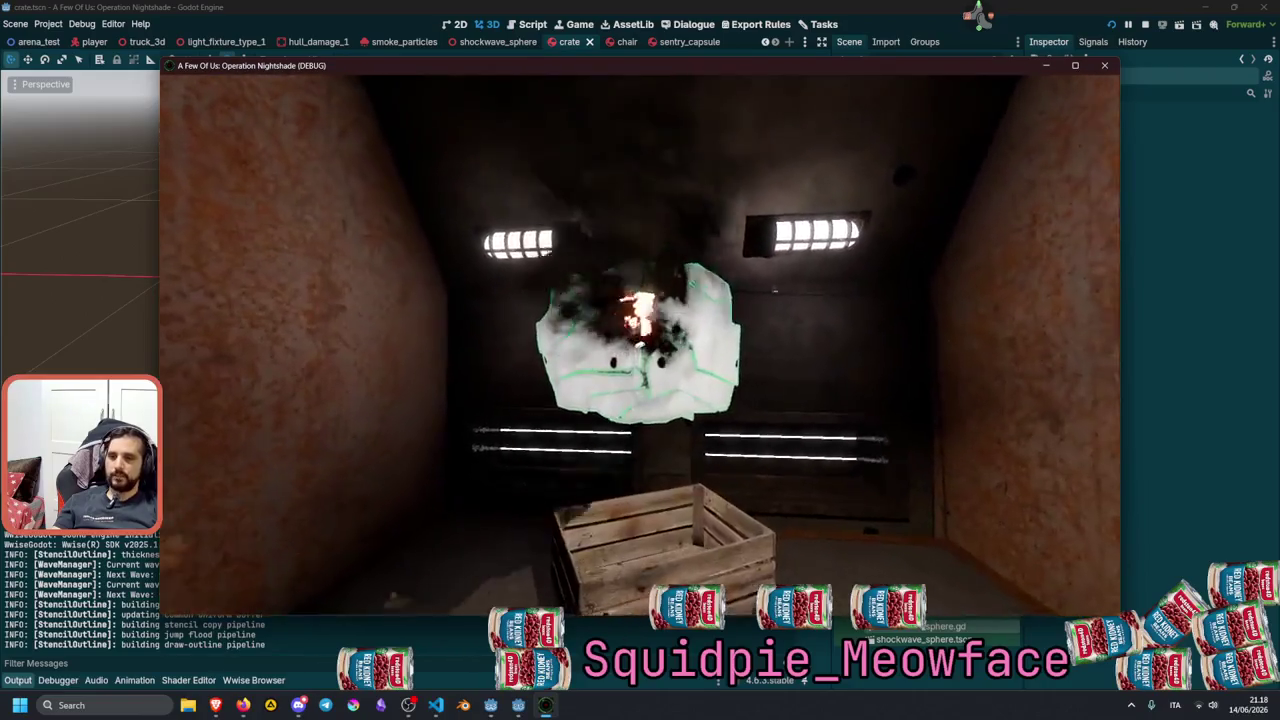
pyautogui.press('Escape')
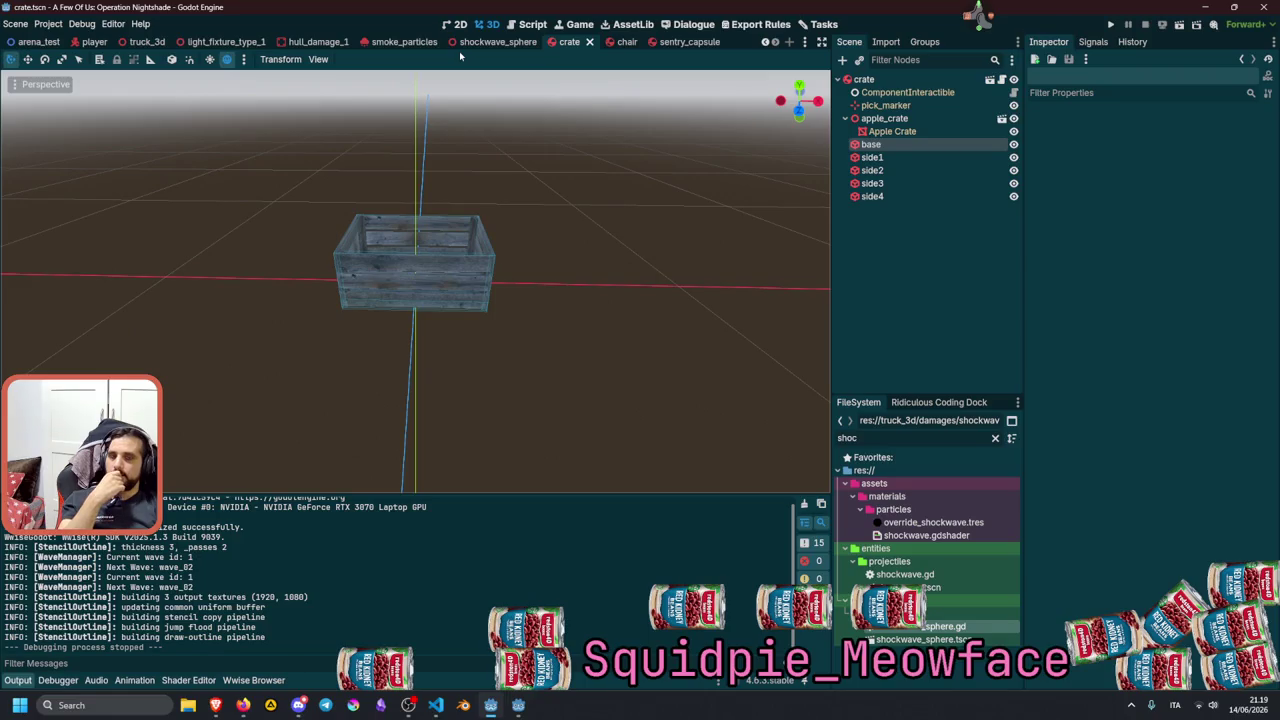
# Select the baked hull floor mesh in the hull_damage_1 scene.
pyautogui.click(318, 41)
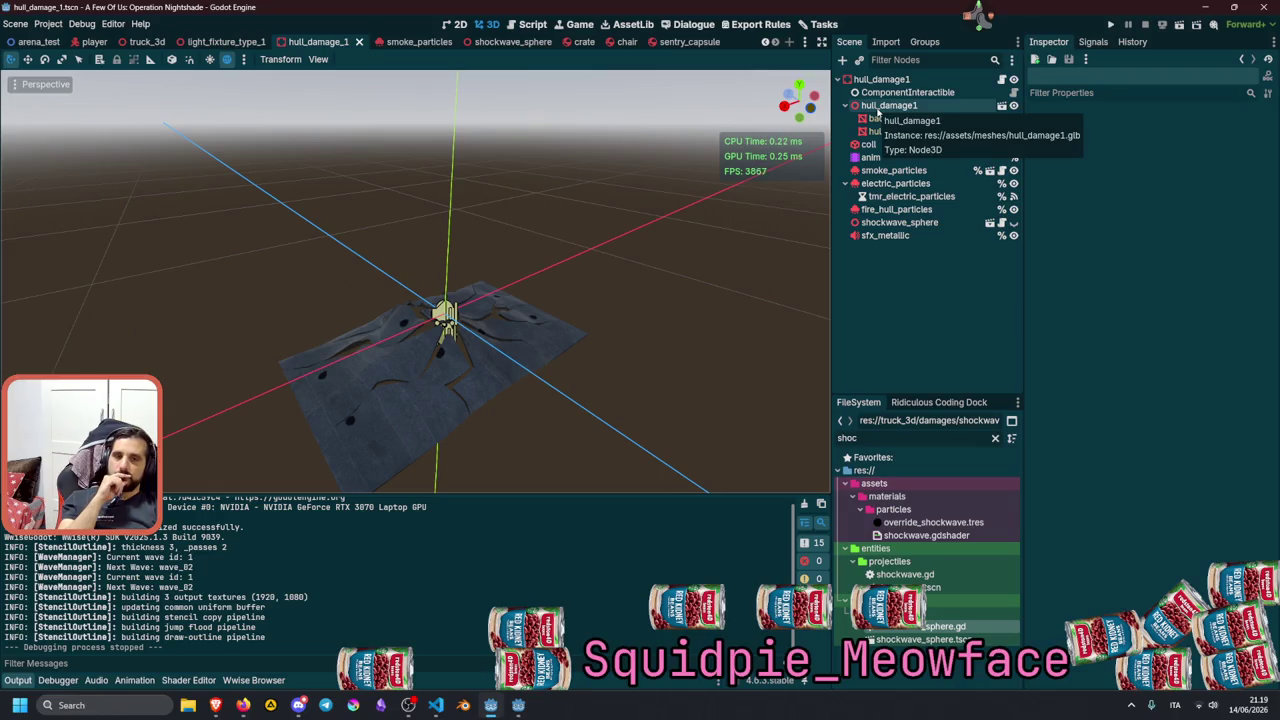
pyautogui.click(538, 328)
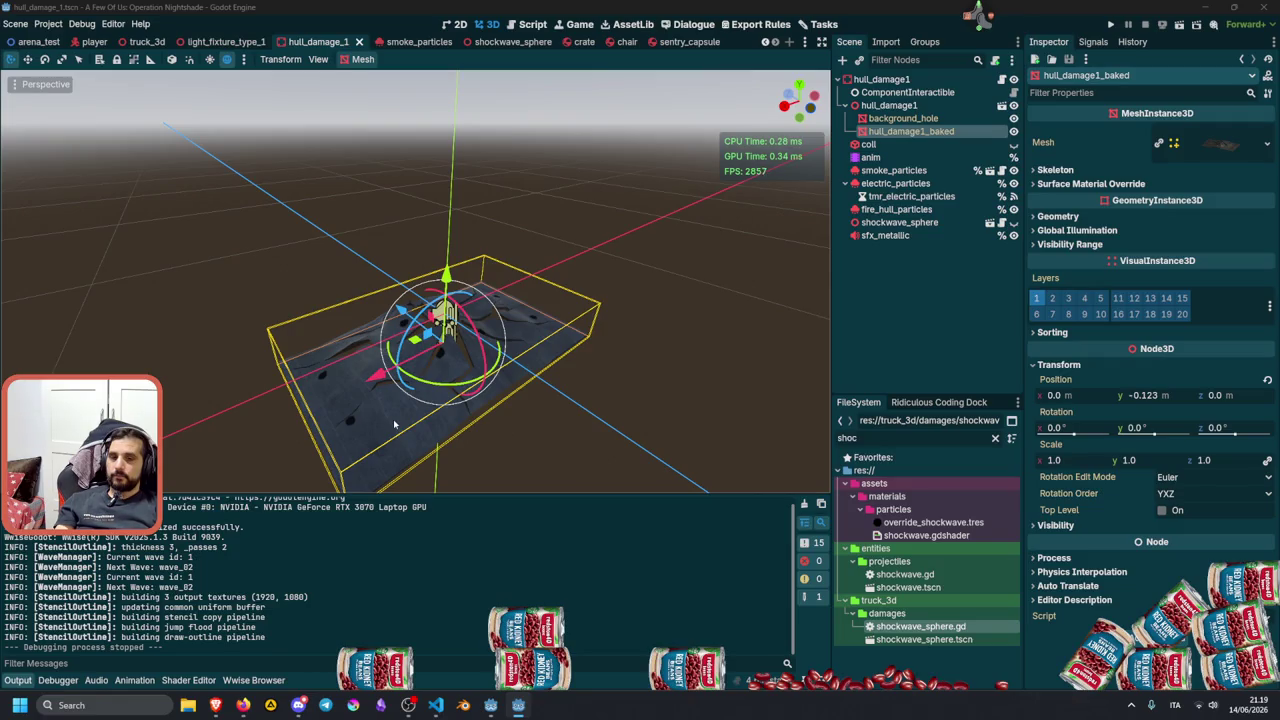
pyautogui.moveTo(394, 425); pyautogui.dragTo(470, 400)
pyautogui.scroll(6, 415, 280)
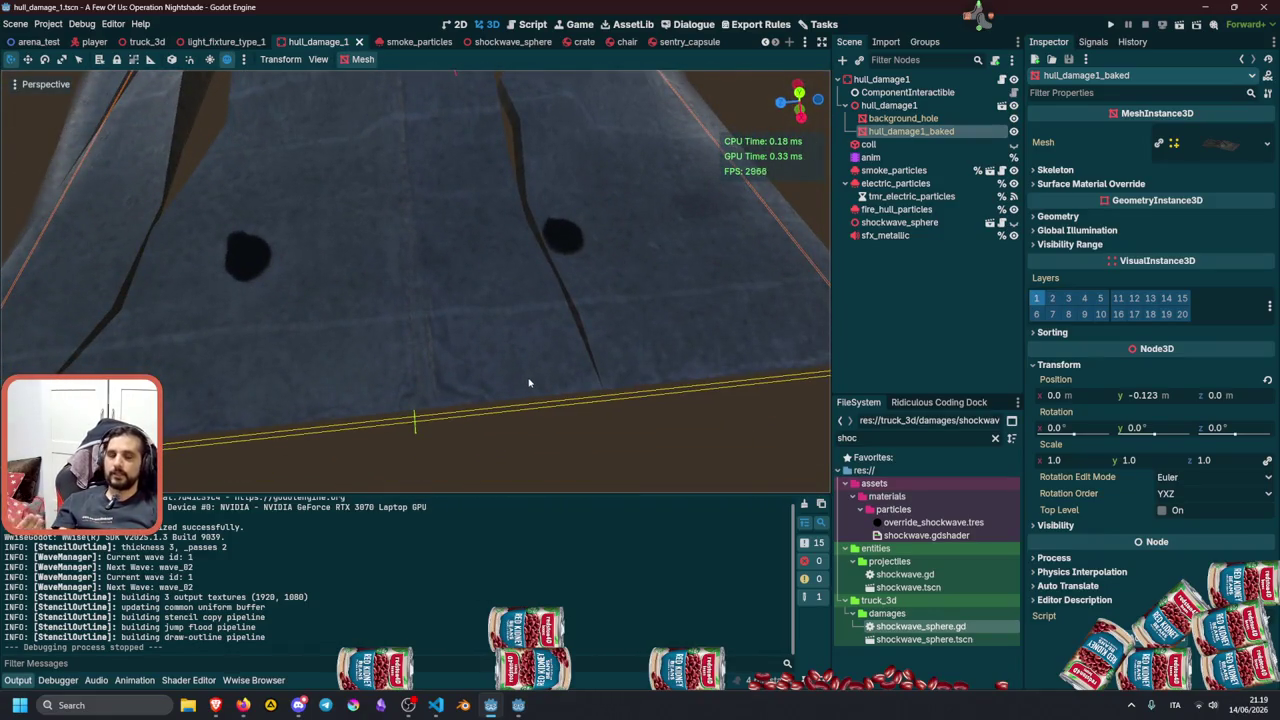
# Filter files for 'metal', enable Use as Albedo on Metal Panels.material, then save and run.
pyautogui.doubleClick(907, 433)
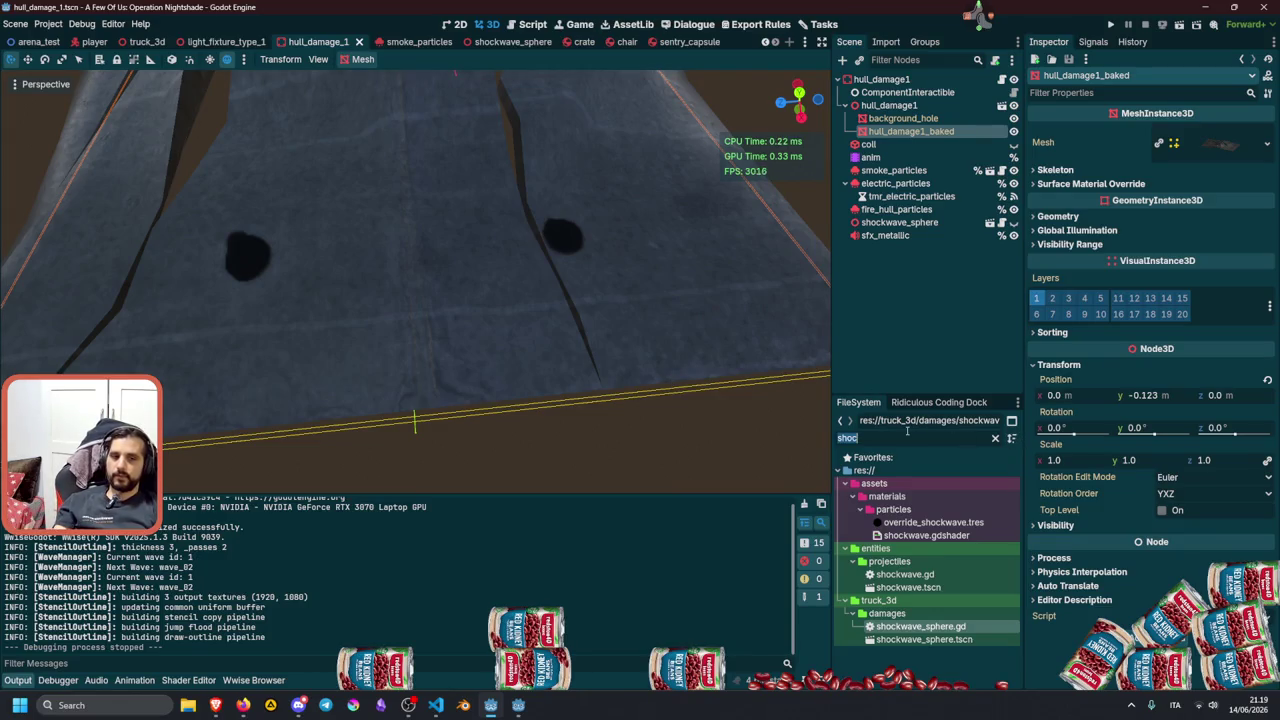
pyautogui.write('metal')
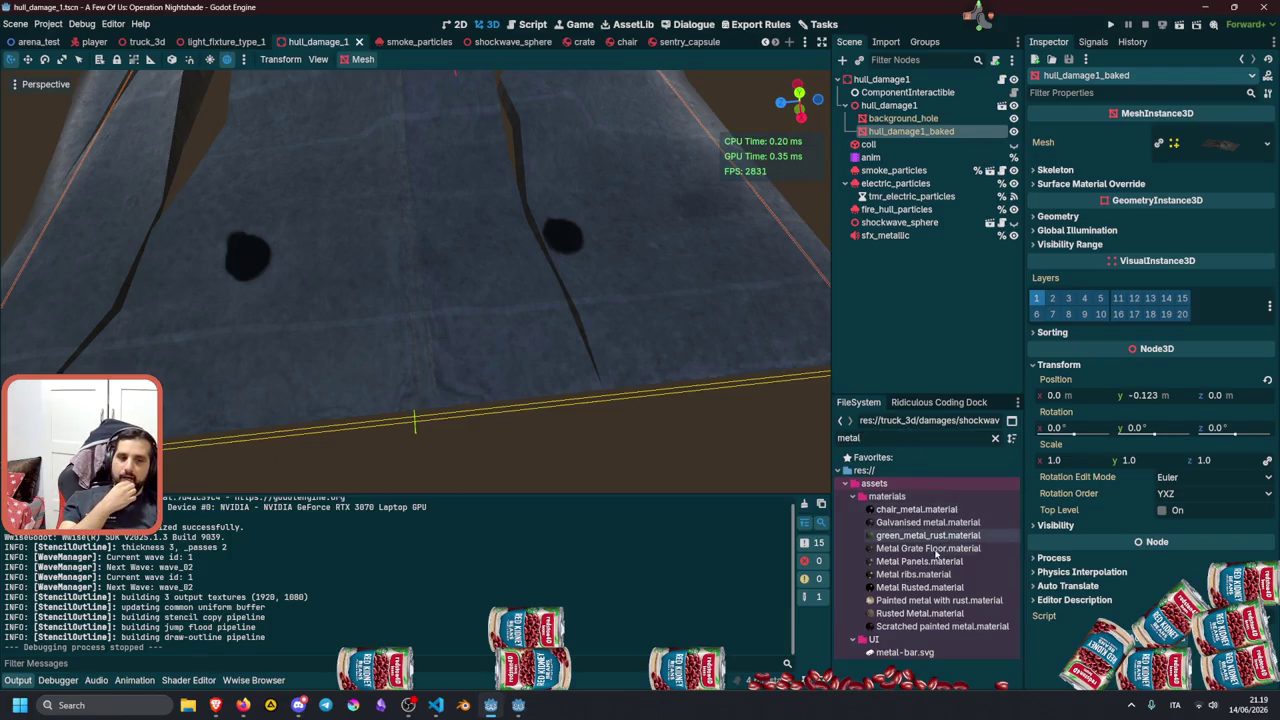
pyautogui.click(931, 562)
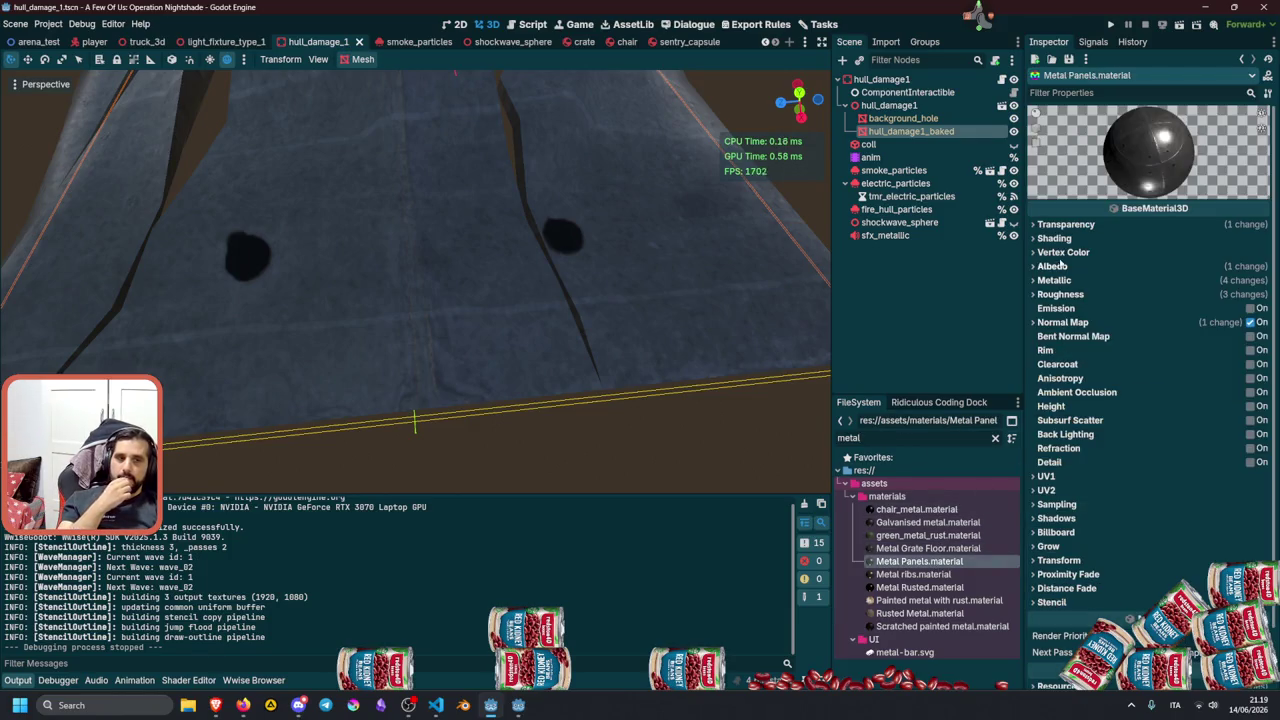
pyautogui.click(1063, 252)
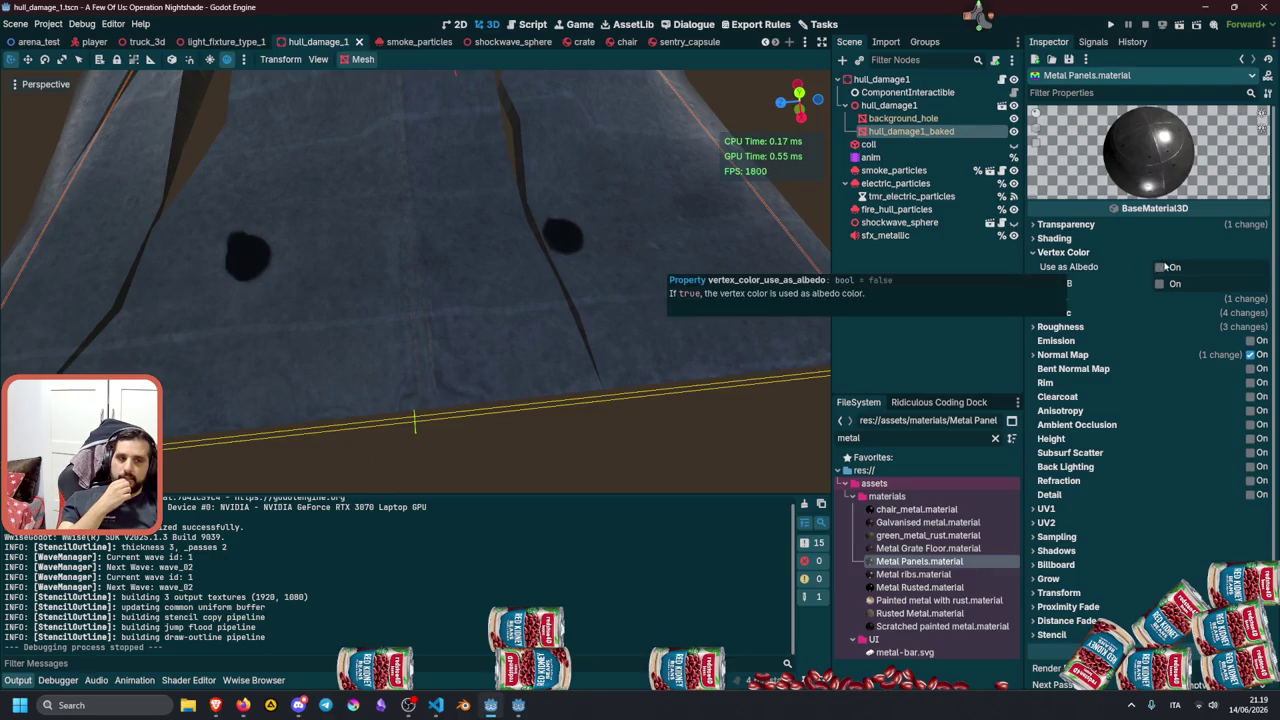
pyautogui.click(1162, 267)
pyautogui.click(1162, 267)
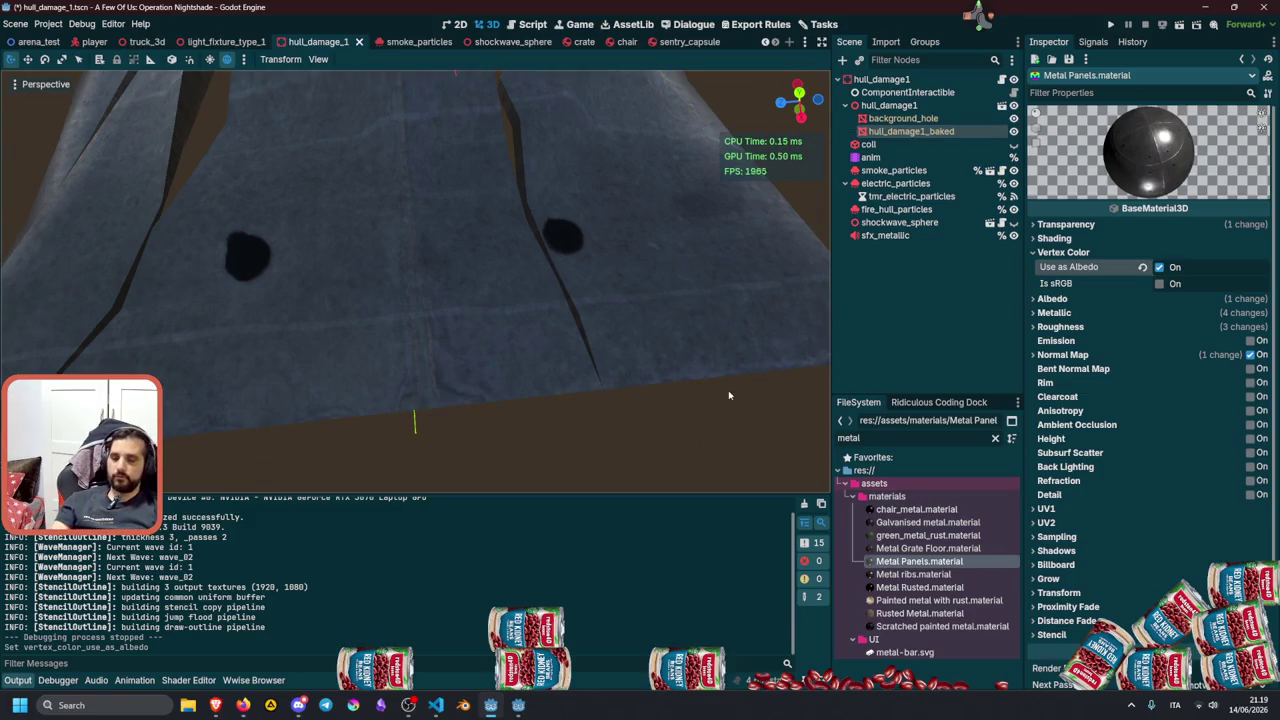
pyautogui.press('F5')
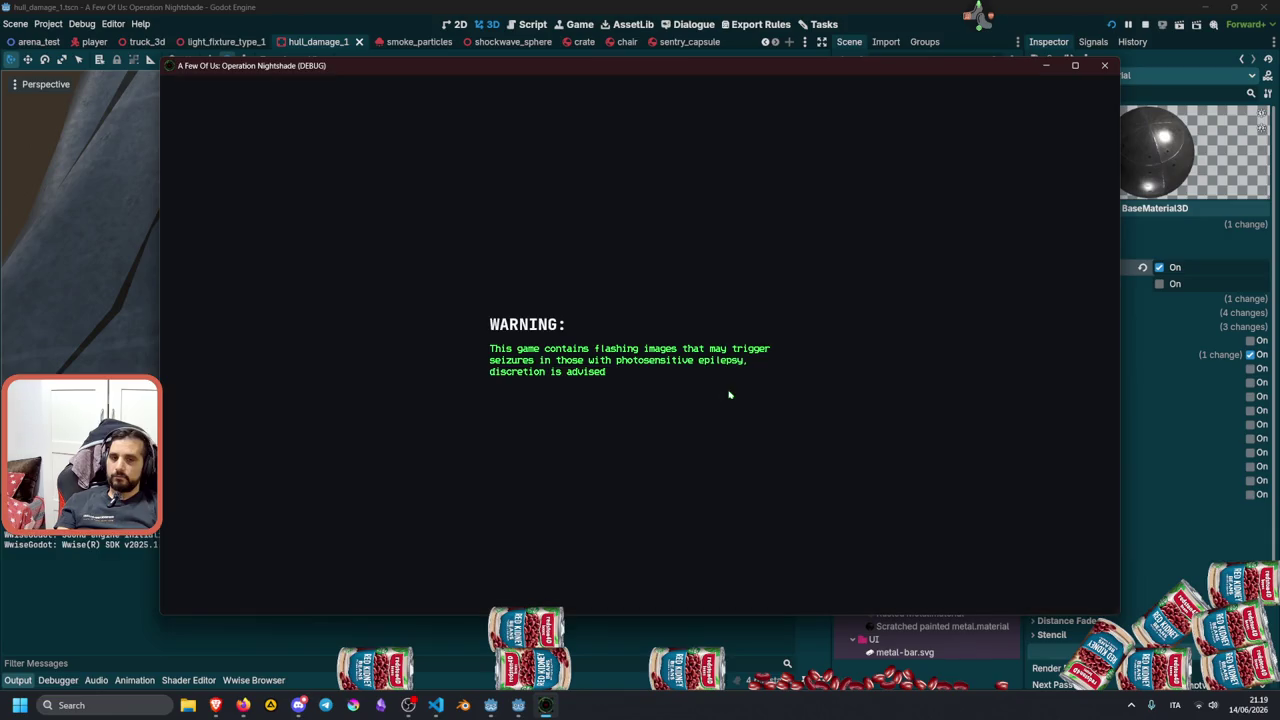
# Enter the name 'test', walk into the desk room, drop the cable, and stop the game.
pyautogui.write('test')
pyautogui.press('Return')
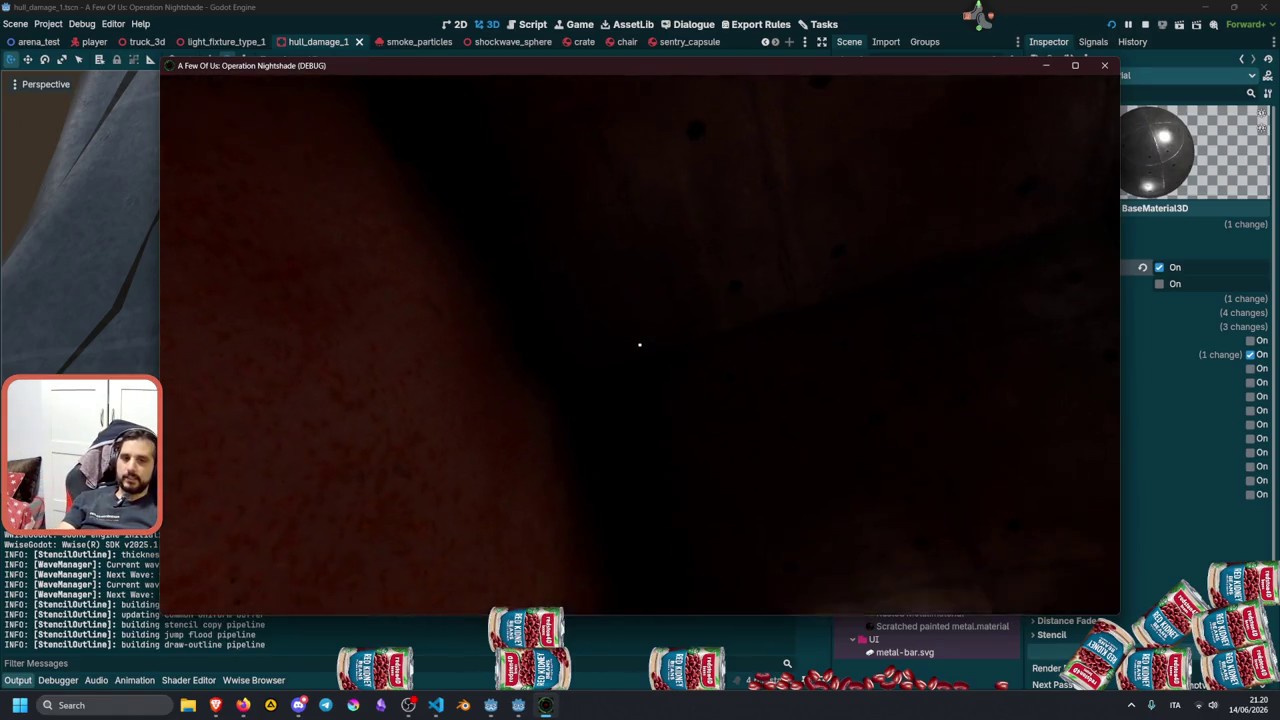
pyautogui.press('w')
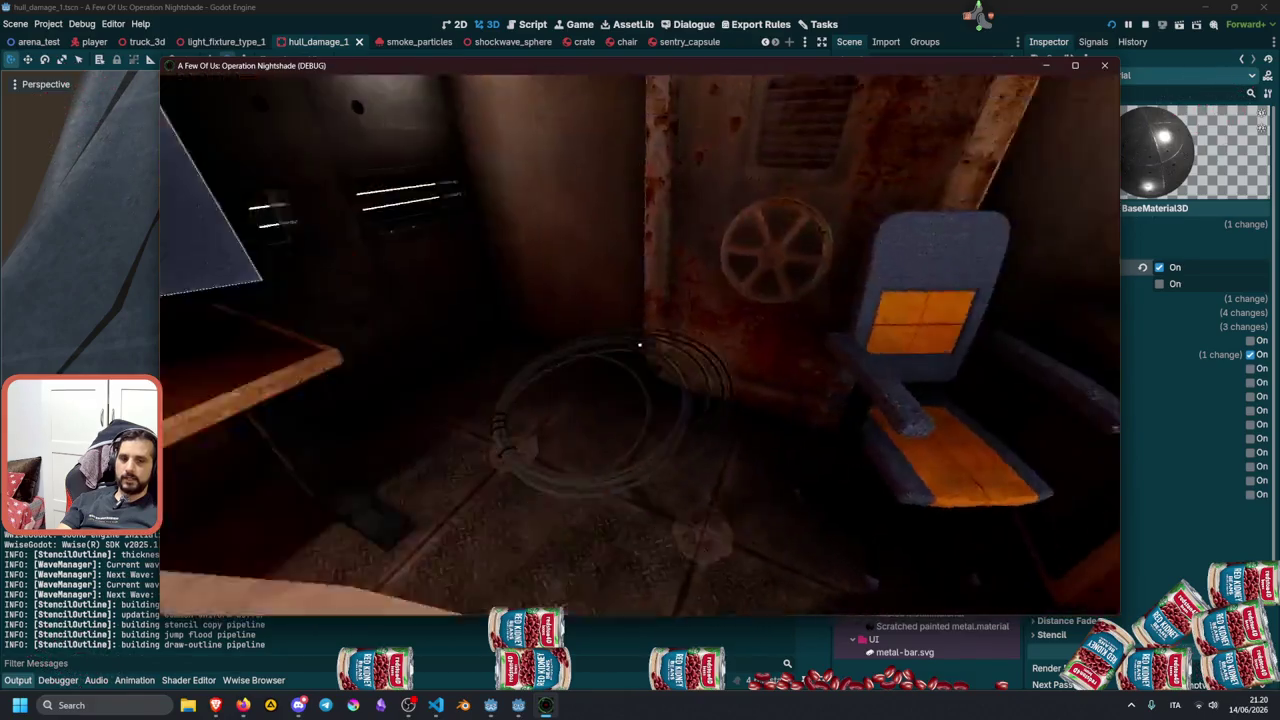
pyautogui.press('e')
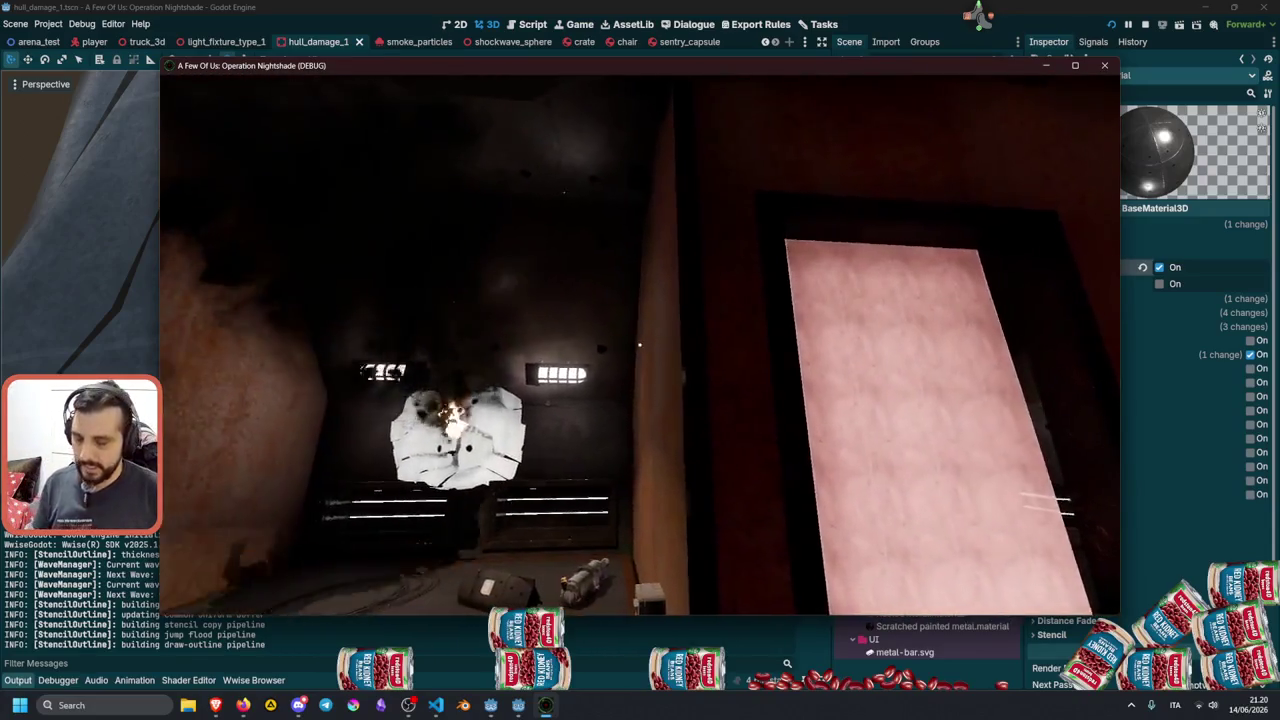
pyautogui.press('F8')
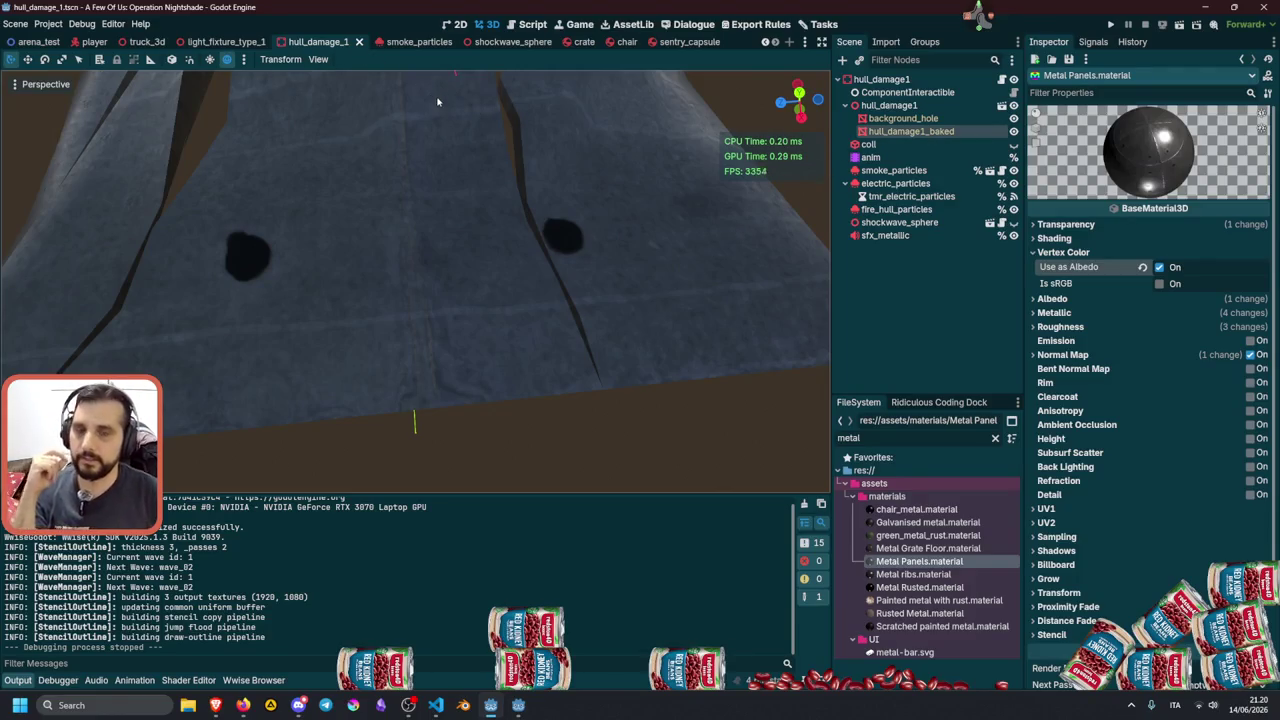
# Open light_fixture_type_1.tscn through the quick file search for 'light_'.
pyautogui.hotkey('shift', 'alt', 'o')
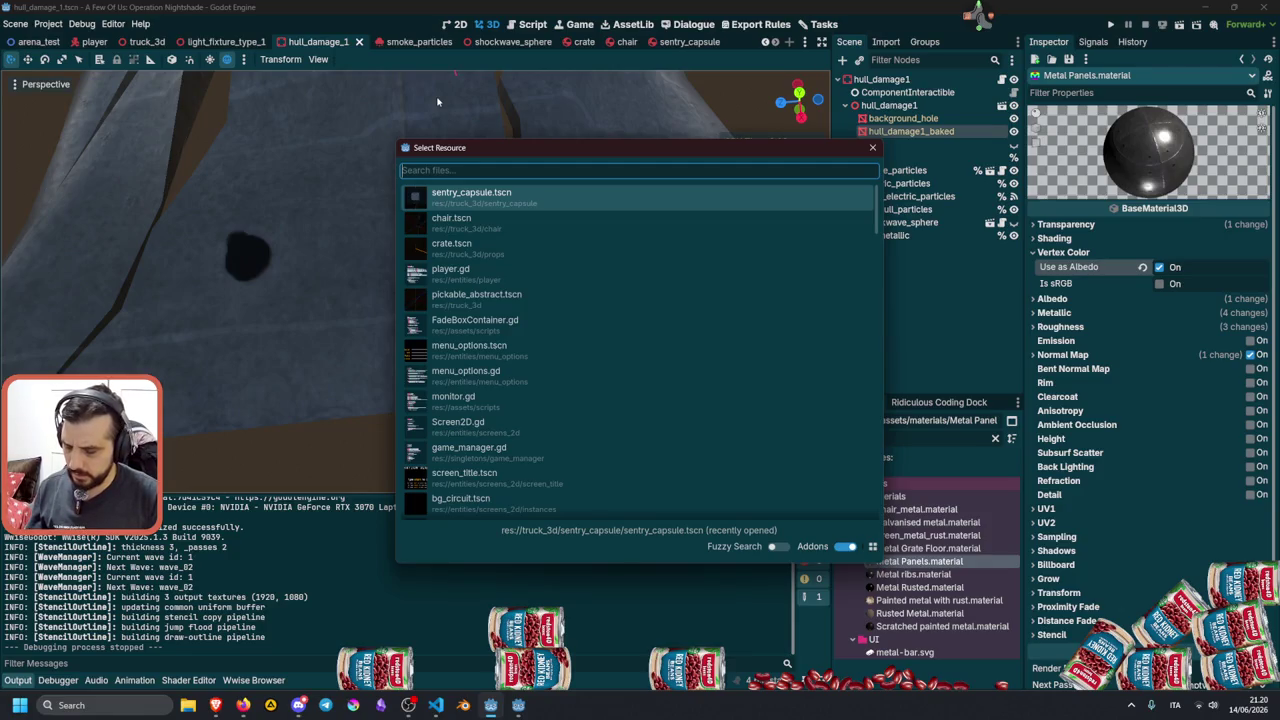
pyautogui.write('light_')
pyautogui.press('Down')
pyautogui.press('Down')
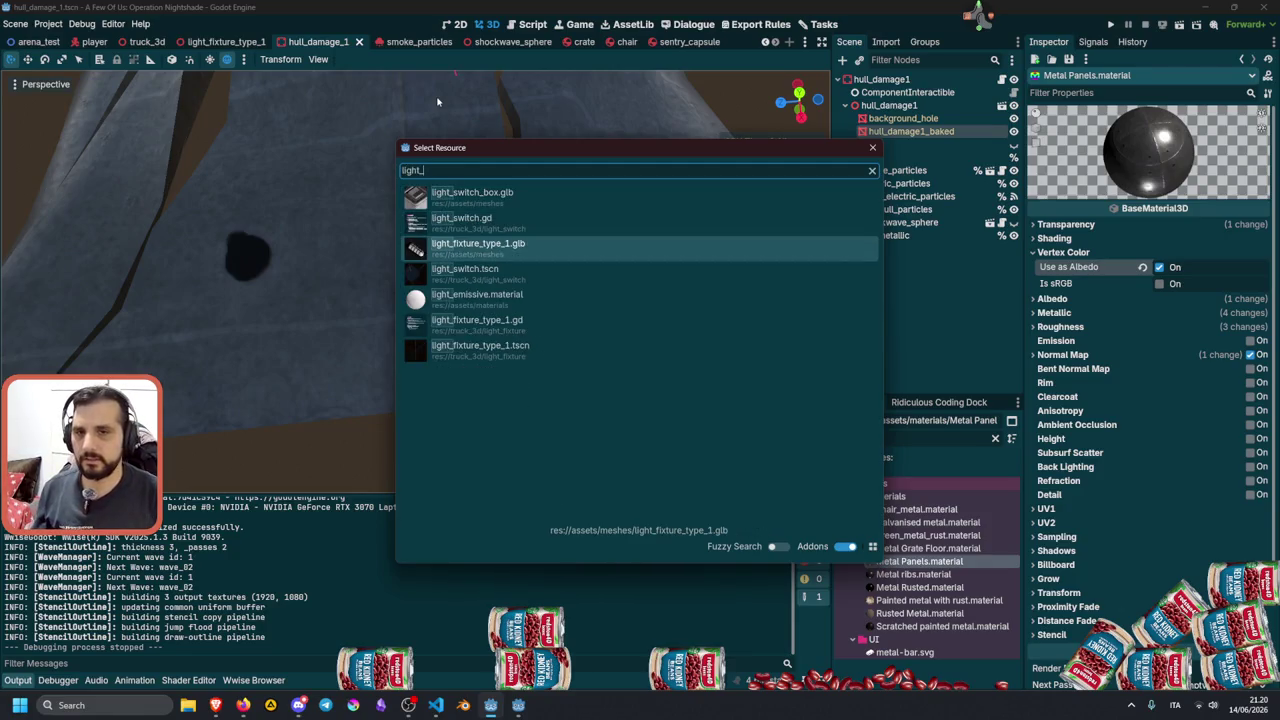
pyautogui.press('Down')
pyautogui.press('Down')
pyautogui.press('Down')
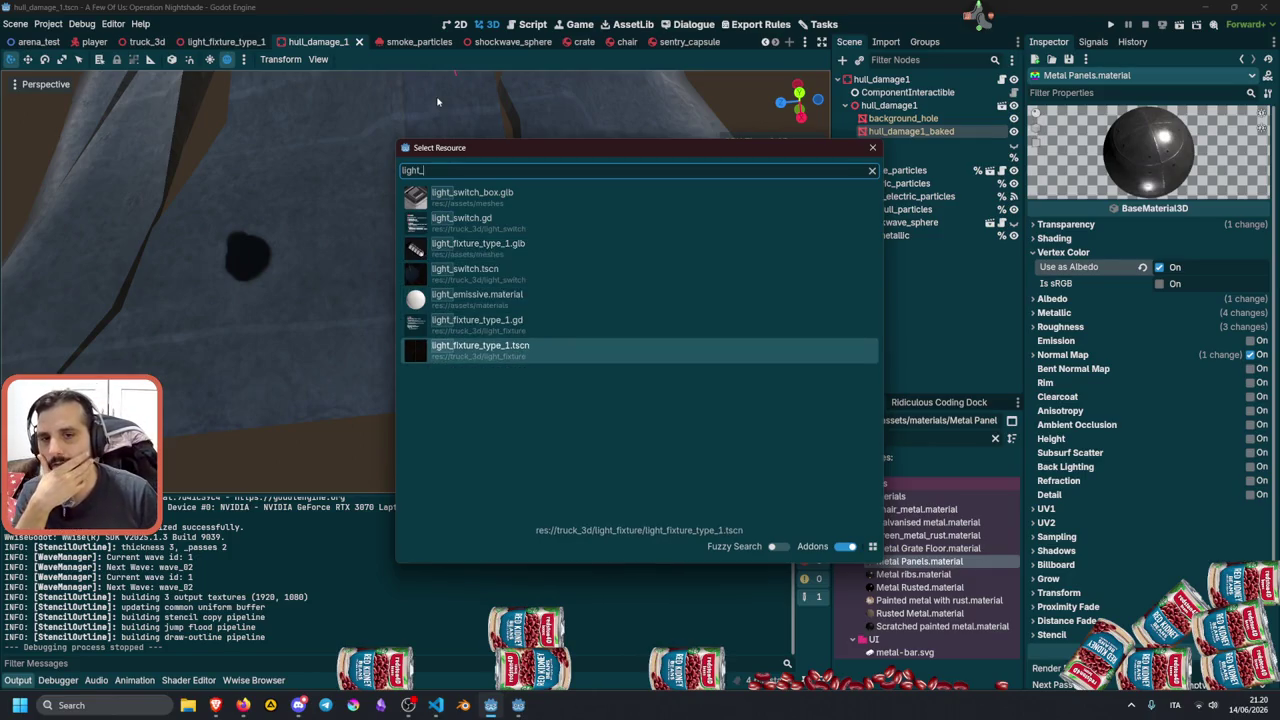
pyautogui.press('Return')
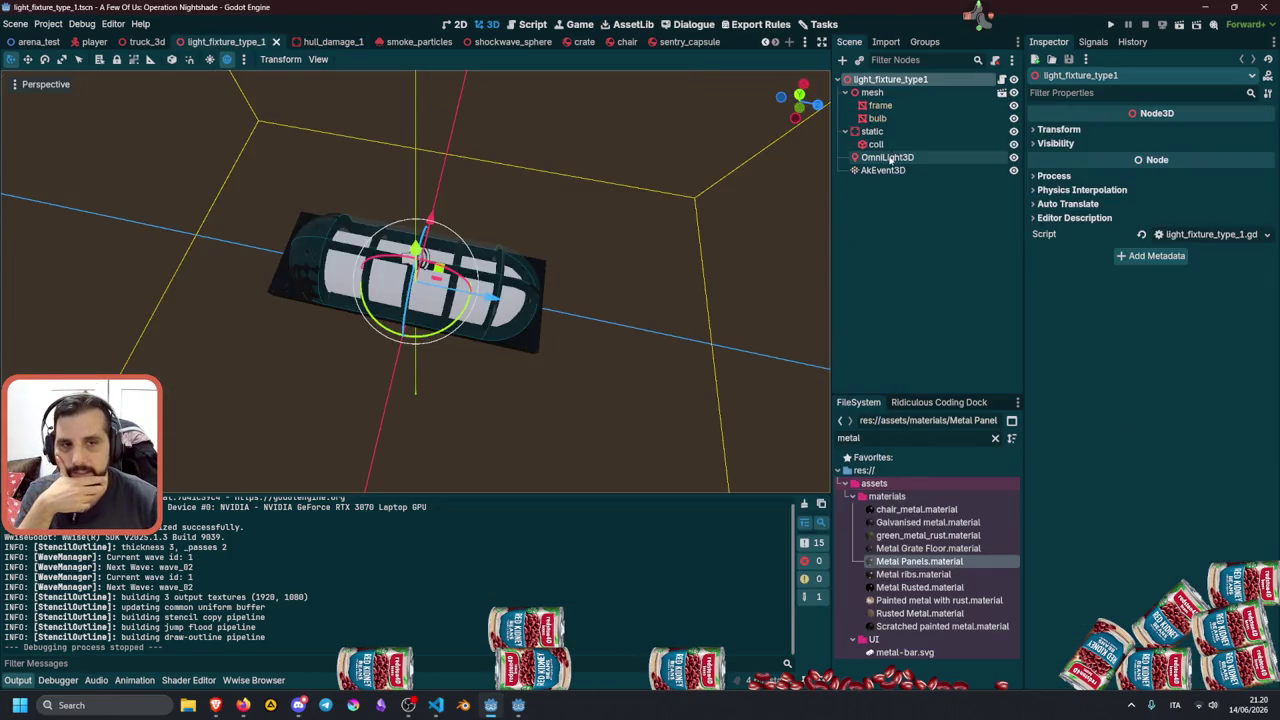
# Set the OmniLight3D's Bake Mode to Disabled and save the scene.
pyautogui.click(887, 157)
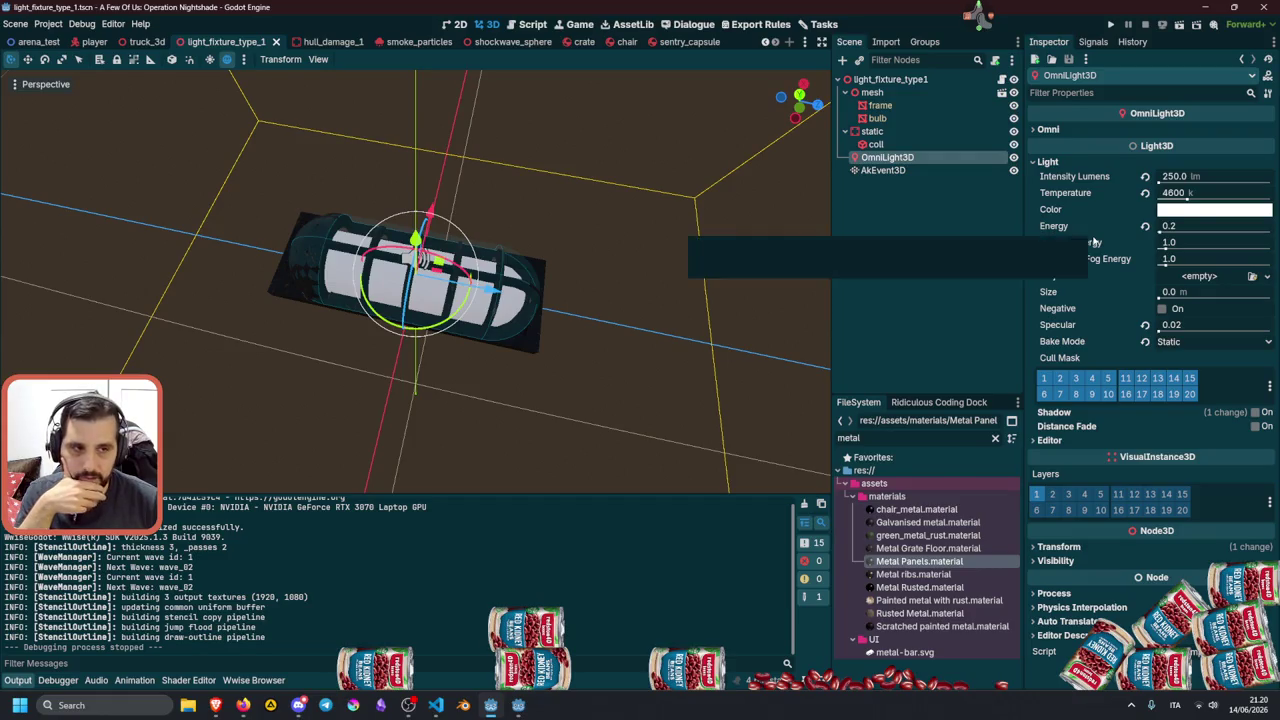
pyautogui.moveTo(448, 353); pyautogui.dragTo(513, 309)
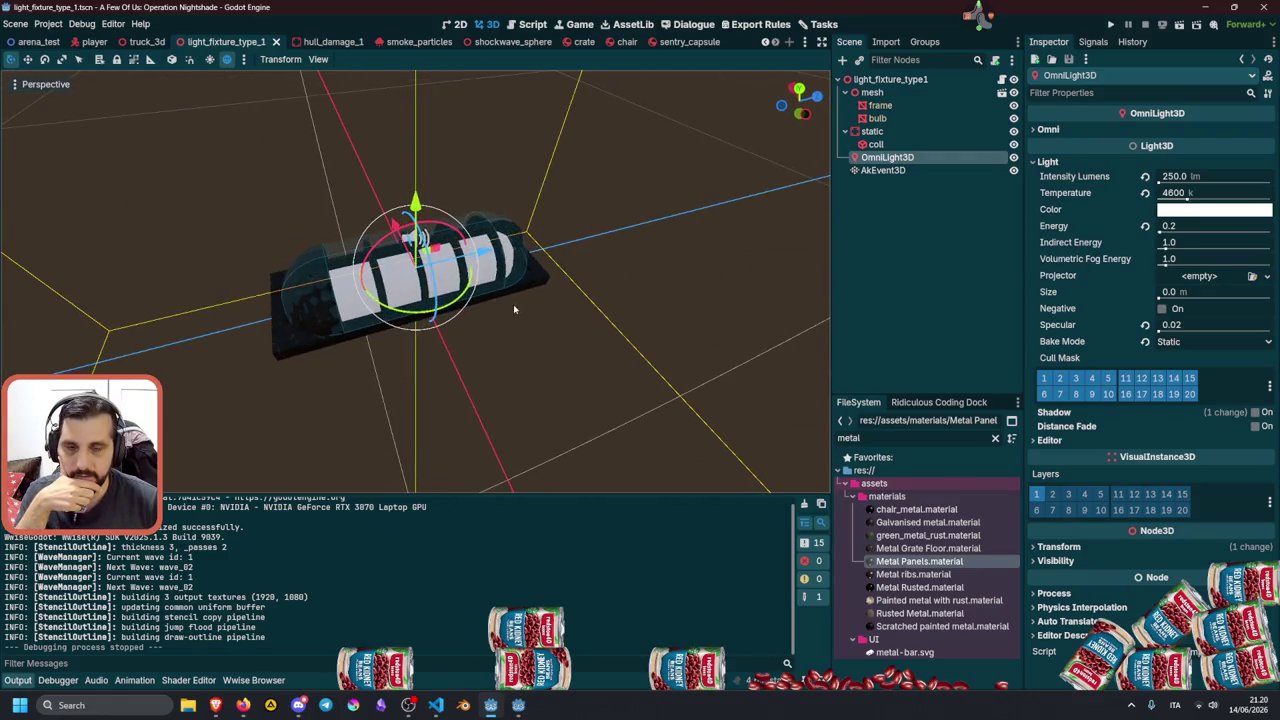
pyautogui.click(1199, 346)
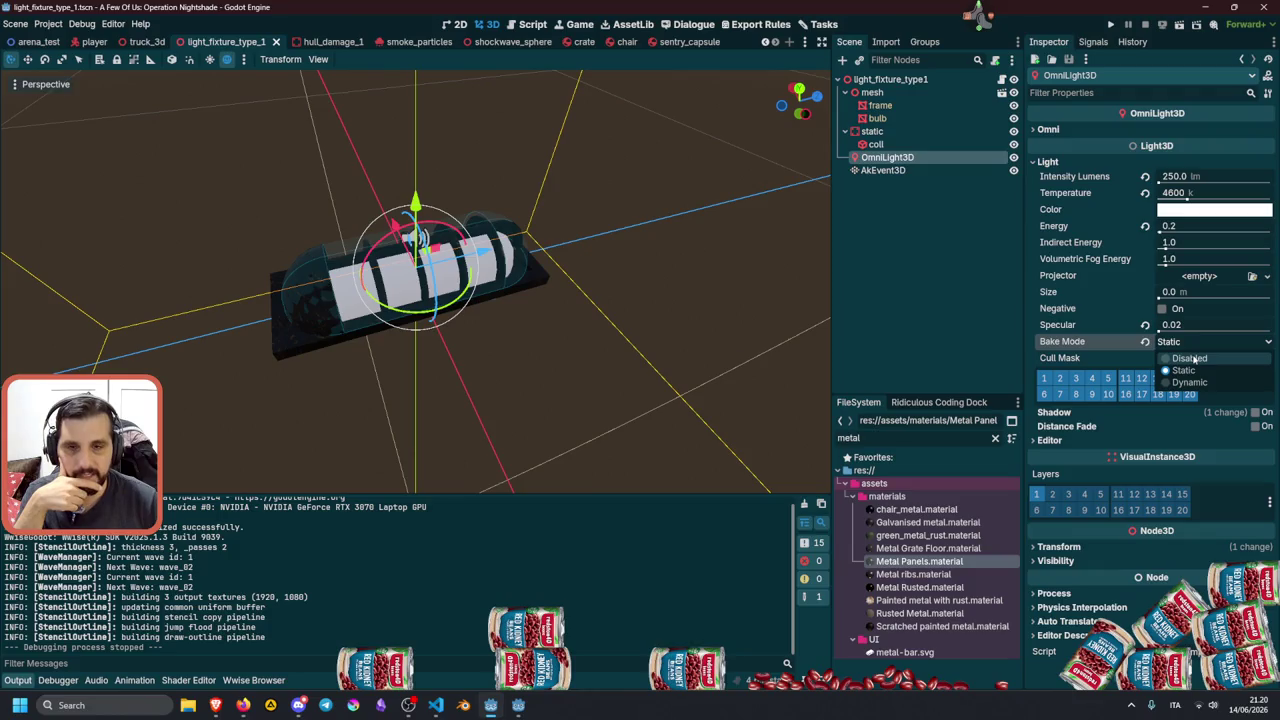
pyautogui.click(1193, 359)
pyautogui.hotkey('ctrl', 's')
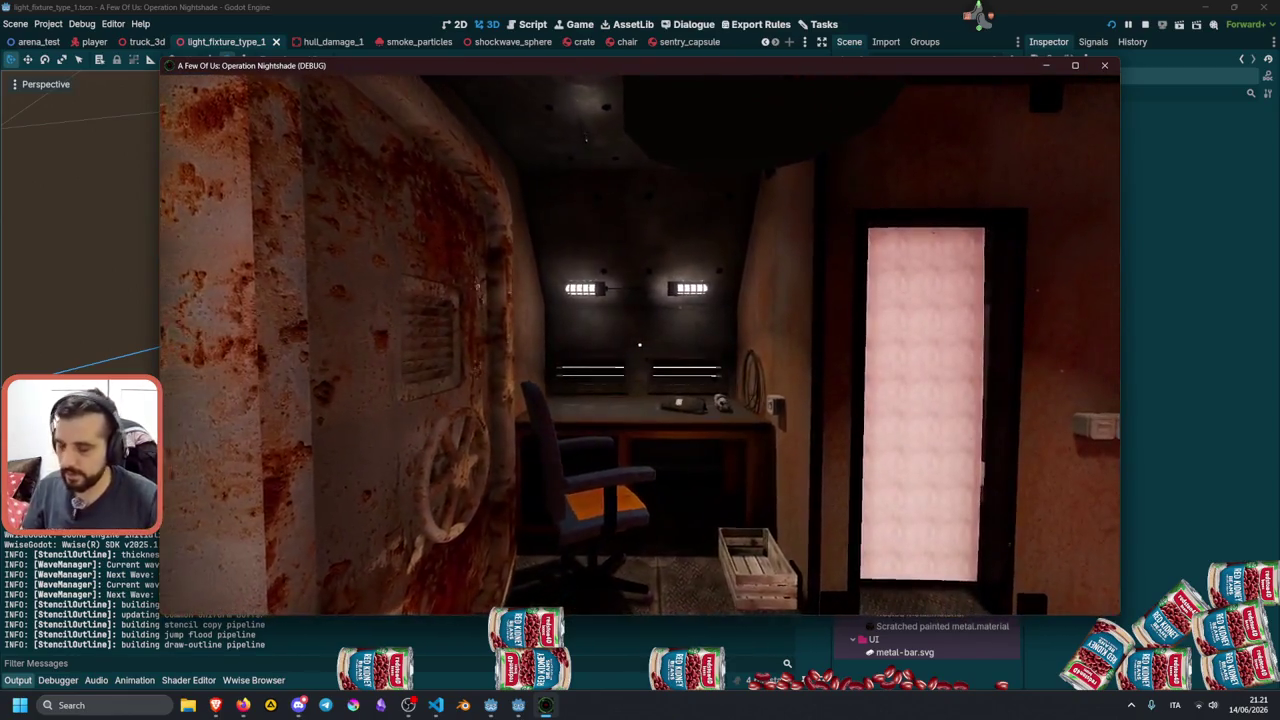
# Fire a shockwave at the cabin's back wall above the desk.
pyautogui.click(640, 343)
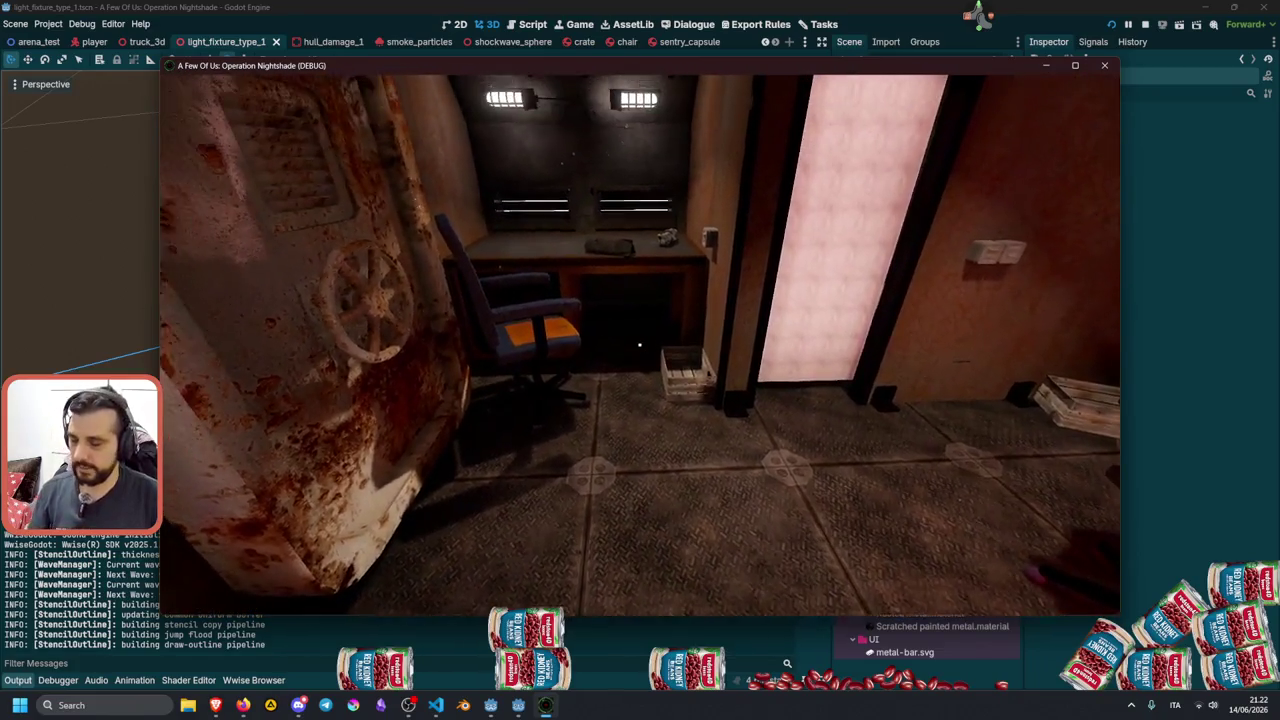
# Pick up the grenade from the desk, throw it, watch the blast, then stop the game.
pyautogui.press('w')
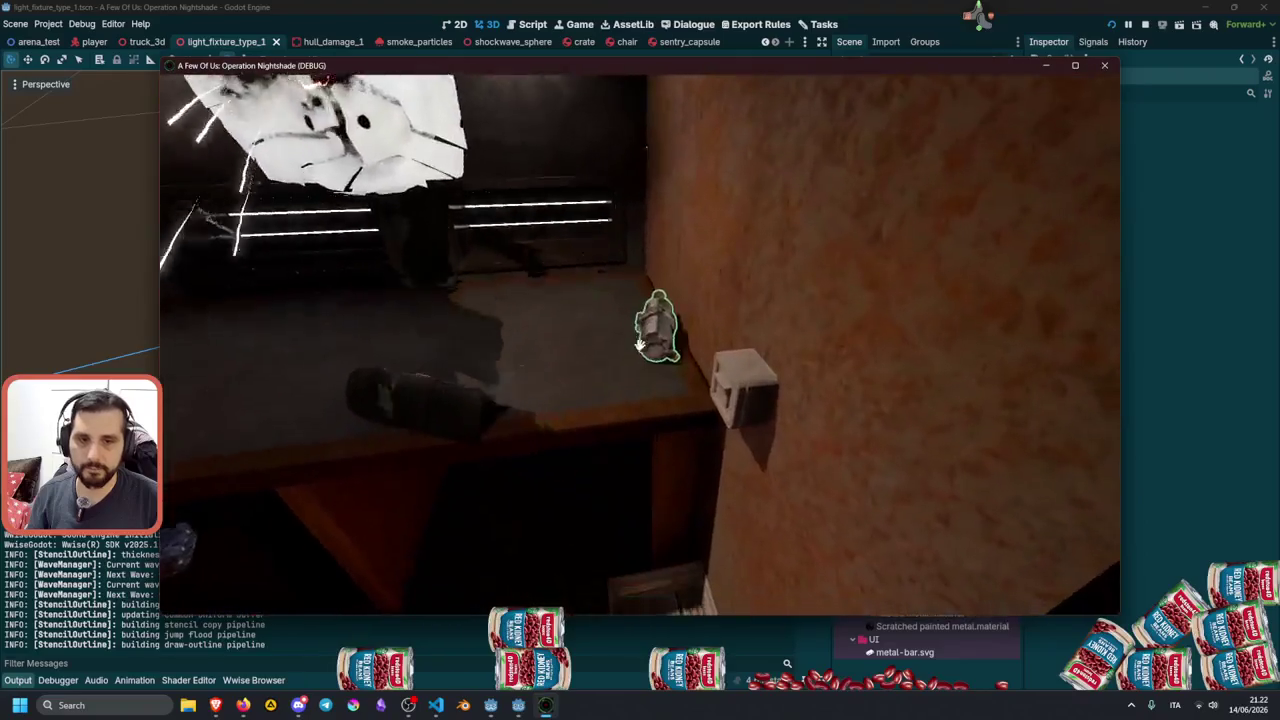
pyautogui.press('e')
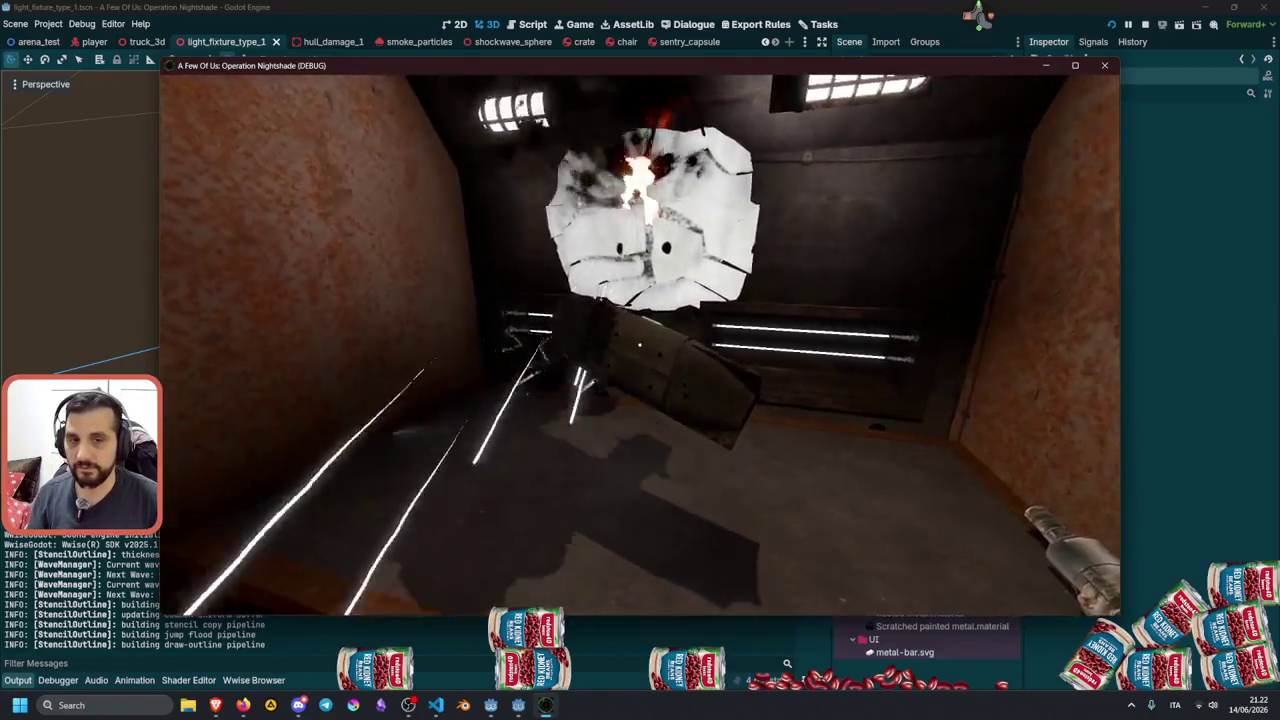
pyautogui.click(640, 345)
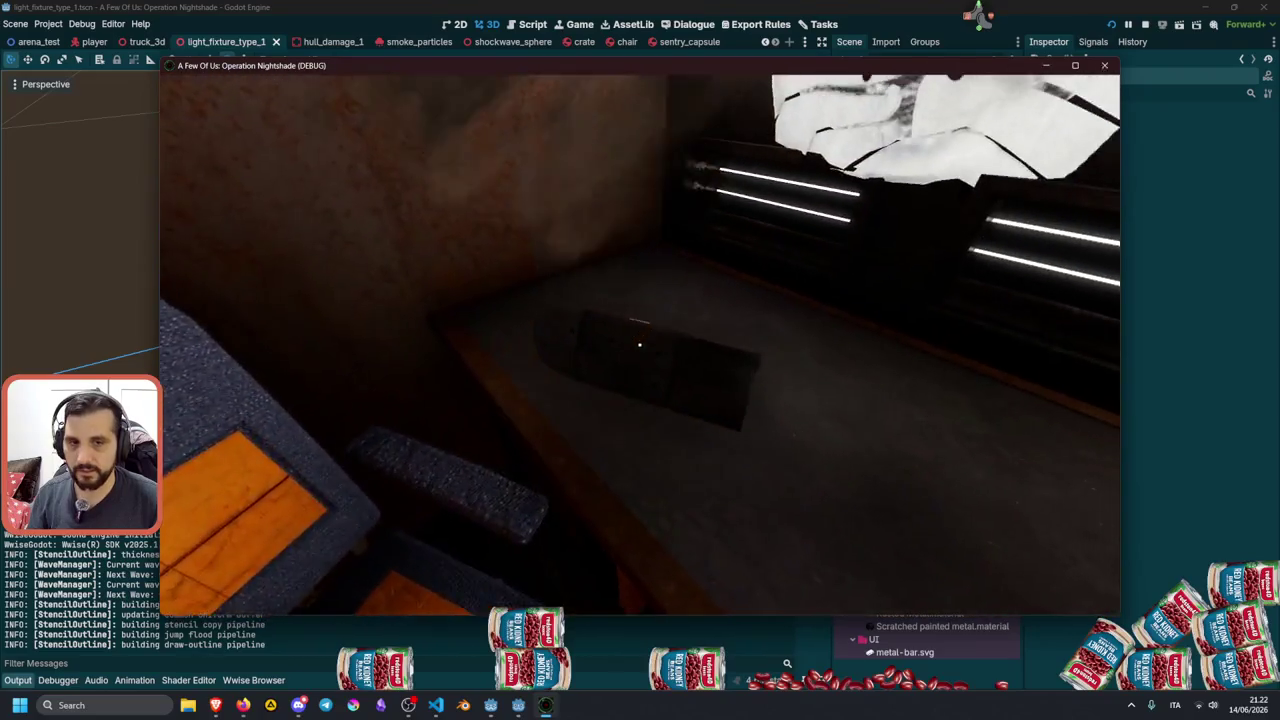
pyautogui.press('s')
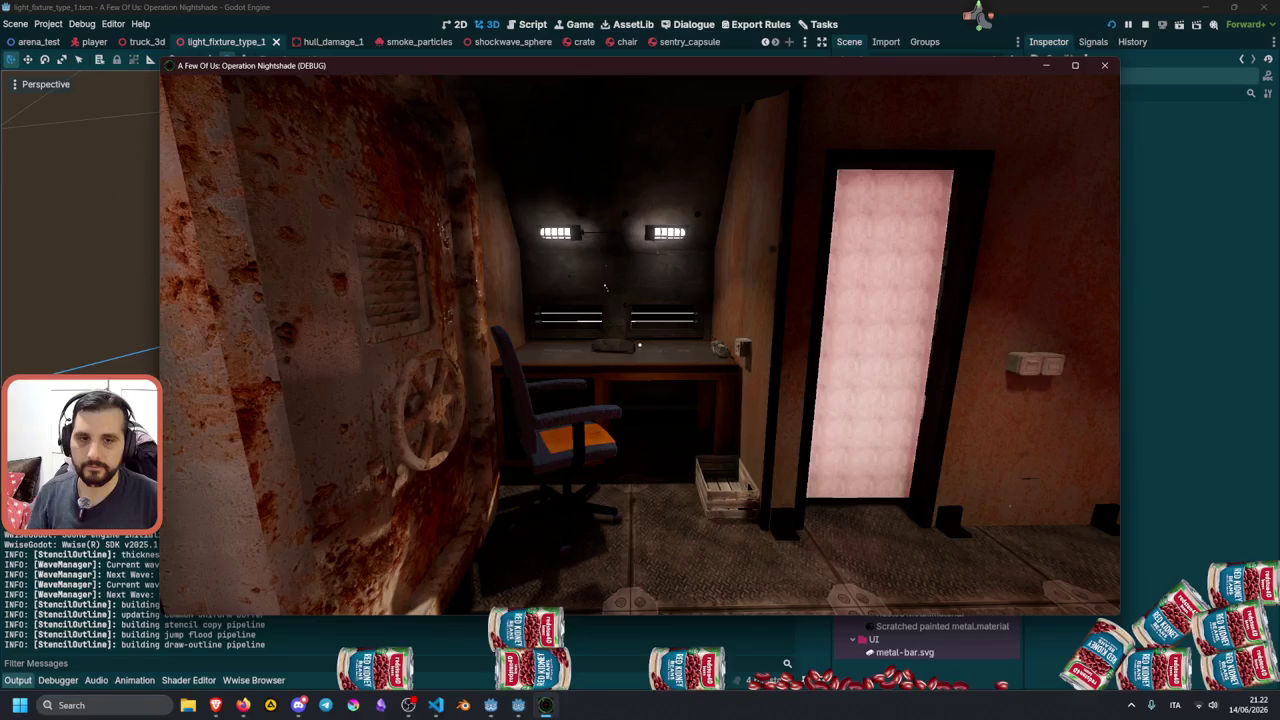
pyautogui.press('w')
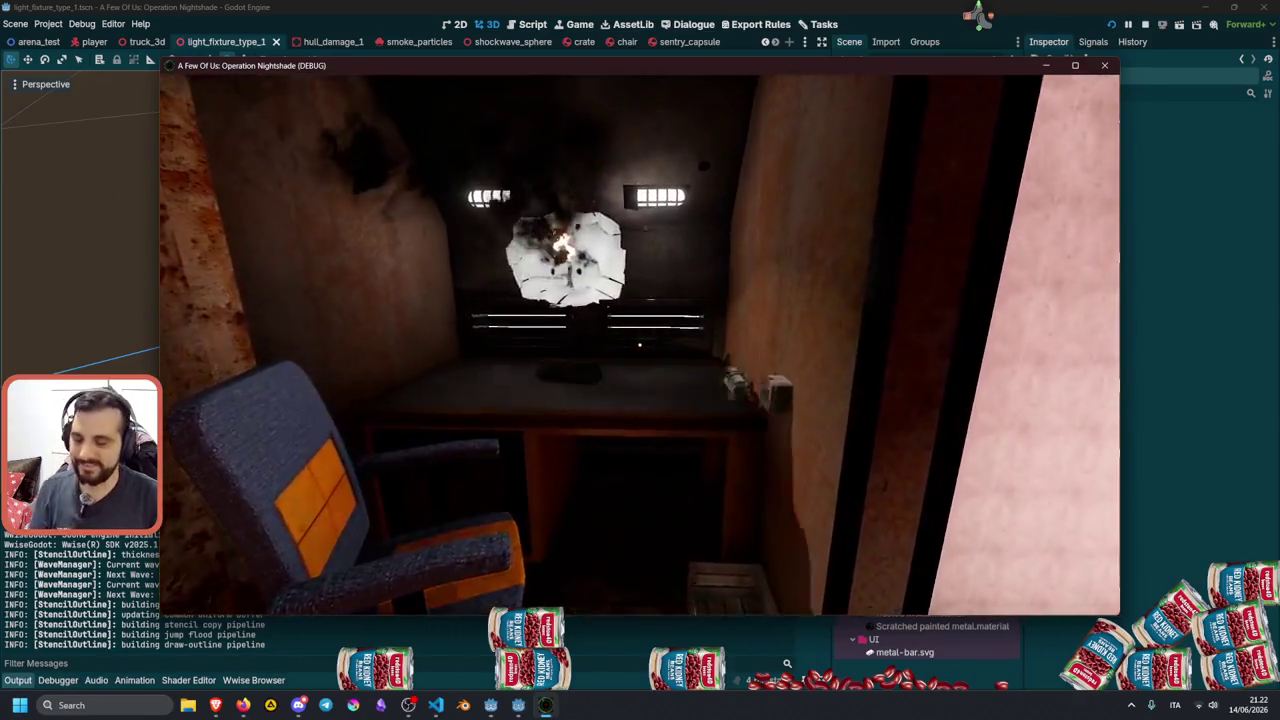
pyautogui.press('F8')
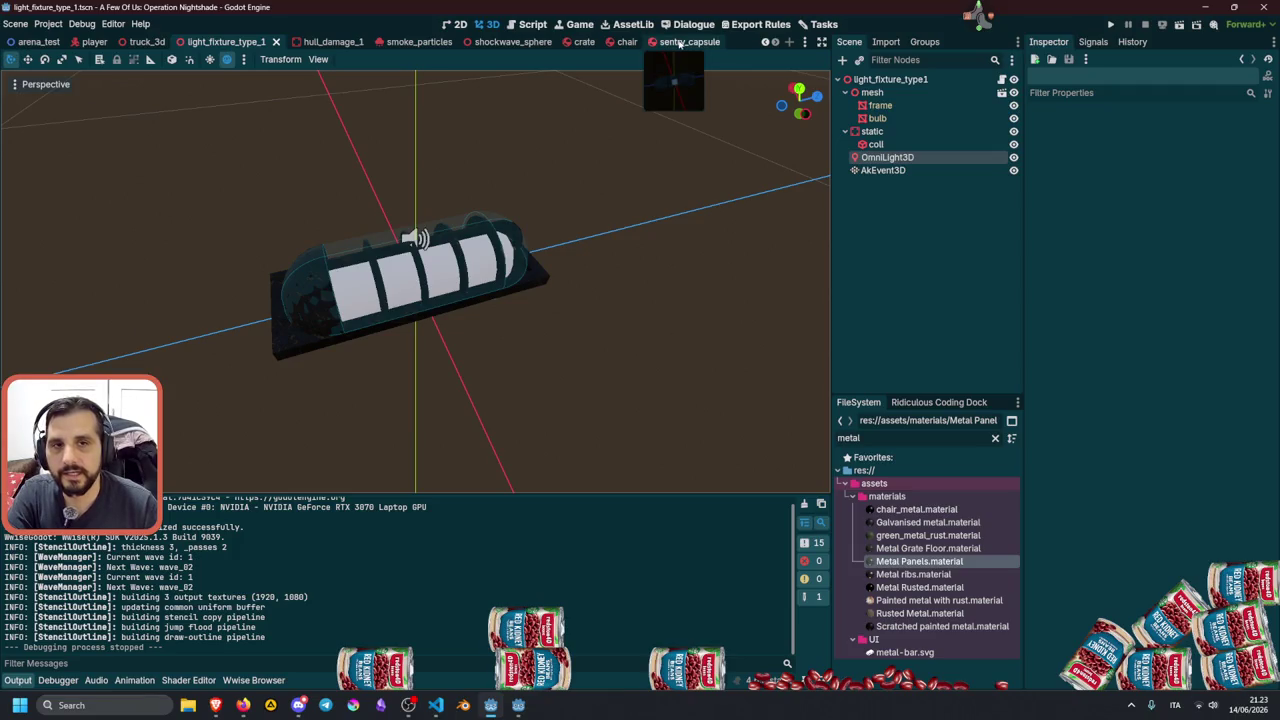
# In shockwave_sphere.gd, add 'var impulse: float =' above the apply_central_impulse call.
pyautogui.click(512, 42)
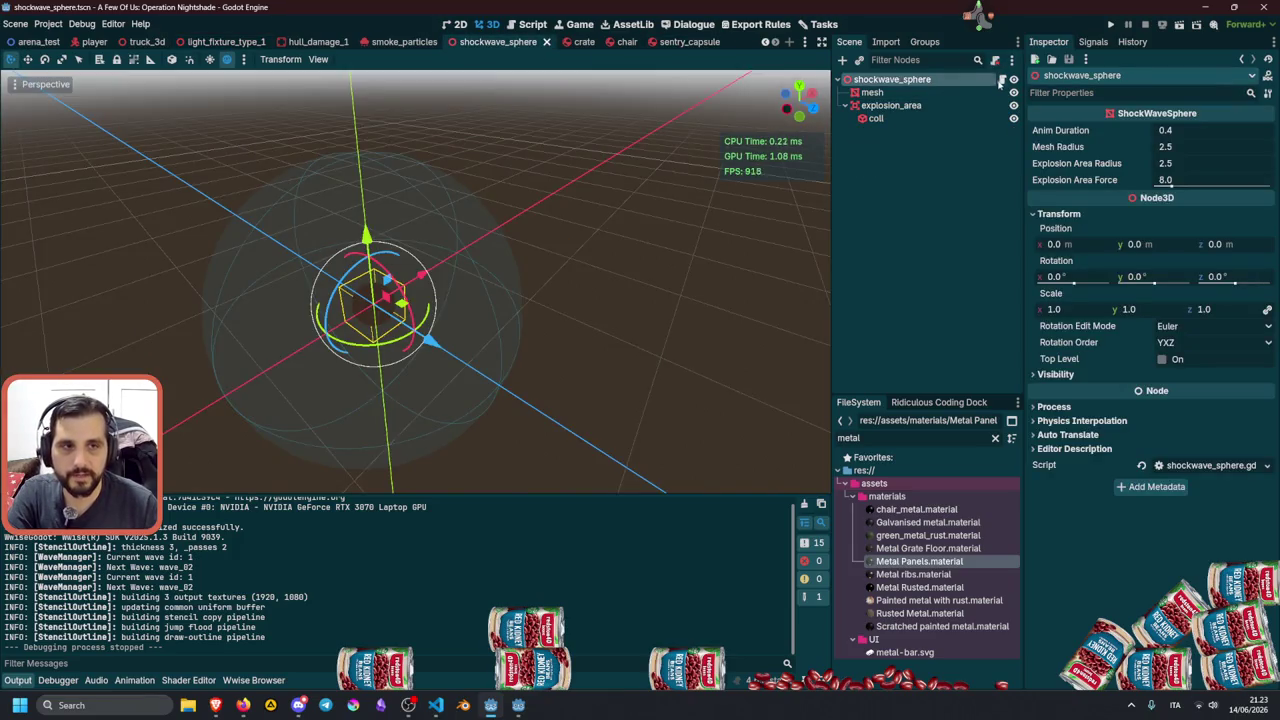
pyautogui.click(1001, 79)
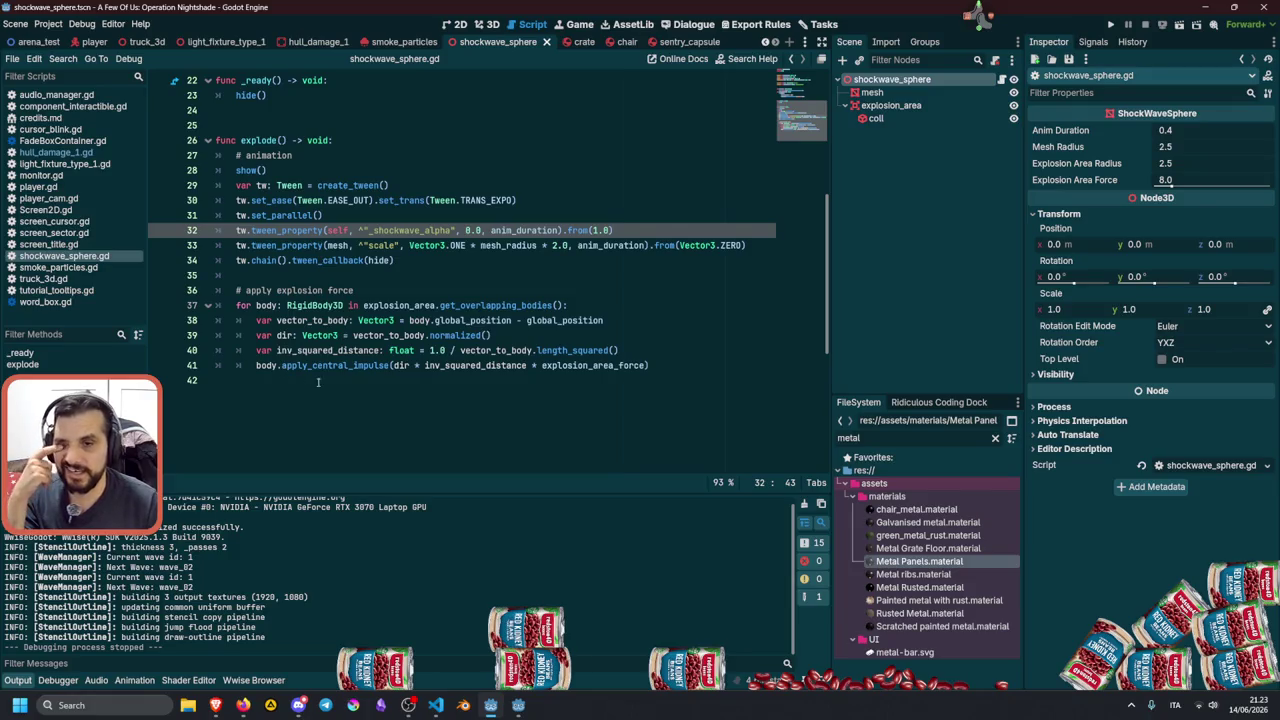
pyautogui.click(415, 366)
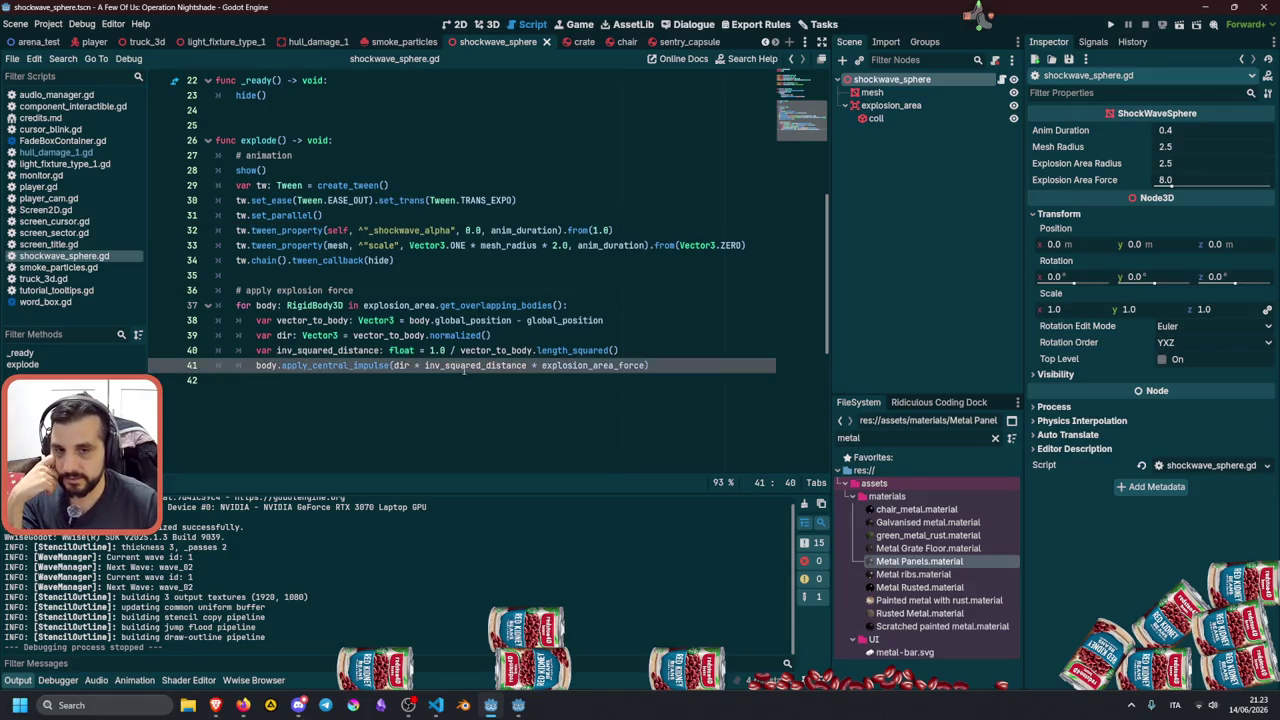
pyautogui.press('Up')
pyautogui.press('End')
pyautogui.press('Return')
pyautogui.write('var')
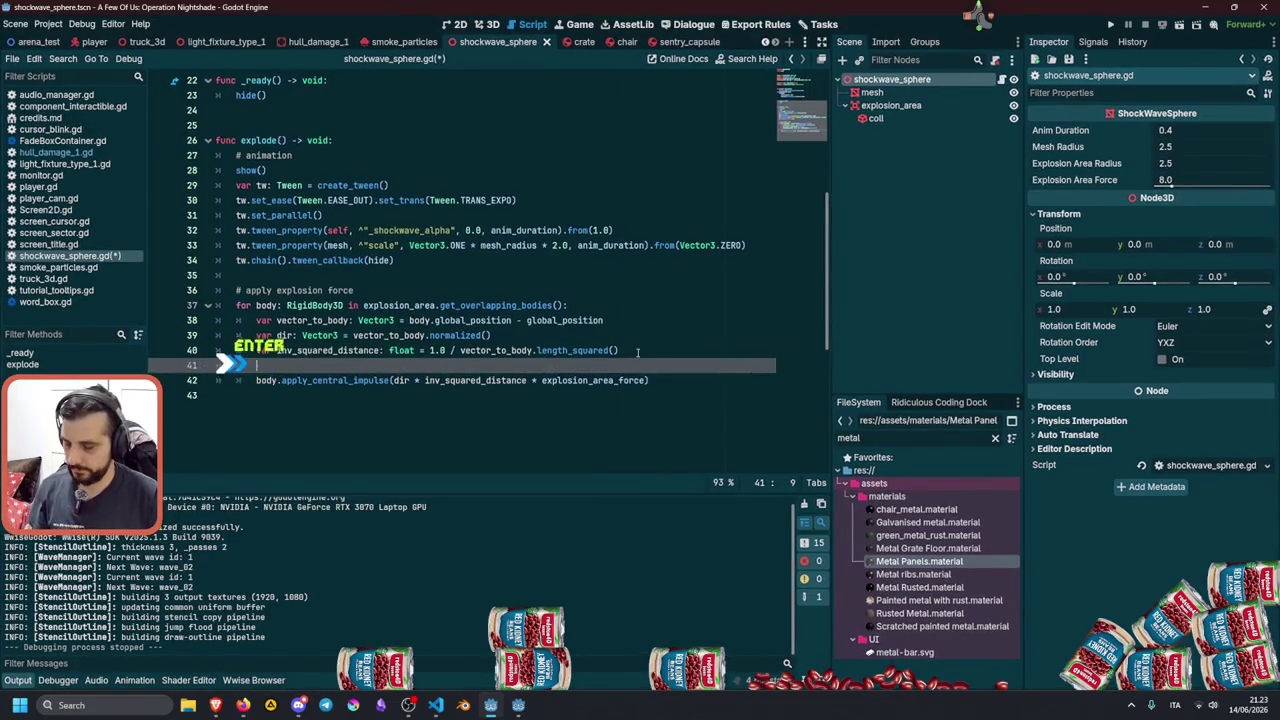
pyautogui.write(' impulse')
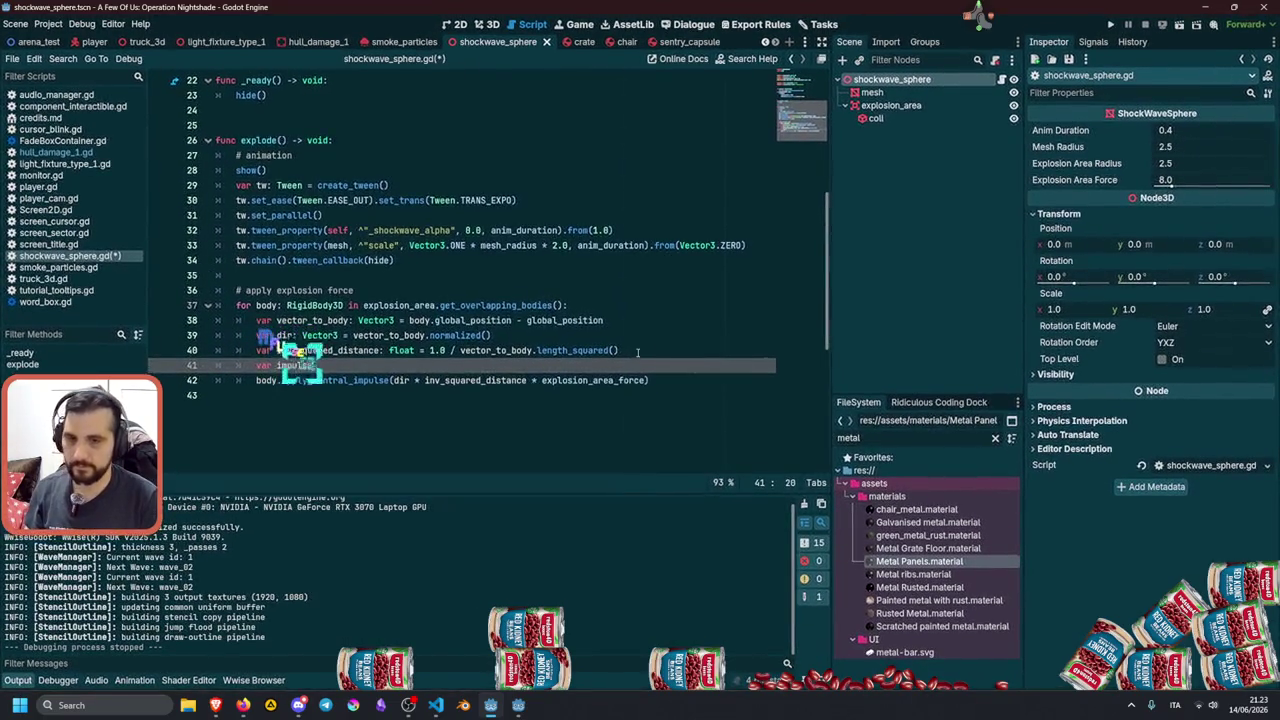
pyautogui.write(': ')
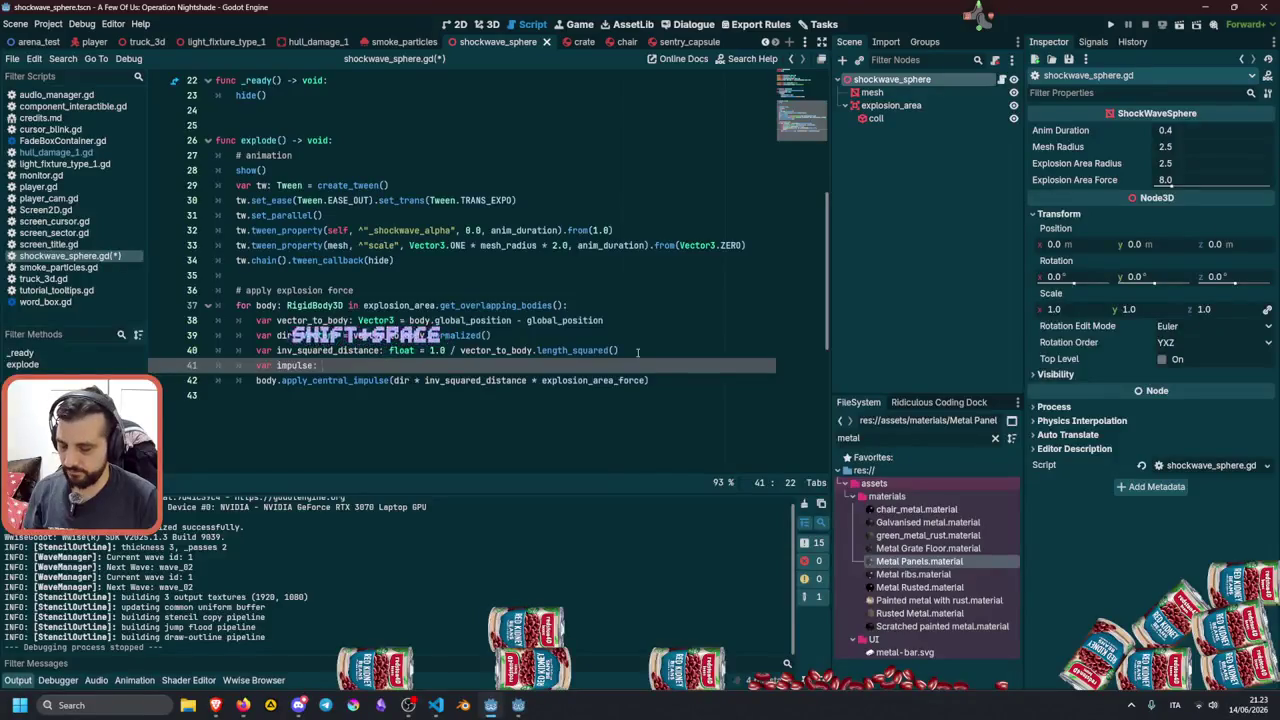
pyautogui.write('float =')
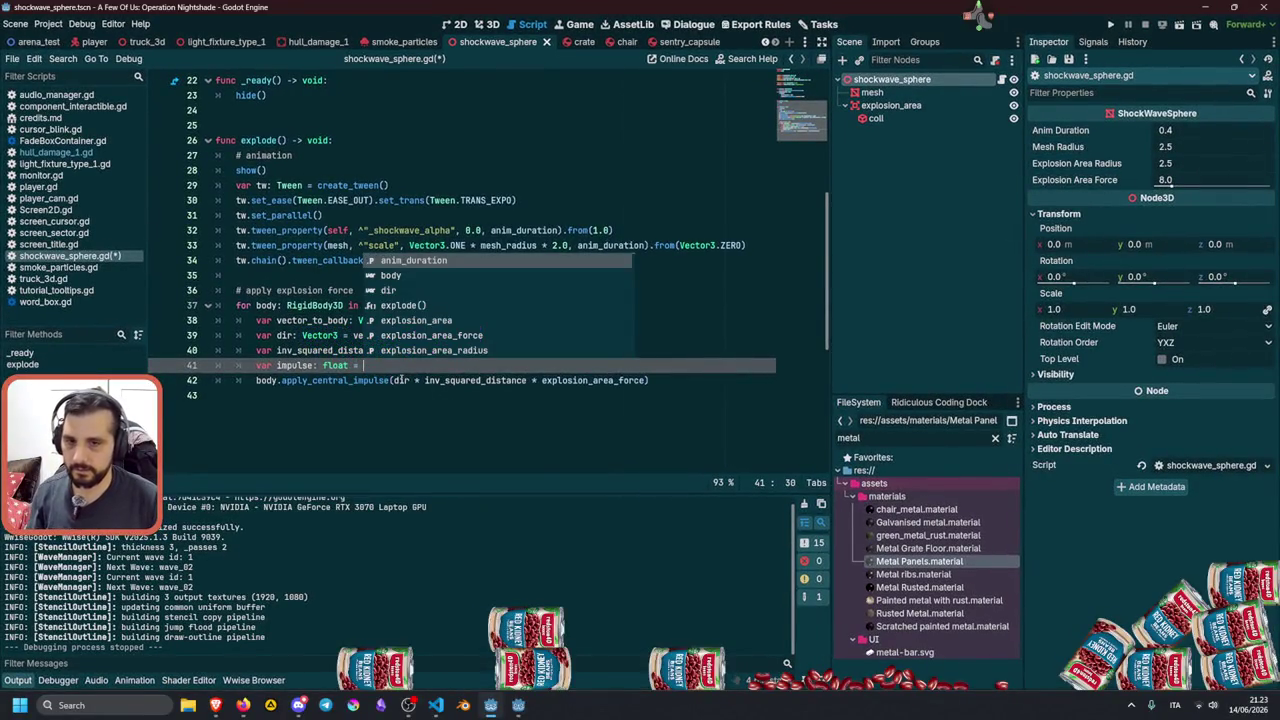
pyautogui.click(395, 380)
# Make impulse a Vector3 and move the dir × distance × force expression into its value.
pyautogui.doubleClick(336, 365)
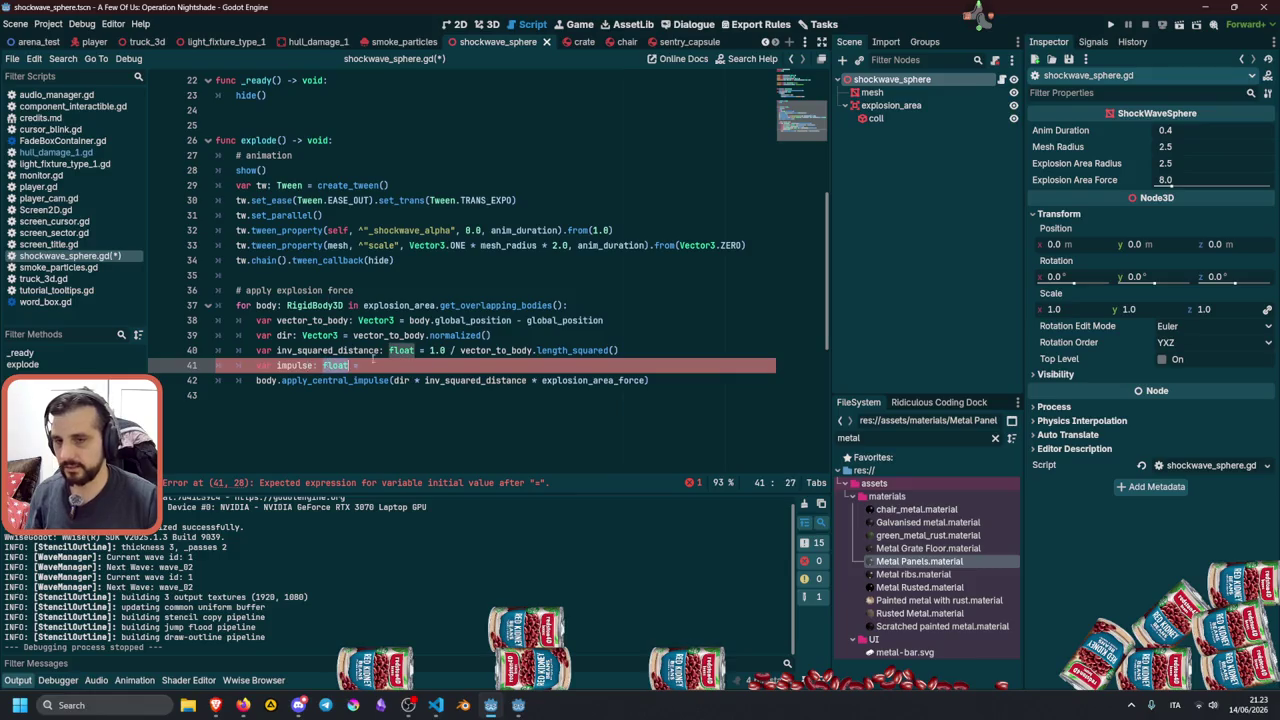
pyautogui.write('Vect')
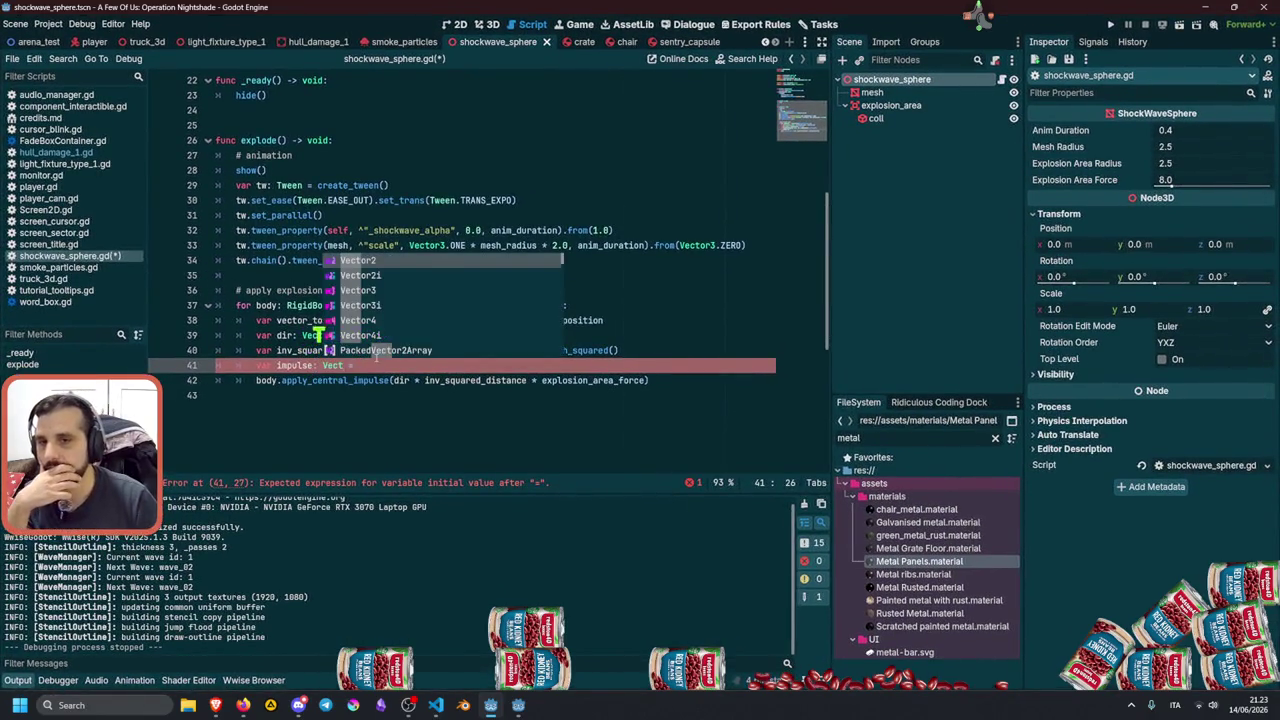
pyautogui.press('Down')
pyautogui.press('Return')
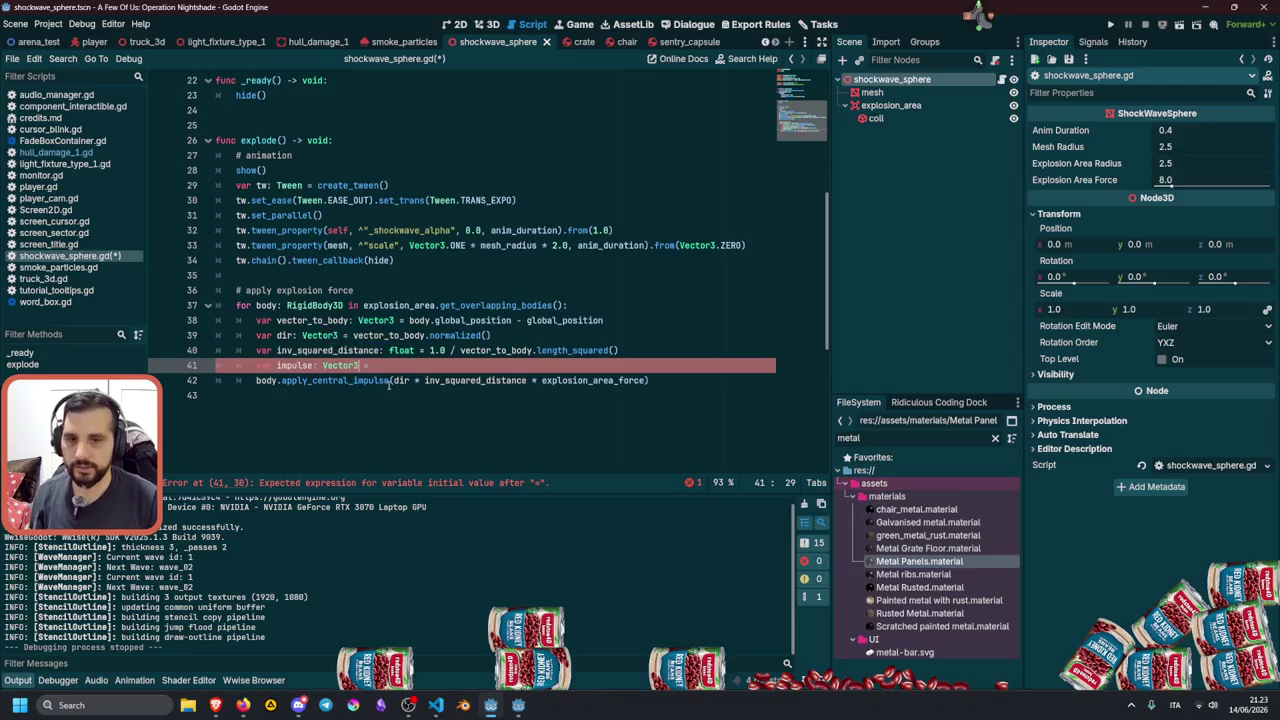
pyautogui.click(390, 380)
pyautogui.hotkey('shift', 'End')
pyautogui.hotkey('shift', 'Left')
pyautogui.hotkey('ctrl', 'x')
pyautogui.press('Up')
pyautogui.hotkey('ctrl', 'v')
# Pass impulse as the argument to body.apply_central_impulse.
pyautogui.hotkey('ctrl', 'Right')
pyautogui.hotkey('ctrl', 'shift', 'Right')
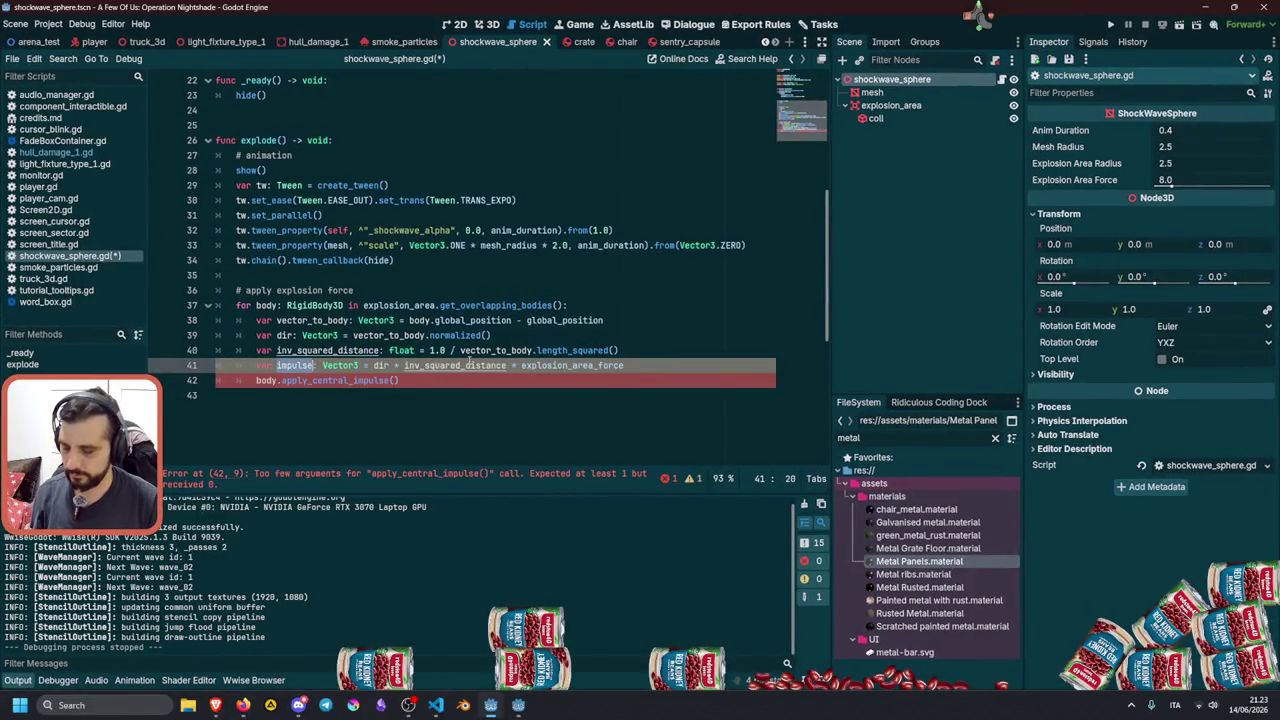
pyautogui.hotkey('ctrl', 'c')
pyautogui.press('Down')
pyautogui.press('End')
pyautogui.press('Left')
pyautogui.hotkey('ctrl', 'v')
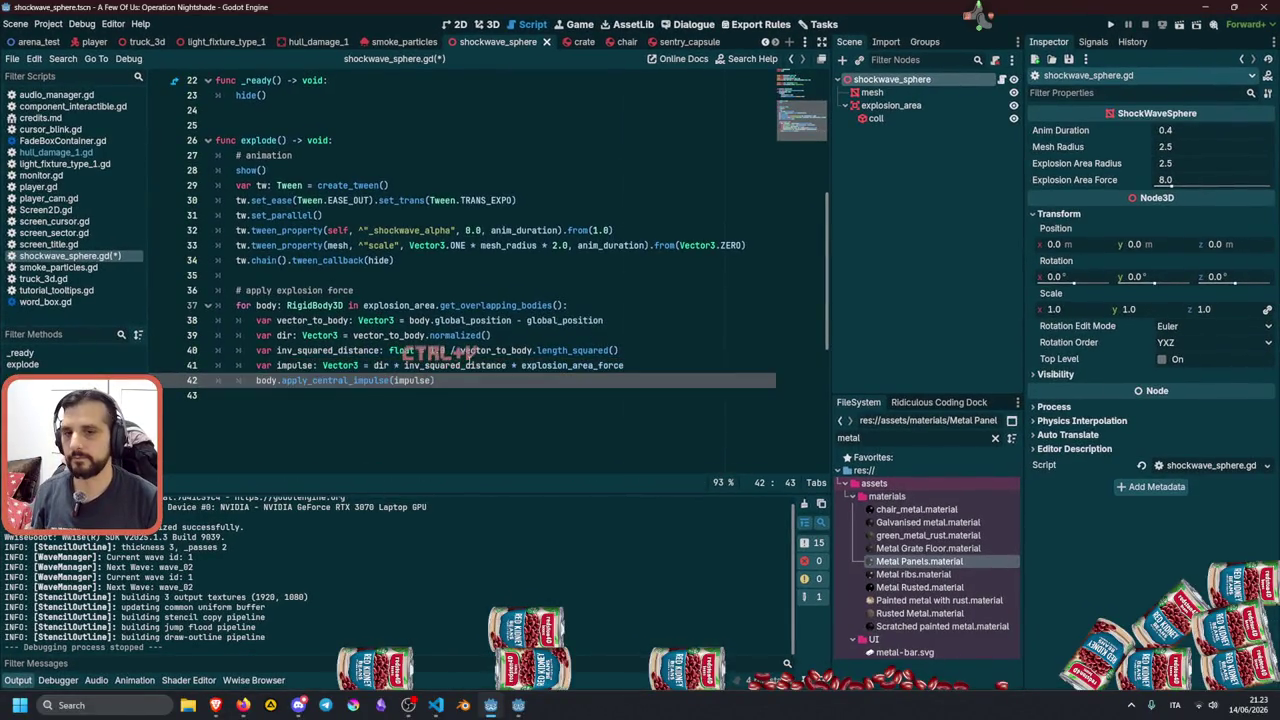
# Rename impulse to impulse_force in both the declaration and the call.
pyautogui.doubleClick(293, 365)
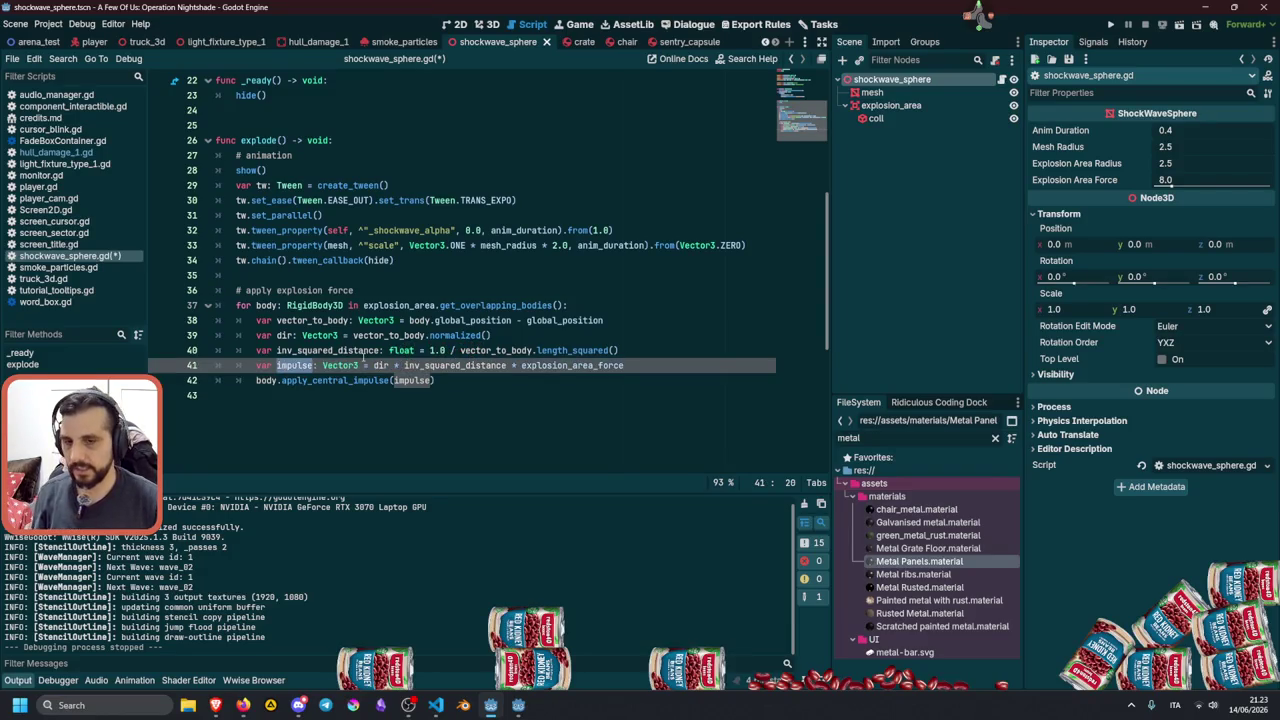
pyautogui.hotkey('ctrl', 'd')
pyautogui.click(361, 352)
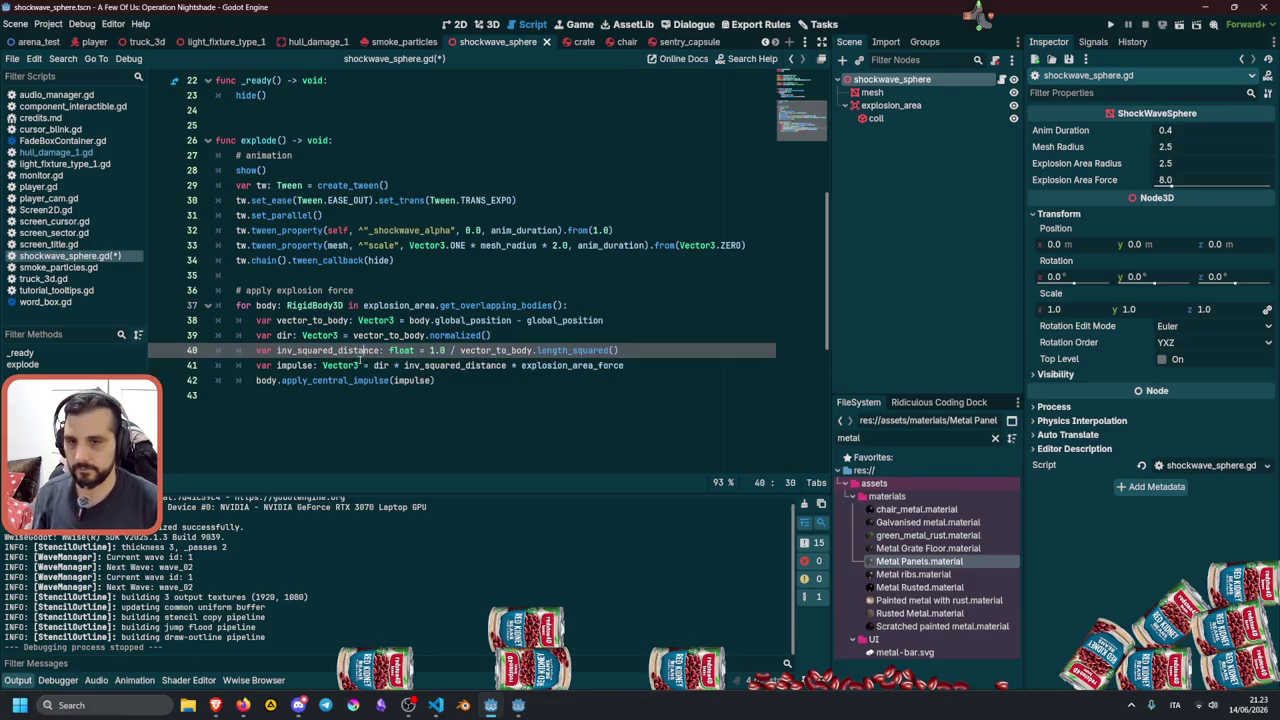
pyautogui.doubleClick(281, 366)
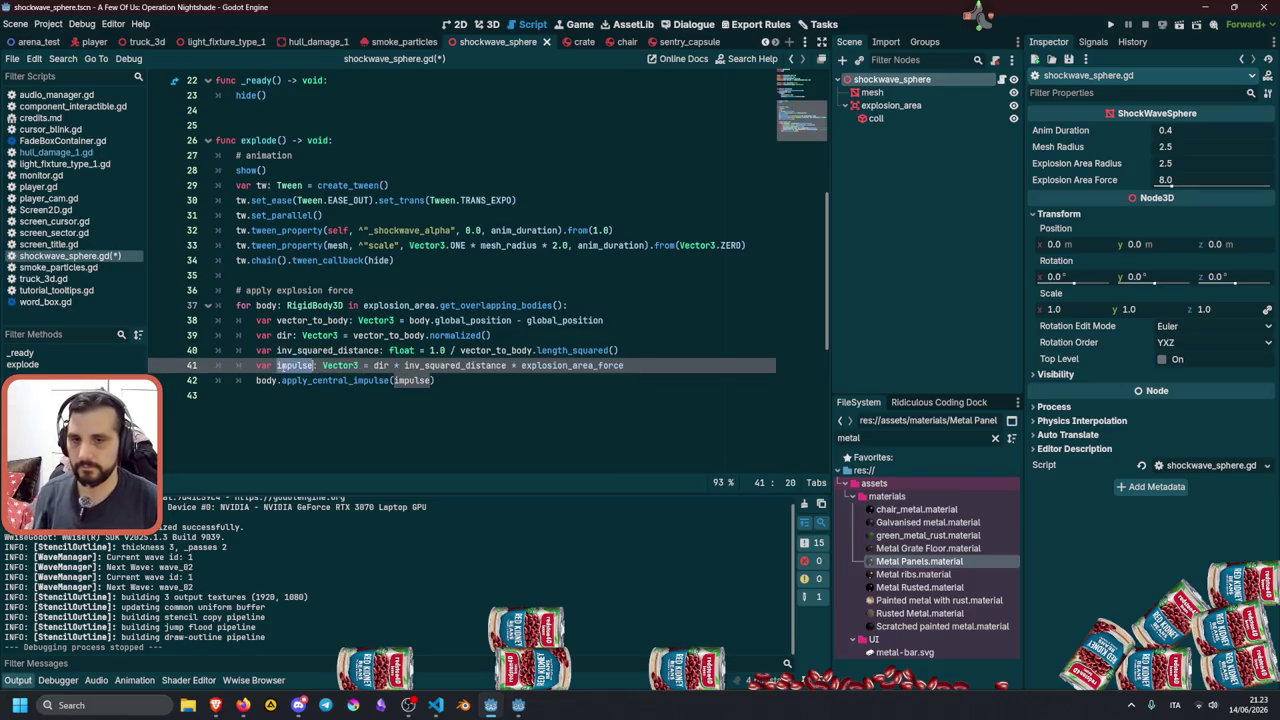
pyautogui.click(392, 381)
pyautogui.keyDown('alt'); pyautogui.click(276, 366); pyautogui.keyUp('alt')
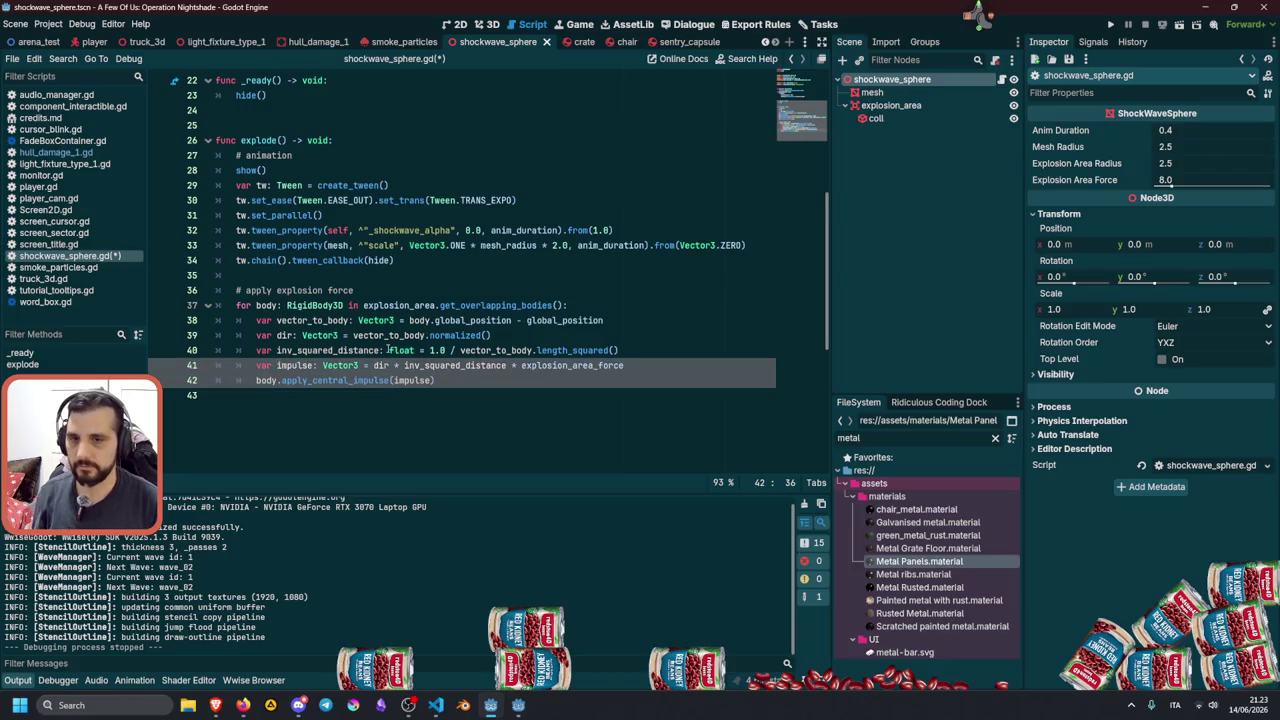
pyautogui.hotkey('ctrl', 'Right')
pyautogui.write('_force')
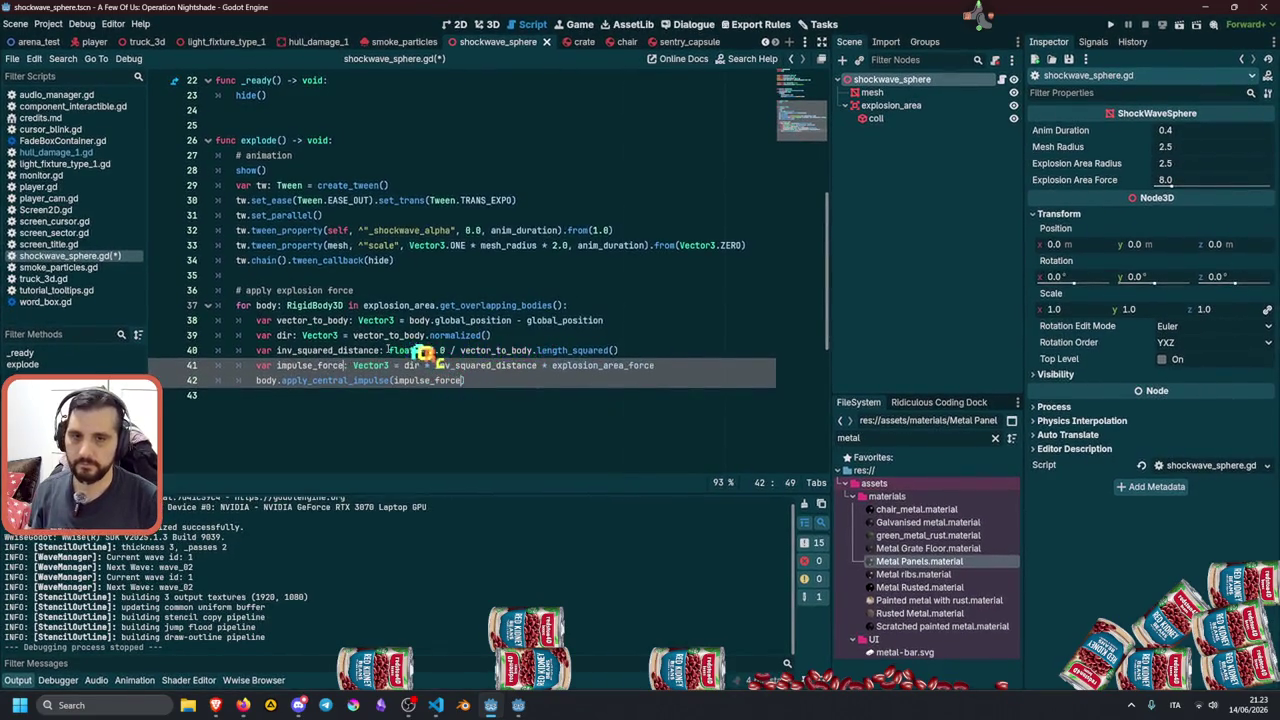
pyautogui.click(440, 351)
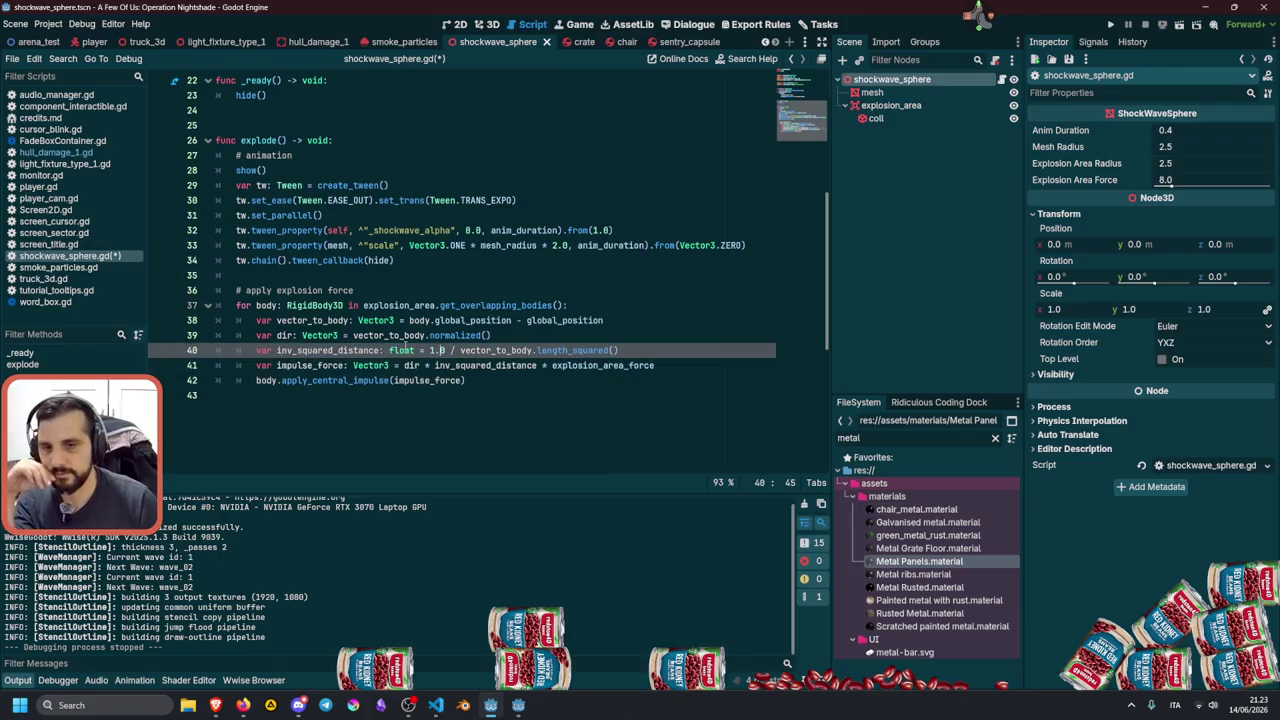
# Insert a blank line after the impulse_force declaration.
pyautogui.doubleClick(305, 366)
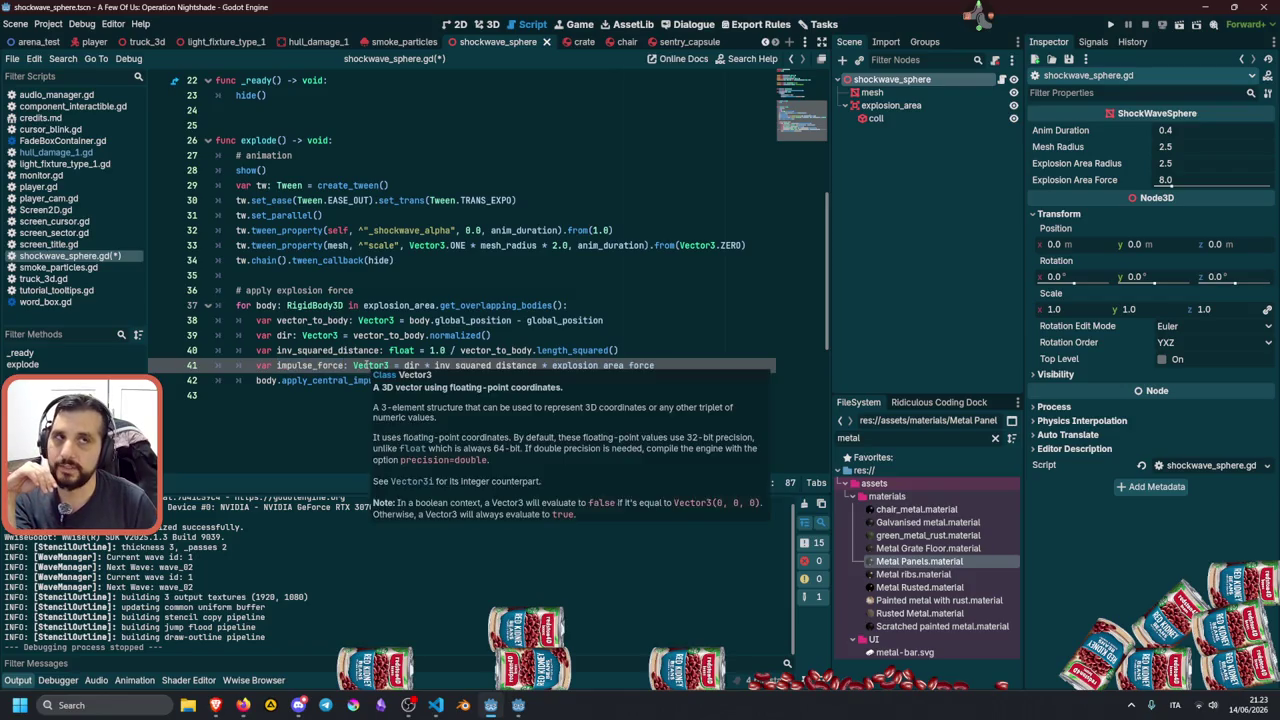
pyautogui.press('End')
pyautogui.press('Return')
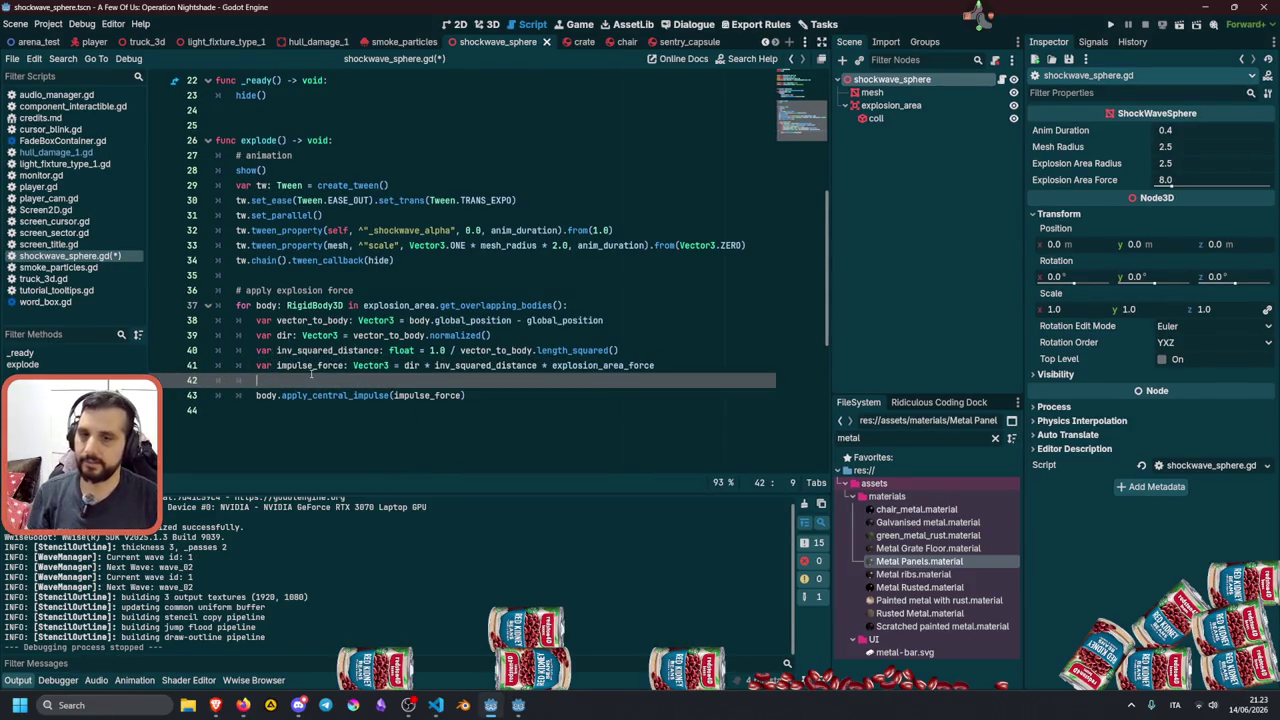
pyautogui.doubleClick(310, 366)
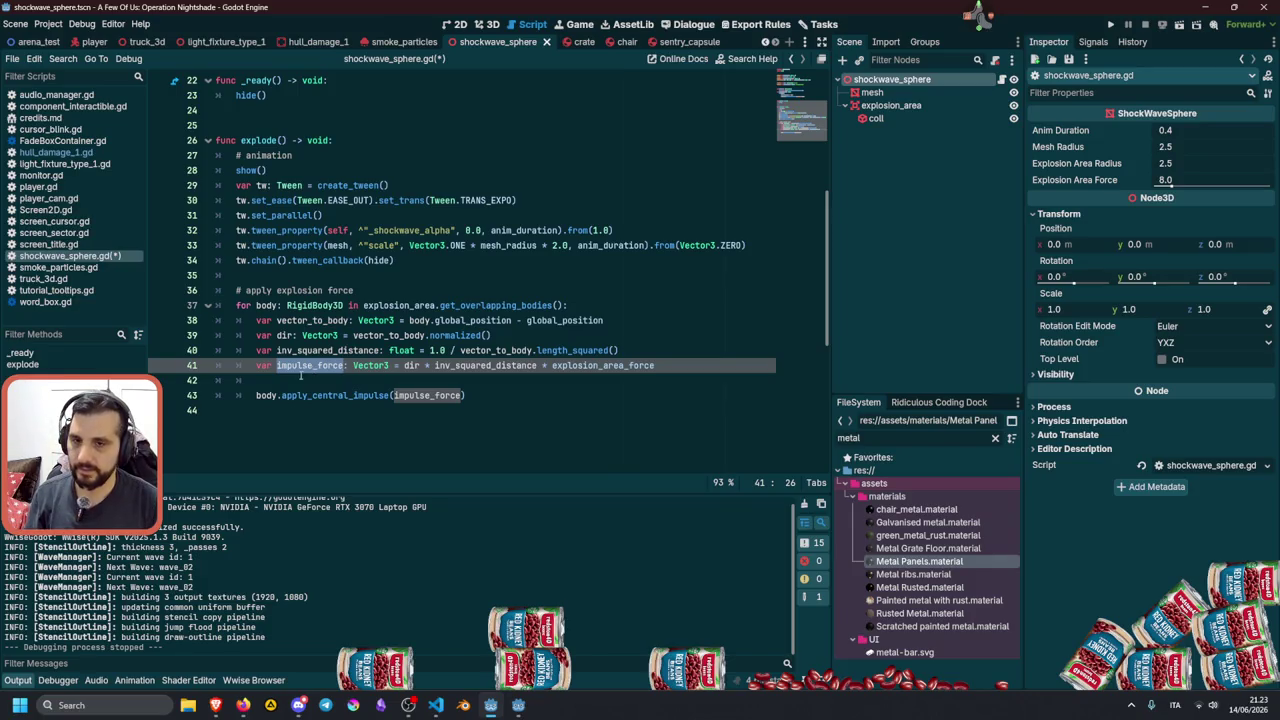
# Add the line 'impulse_force /= body.mass' after the declaration.
pyautogui.hotkey('ctrl', 'c')
pyautogui.click(300, 378)
pyautogui.hotkey('ctrl', 'v')
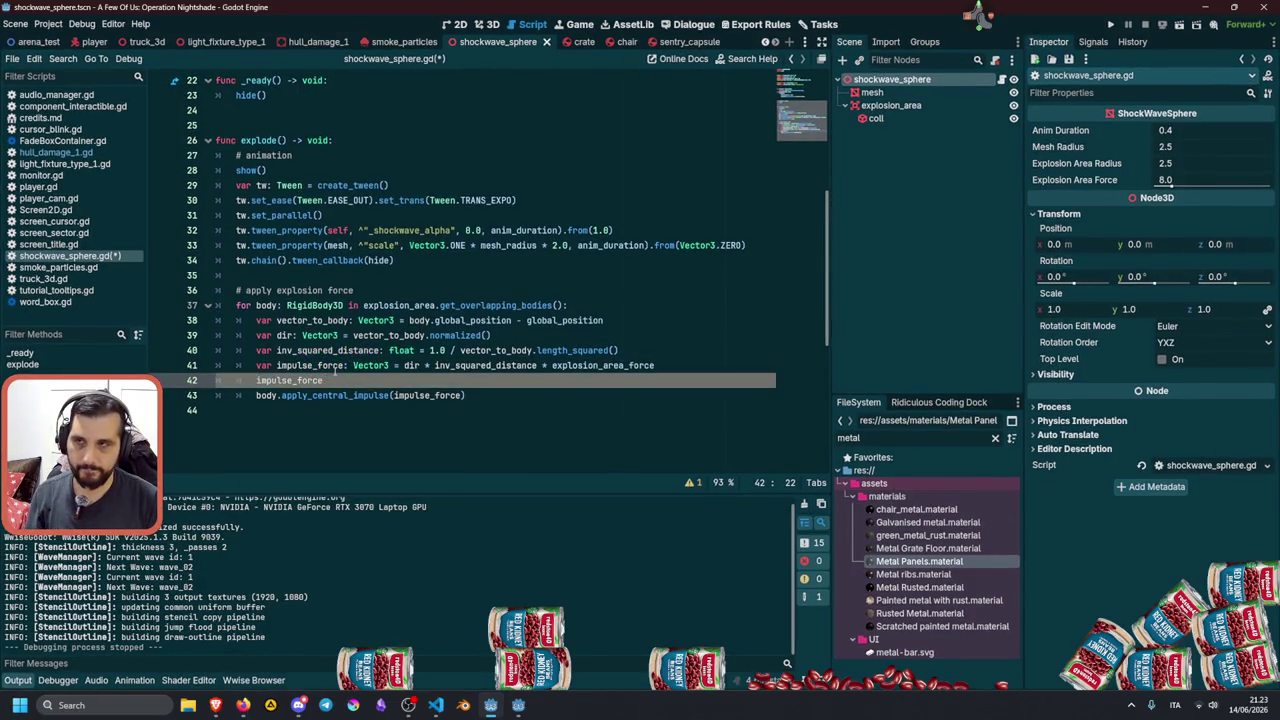
pyautogui.write(' /')
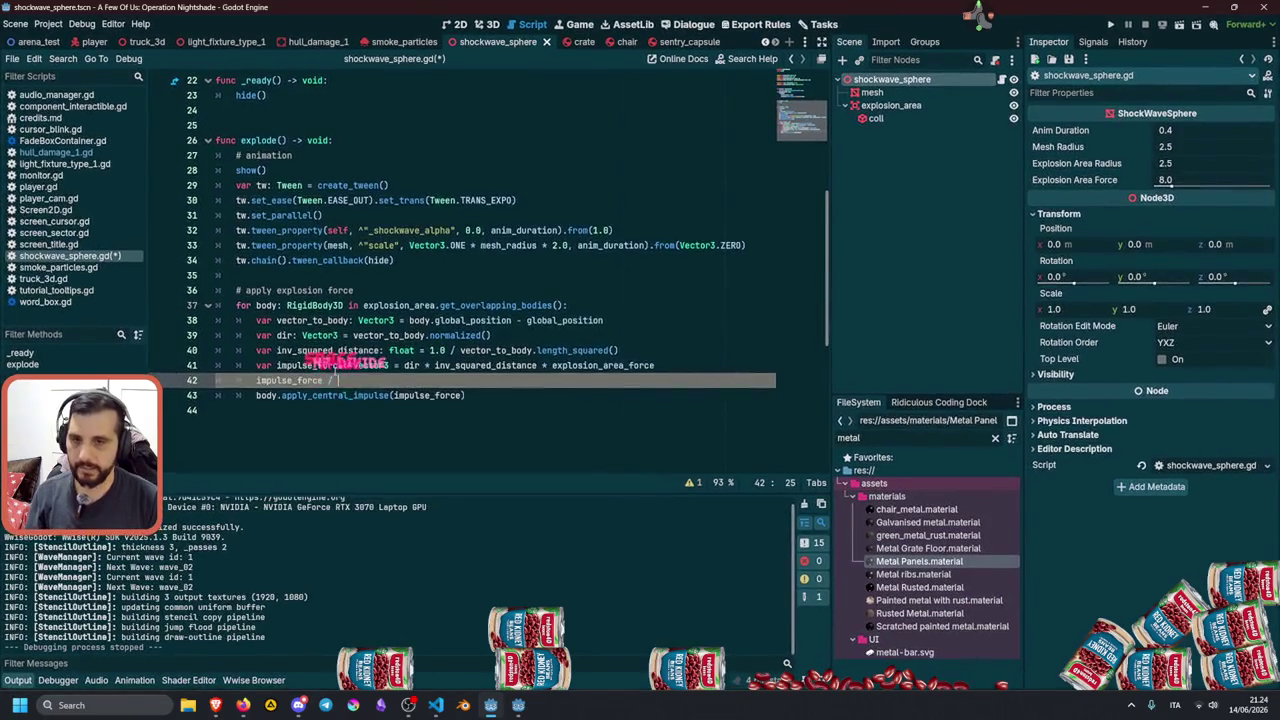
pyautogui.write('= body')
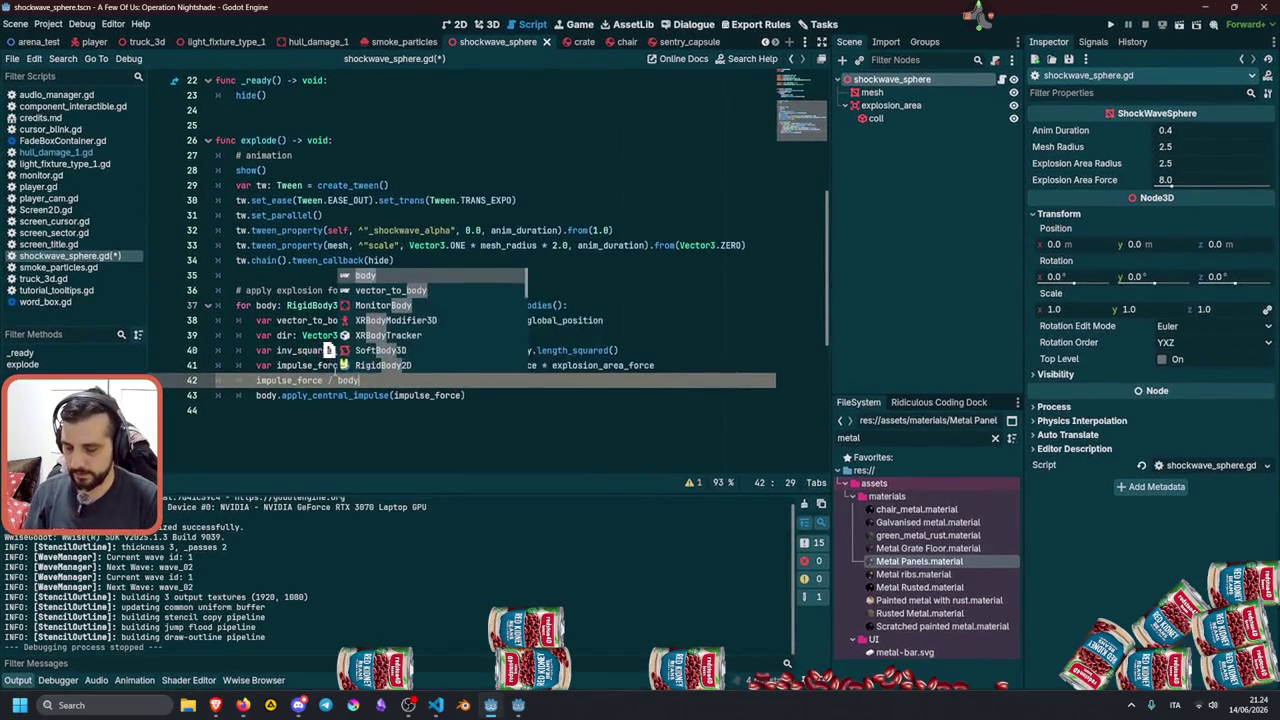
pyautogui.write('.mass')
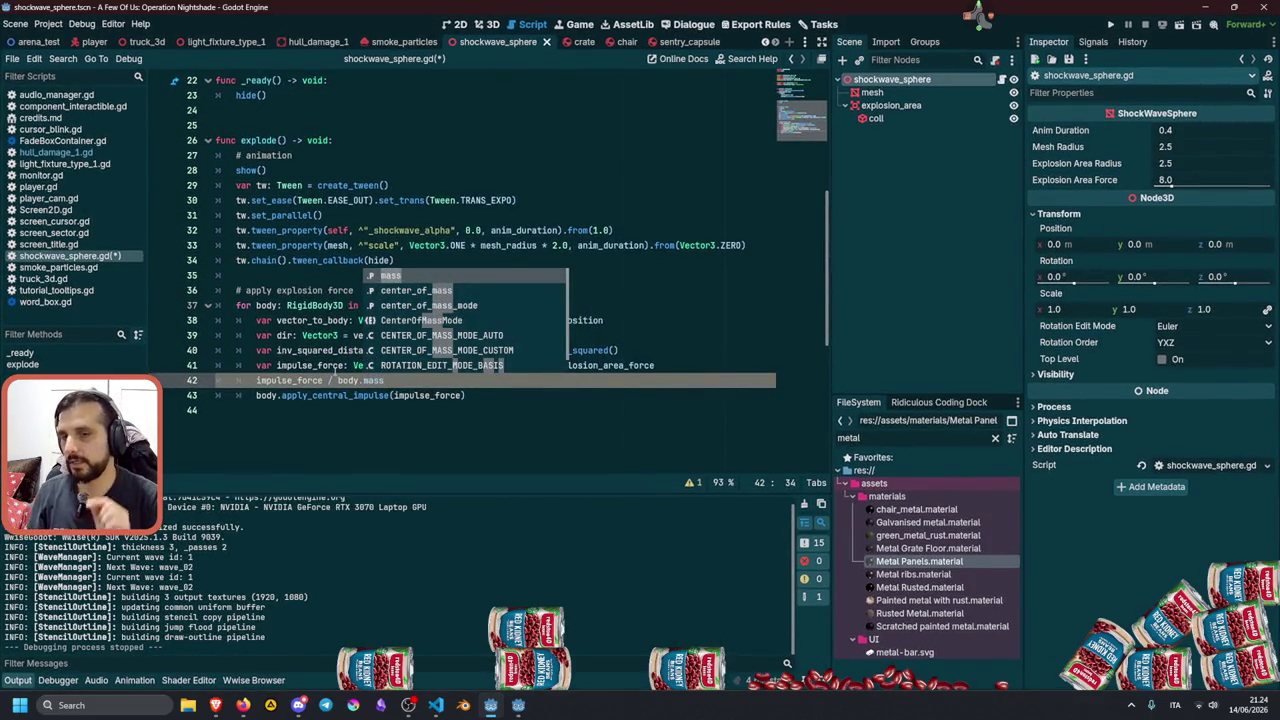
pyautogui.hotkey('ctrl', 'shift', 'Left')
pyautogui.hotkey('ctrl', 'shift', 'Left')
pyautogui.hotkey('ctrl', 'shift', 'Left')
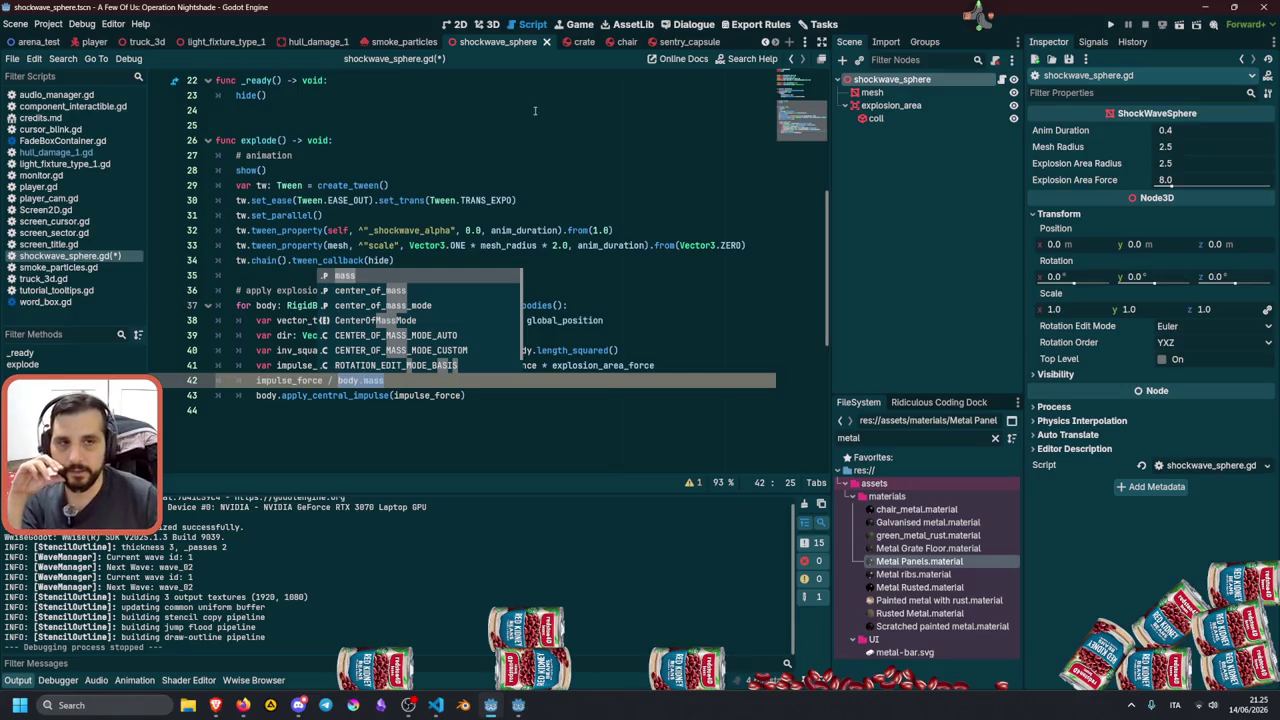
# Switch from Godot to the browser window showing the Twitch streams.
pyautogui.click(569, 185)
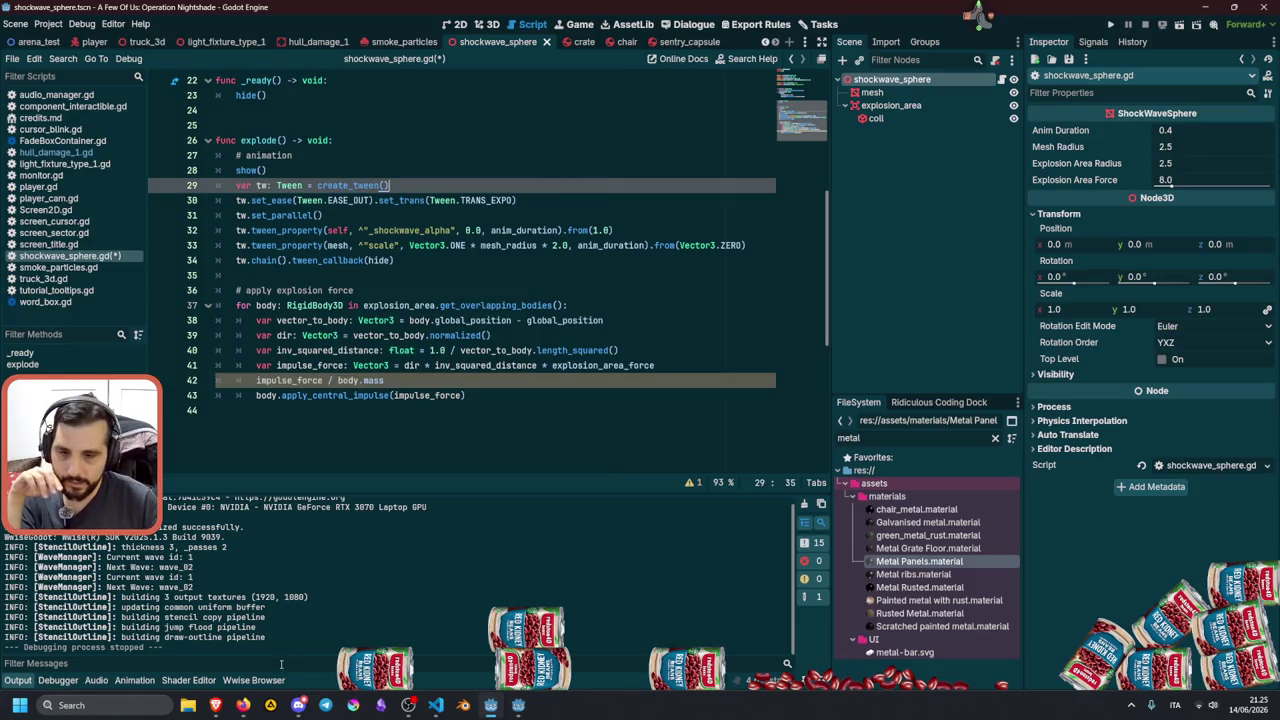
pyautogui.moveTo(215, 705)
pyautogui.click(148, 635)
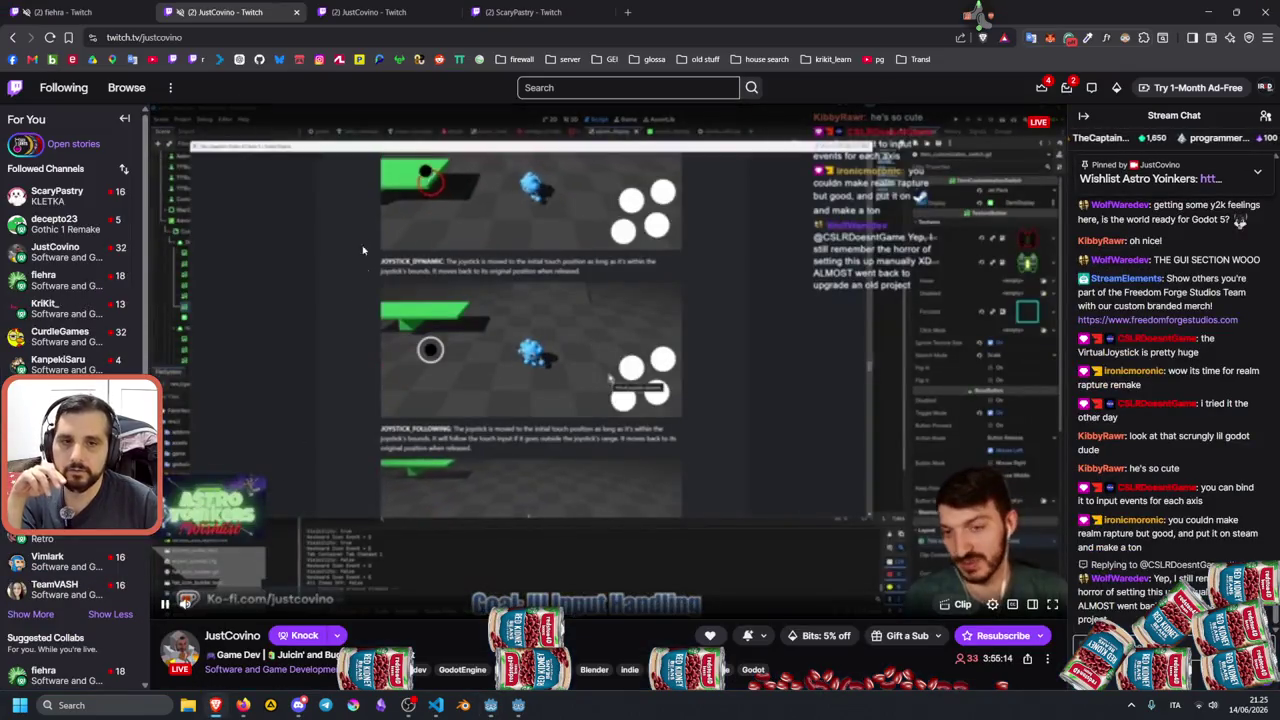
# Close the third stream tab and expand the Followed Channels list.
pyautogui.click(365, 12)
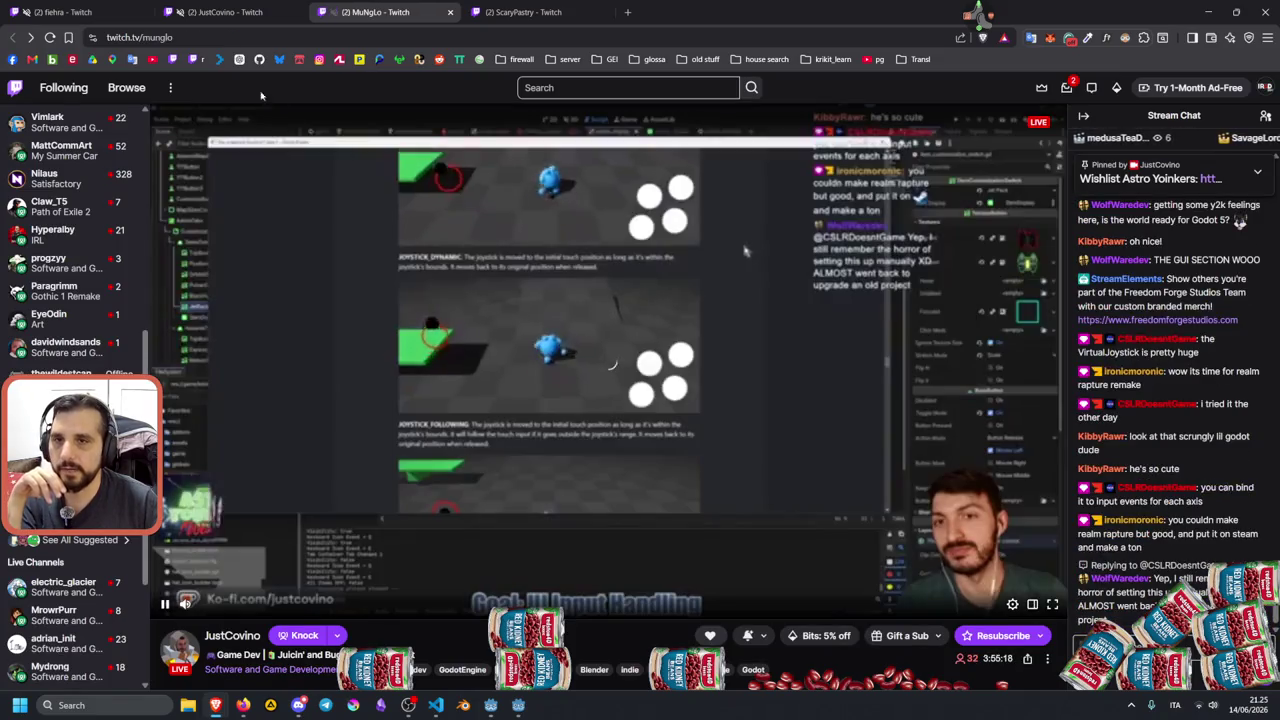
pyautogui.hotkey('ctrl', 'w')
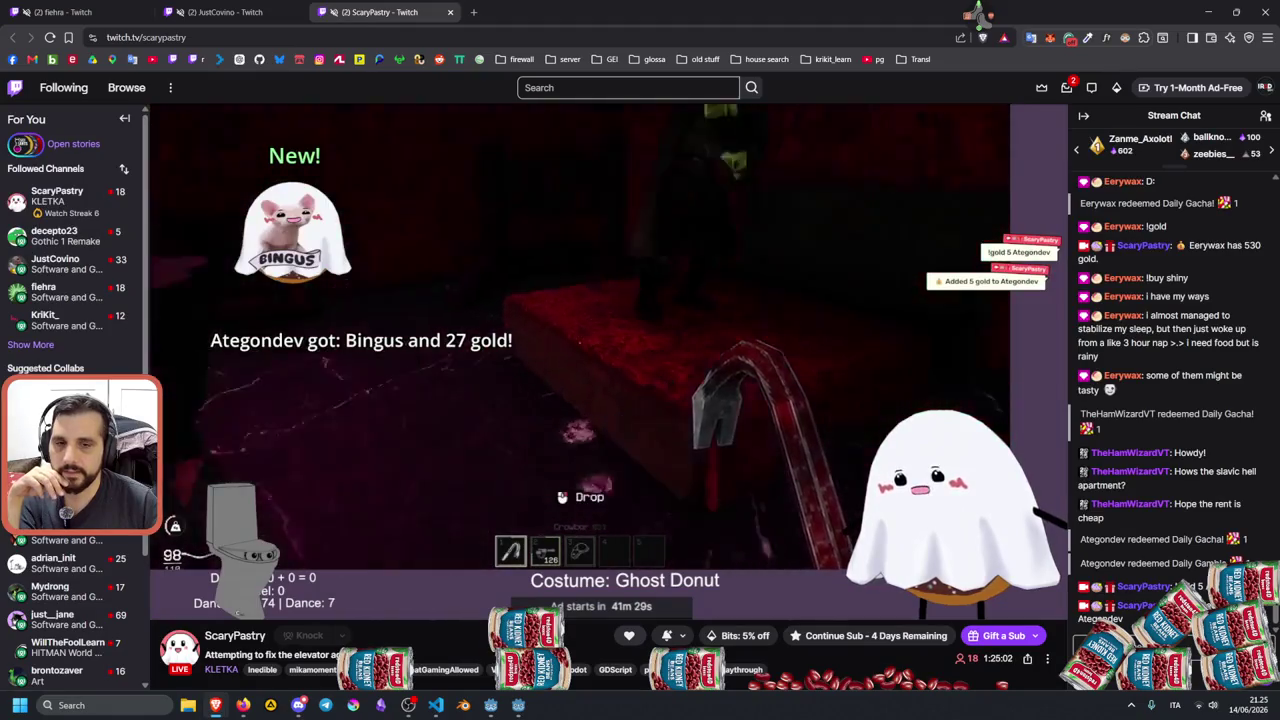
pyautogui.moveTo(582, 282)
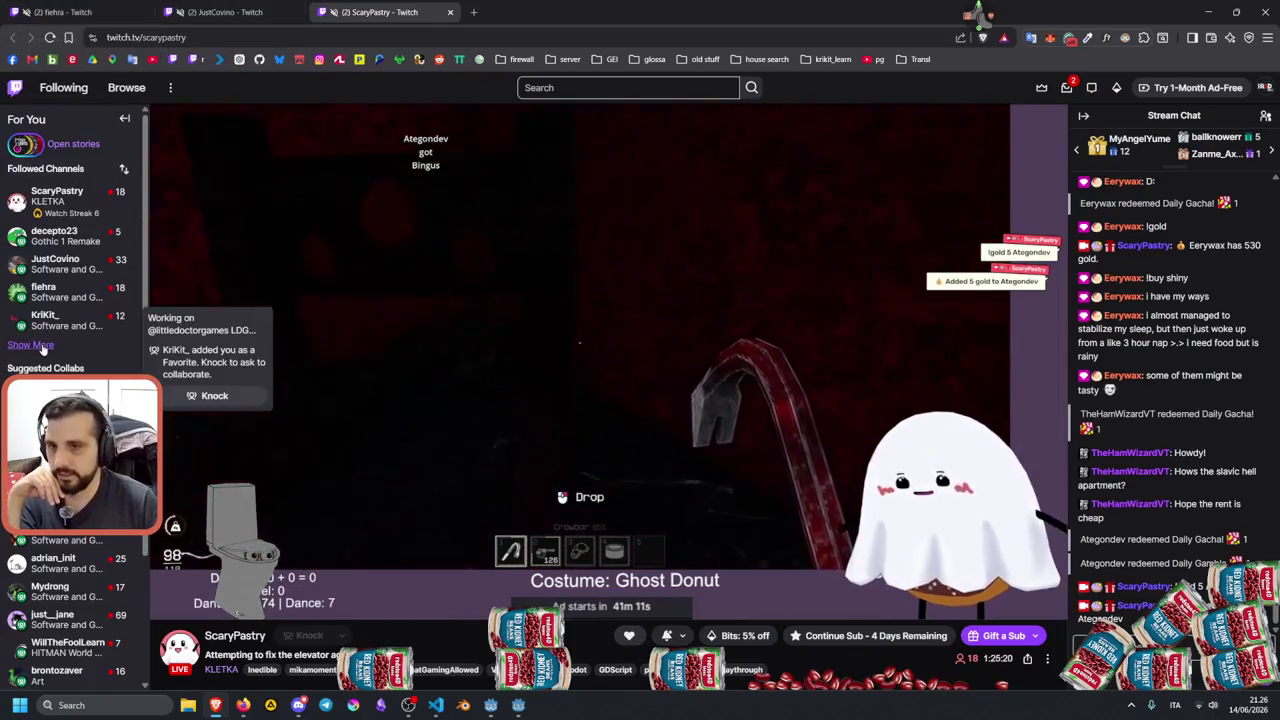
pyautogui.click(31, 345)
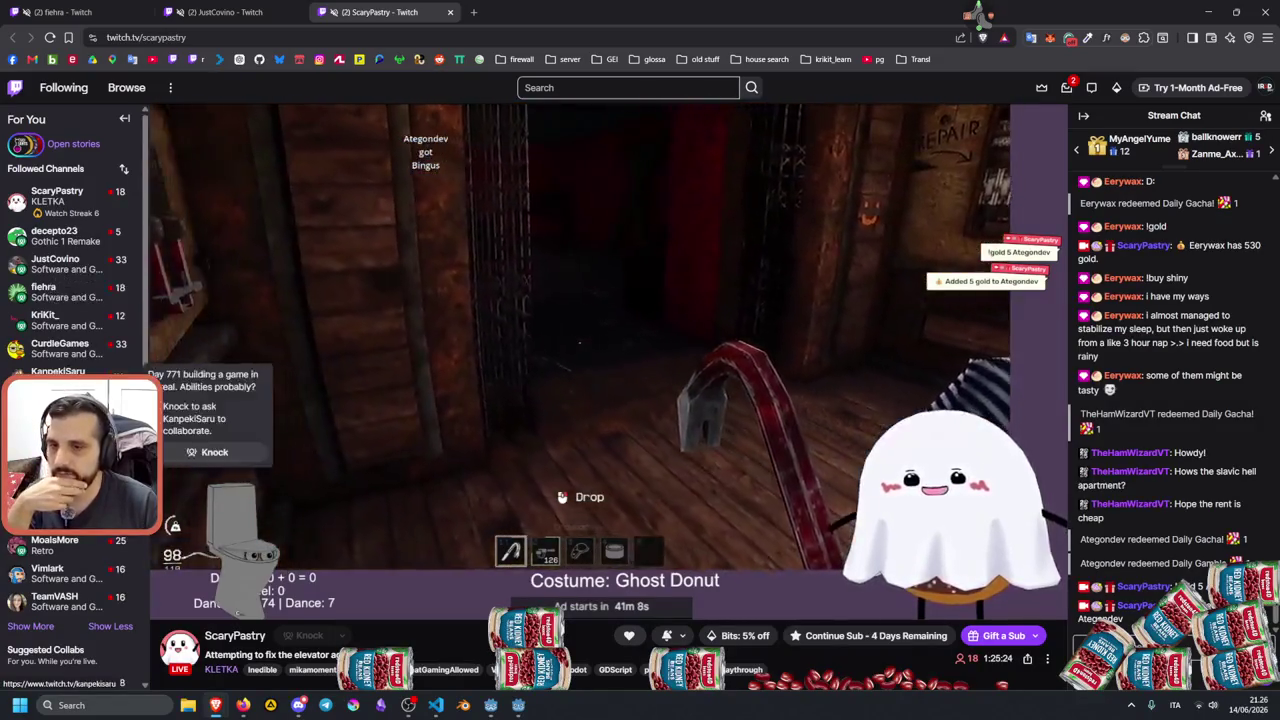
# Open a followed channel's stream in a new tab and view it.
pyautogui.middleClick(55, 345)
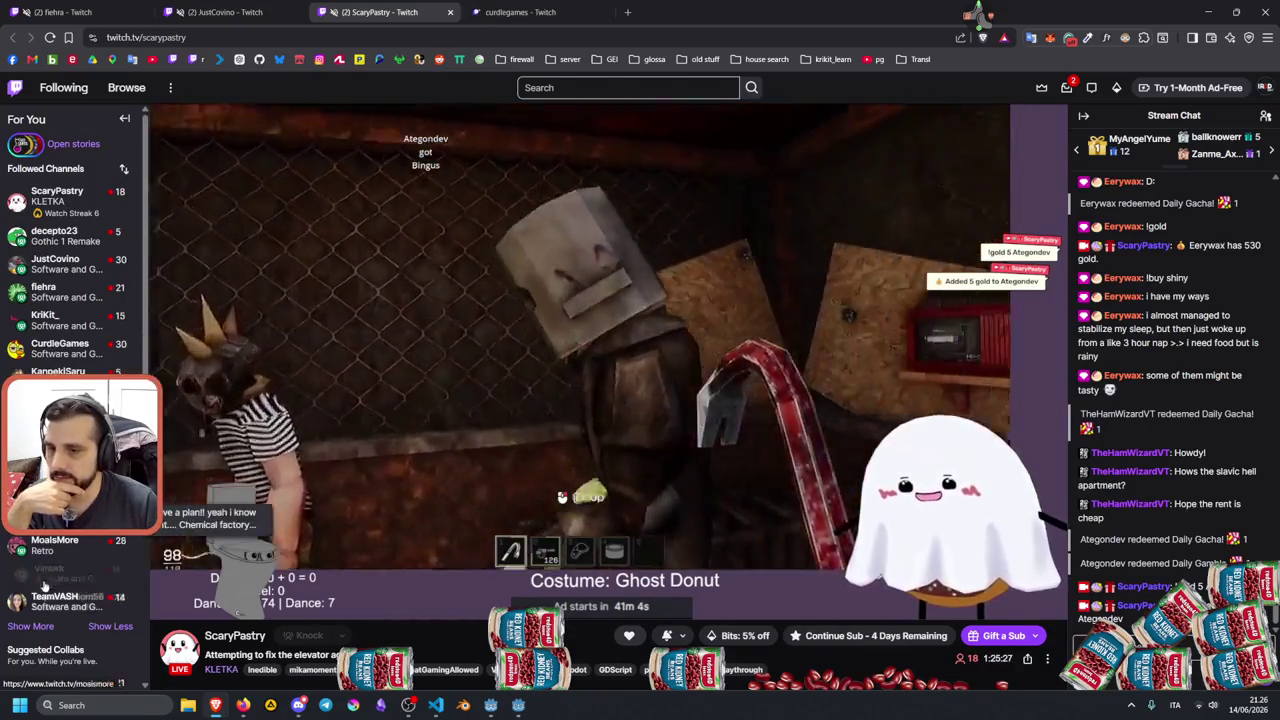
pyautogui.scroll(-1, 46, 570)
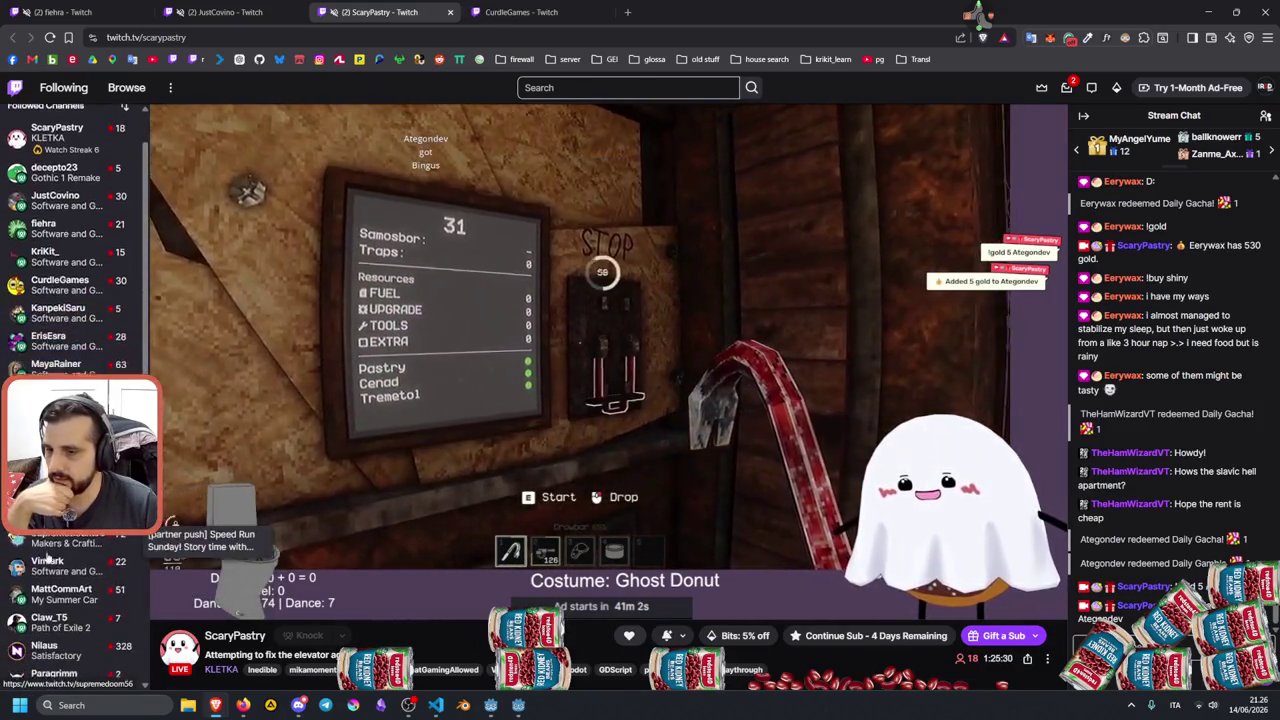
pyautogui.scroll(-4, 46, 560)
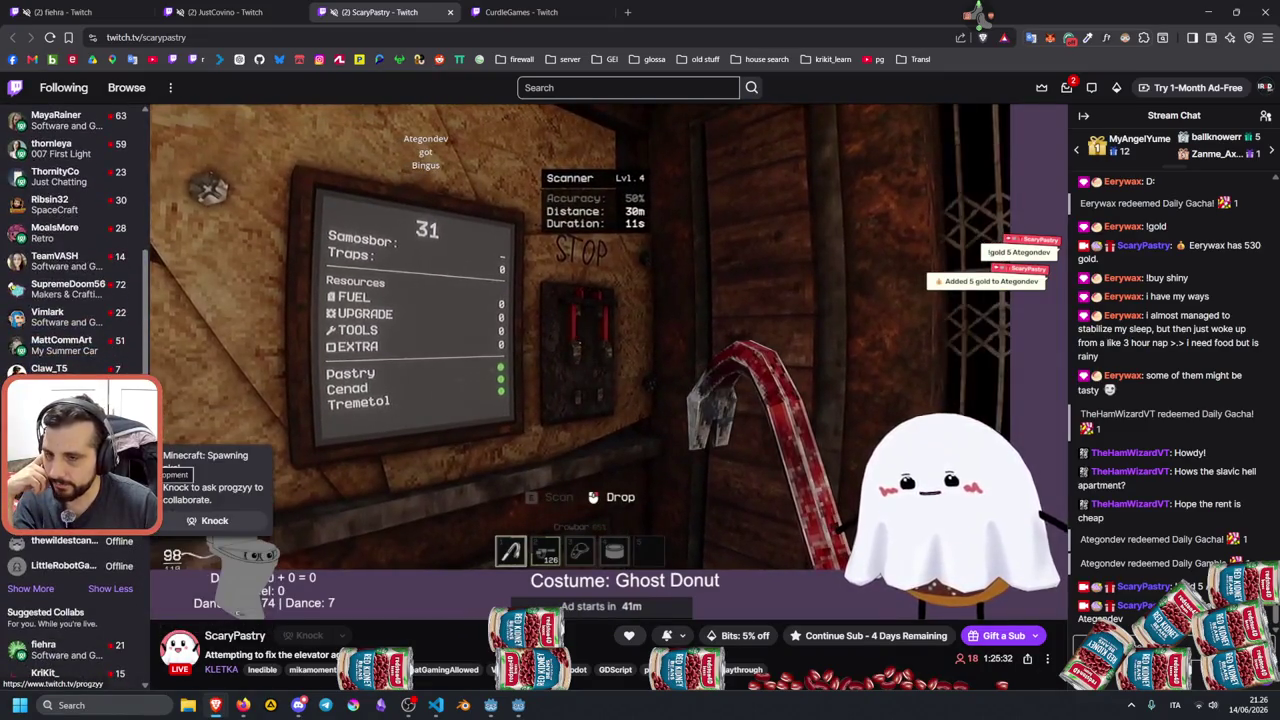
pyautogui.scroll(5, 72, 245)
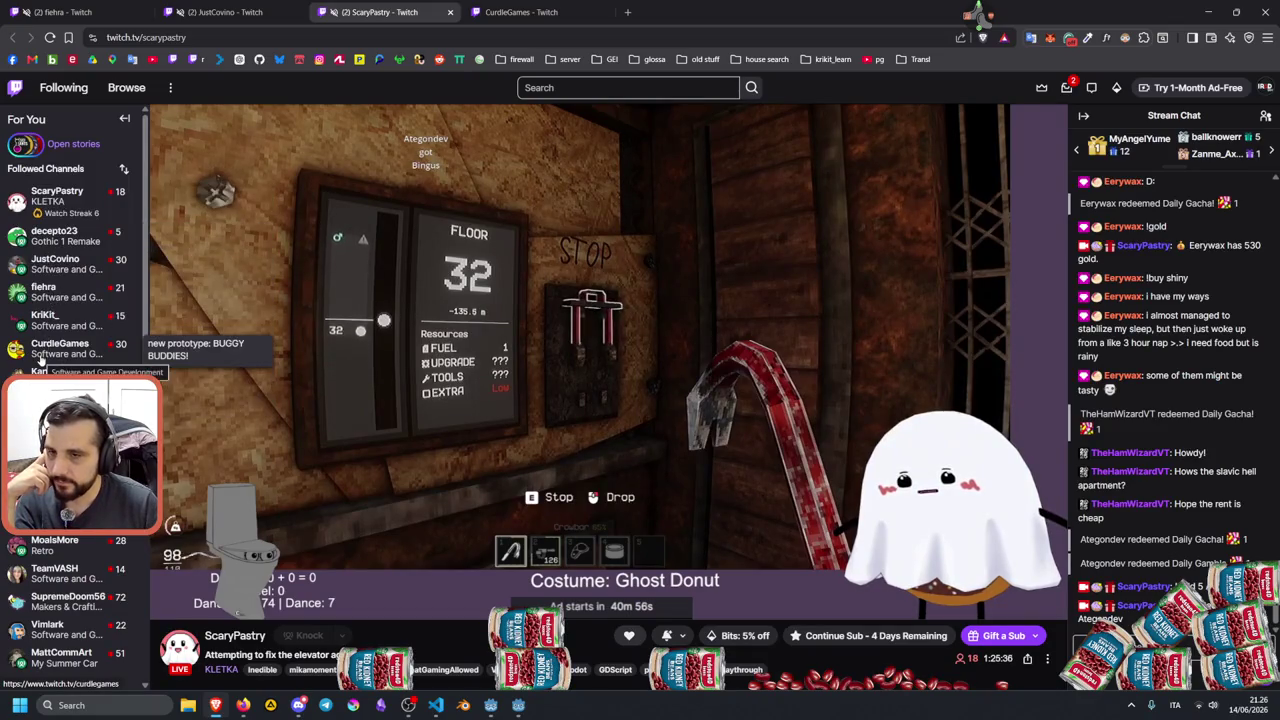
pyautogui.click(522, 13)
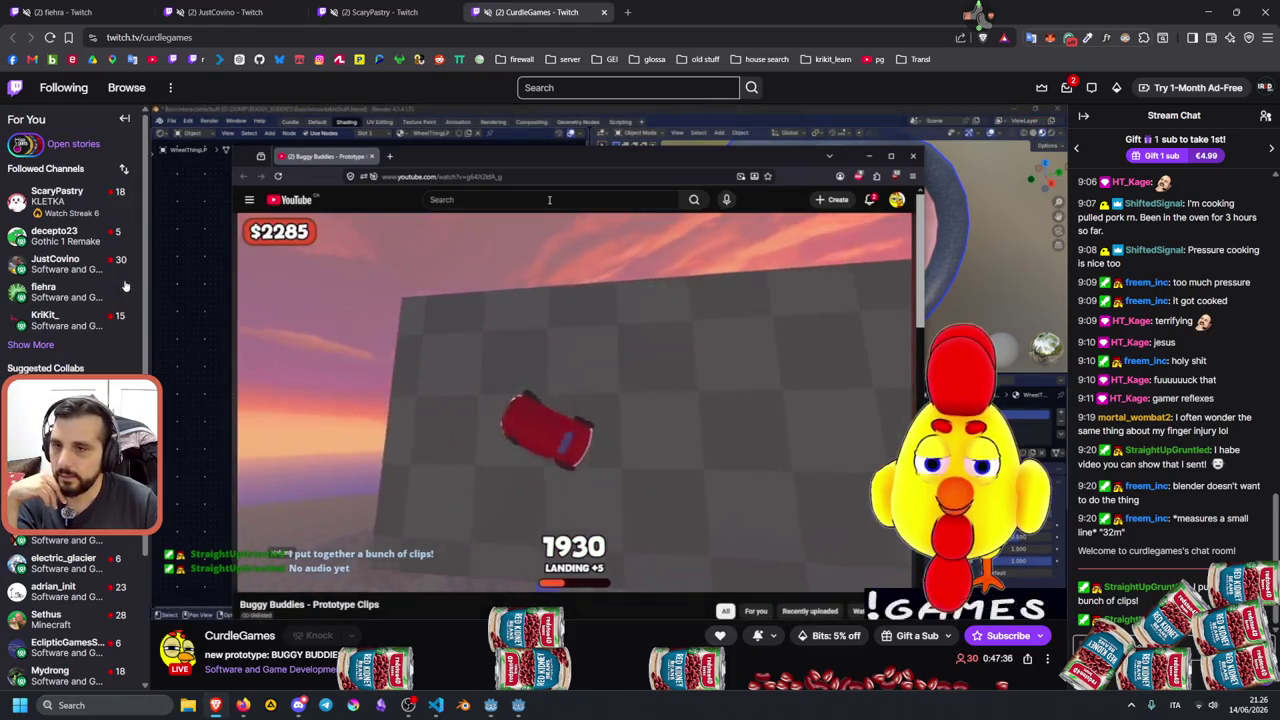
# View the game-dev stream and another followed stream, then bring up the chatter user-info tool.
pyautogui.click(210, 12)
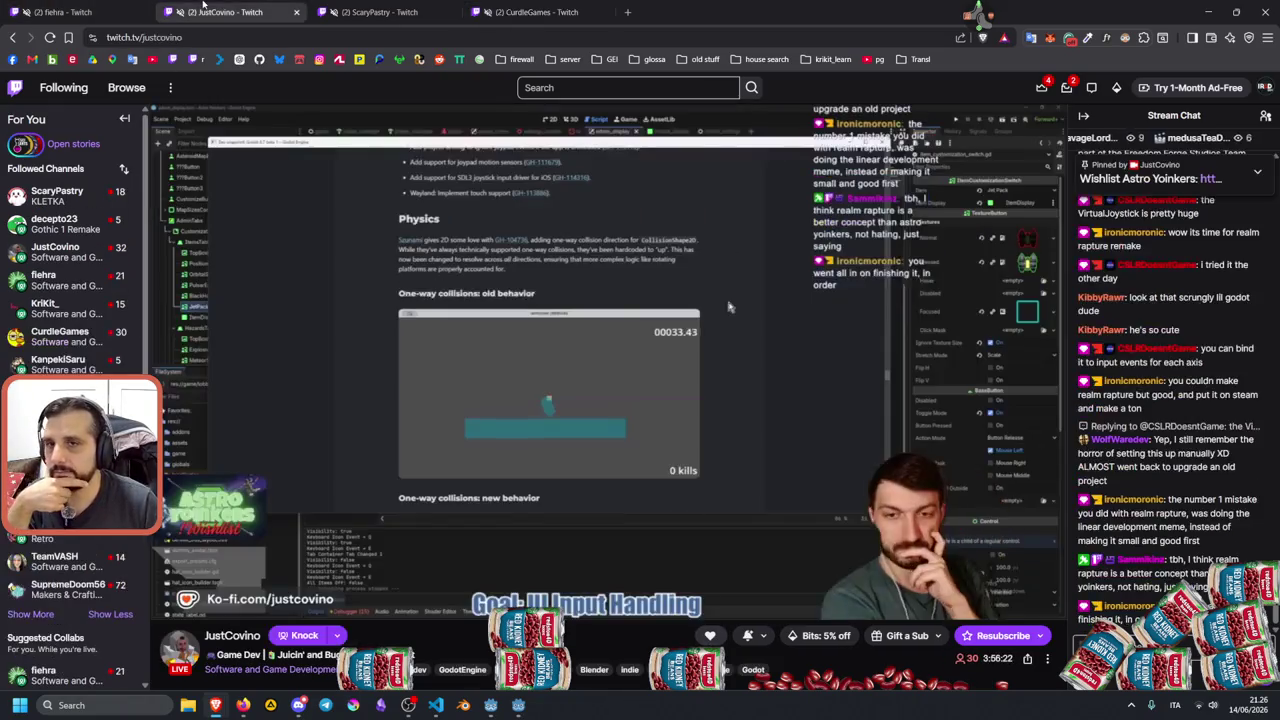
pyautogui.moveTo(976, 462)
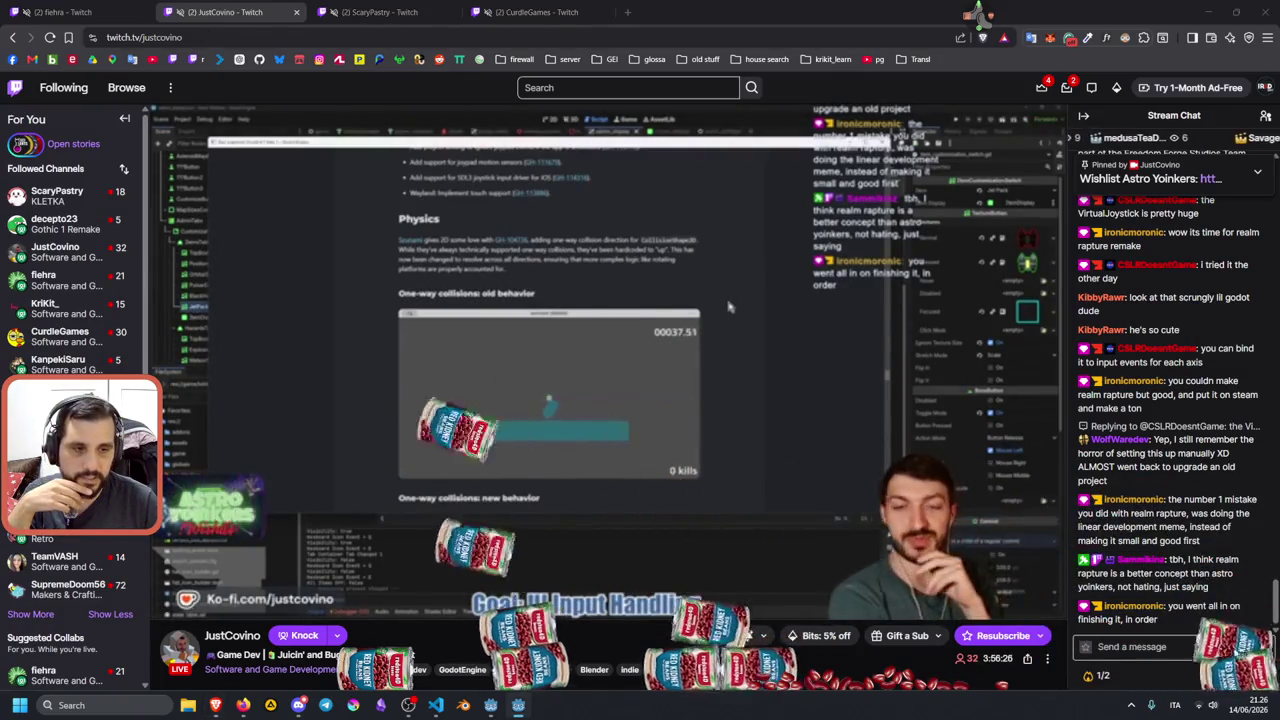
pyautogui.moveTo(575, 399)
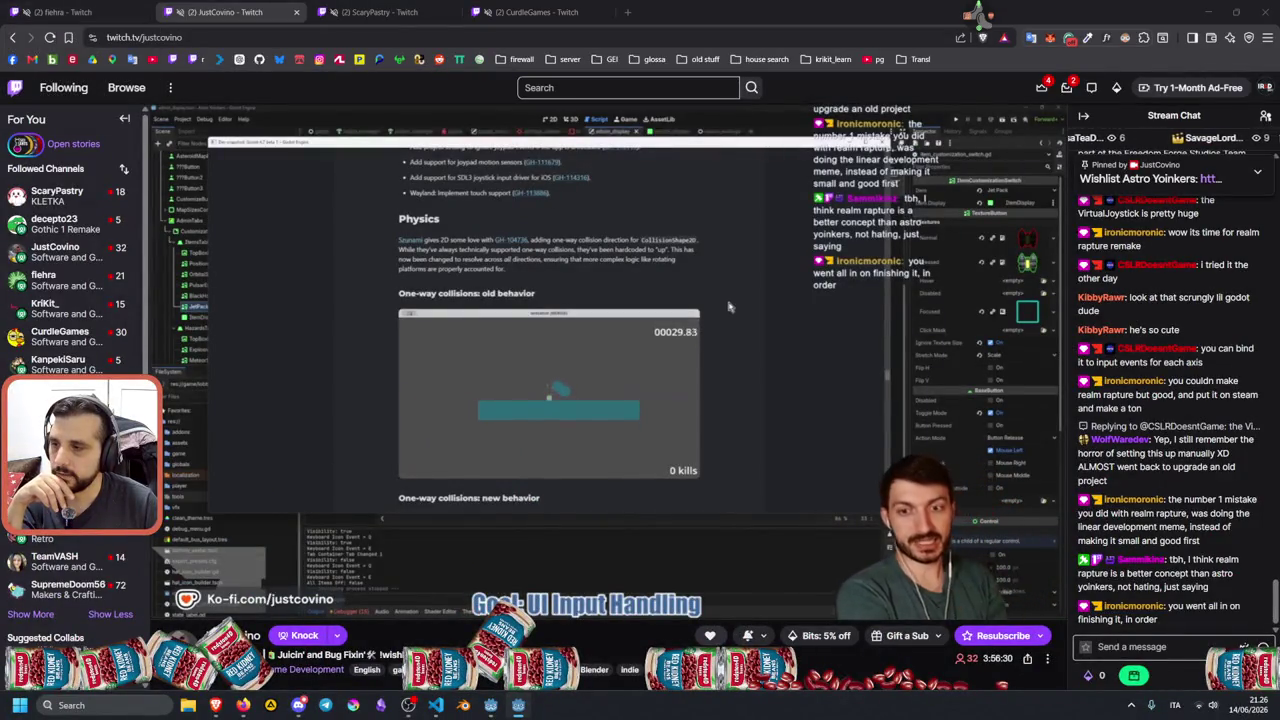
pyautogui.click(120, 14)
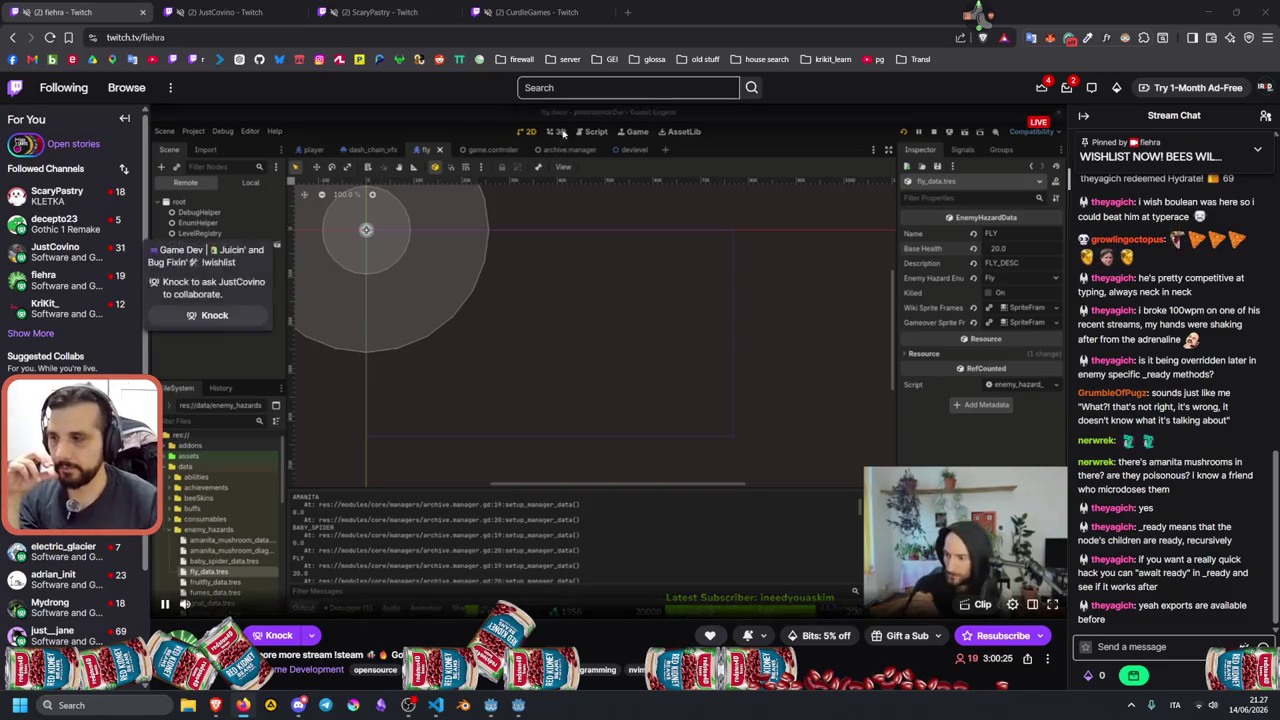
pyautogui.hotkey('alt', 'Tab')
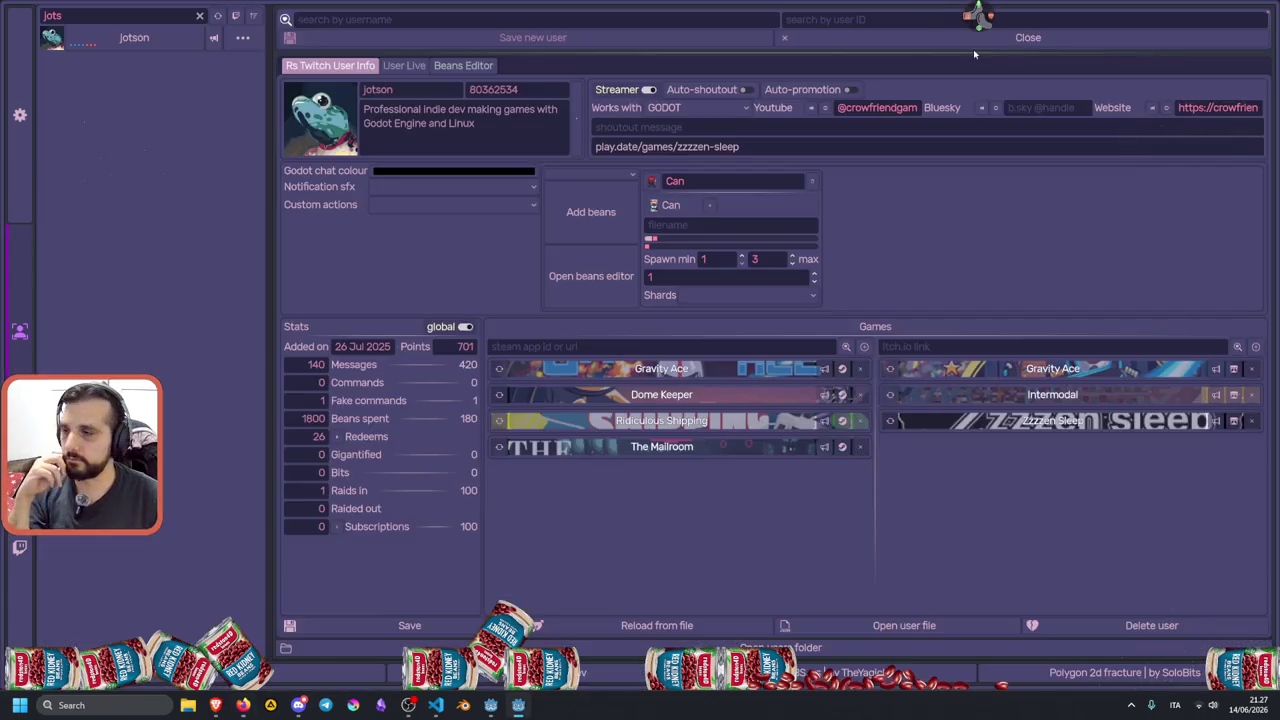